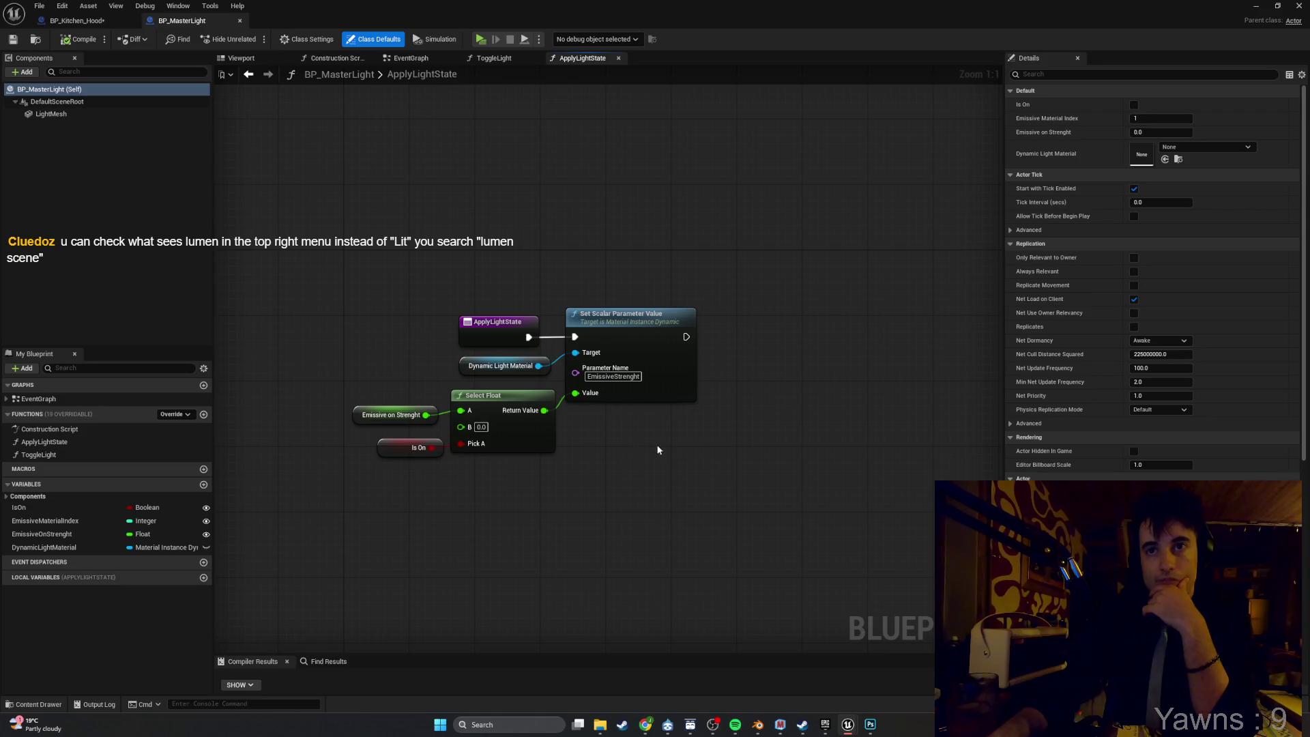
Duplicate the EmissiveStrenght Set Scalar Parameter Value node to the right and paste another copy.
{"action": "left_click_drag", "start_coordinate": [685, 441], "coordinate": [646, 439]}
{"action": "left_click", "coordinate": [611, 320]}
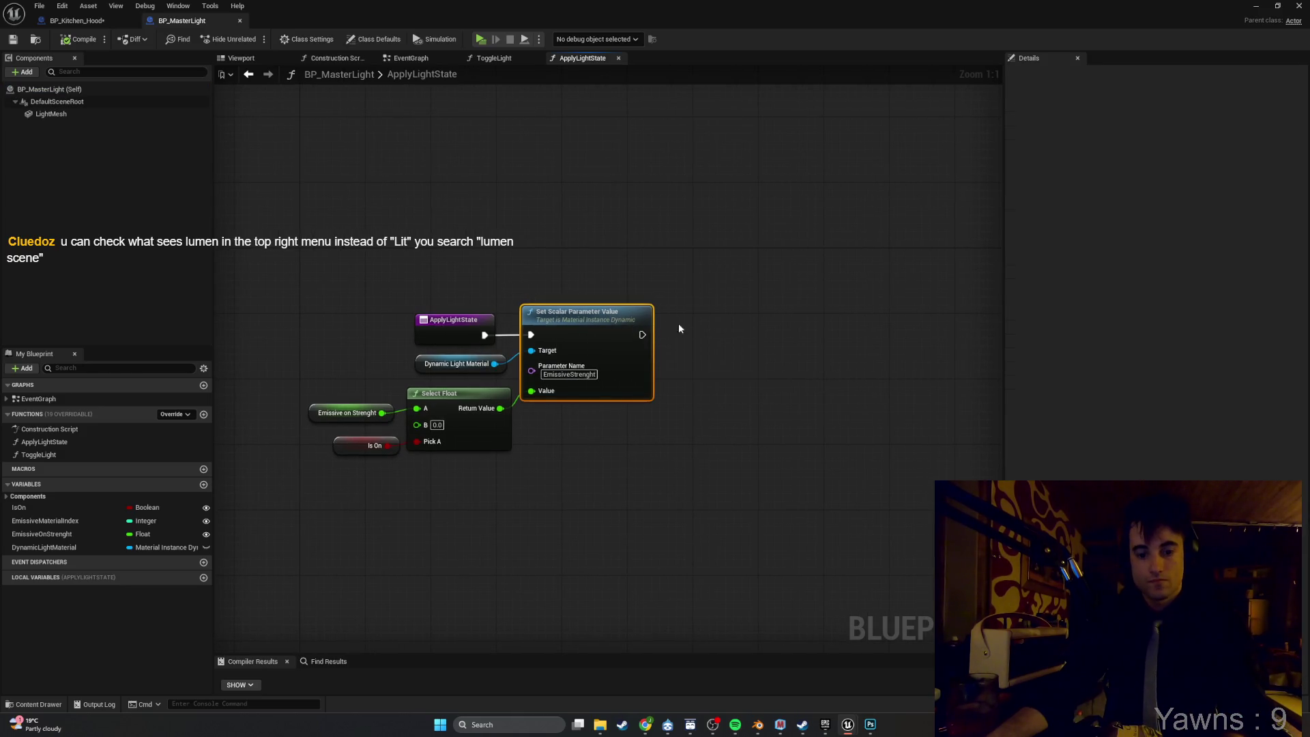
{"action": "key", "text": "ctrl+d"}
{"action": "mouse_move", "coordinate": [739, 333]}
{"action": "left_mouse_down"}
{"action": "mouse_move", "coordinate": [701, 311]}
{"action": "mouse_move", "coordinate": [706, 335]}
{"action": "mouse_move", "coordinate": [682, 358]}
{"action": "mouse_move", "coordinate": [703, 327]}
{"action": "left_mouse_up"}
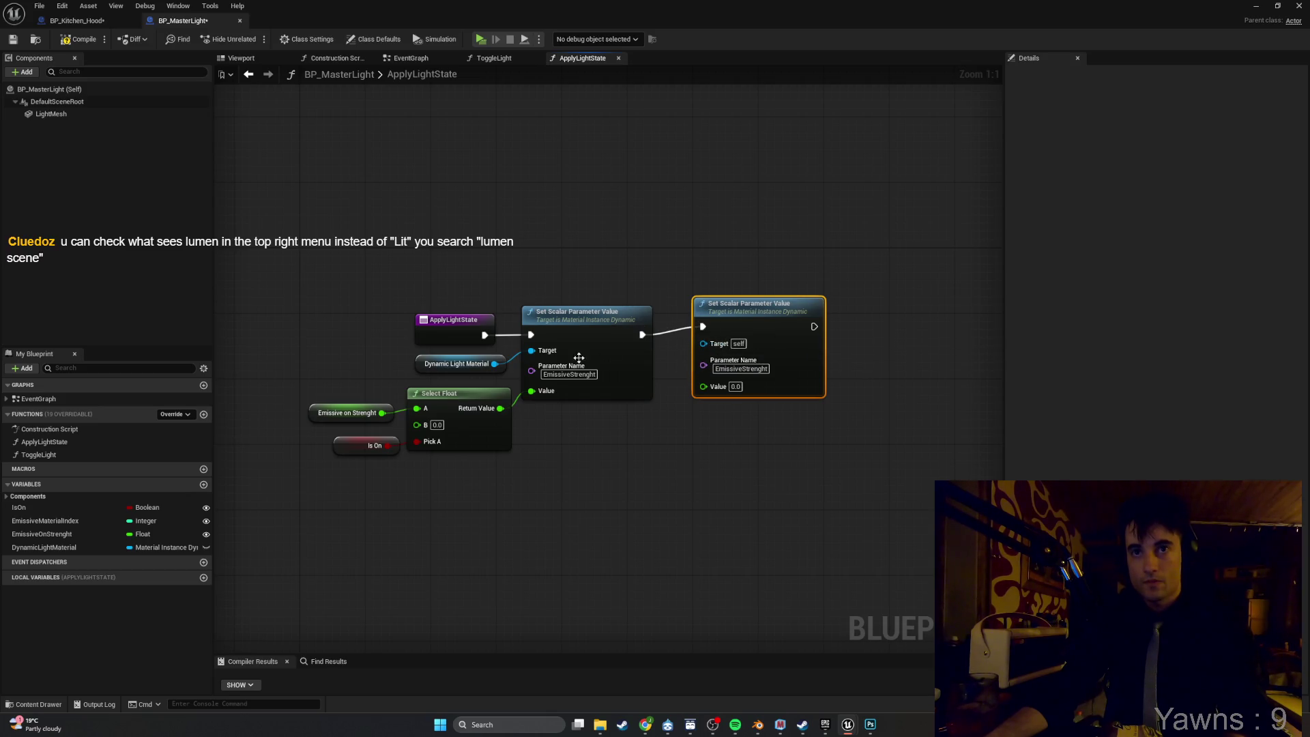
{"action": "mouse_move", "coordinate": [506, 496]}
{"action": "left_mouse_down"}
{"action": "mouse_move", "coordinate": [334, 365]}
{"action": "mouse_move", "coordinate": [343, 359]}
{"action": "left_mouse_up"}
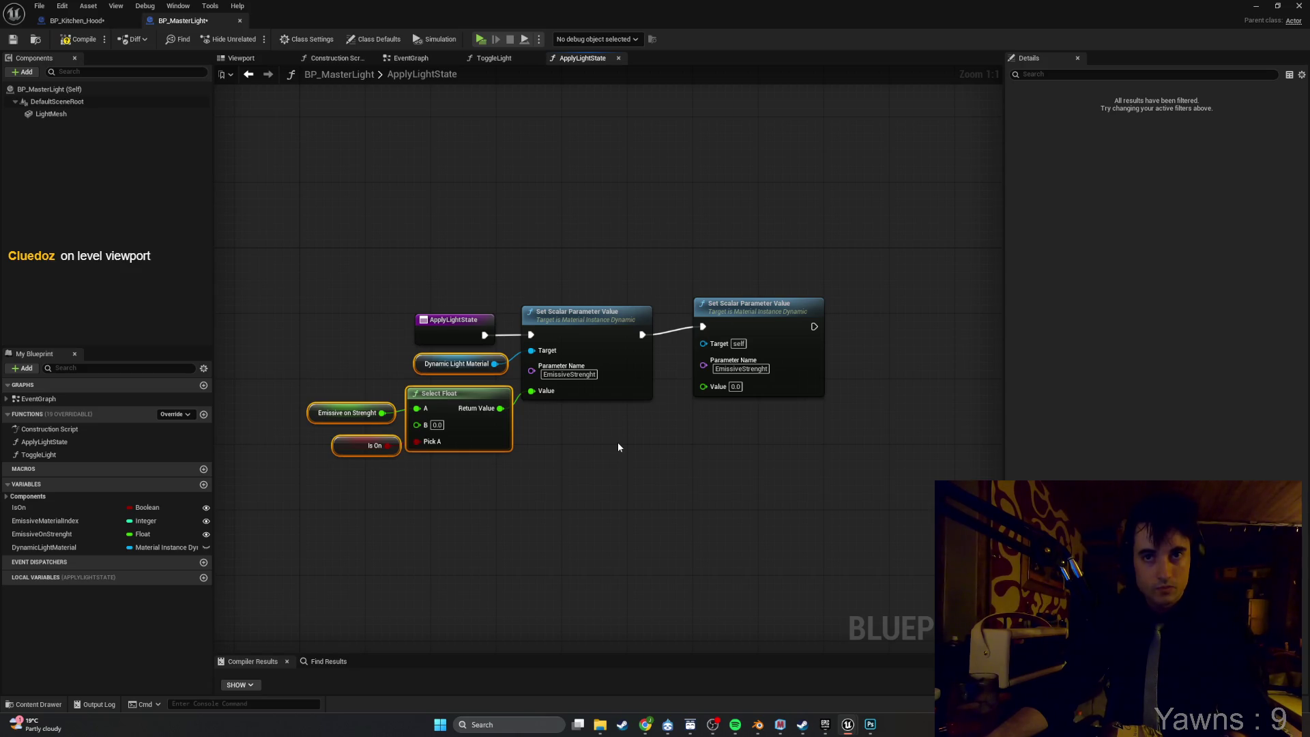
{"action": "key", "text": "ctrl+v"}
Rename the second node's parameter to EmissiveRay and delete the extra Set Scalar copy.
{"action": "left_click", "coordinate": [740, 369]}
{"action": "key", "text": "Right"}
{"action": "key", "text": "BackSpace"}
{"action": "key", "text": "BackSpace"}
{"action": "key", "text": "BackSpace"}
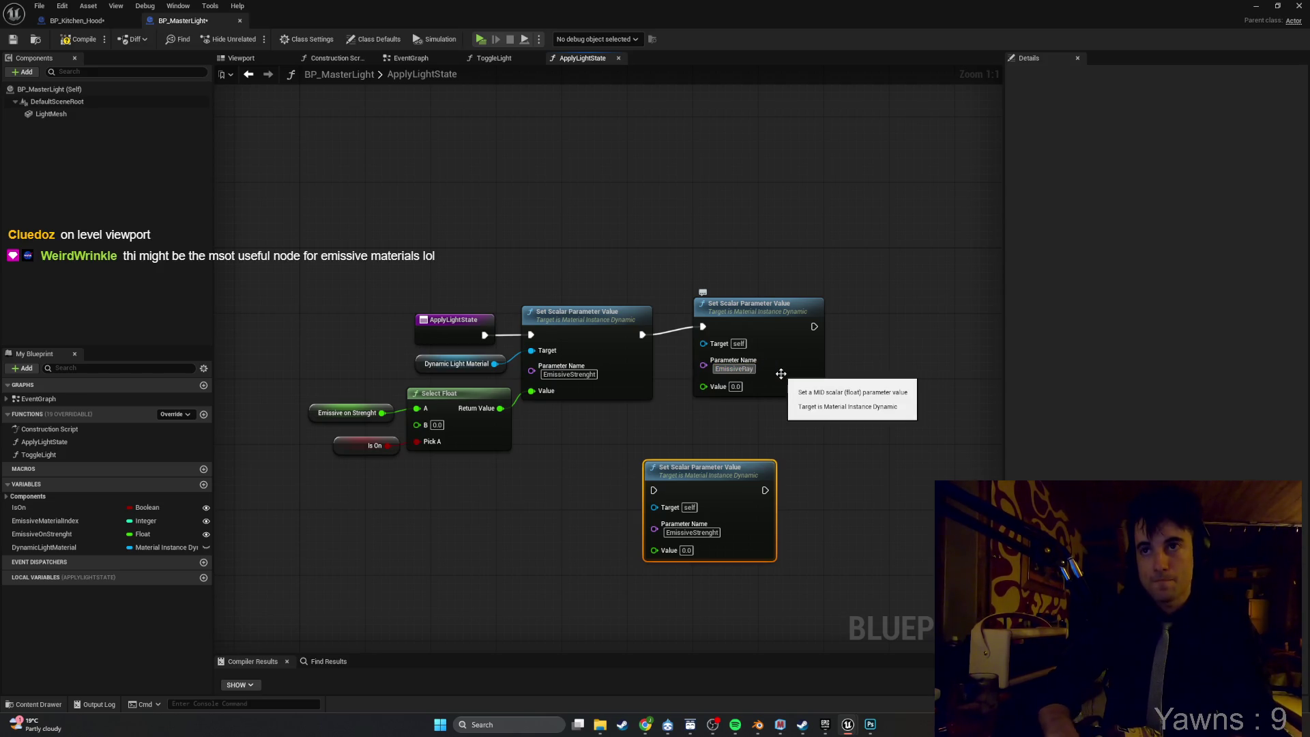
{"action": "type", "text": "Ray"}
{"action": "left_click", "coordinate": [754, 420]}
{"action": "left_click", "coordinate": [734, 474]}
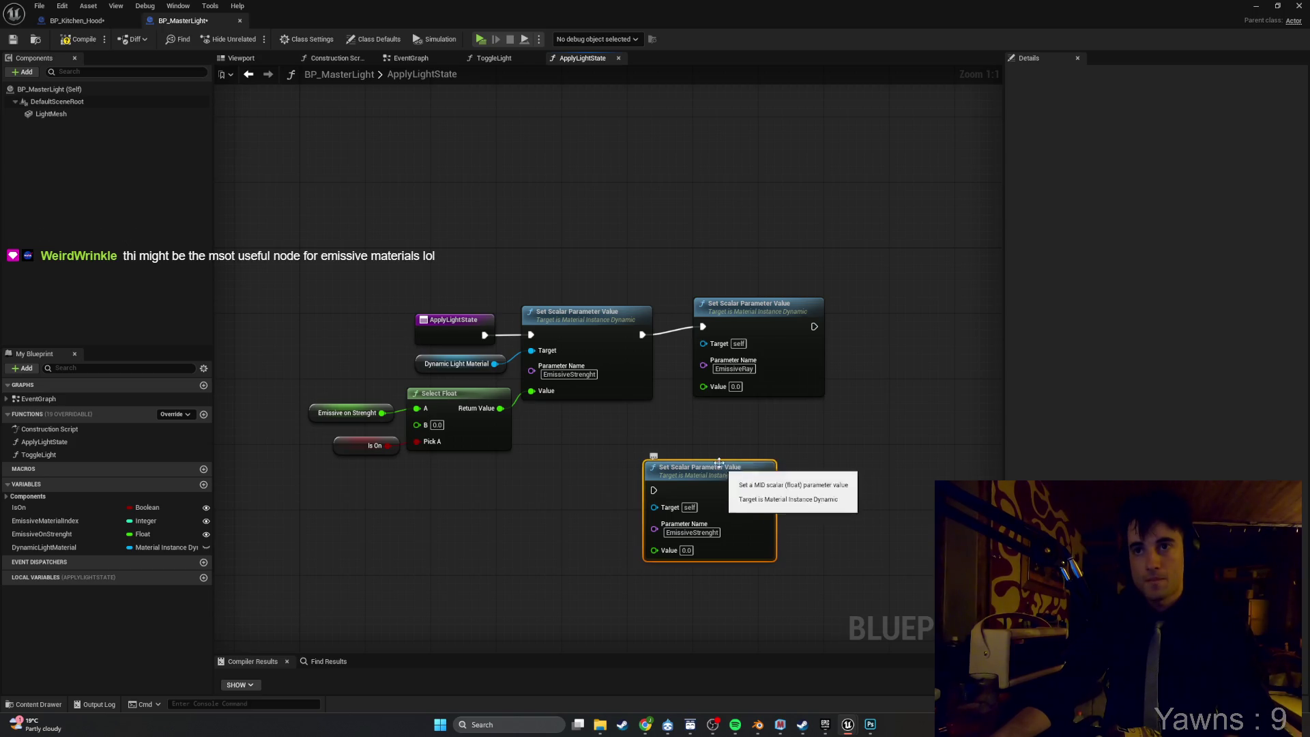
{"action": "key", "text": "Delete"}
Duplicate the Select Float and Is On nodes and wire the new Select Float into Value.
{"action": "left_click_drag", "start_coordinate": [559, 469], "coordinate": [314, 405]}
{"action": "key", "text": "ctrl+c"}
{"action": "key", "text": "ctrl+v"}
{"action": "mouse_move", "coordinate": [712, 443]}
{"action": "left_mouse_down"}
{"action": "mouse_move", "coordinate": [658, 451]}
{"action": "mouse_move", "coordinate": [751, 477]}
{"action": "mouse_move", "coordinate": [704, 387]}
{"action": "left_mouse_up"}
{"action": "left_click", "coordinate": [569, 470]}
{"action": "key", "text": "Delete"}
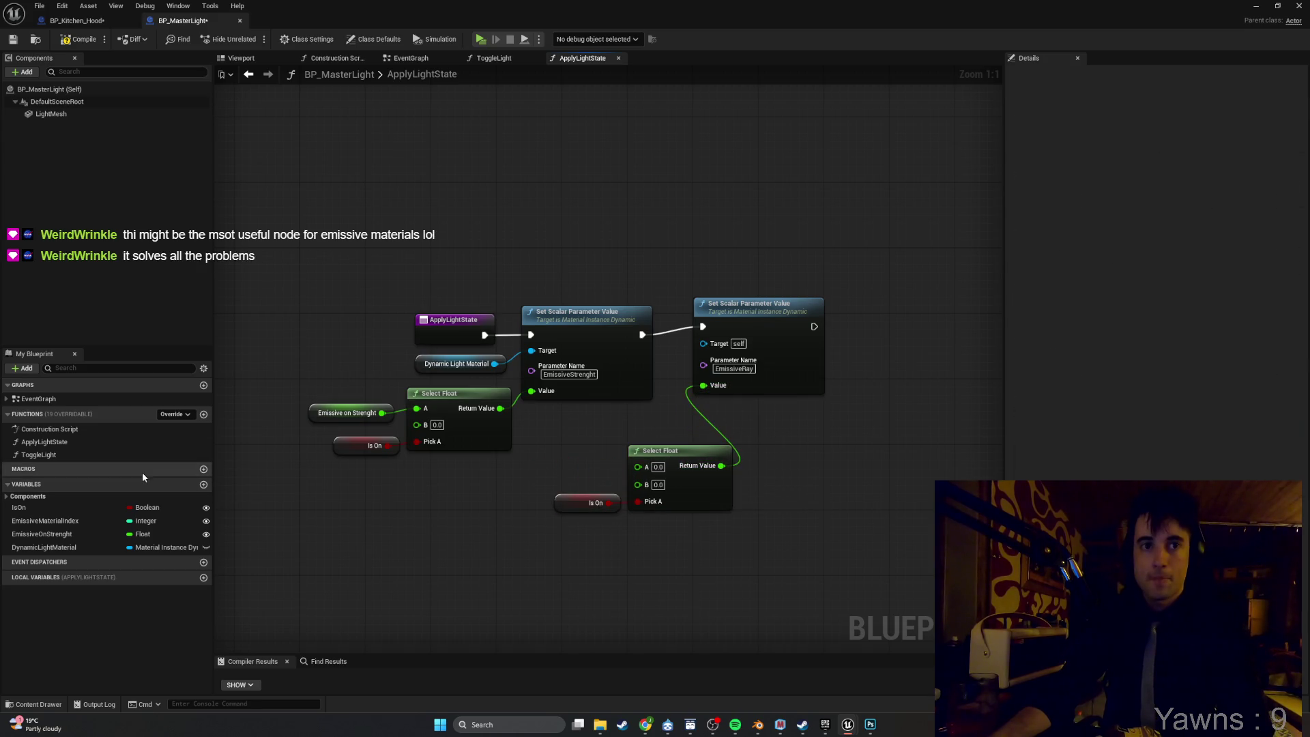
{"action": "left_click", "coordinate": [146, 484]}
{"action": "left_click", "coordinate": [14, 484]}
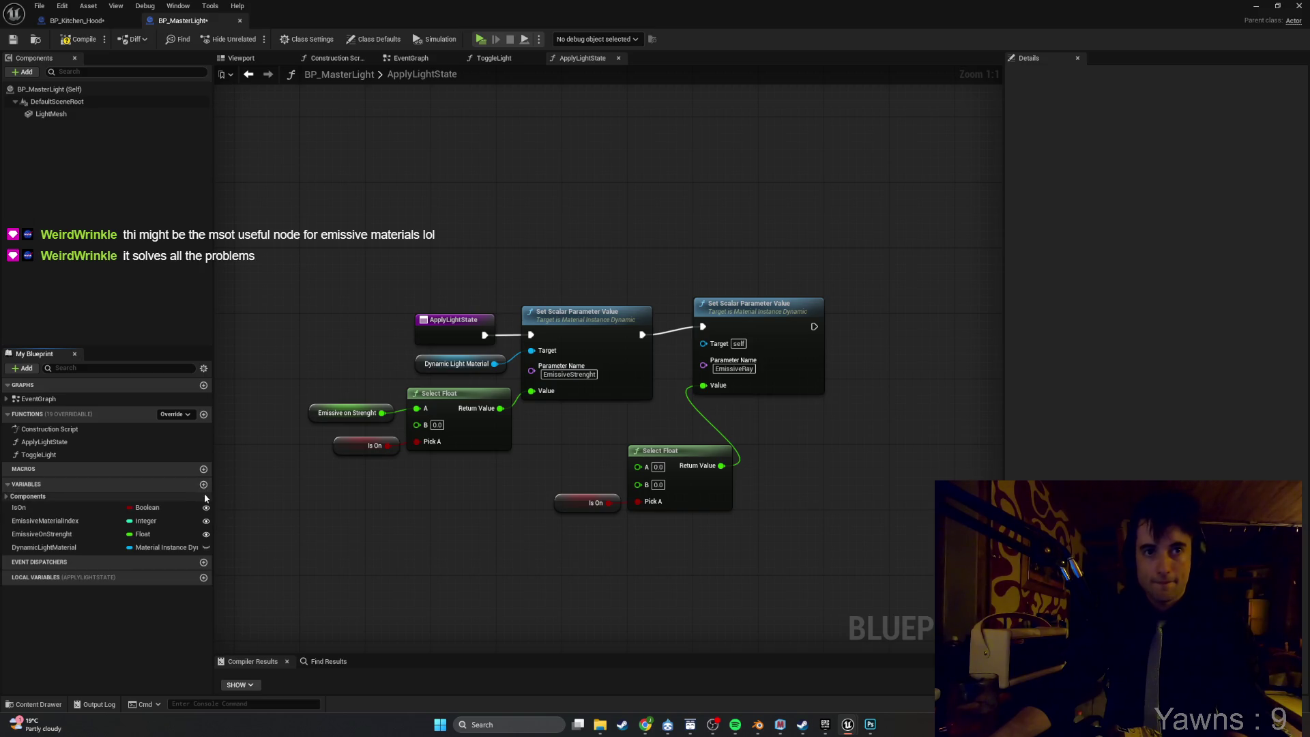
Add an instance-editable Float variable named EmmisiveRay and place its getter in the graph.
{"action": "left_click", "coordinate": [203, 484]}
{"action": "type", "text": "E"}
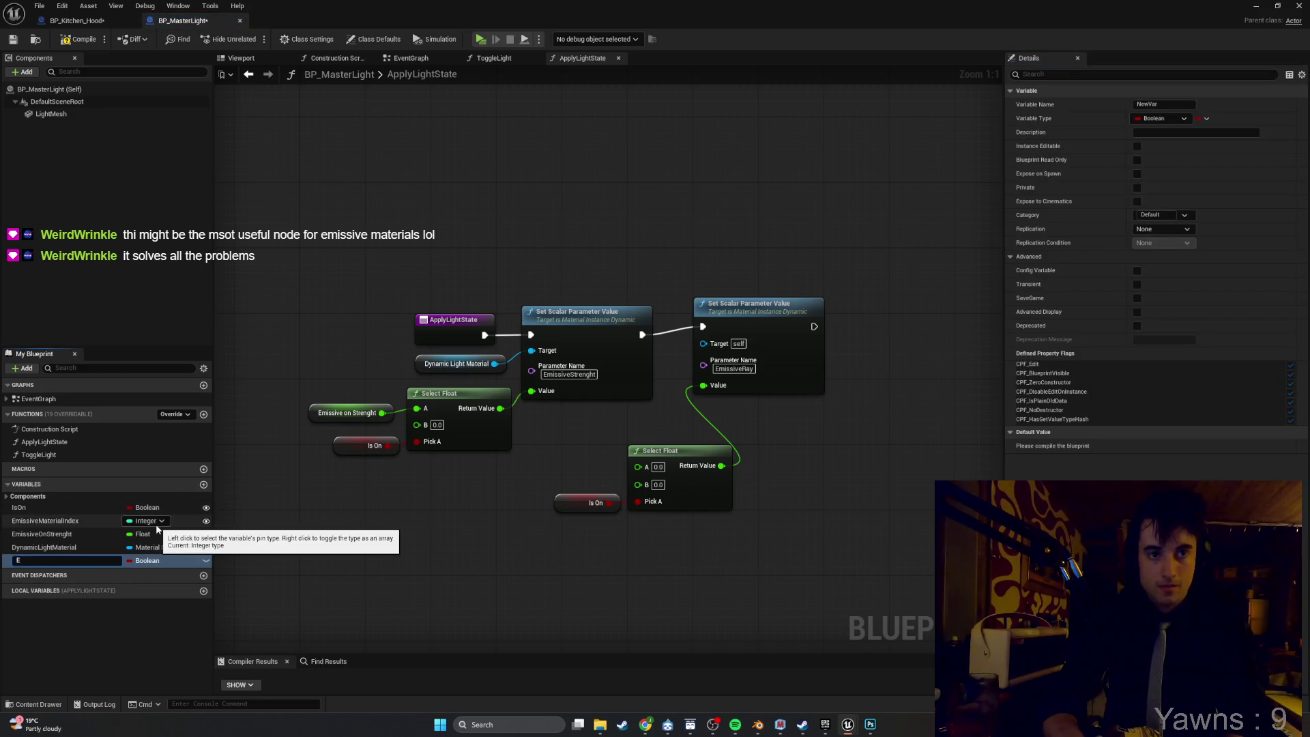
{"action": "type", "text": "mmisive"}
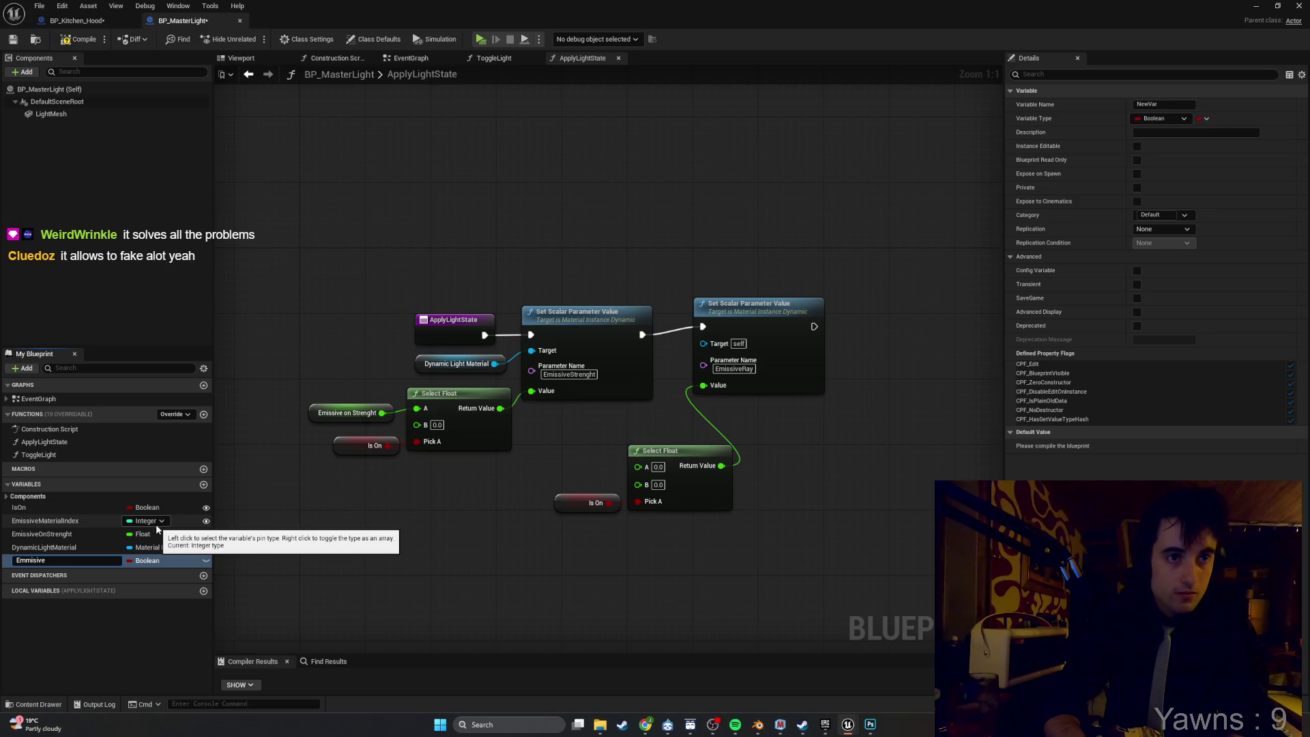
{"action": "type", "text": "Ray"}
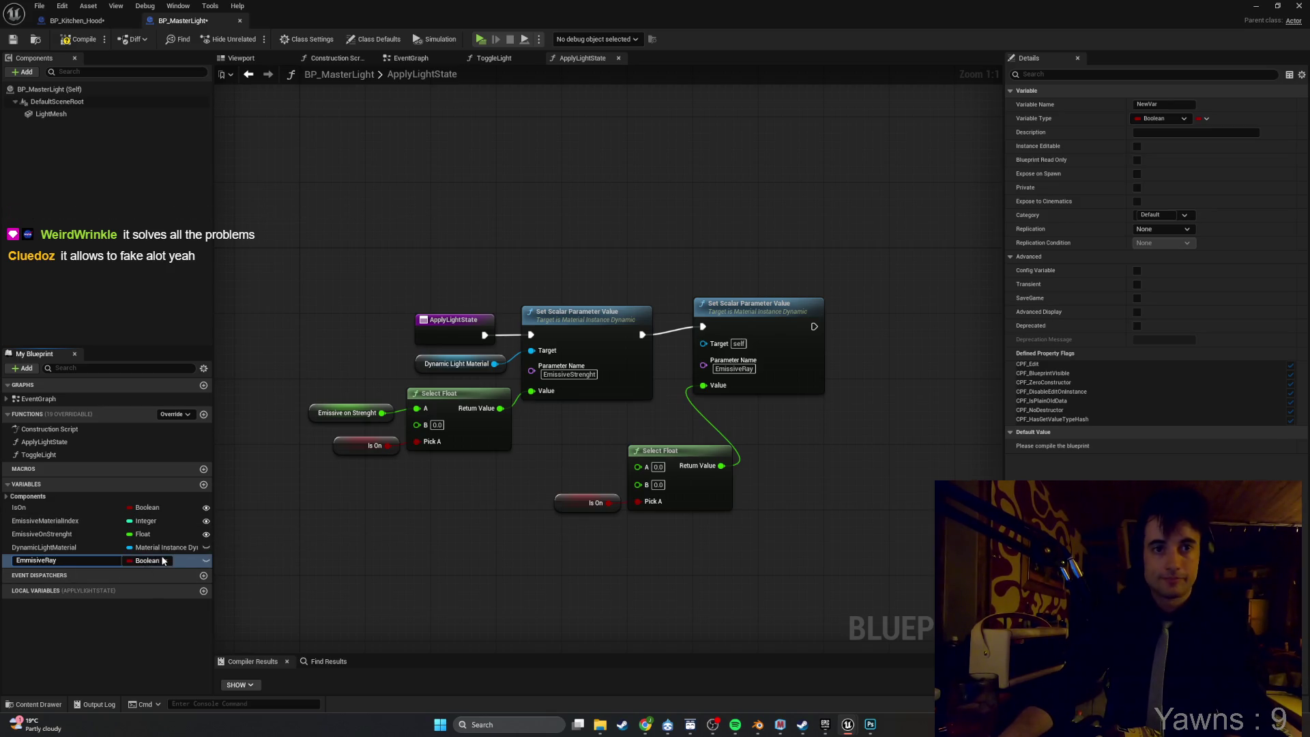
{"action": "left_click", "coordinate": [144, 560]}
{"action": "left_click", "coordinate": [158, 409]}
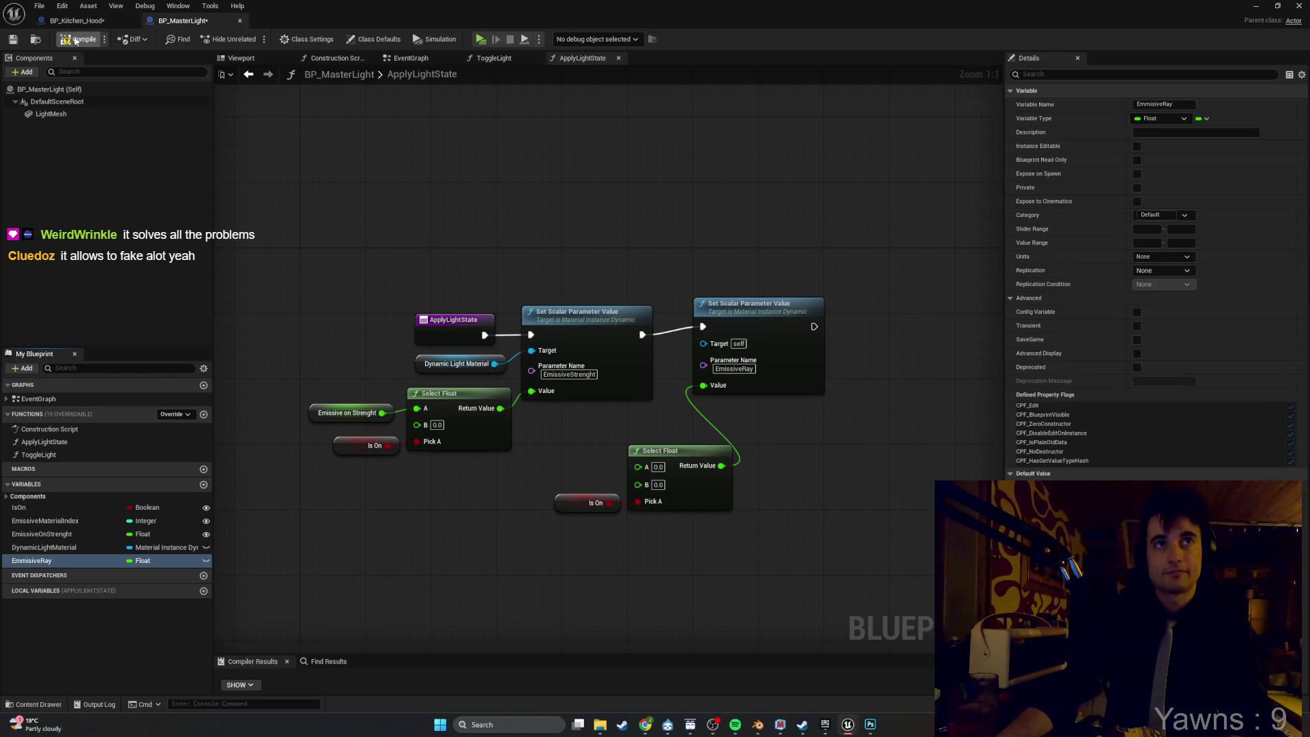
{"action": "left_click", "coordinate": [206, 560]}
{"action": "mouse_move", "coordinate": [136, 560]}
{"action": "left_mouse_down"}
{"action": "mouse_move", "coordinate": [432, 472]}
{"action": "mouse_move", "coordinate": [637, 470]}
{"action": "mouse_move", "coordinate": [573, 462]}
{"action": "left_mouse_up"}
{"action": "left_click", "coordinate": [583, 493]}
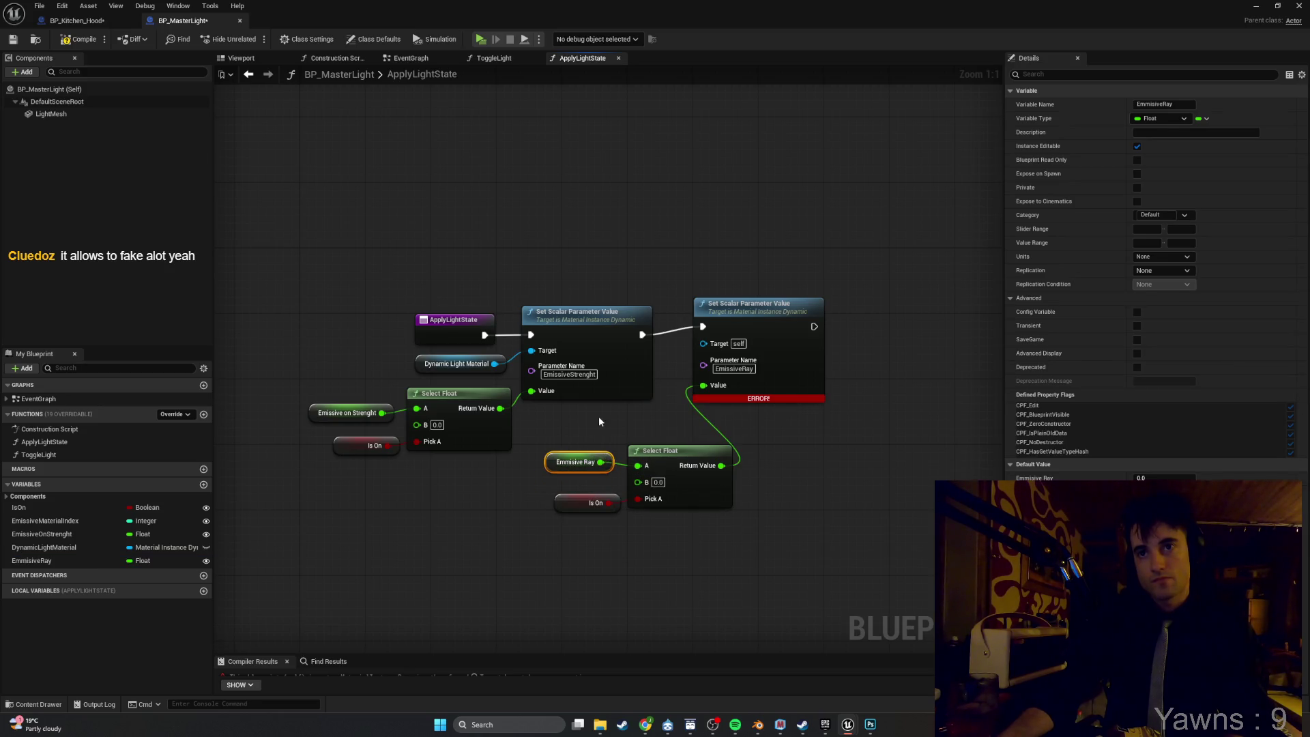
Wire EmmisiveRay into Select Float A, connect a copied Dynamic Light Material getter to Target, and compile.
{"action": "left_click", "coordinate": [80, 38]}
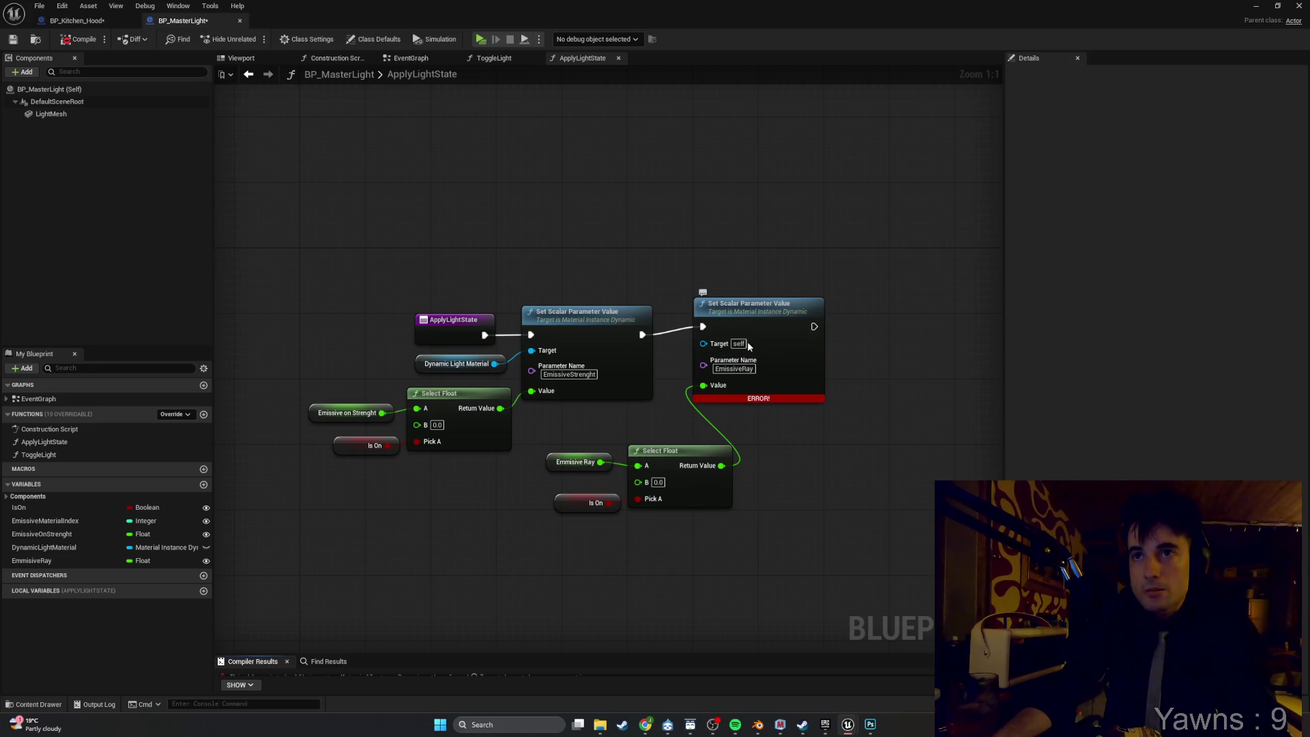
{"action": "left_click", "coordinate": [455, 363]}
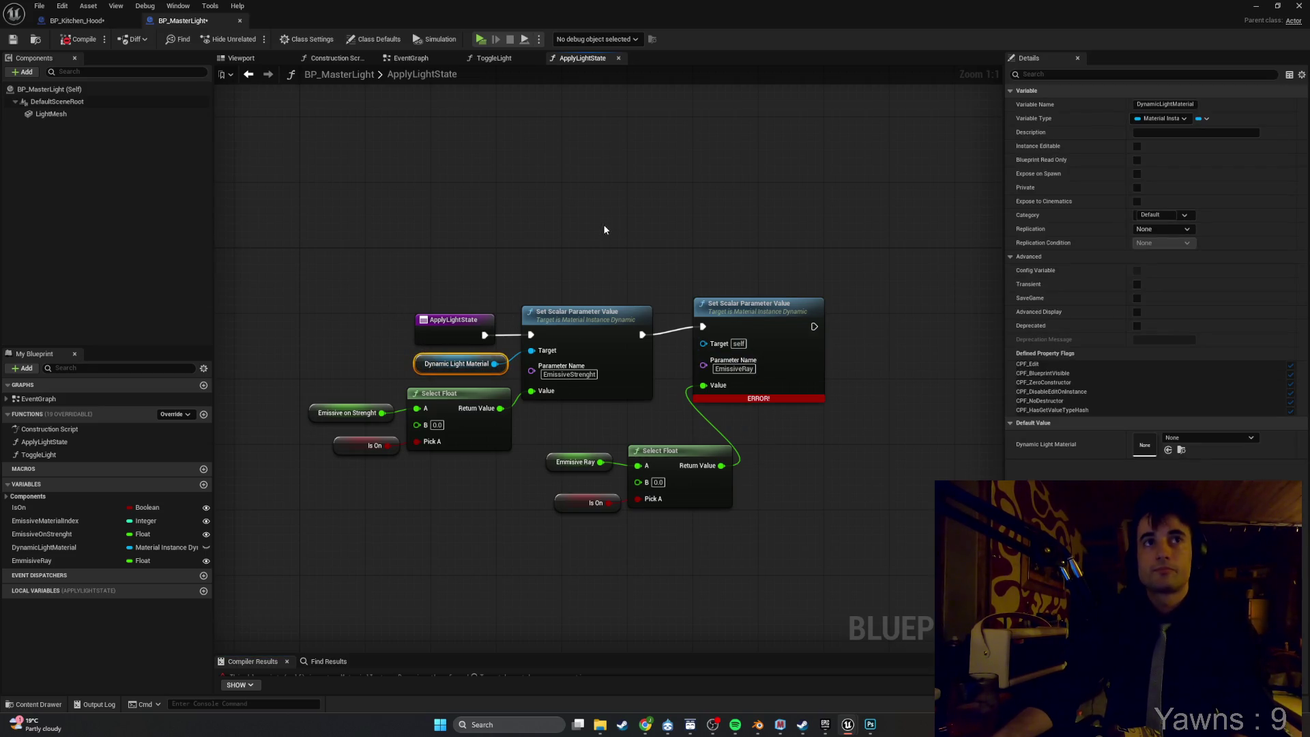
{"action": "key", "text": "ctrl+c"}
{"action": "key", "text": "ctrl+v"}
{"action": "left_click_drag", "start_coordinate": [699, 192], "coordinate": [704, 342]}
{"action": "left_click", "coordinate": [84, 35]}
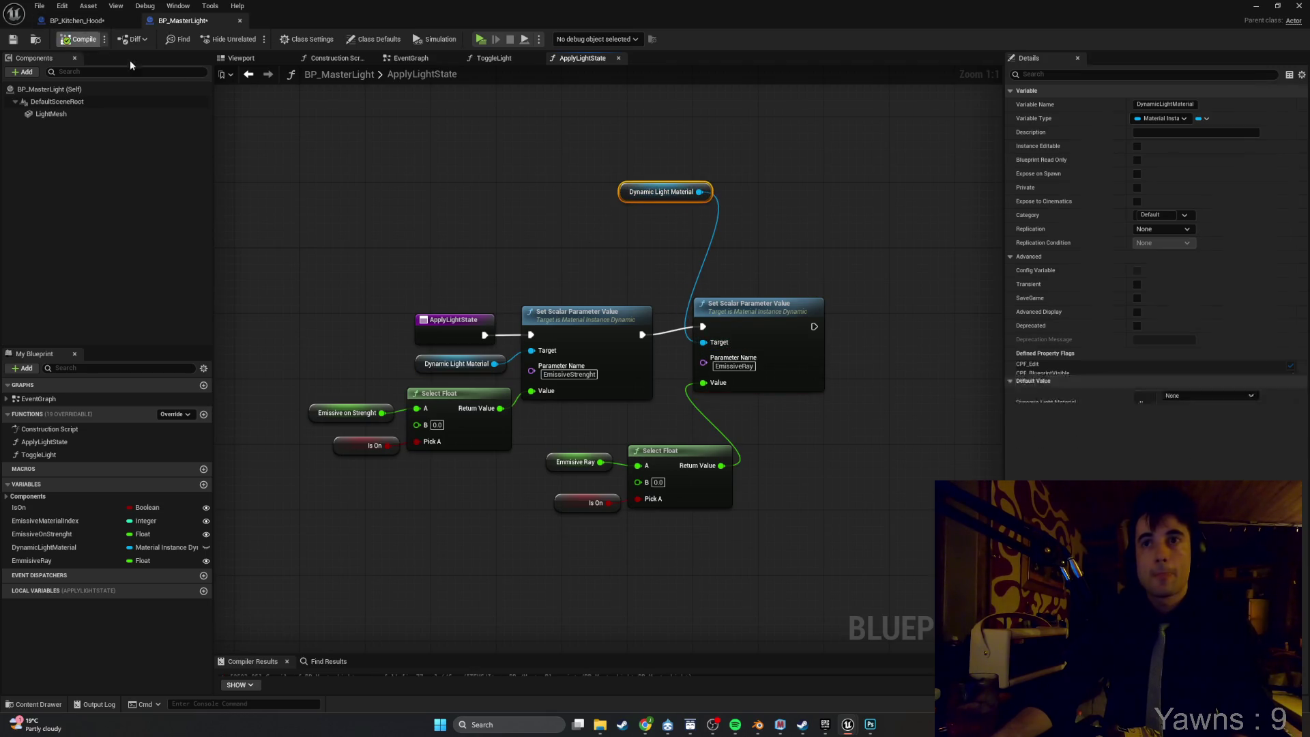
{"action": "key", "text": "alt+Tab"}
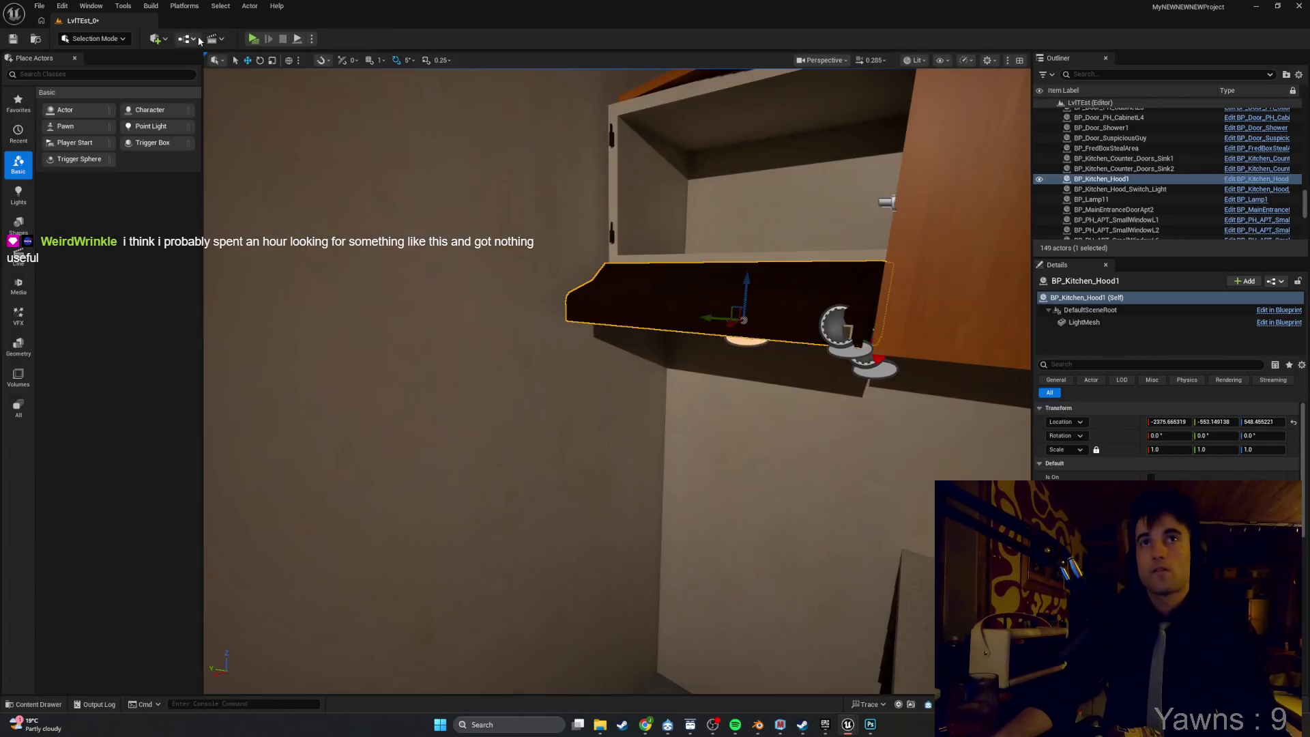
Run and stop a quick Play test, then launch the level as a Standalone Game preview.
{"action": "left_click", "coordinate": [253, 39]}
{"action": "key", "text": "Escape"}
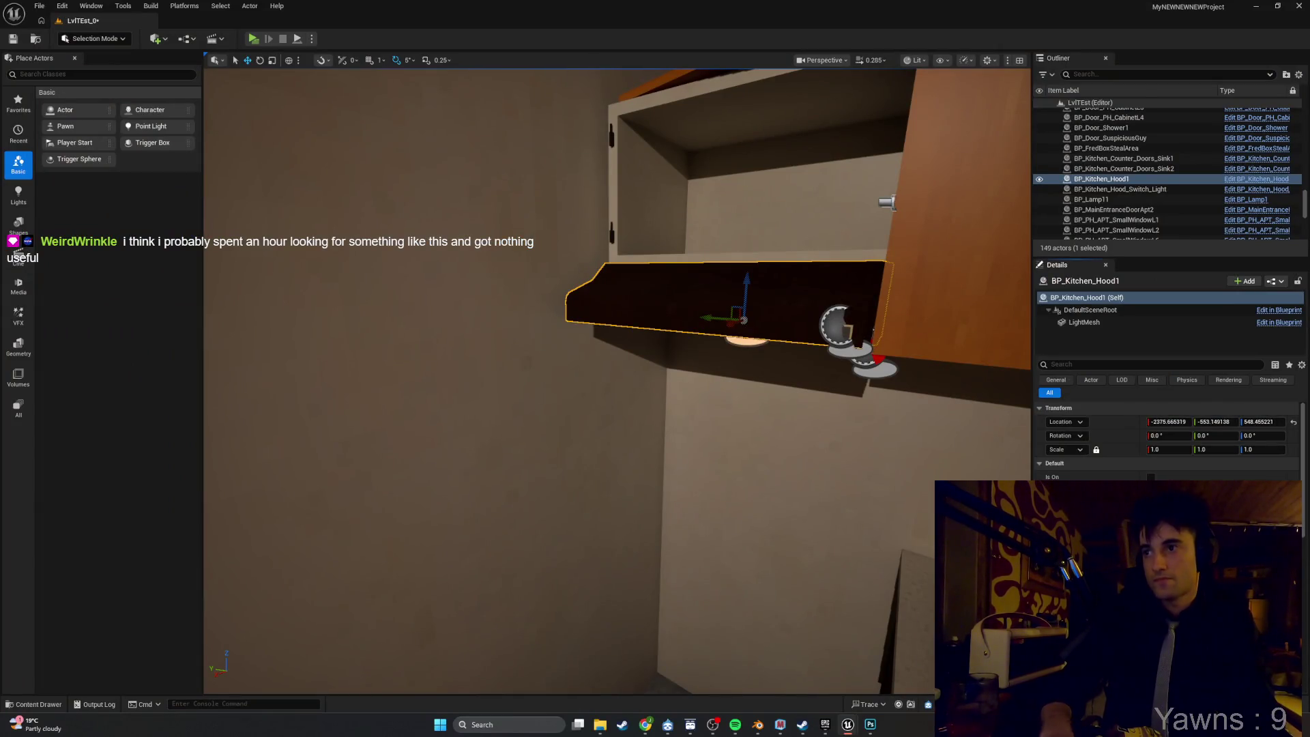
{"action": "left_click", "coordinate": [409, 478]}
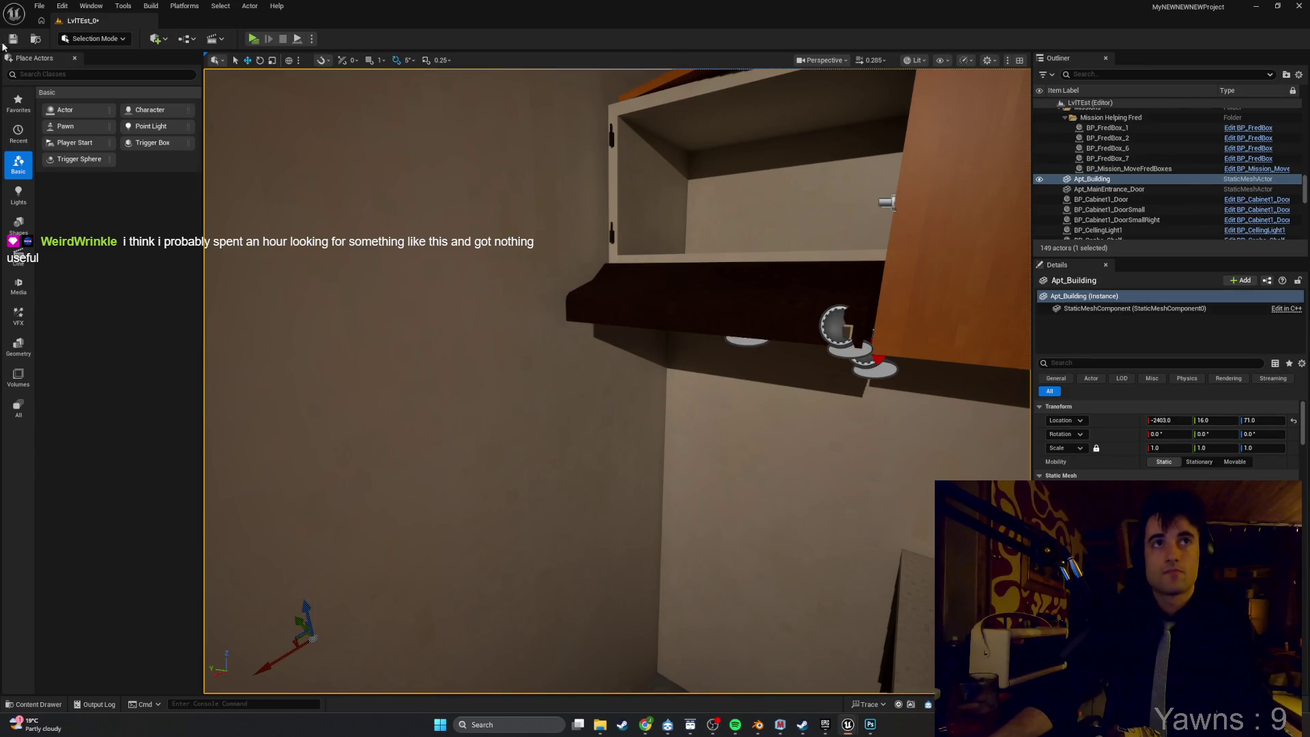
{"action": "left_click", "coordinate": [253, 39]}
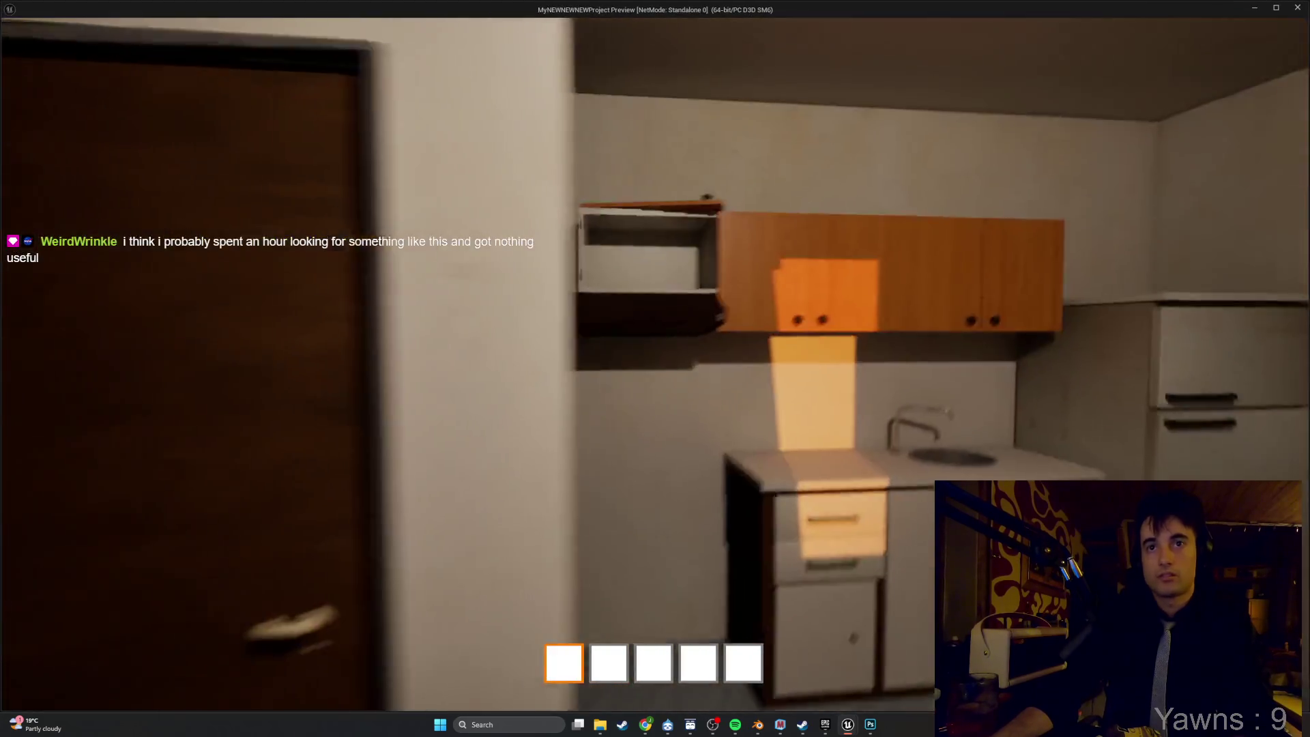
Walk to the wall switch, turn the room lights off and the under-cabinet hood light on.
{"action": "key", "text": "s"}
{"action": "key", "text": "w"}
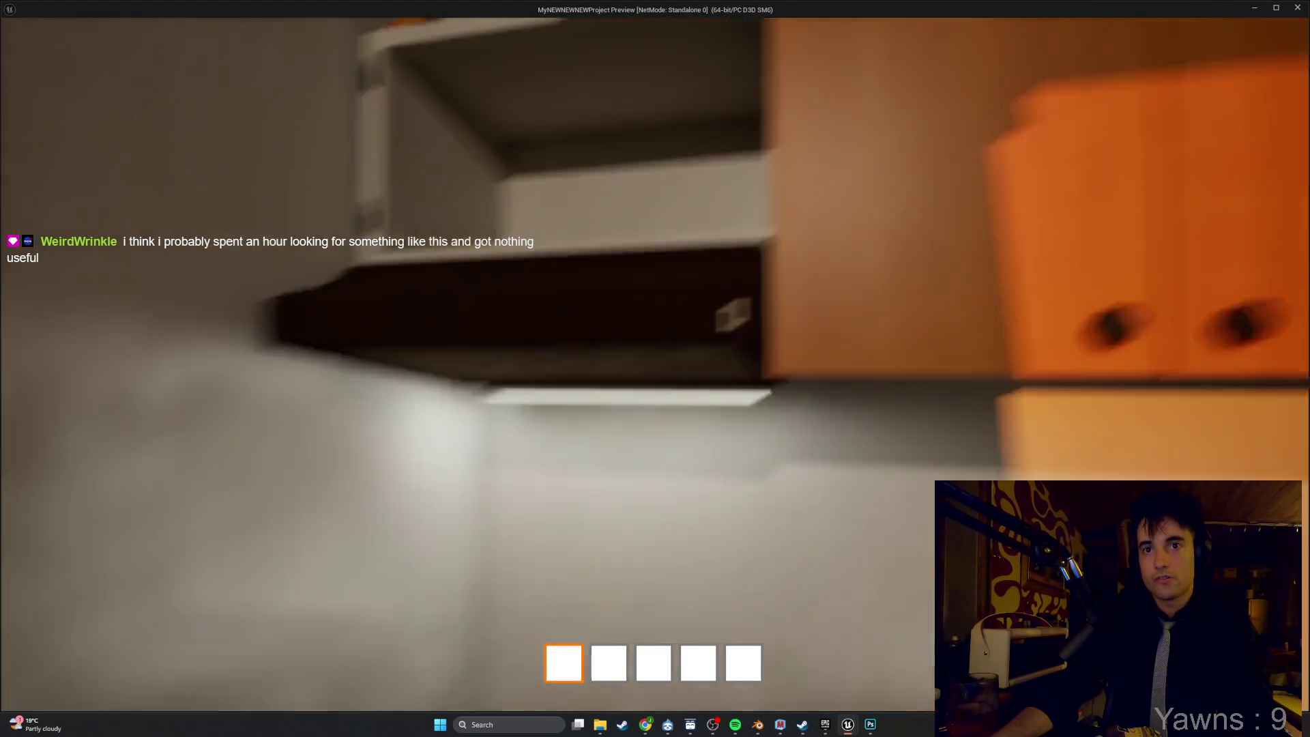
{"action": "key", "text": "s"}
{"action": "key", "text": "w"}
{"action": "key", "text": "s"}
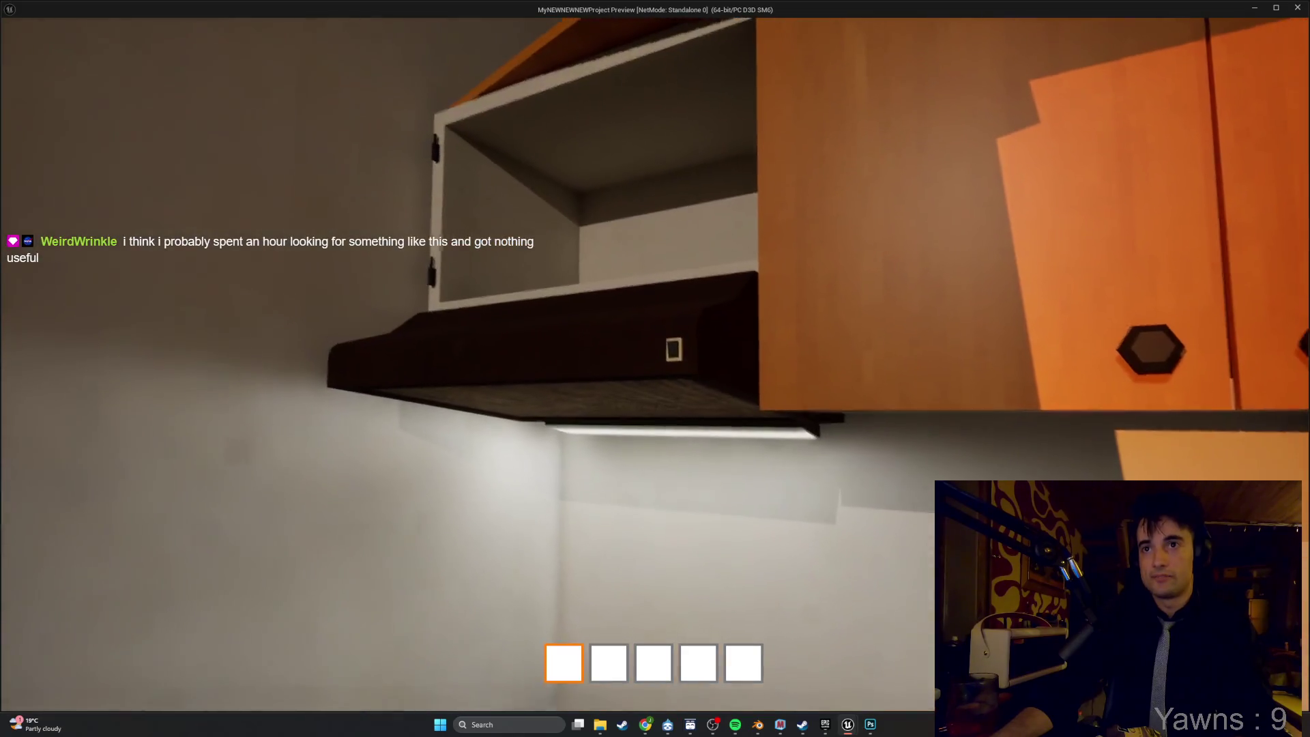
{"action": "key", "text": "w"}
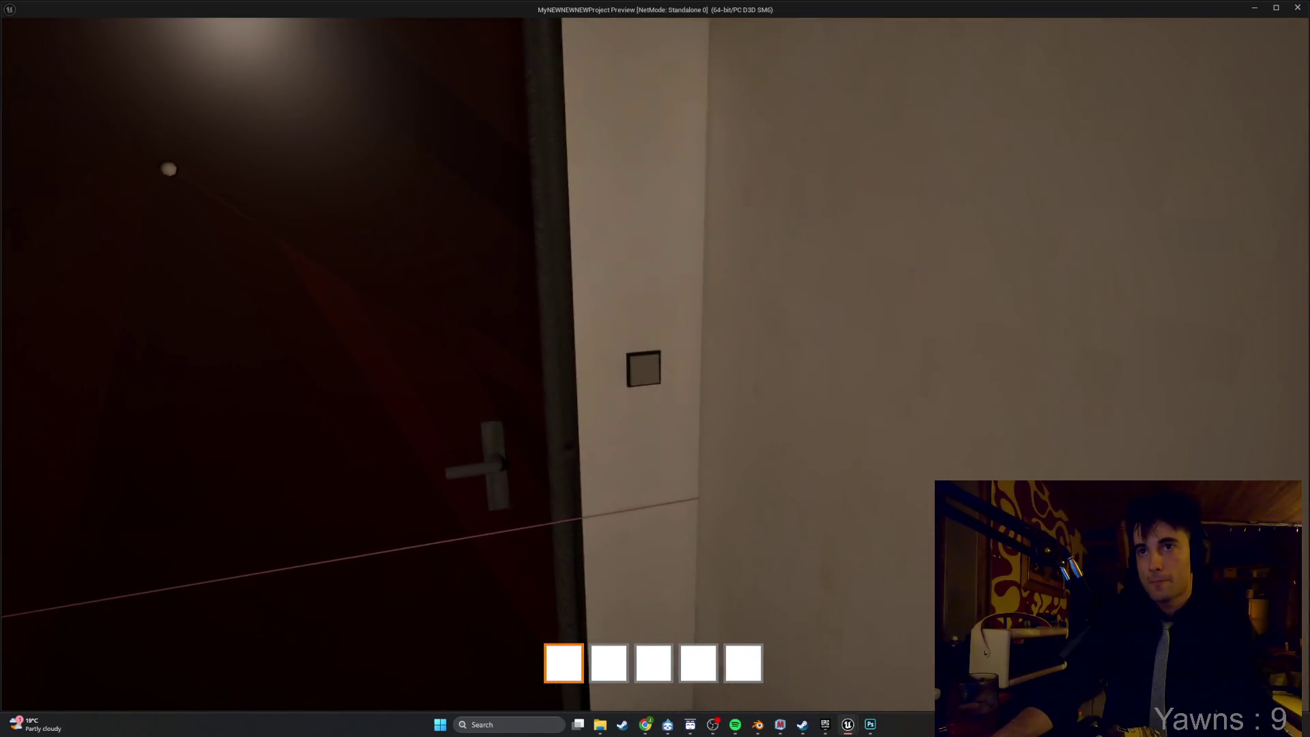
{"action": "key", "text": "e"}
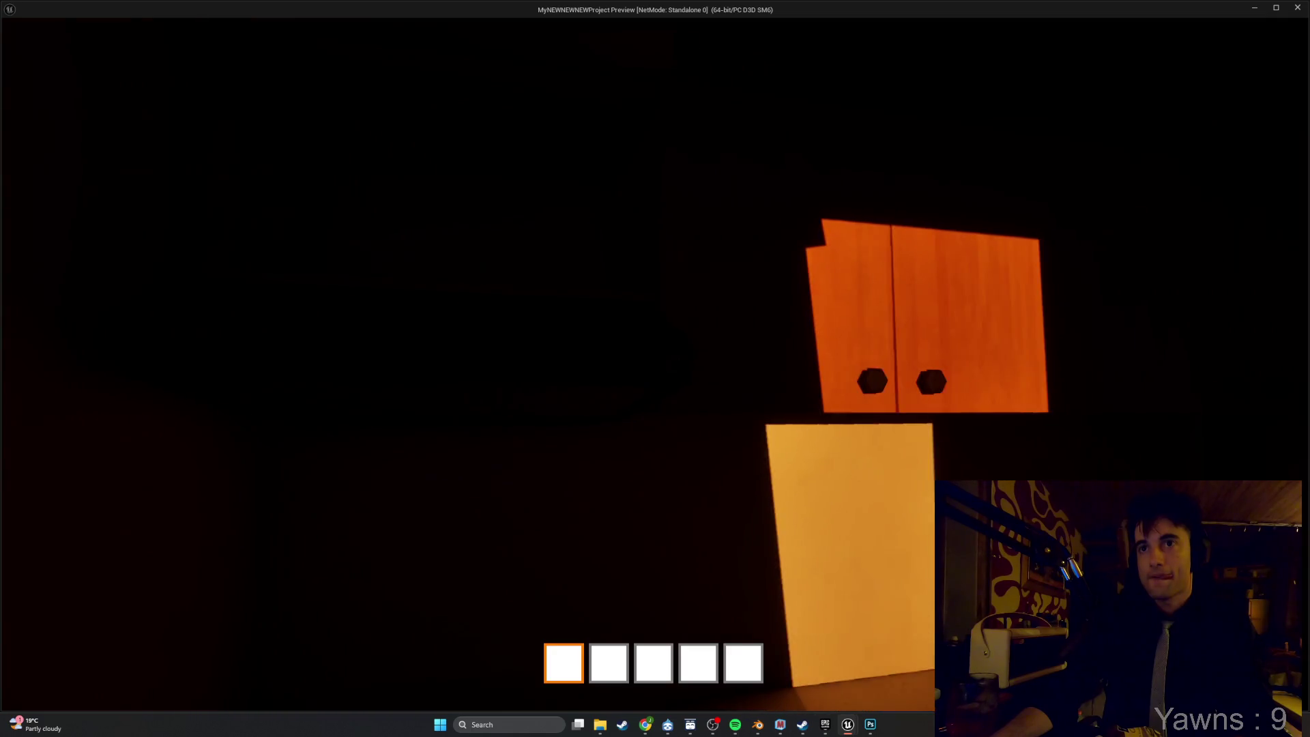
{"action": "key", "text": "e"}
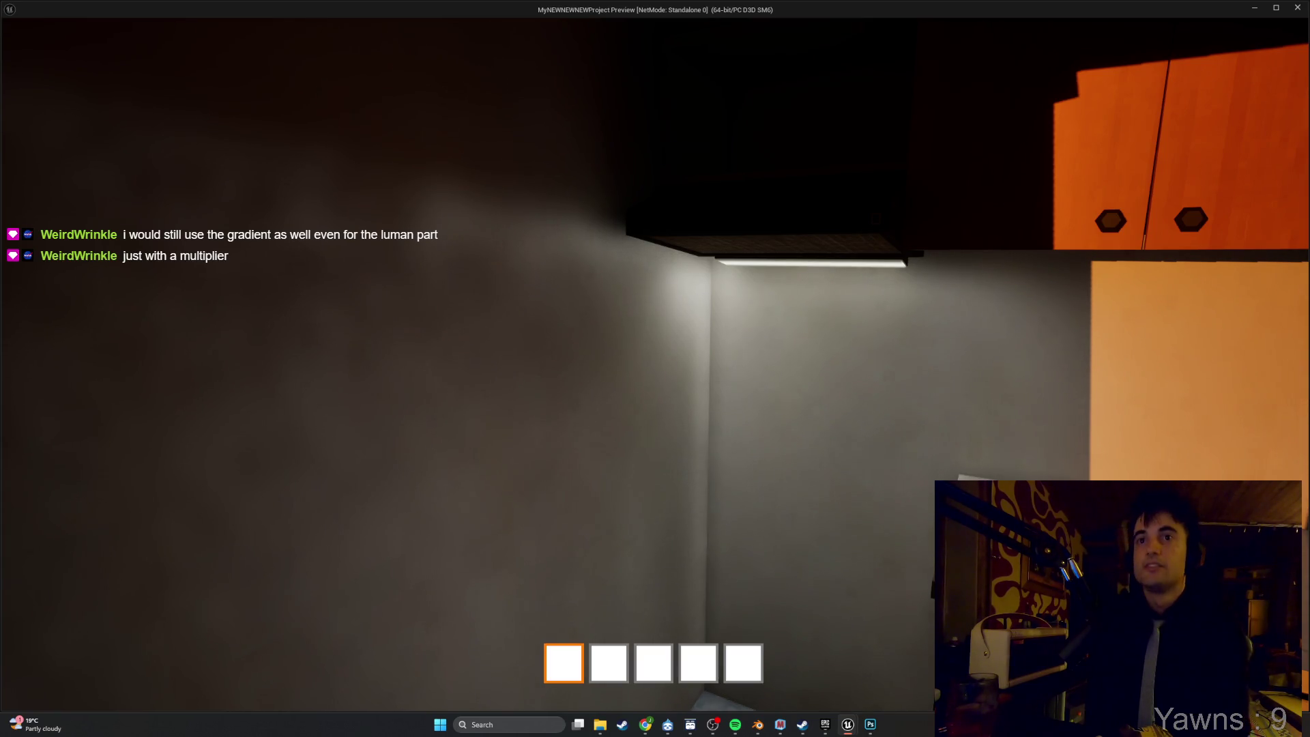
{"action": "mouse_move", "coordinate": [655, 369]}
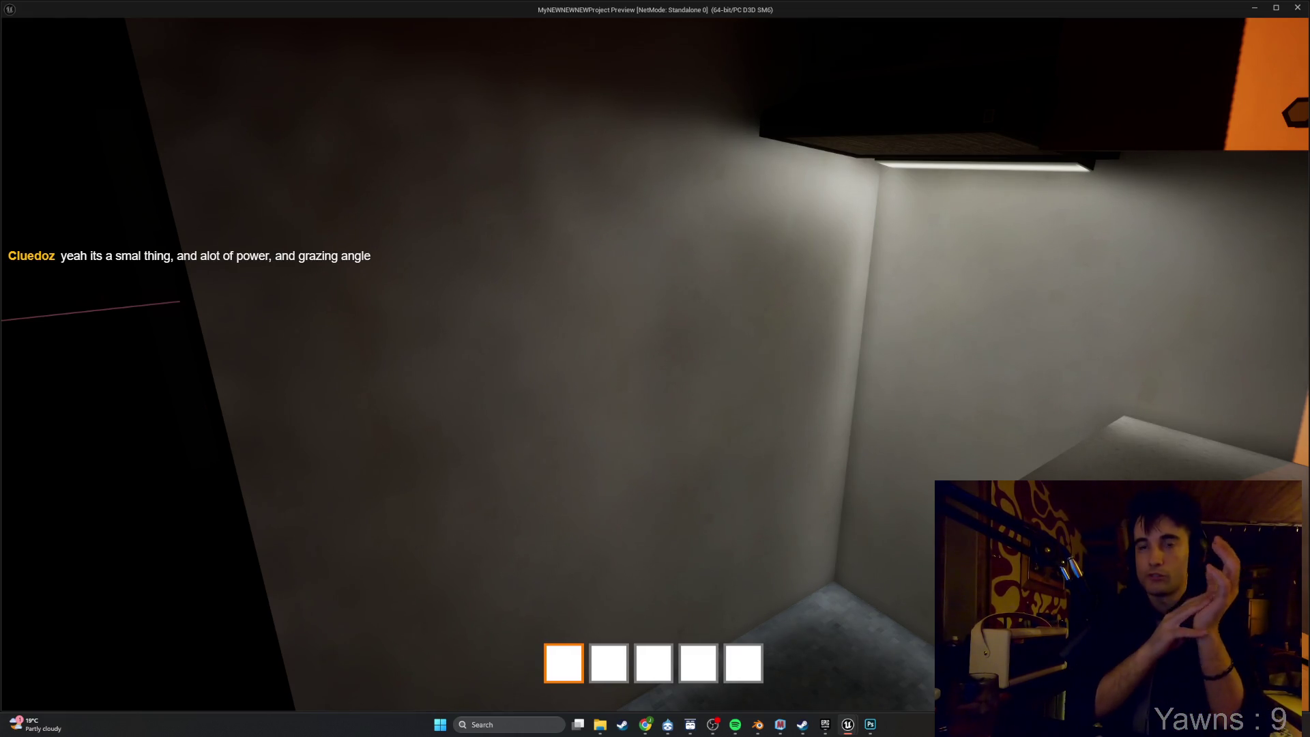
{"action": "key", "text": "grave"}
Try the r.ra, r.rad and r.lrra console commands, then exit the preview with Escape.
{"action": "type", "text": "r."}
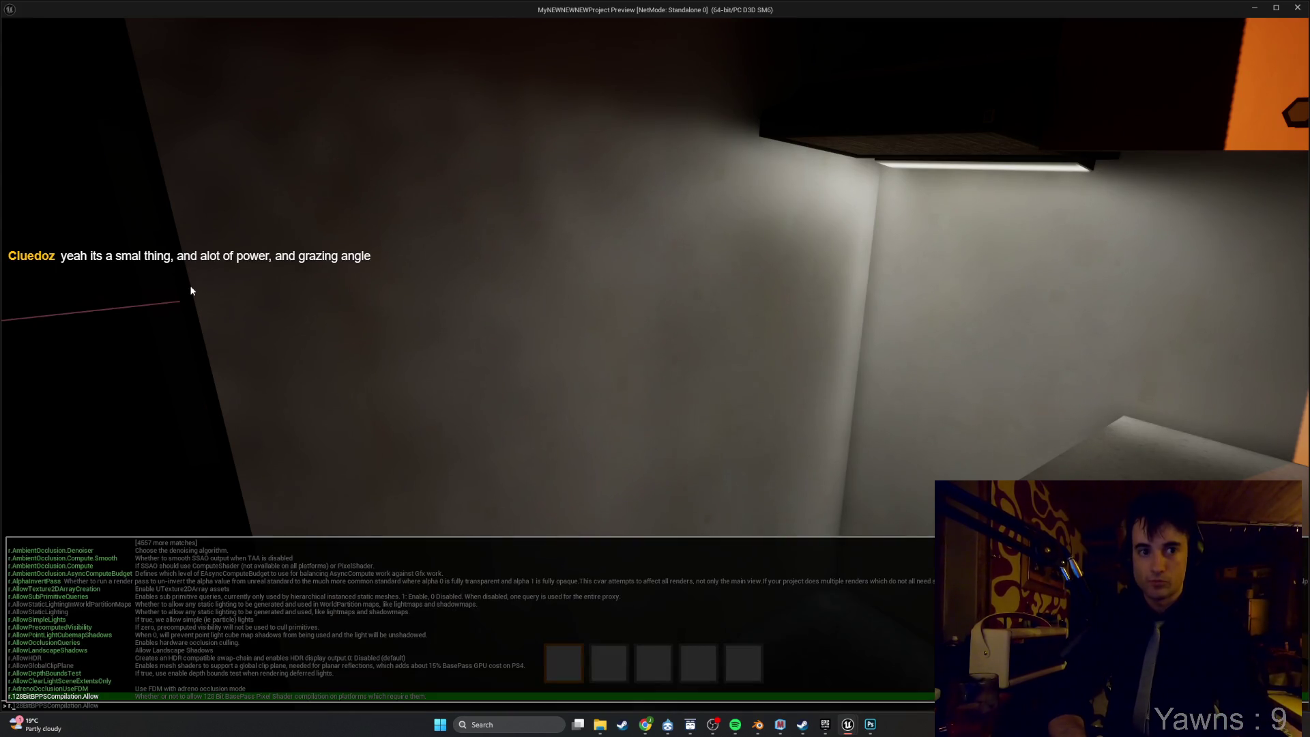
{"action": "type", "text": "RayTracedTranslucency.Allowed"}
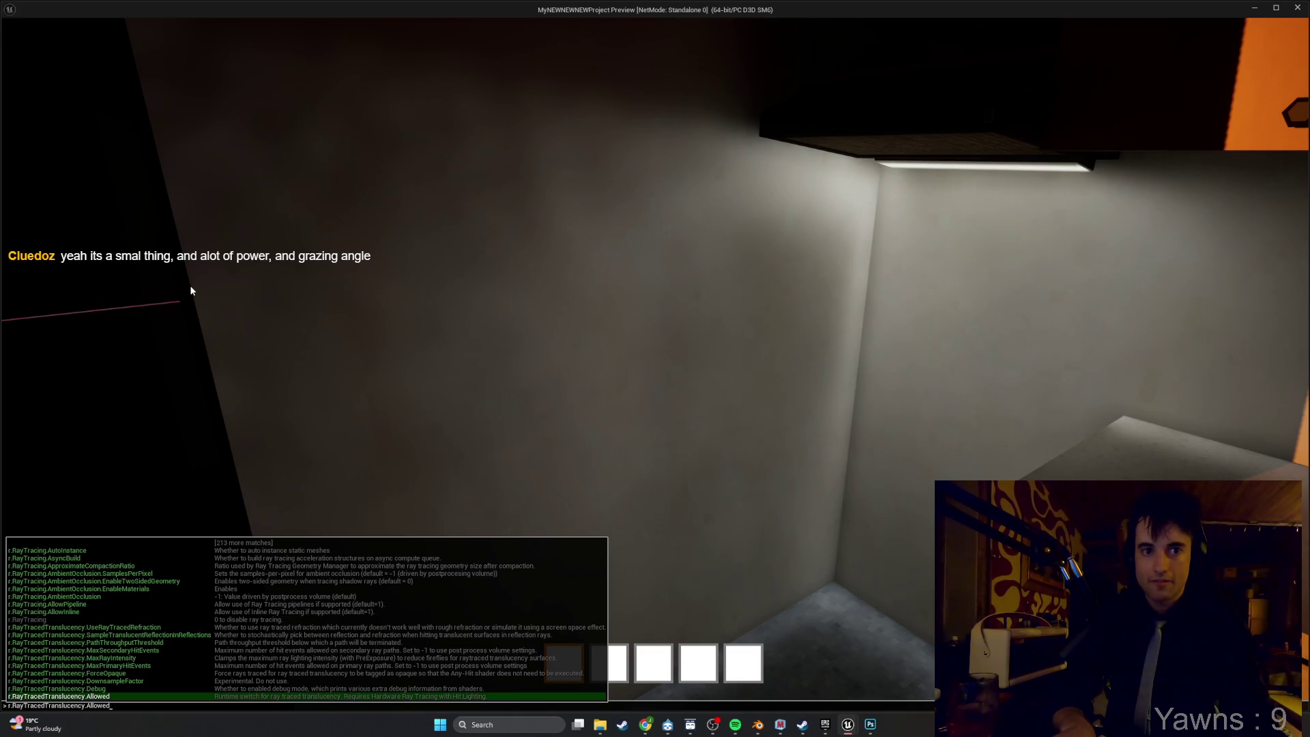
{"action": "key", "text": "BackSpace"}
{"action": "key", "text": "BackSpace"}
{"action": "key", "text": "BackSpace"}
{"action": "key", "text": "BackSpace"}
{"action": "key", "text": "BackSpace"}
{"action": "key", "text": "BackSpace"}
{"action": "key", "text": "BackSpace"}
{"action": "type", "text": "d"}
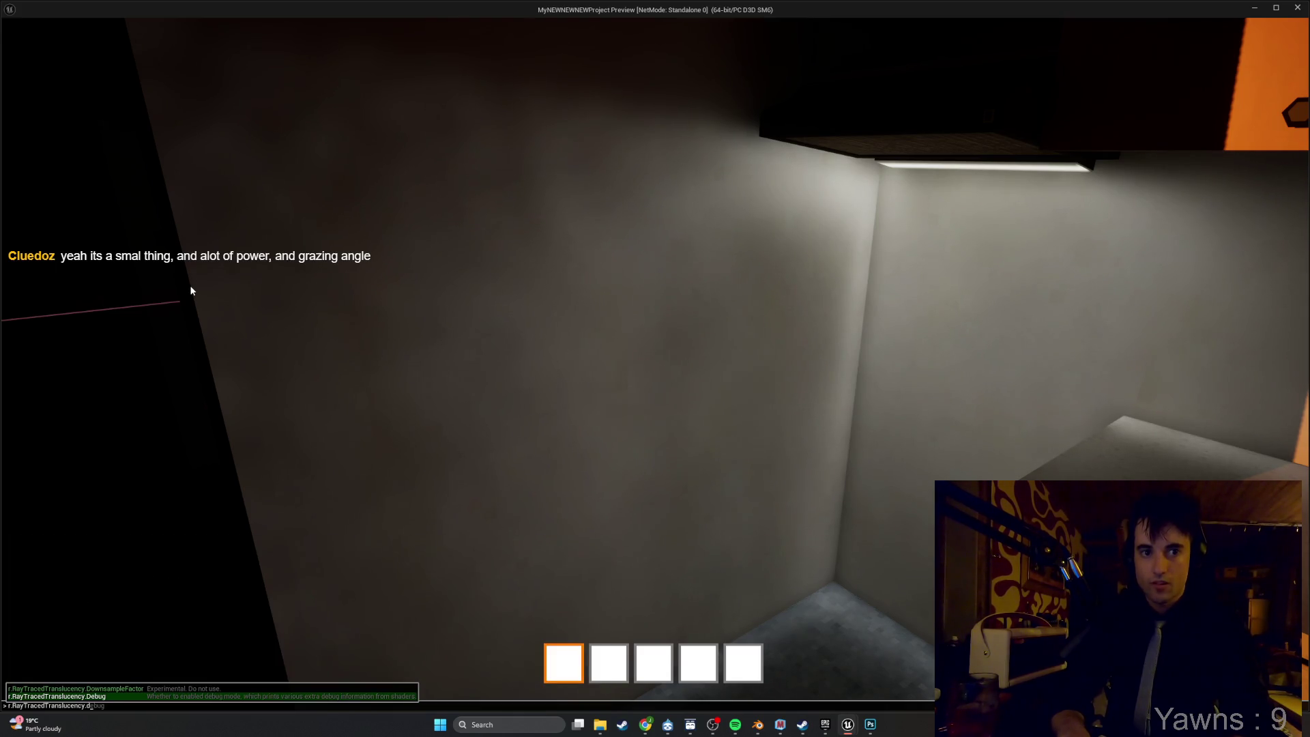
{"action": "key", "text": "Return"}
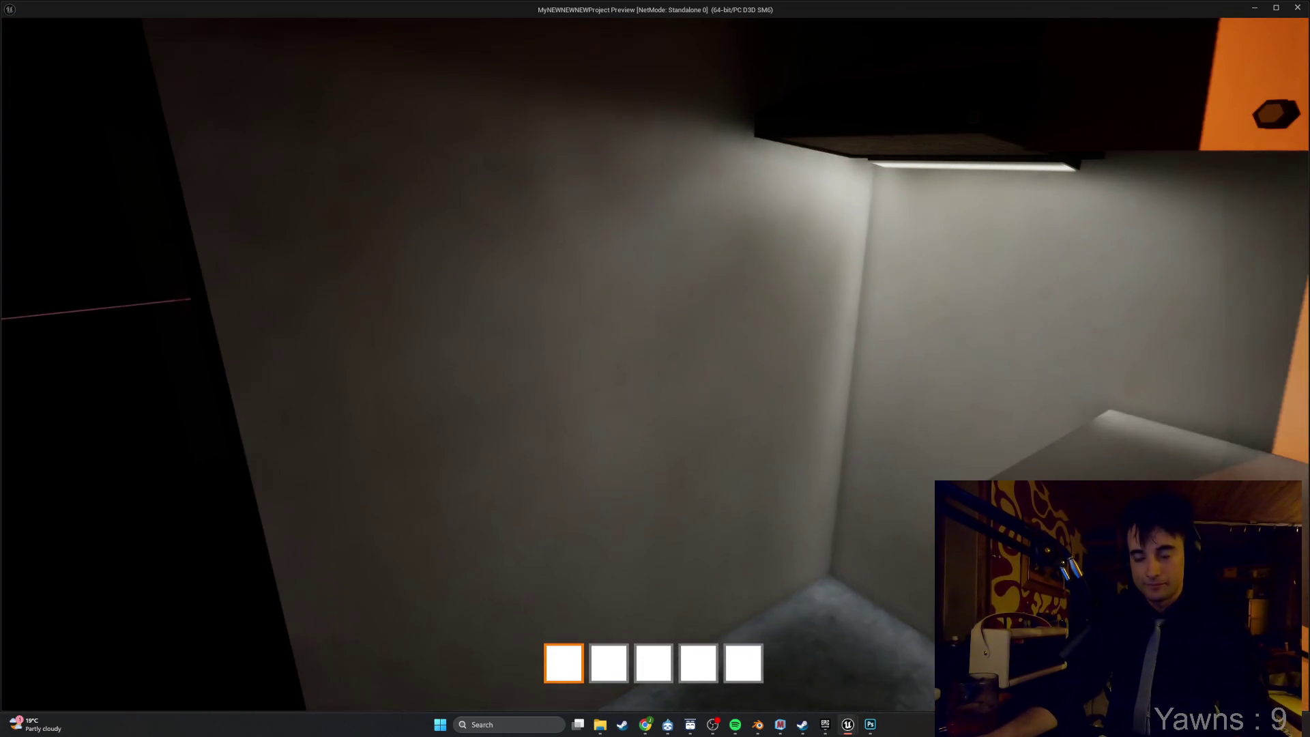
{"action": "key", "text": "grave"}
{"action": "type", "text": "r."}
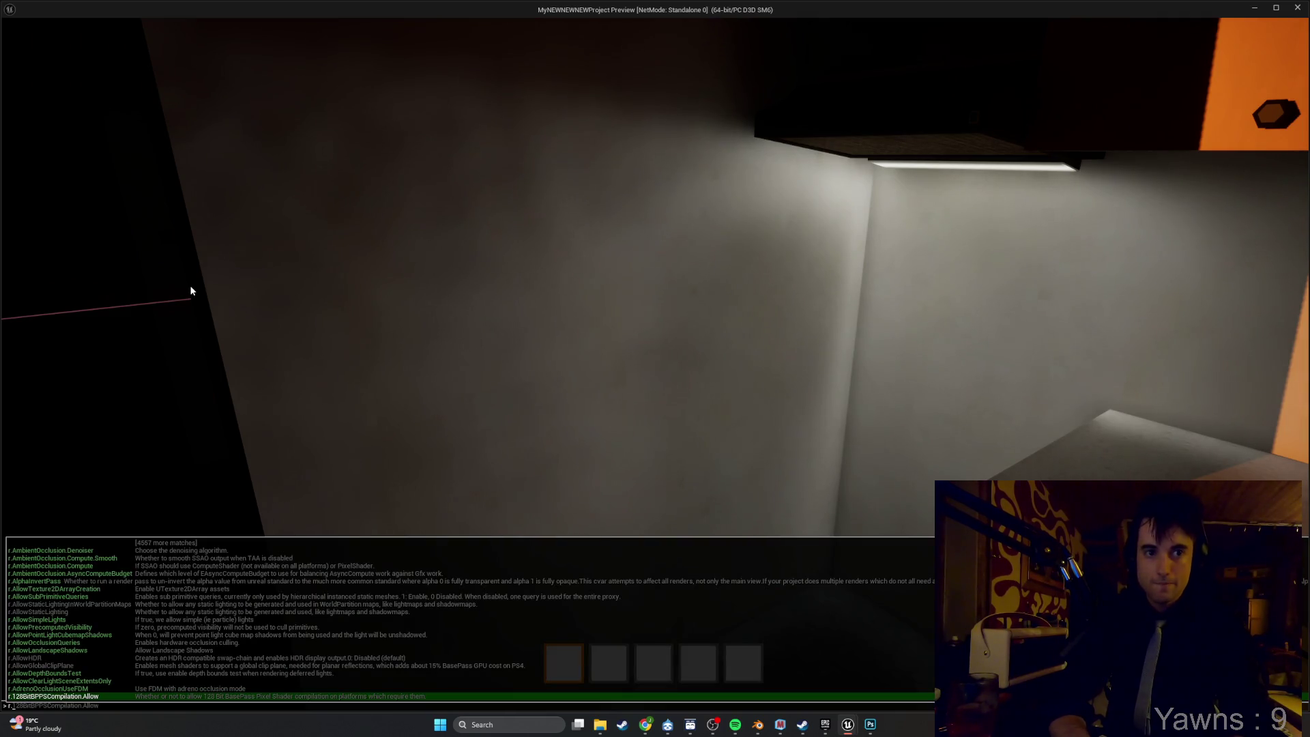
{"action": "type", "text": "l"}
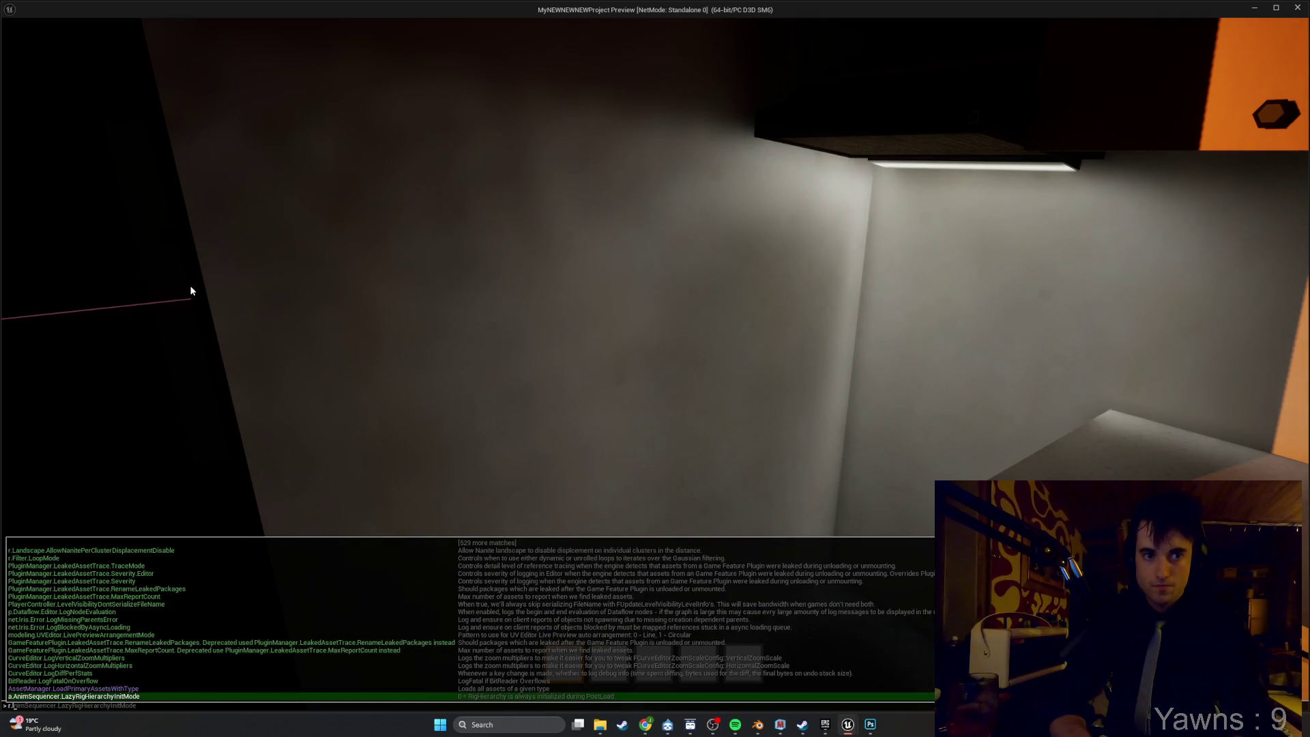
{"action": "type", "text": "r"}
{"action": "type", "text": "ra"}
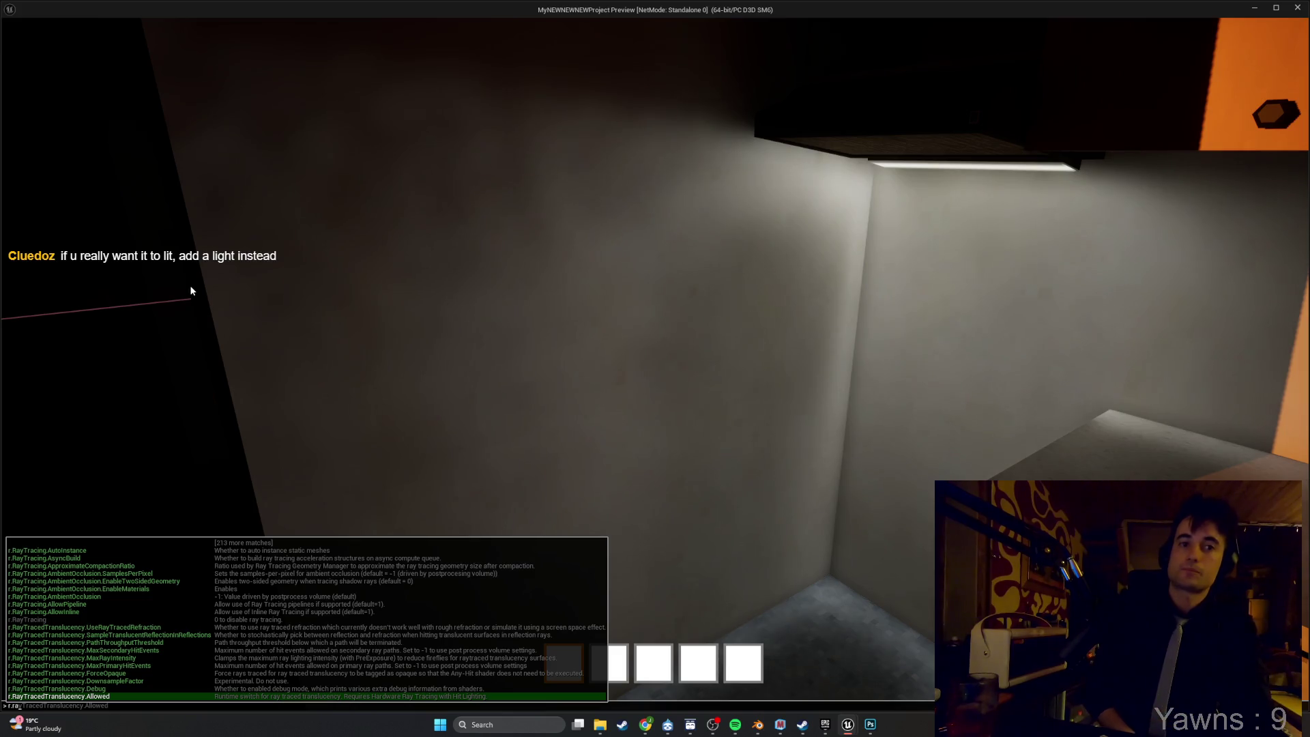
{"action": "key", "text": "Escape"}
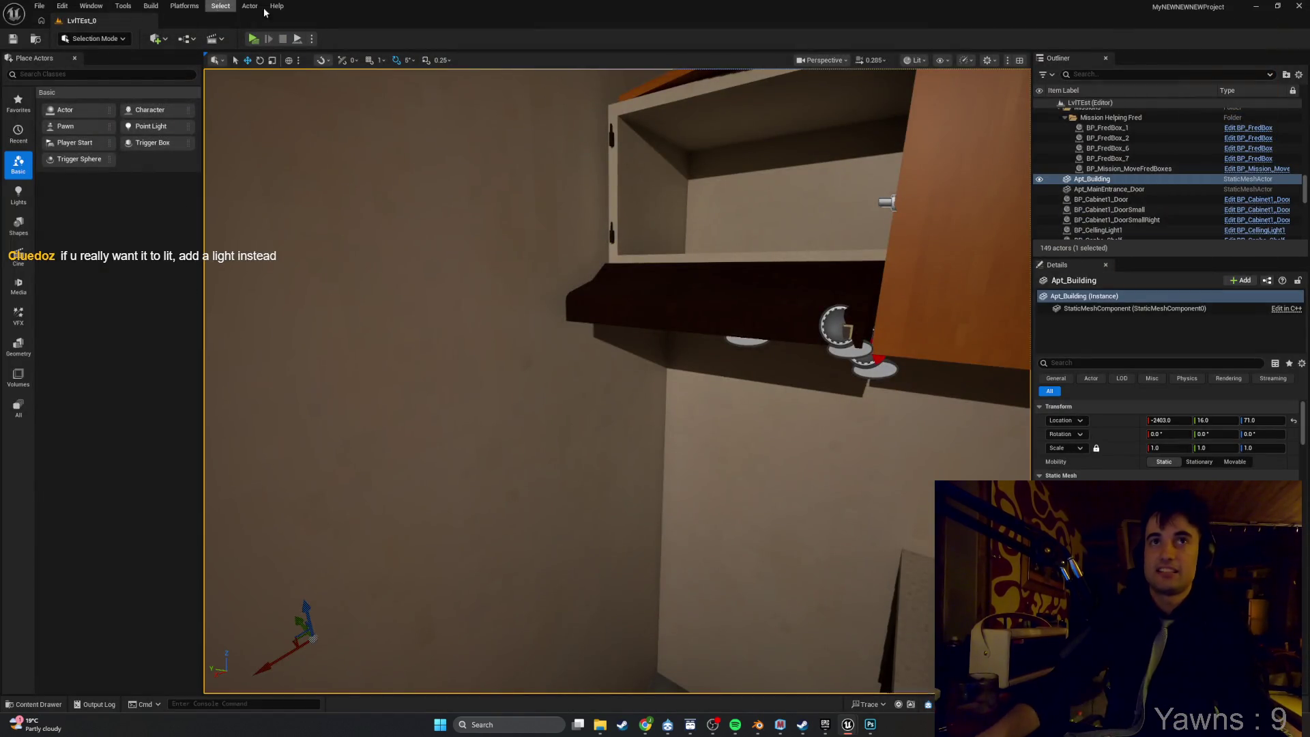
{"action": "left_click", "coordinate": [251, 41]}
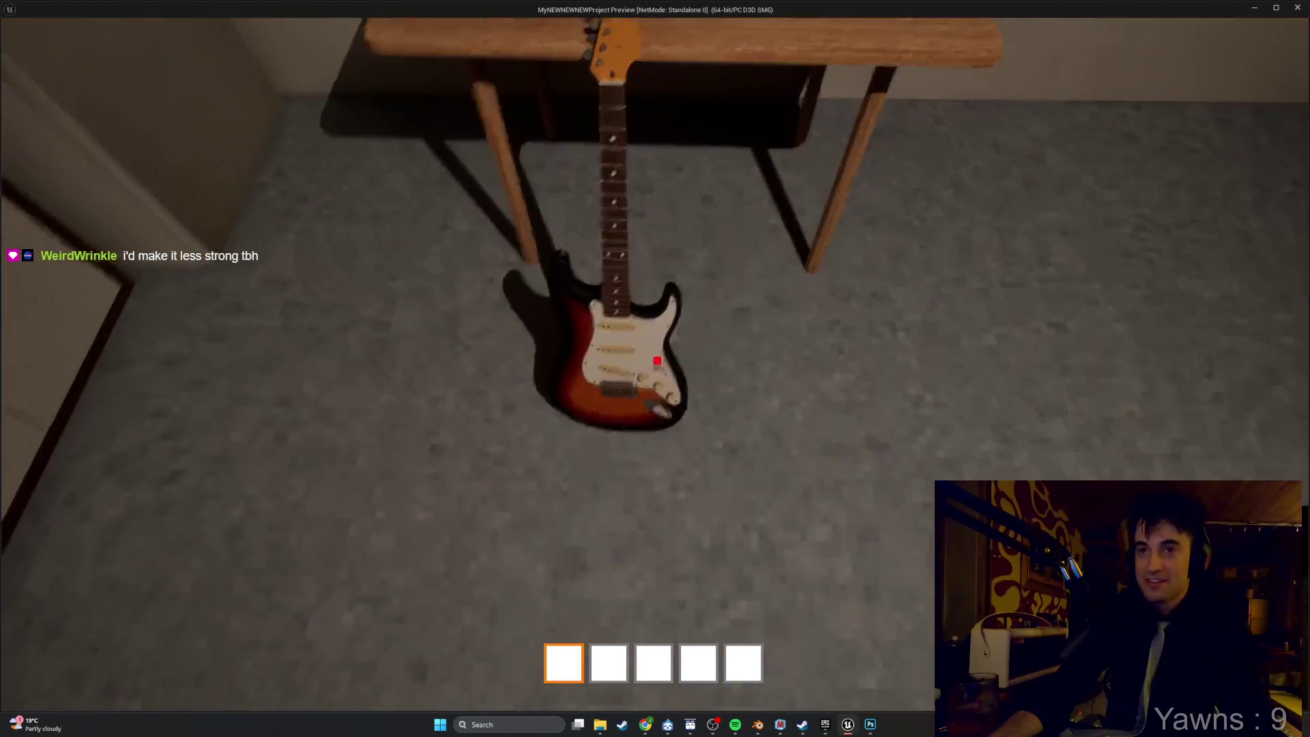
{"action": "key", "text": "e"}
{"action": "key", "text": "e"}
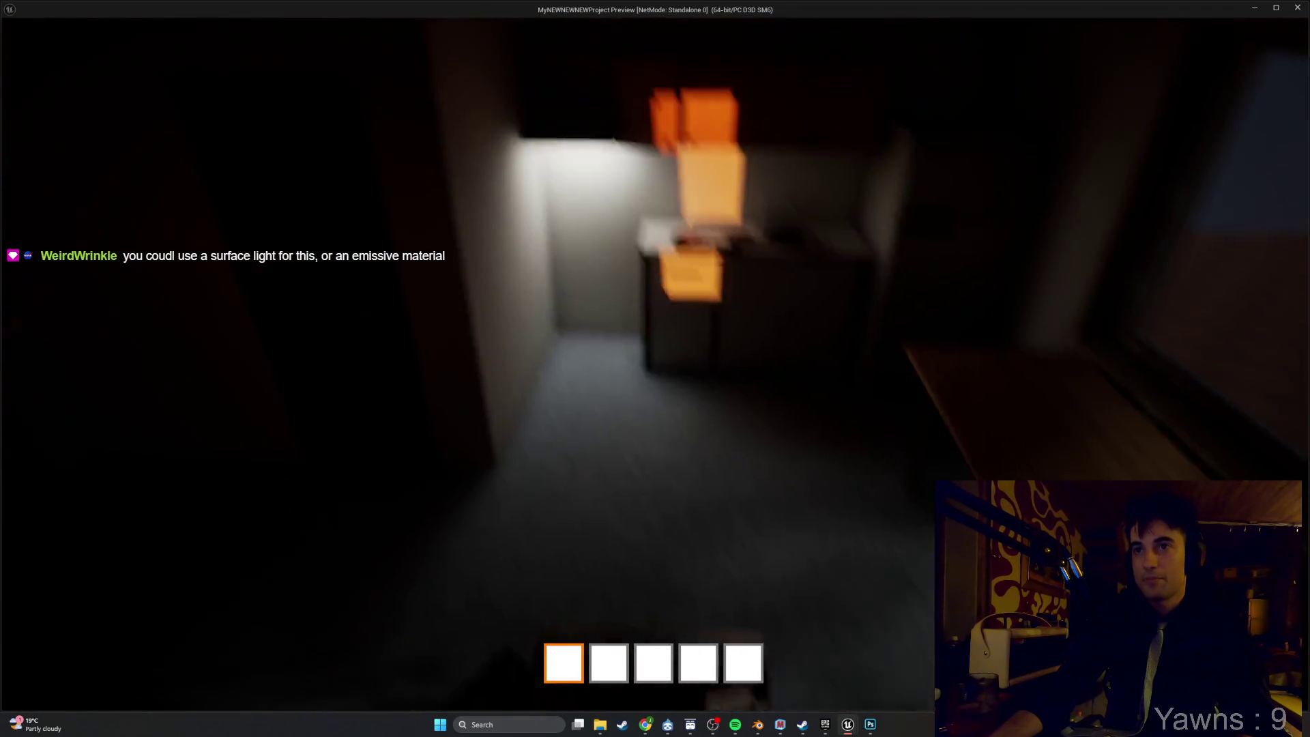
{"action": "key", "text": "Escape"}
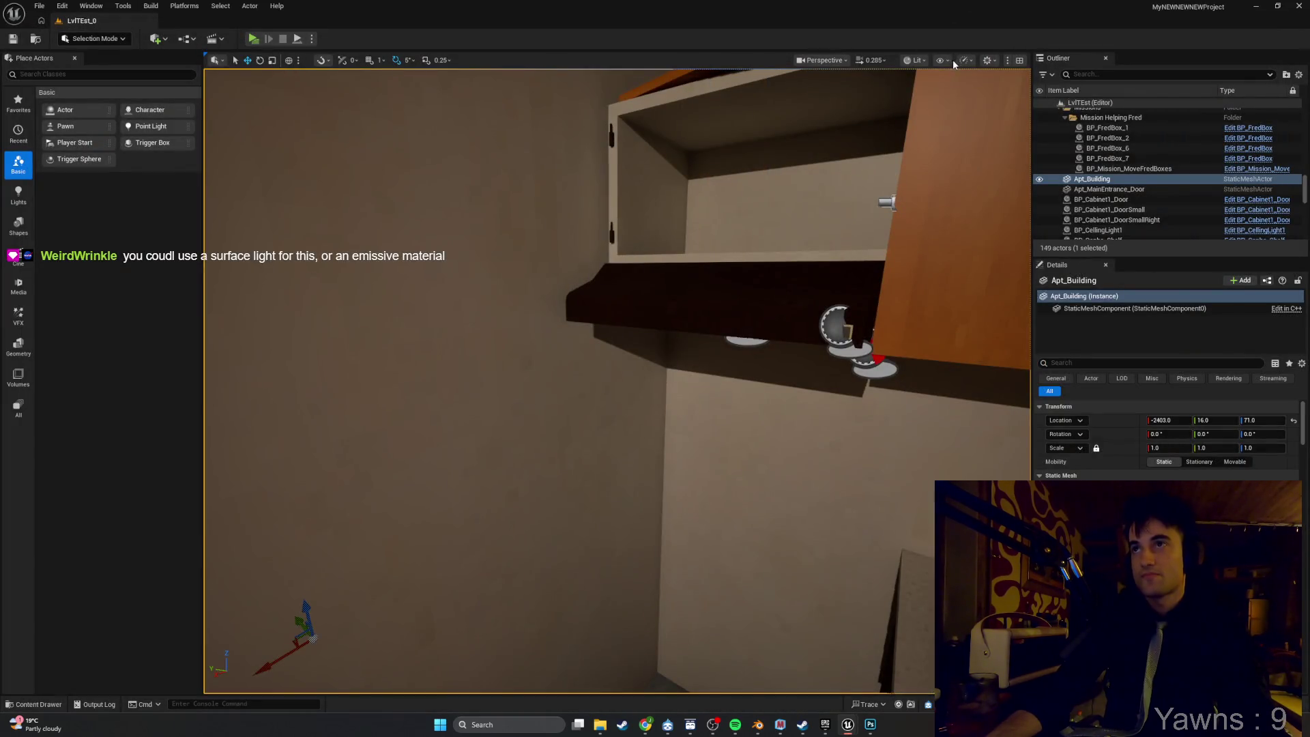
Switch the viewport to Lumen > Lumen Scene, select the kitchen hood and fly around the room.
{"action": "left_click", "coordinate": [917, 60]}
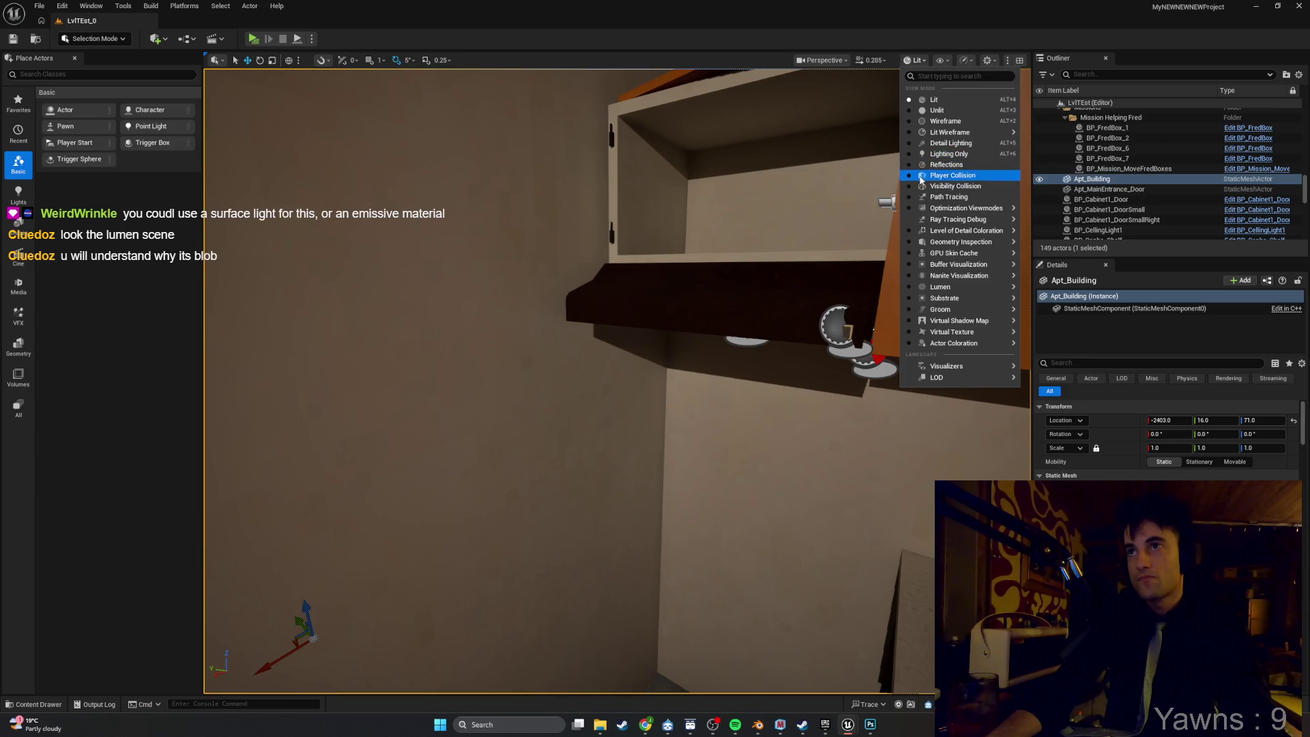
{"action": "mouse_move", "coordinate": [934, 295]}
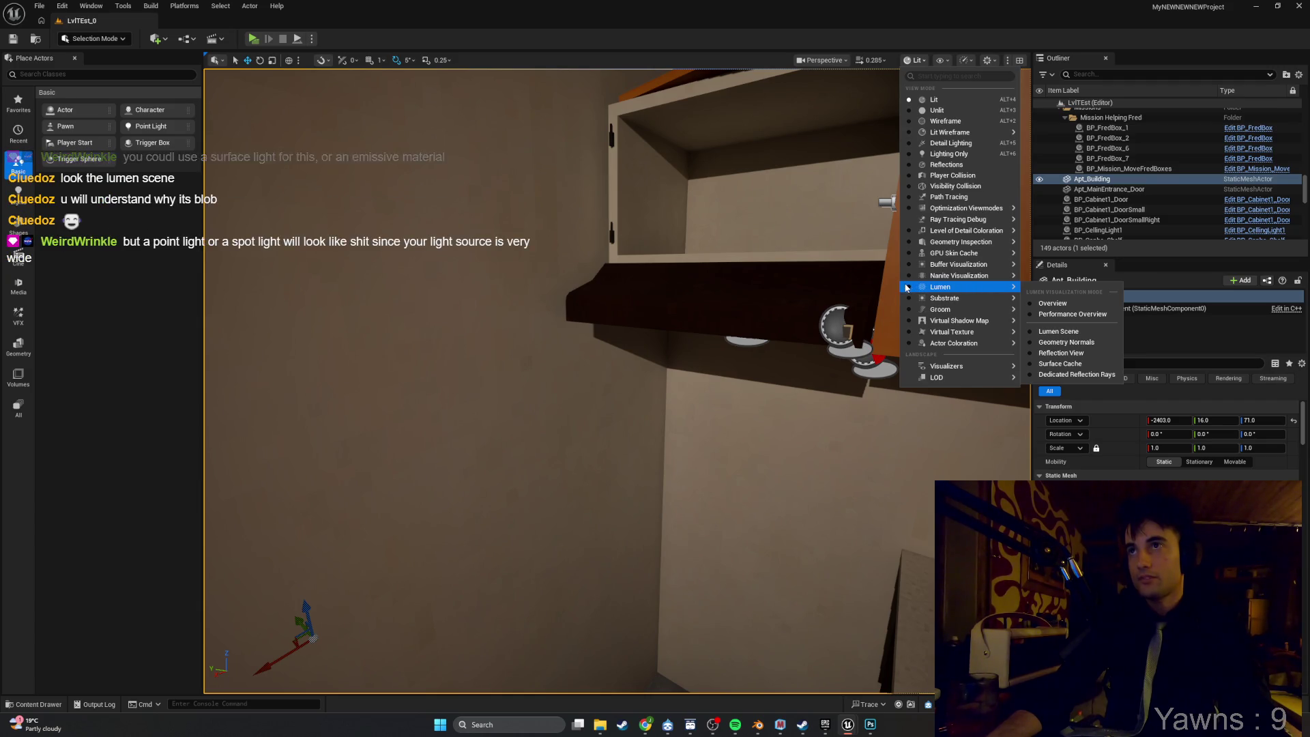
{"action": "left_click", "coordinate": [1069, 332]}
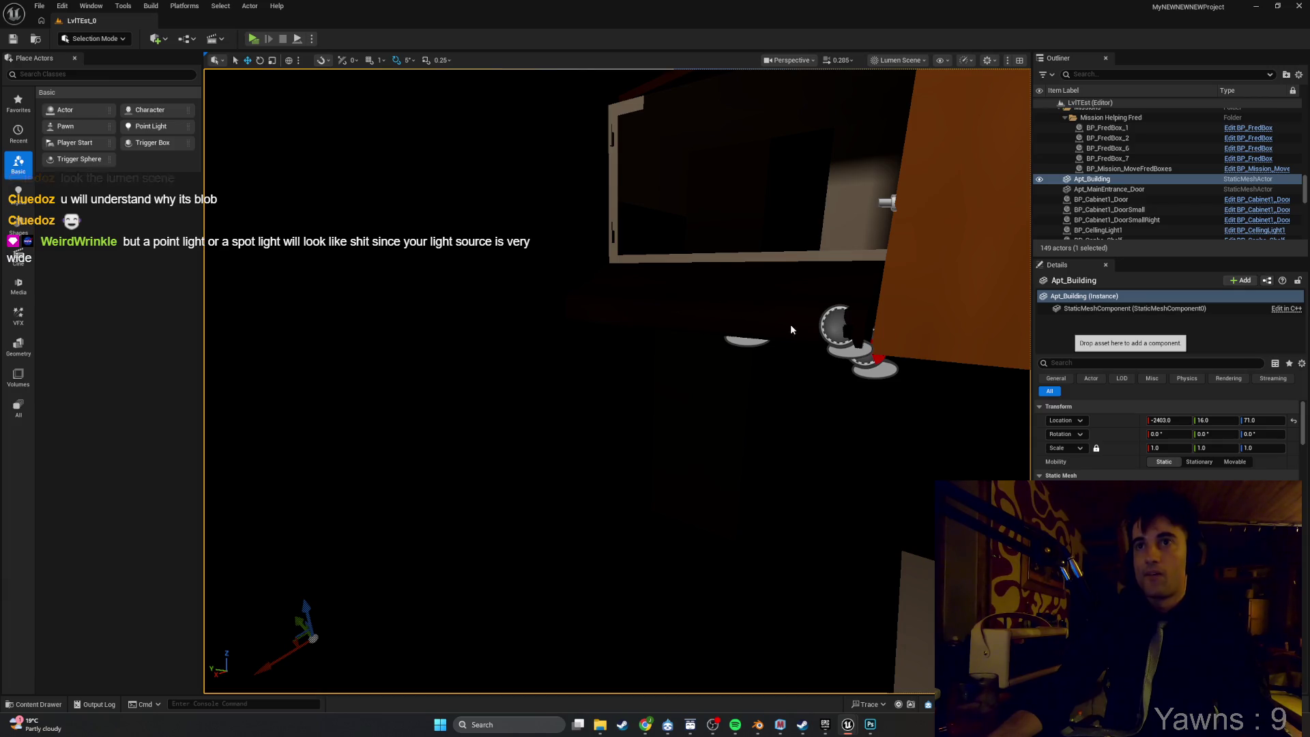
{"action": "left_click", "coordinate": [682, 300]}
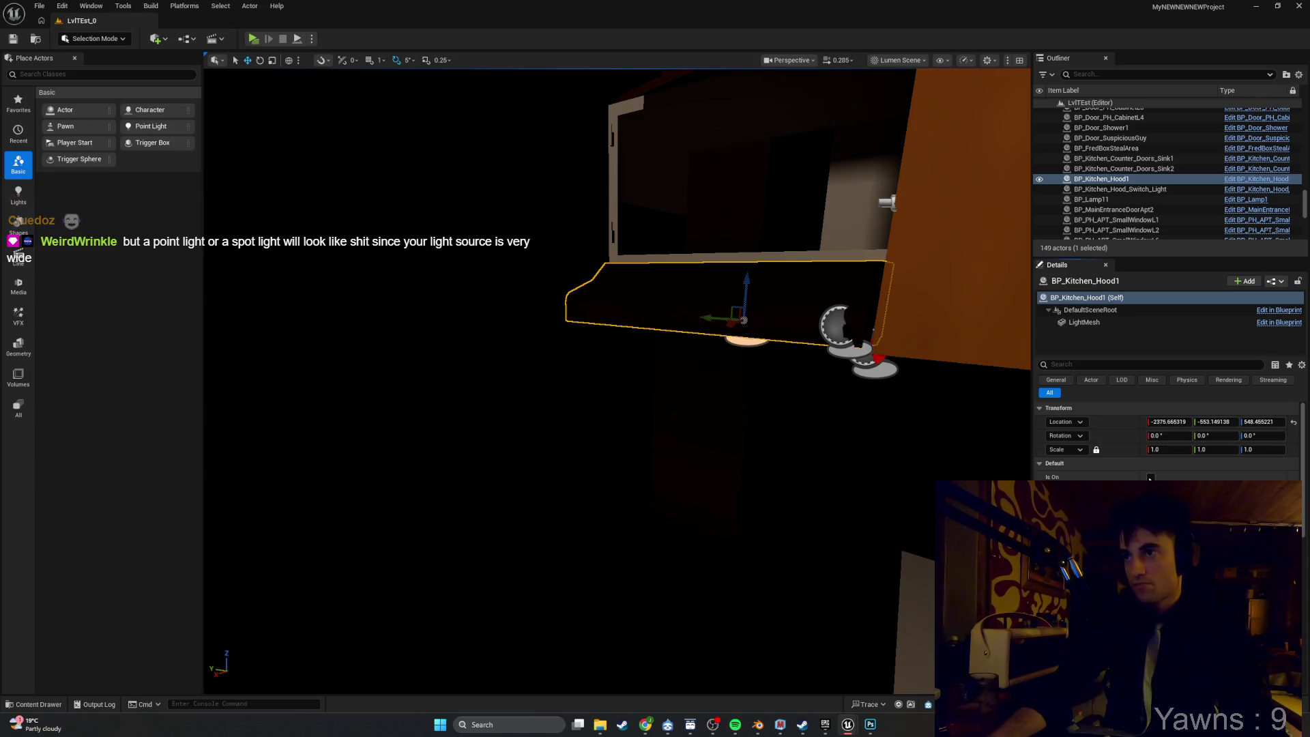
{"action": "left_click_drag", "start_coordinate": [929, 510], "coordinate": [733, 415]}
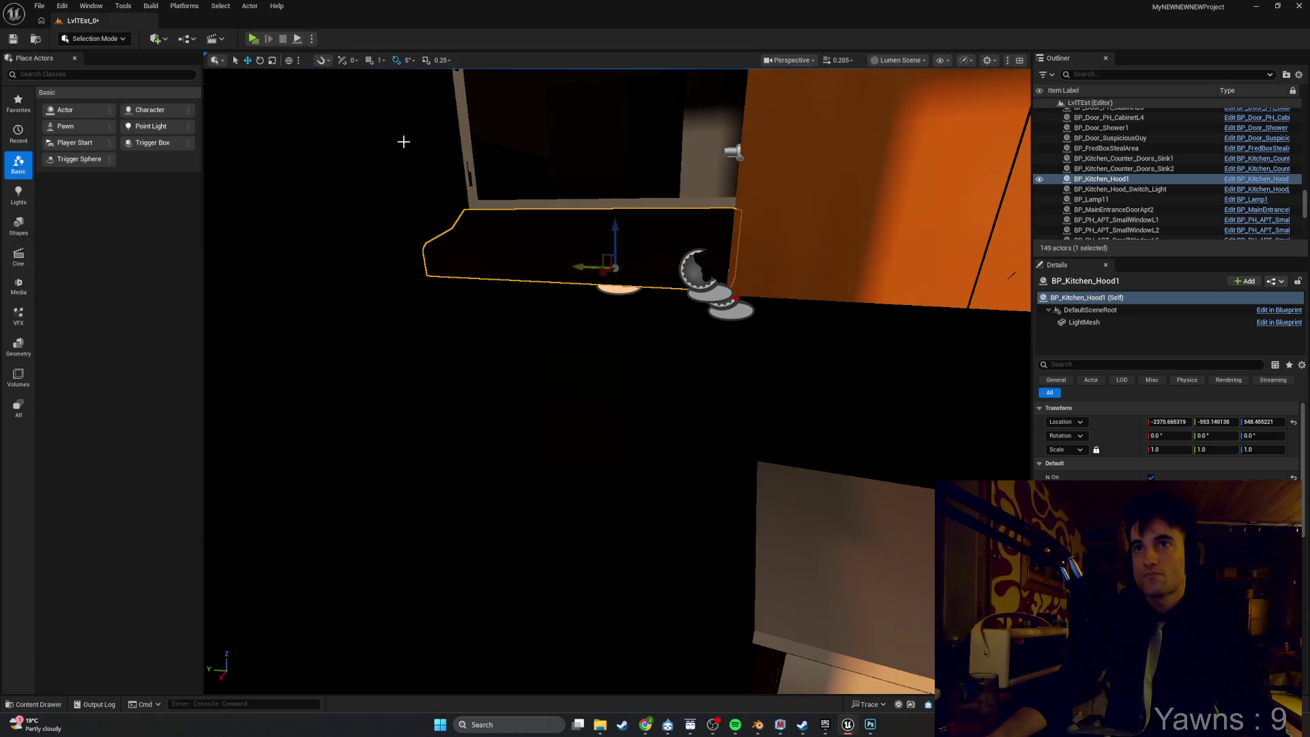
{"action": "left_click", "coordinate": [12, 39]}
{"action": "left_click_drag", "start_coordinate": [339, 257], "coordinate": [339, 257]}
{"action": "left_click_drag", "start_coordinate": [670, 402], "coordinate": [671, 401]}
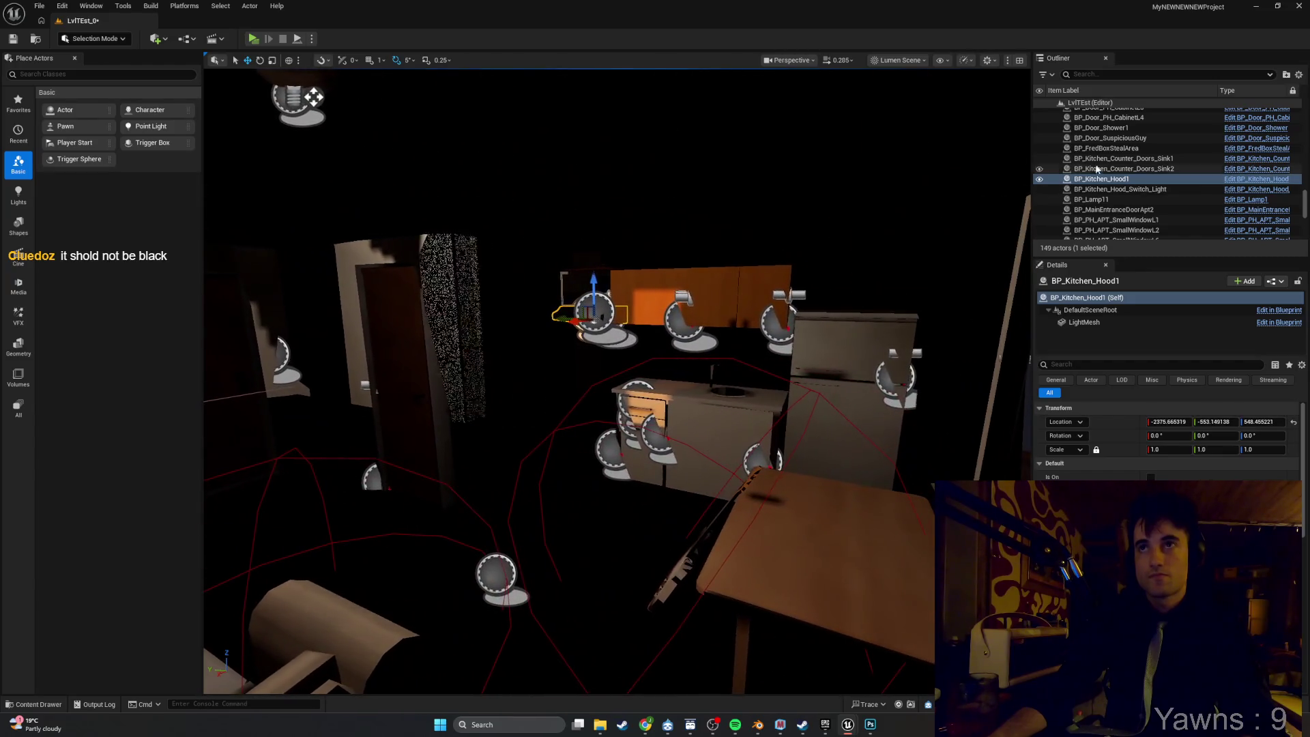
Switch the viewport to Lumen Reflection View, then to Lumen Overview.
{"action": "left_click", "coordinate": [900, 60]}
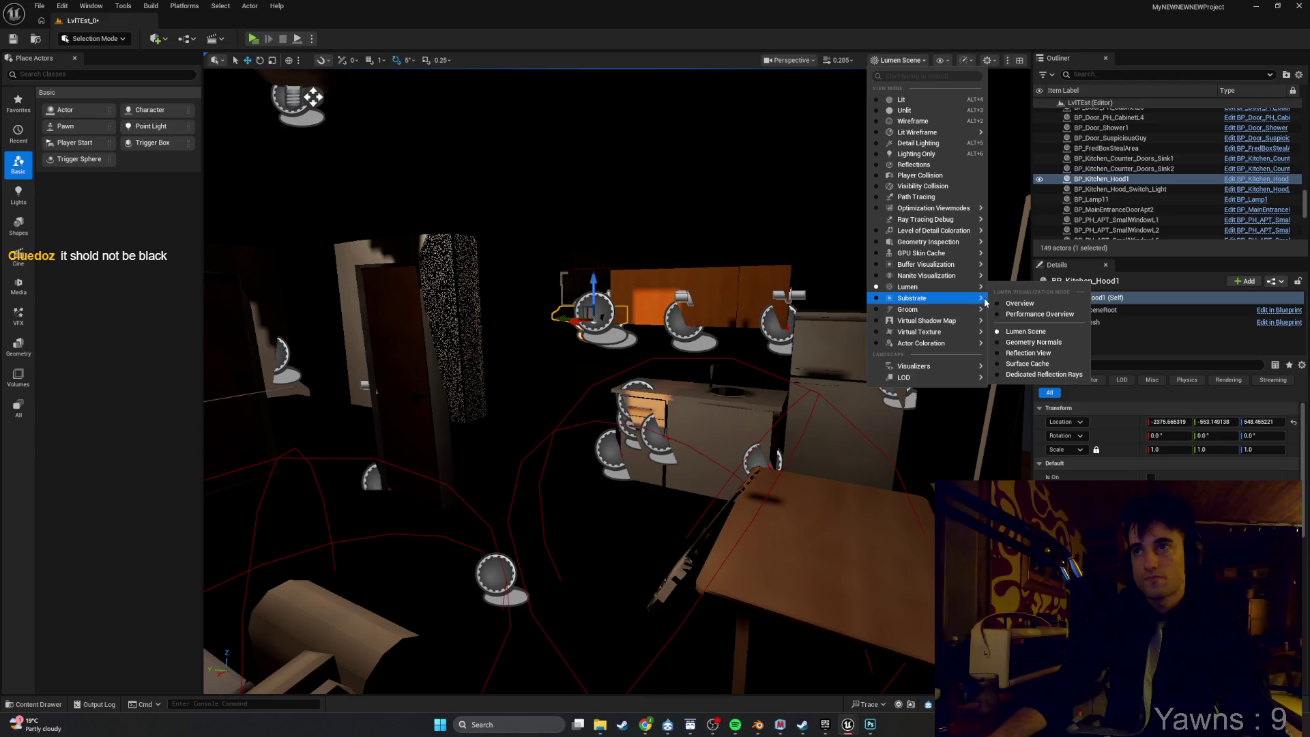
{"action": "left_click", "coordinate": [1059, 353]}
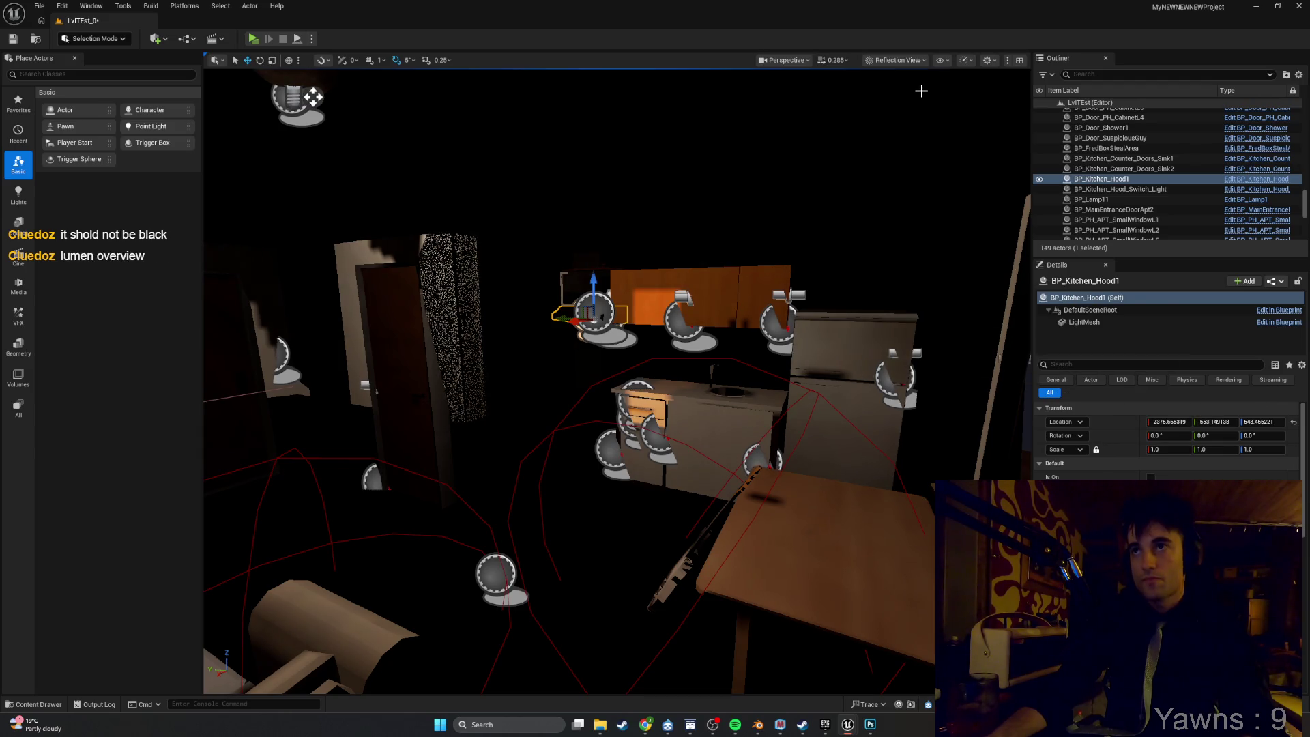
{"action": "left_click", "coordinate": [916, 69]}
{"action": "left_click", "coordinate": [915, 60]}
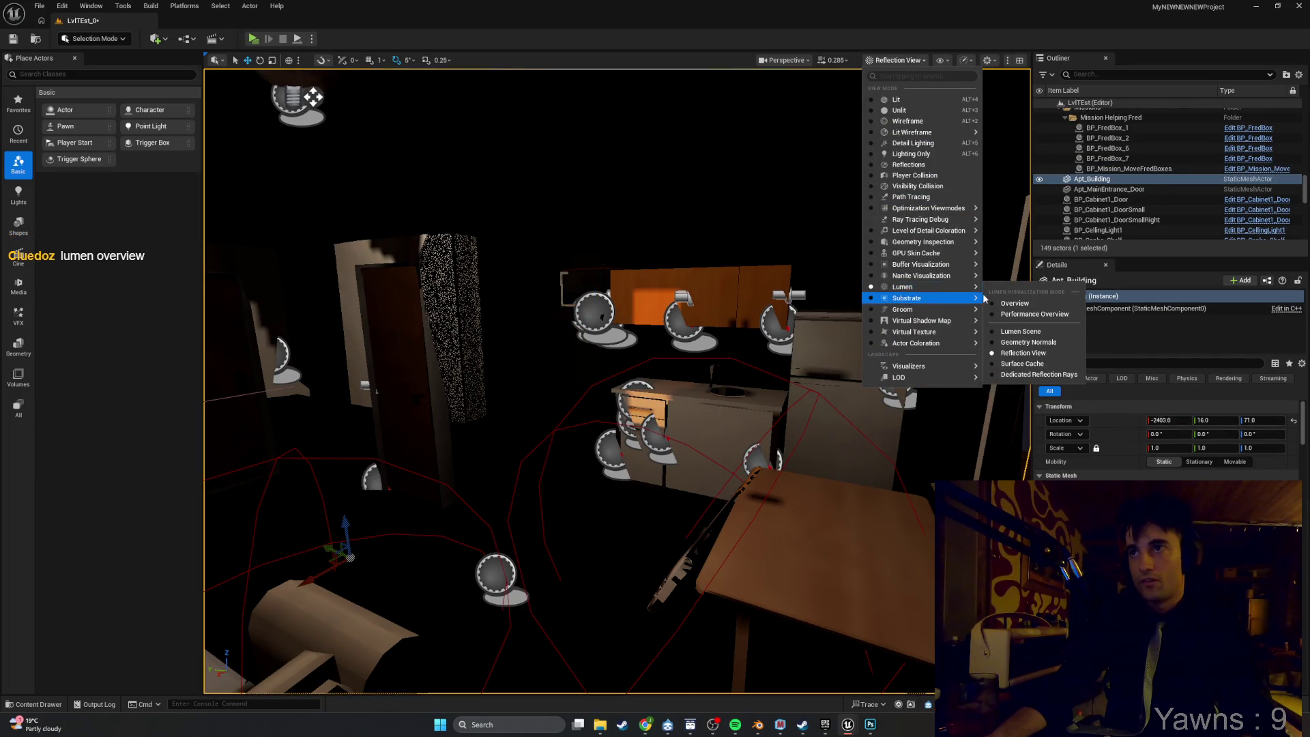
{"action": "left_click", "coordinate": [999, 303]}
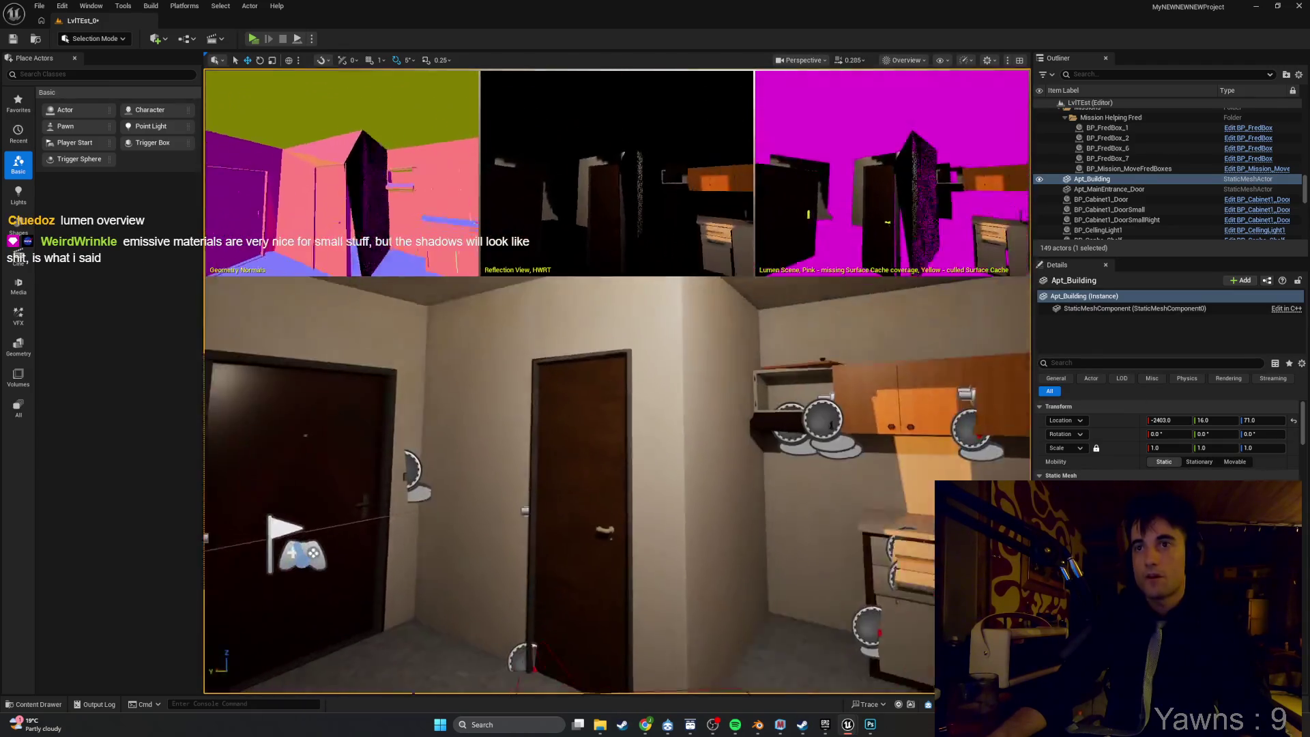
Fly the camera past the living-room table, kitchen cabinets, doors and sink to the exterior wall.
{"action": "key", "text": "w"}
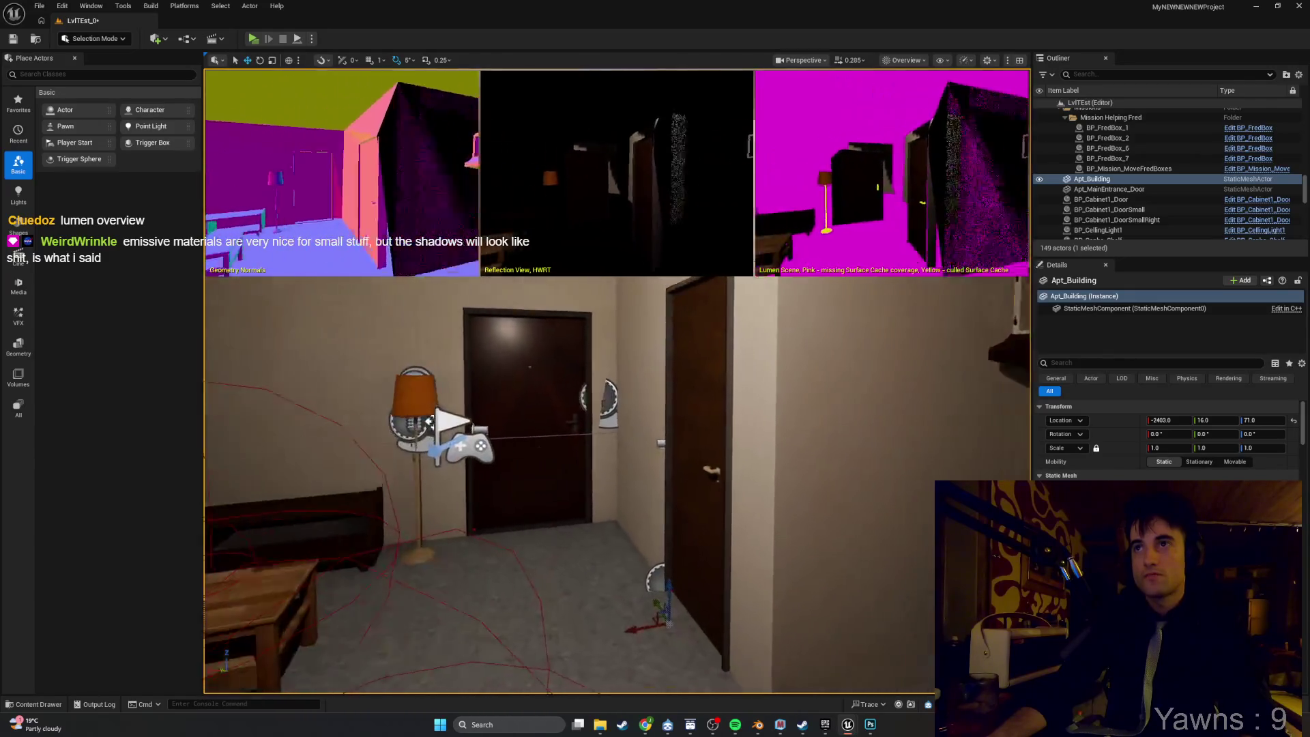
{"action": "key", "text": "w"}
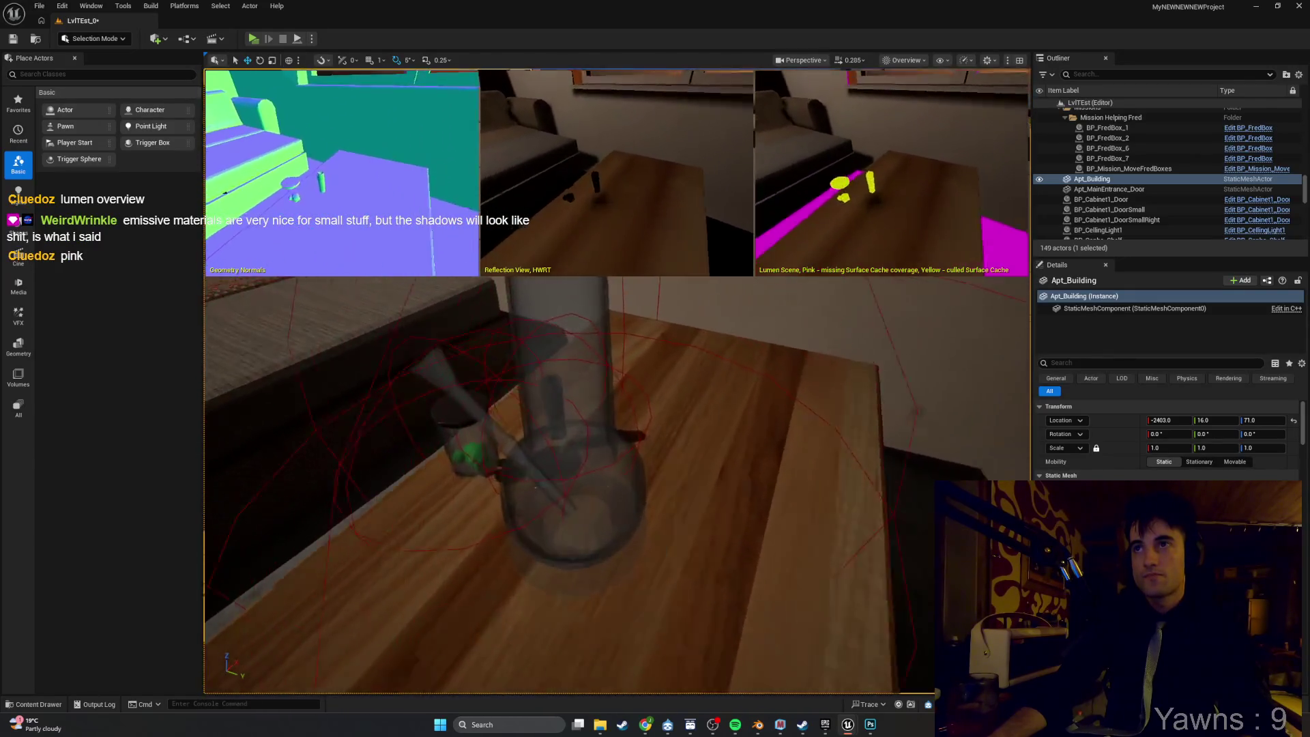
{"action": "key", "text": "s"}
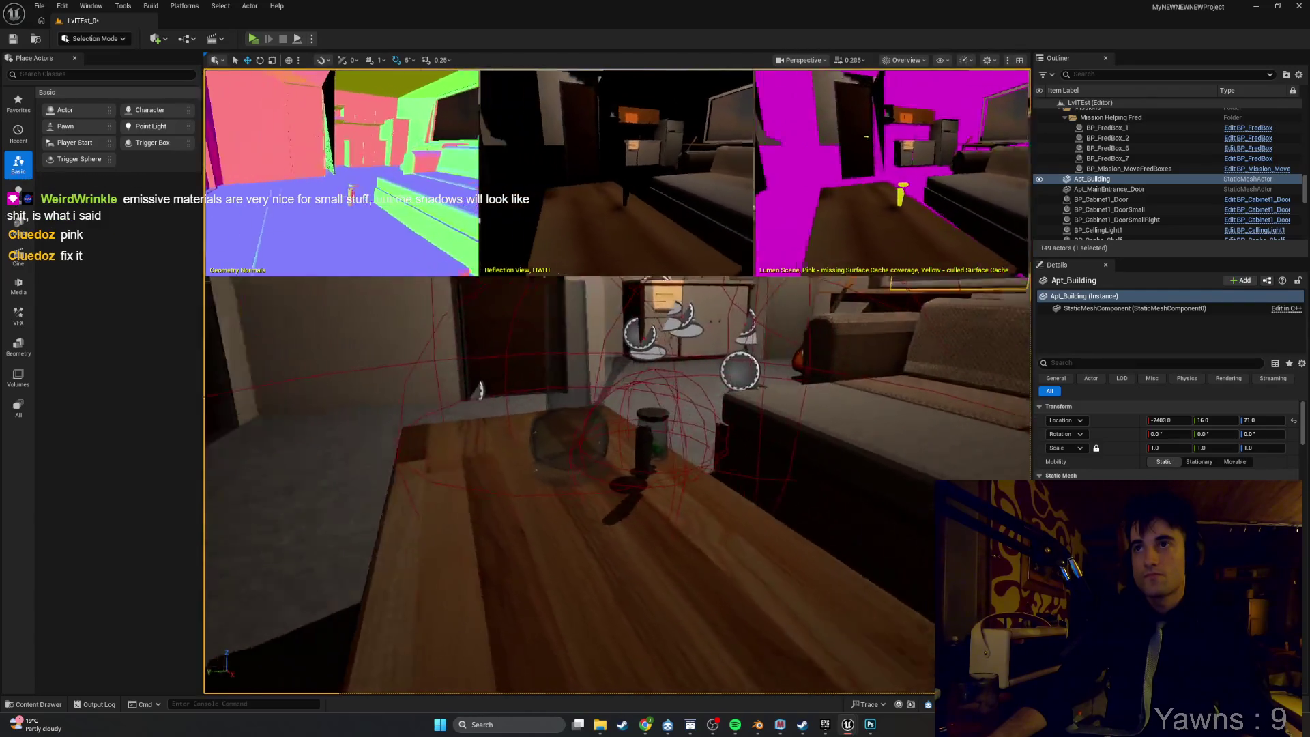
{"action": "key", "text": "s"}
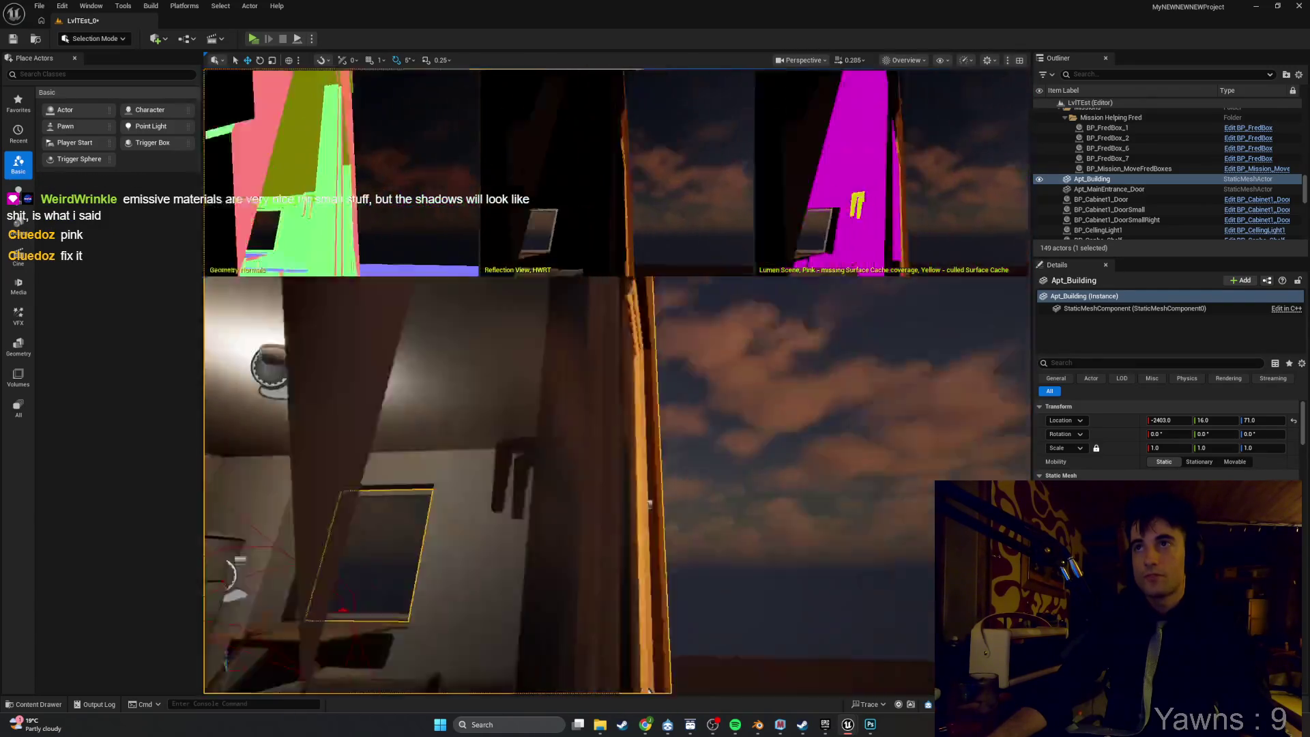
{"action": "key", "text": "w"}
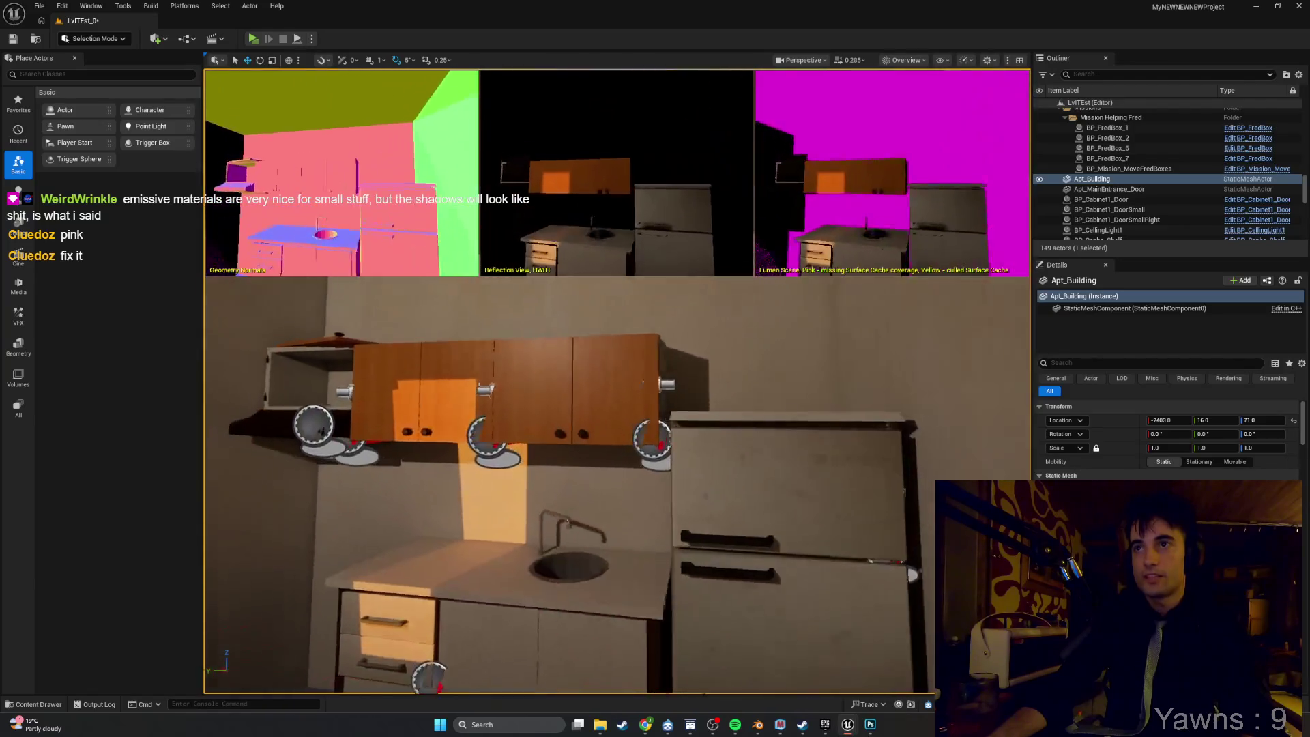
{"action": "key", "text": "s"}
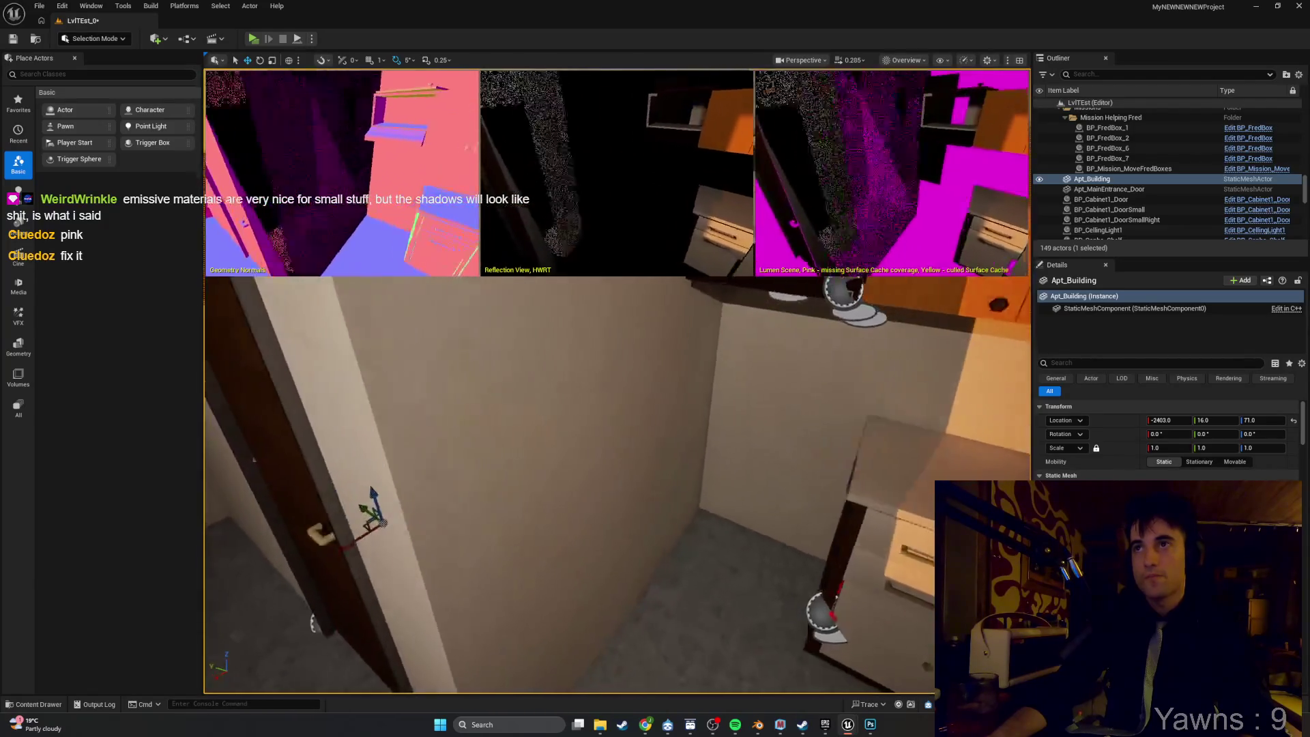
{"action": "key", "text": "s"}
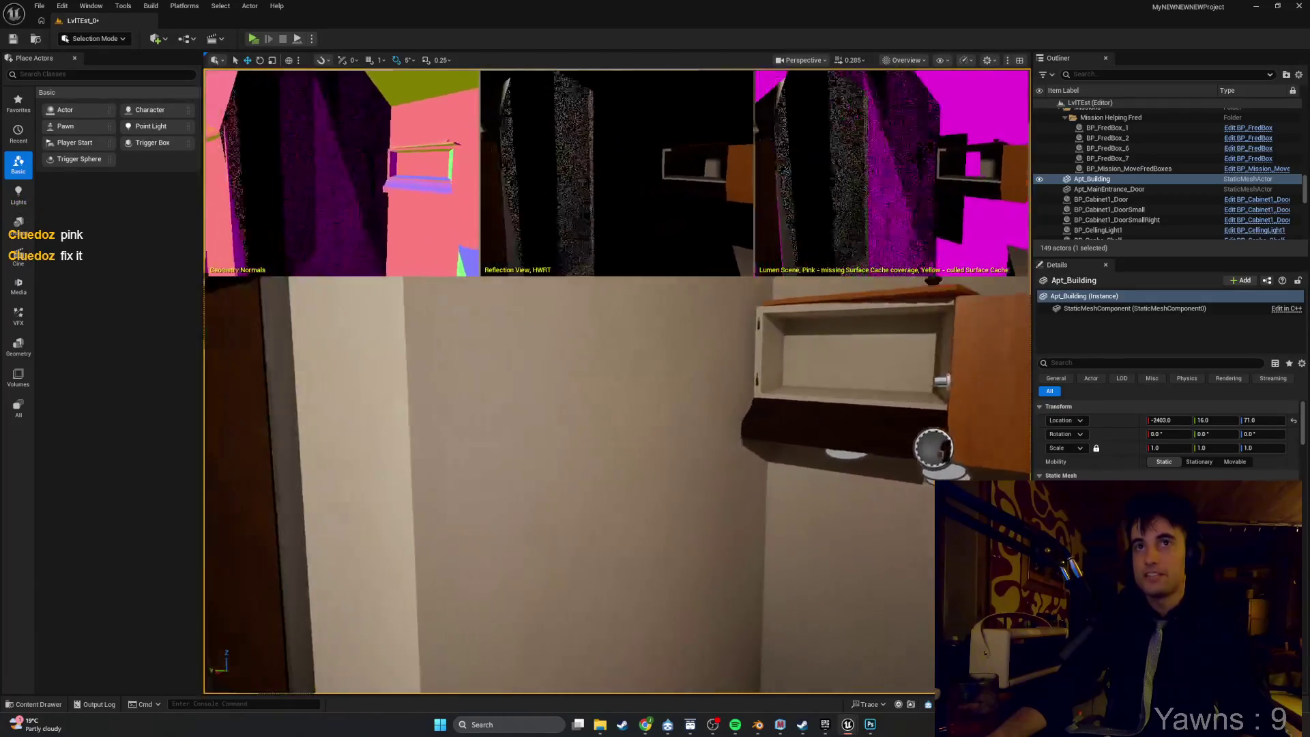
{"action": "key", "text": "s"}
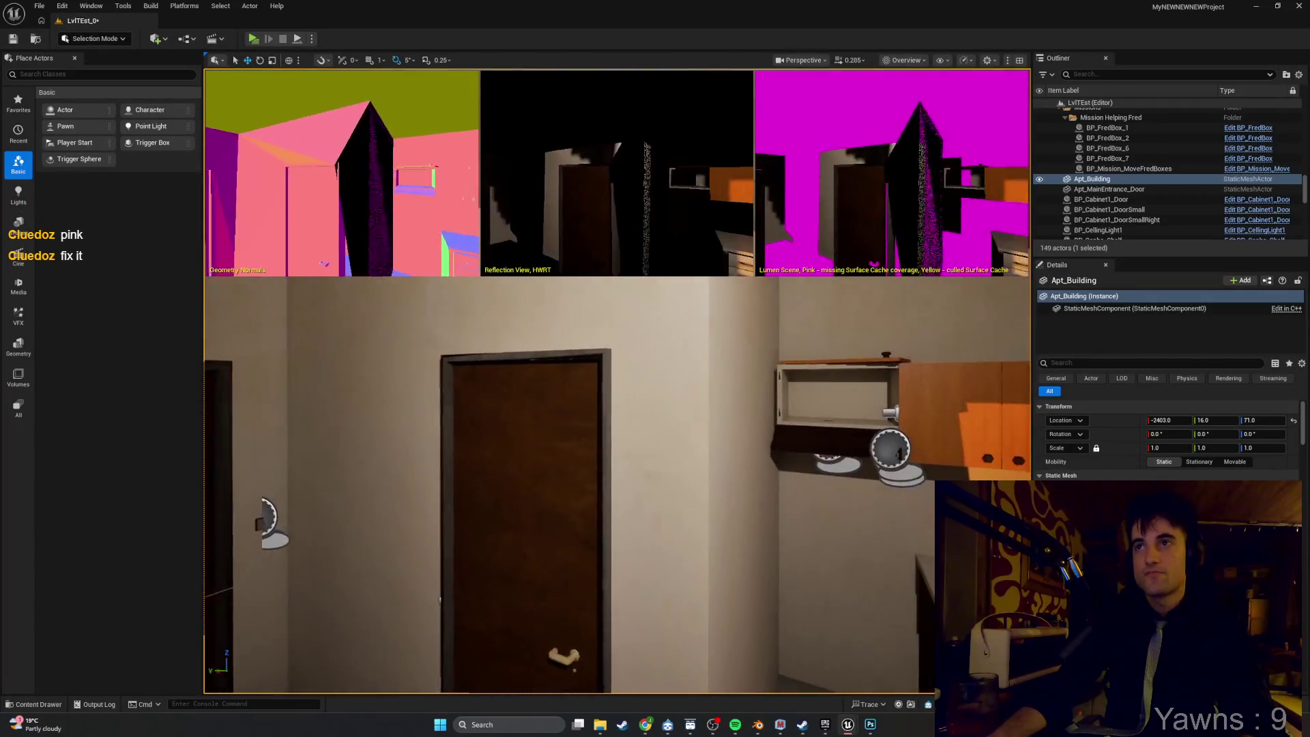
{"action": "key", "text": "w"}
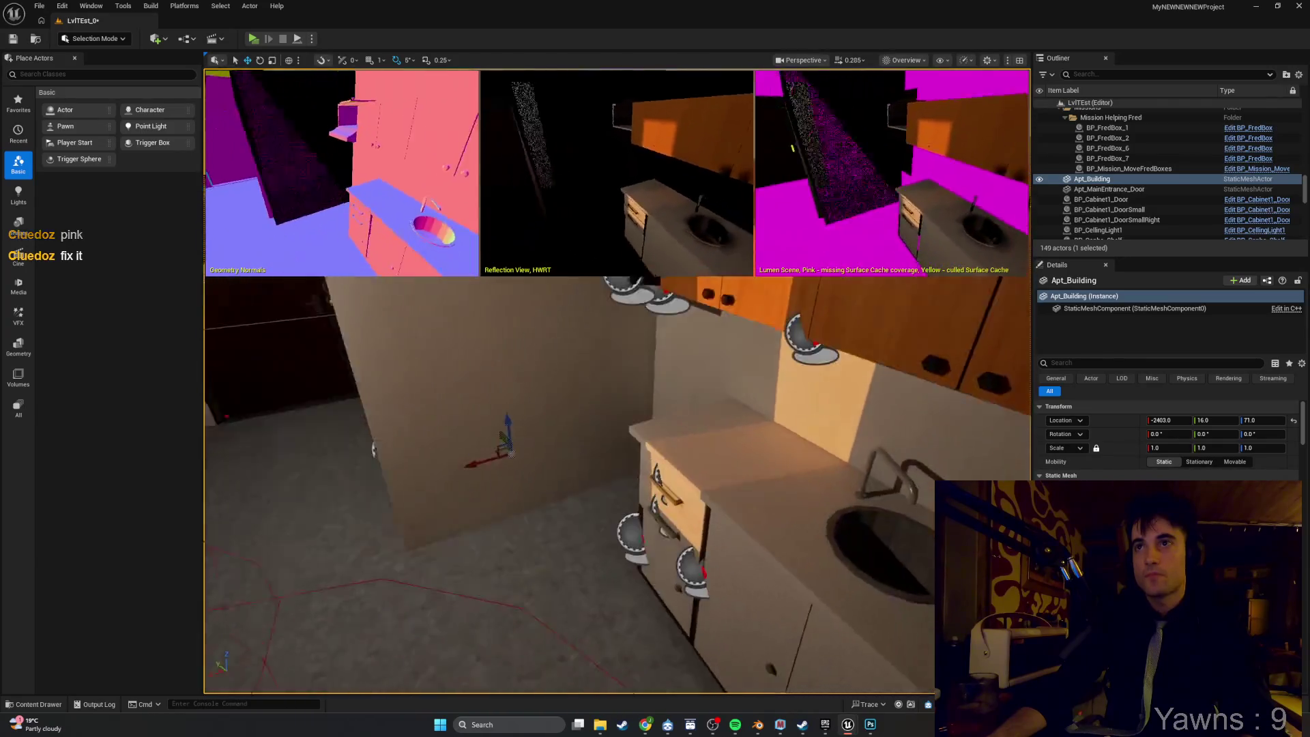
{"action": "key", "text": "w"}
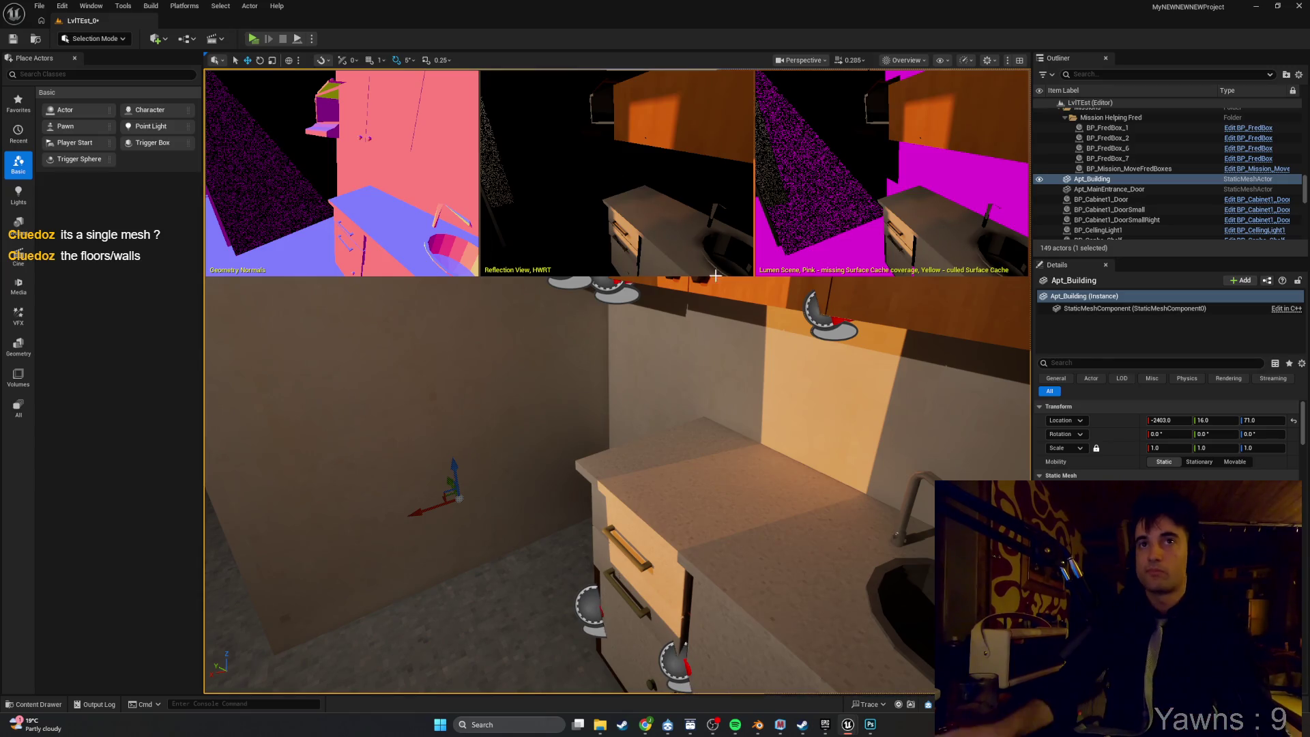
{"action": "key", "text": "f"}
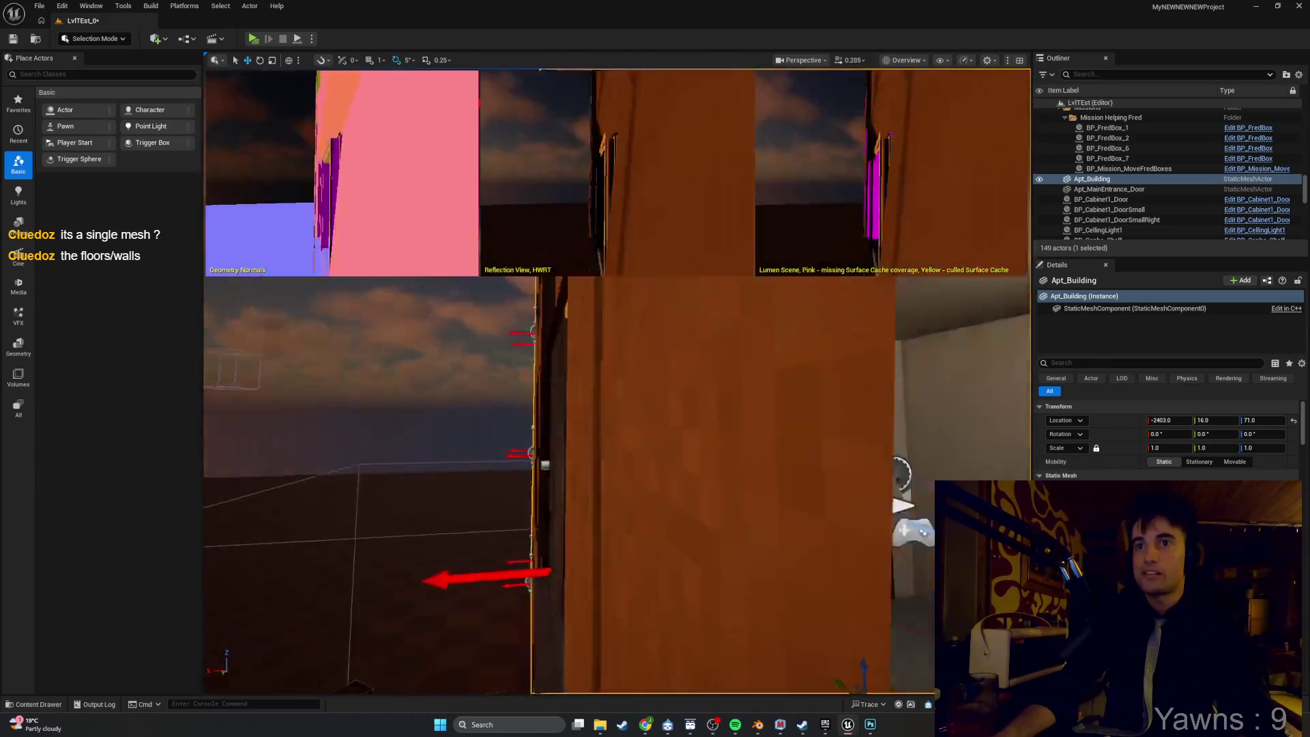
{"action": "scroll", "coordinate": [617, 484], "scroll_direction": "up", "scroll_amount": 5}
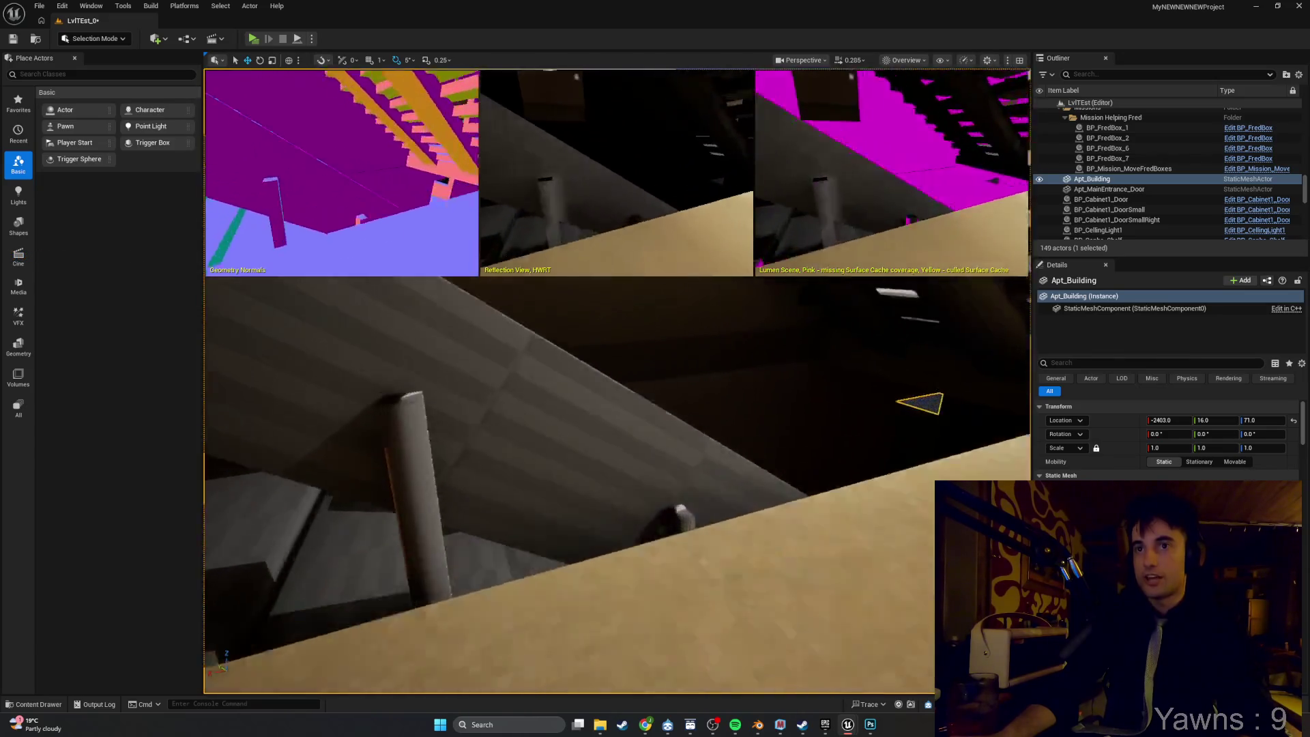
Fly the viewport from the staircase through the hallway doorway toward the room corner and window.
{"action": "key", "text": "w"}
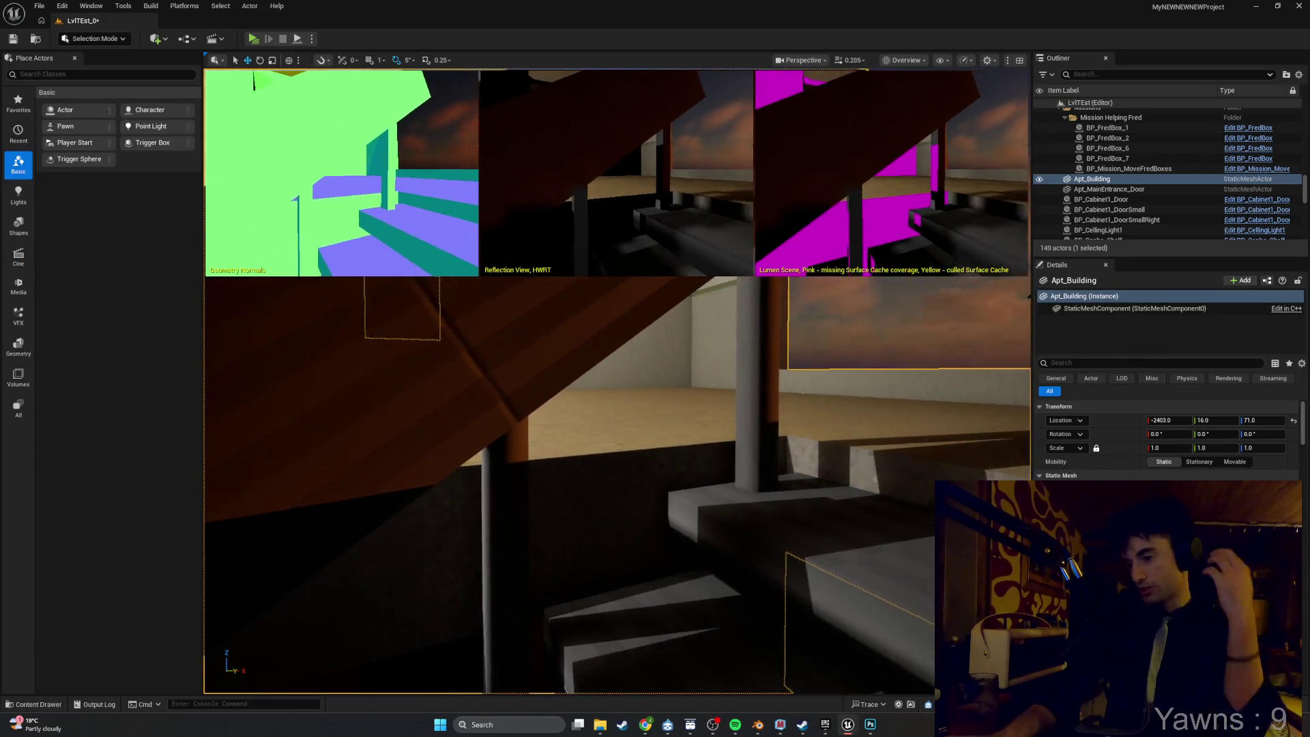
{"action": "key", "text": "2"}
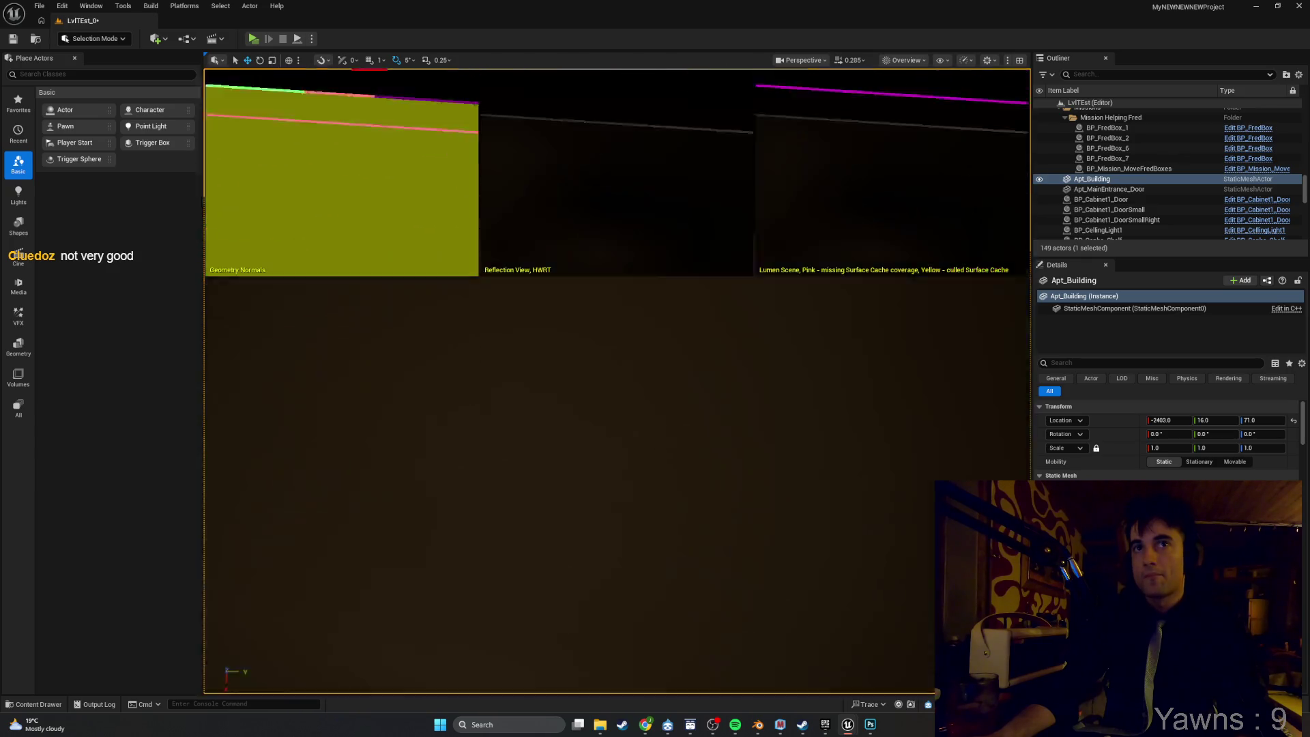
{"action": "key", "text": "w"}
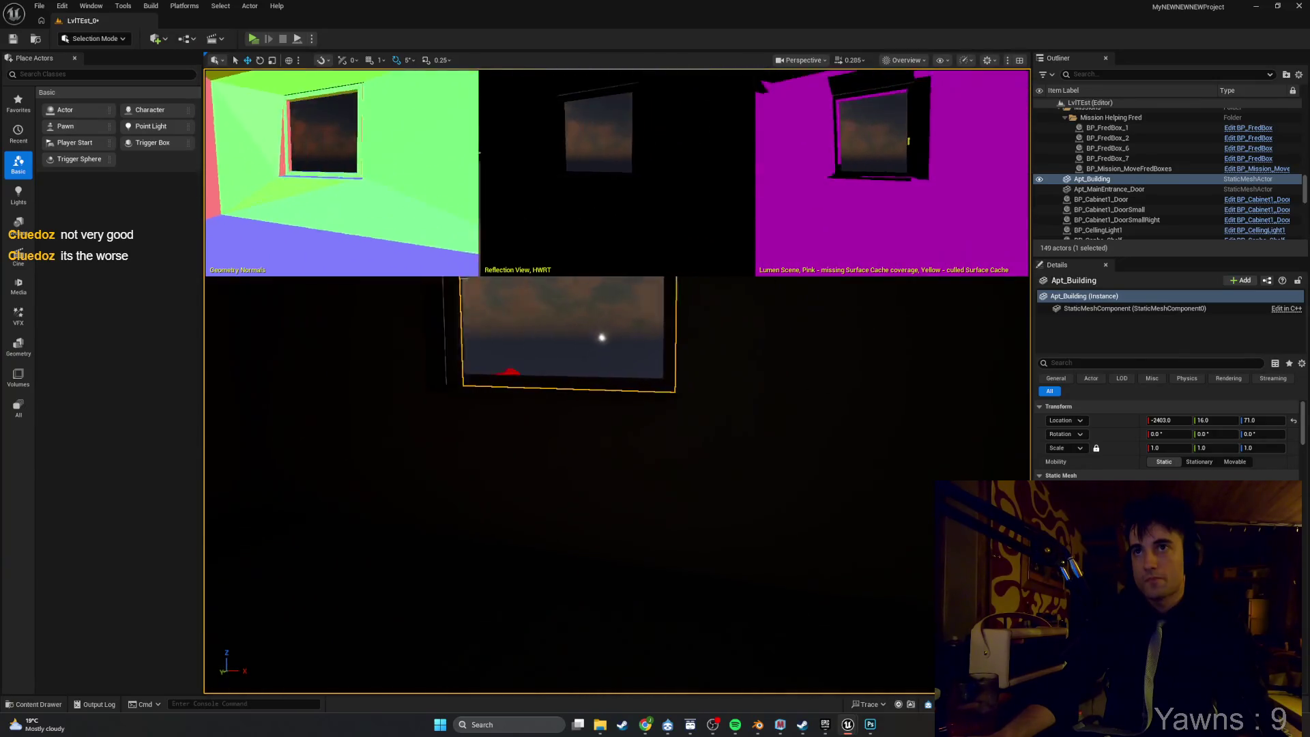
{"action": "key", "text": "w"}
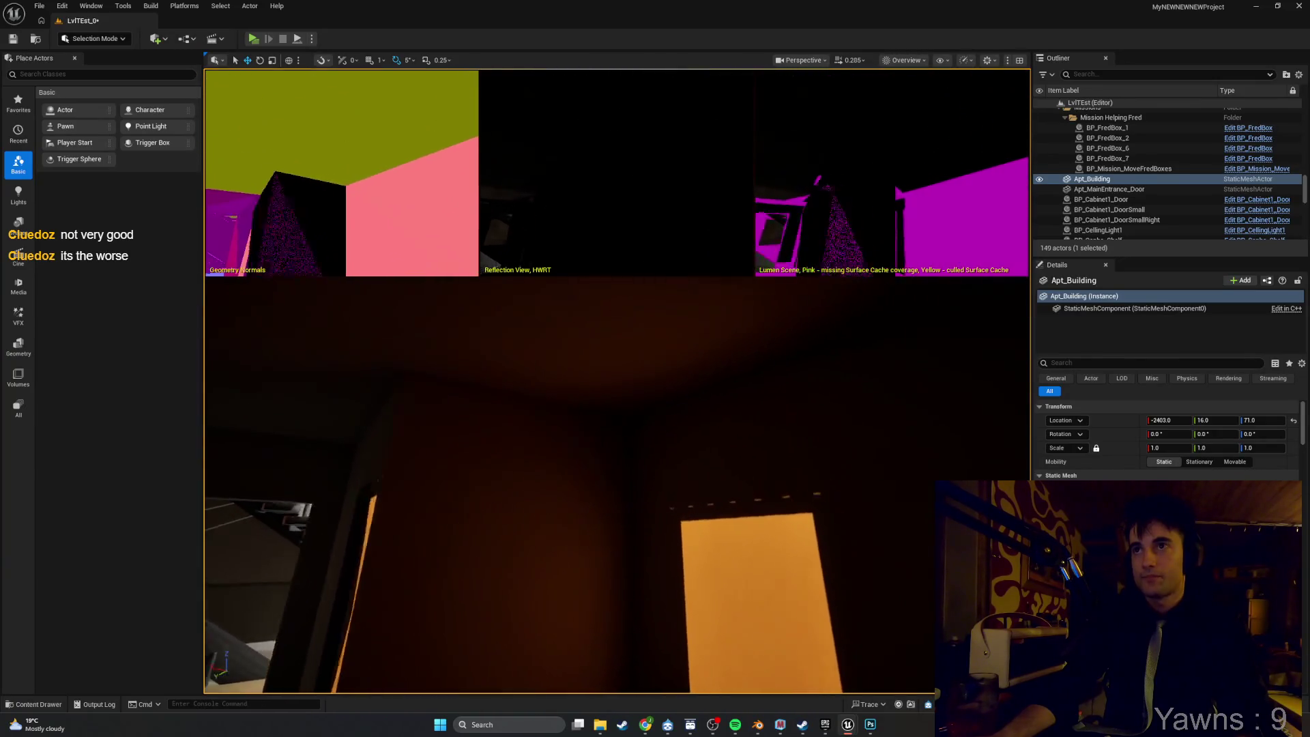
{"action": "key", "text": "w"}
{"action": "key", "text": "w"}
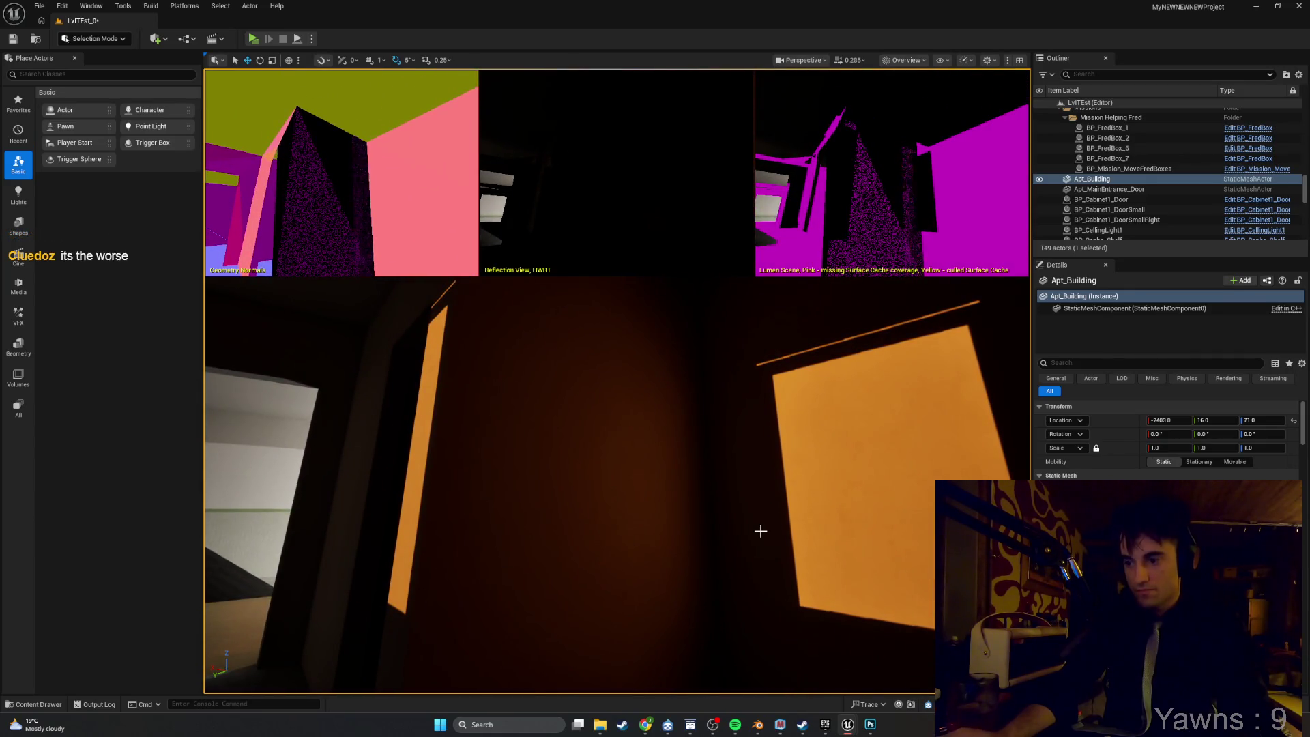
{"action": "key", "text": "w"}
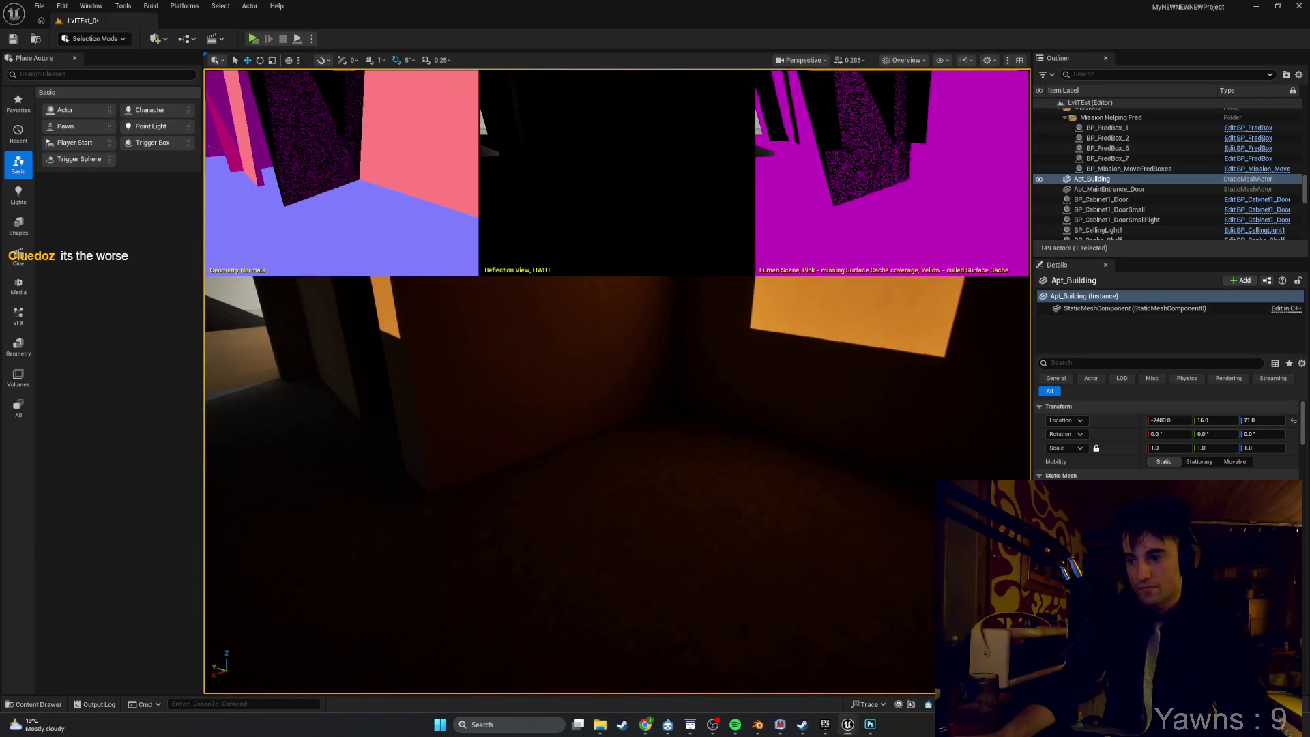
Fly out to view the sunlit facade head-on, then back into the living room toward the kitchen counter.
{"action": "key", "text": "w"}
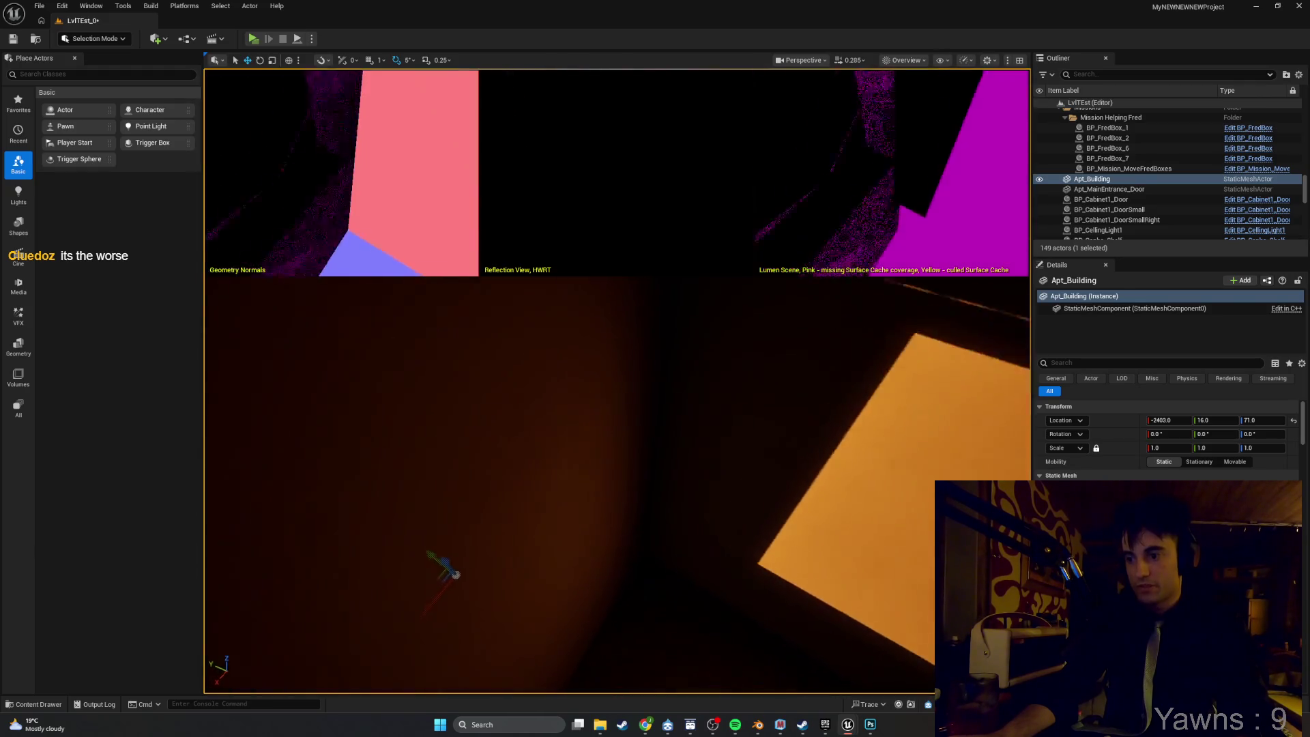
{"action": "key", "text": "s"}
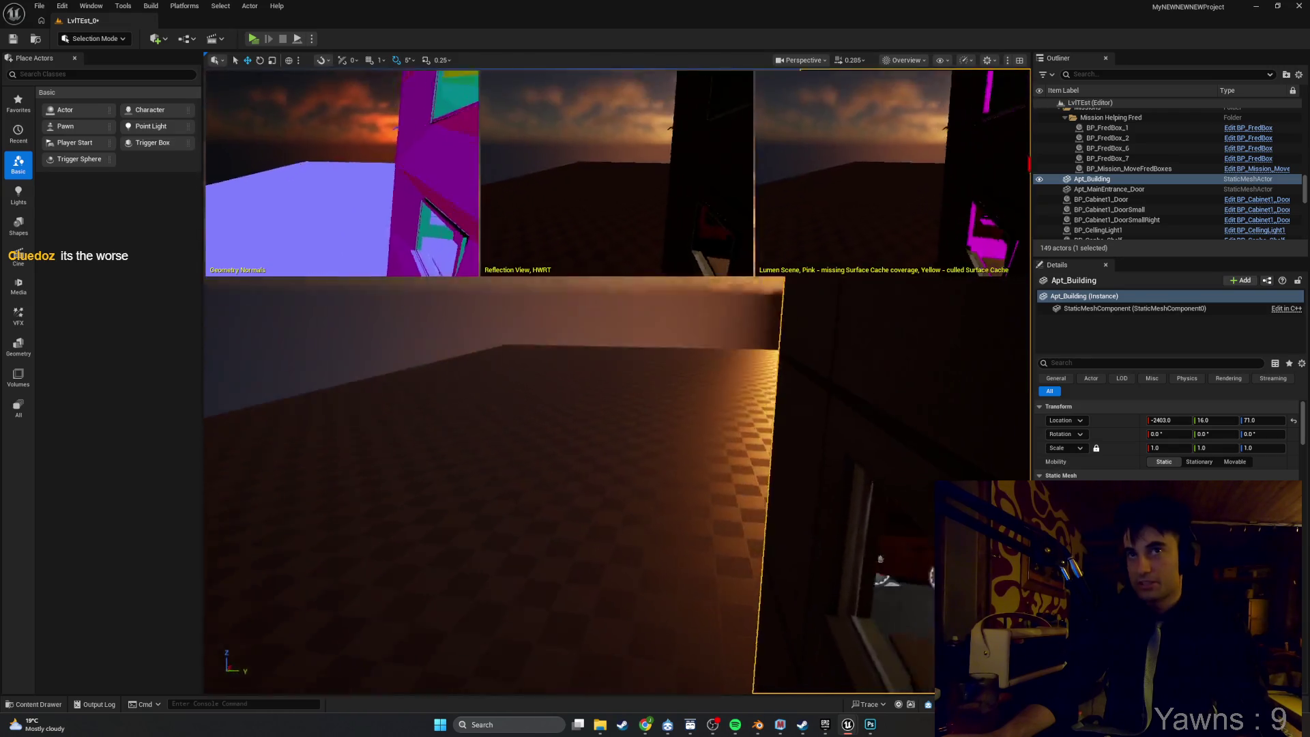
{"action": "key", "text": "s"}
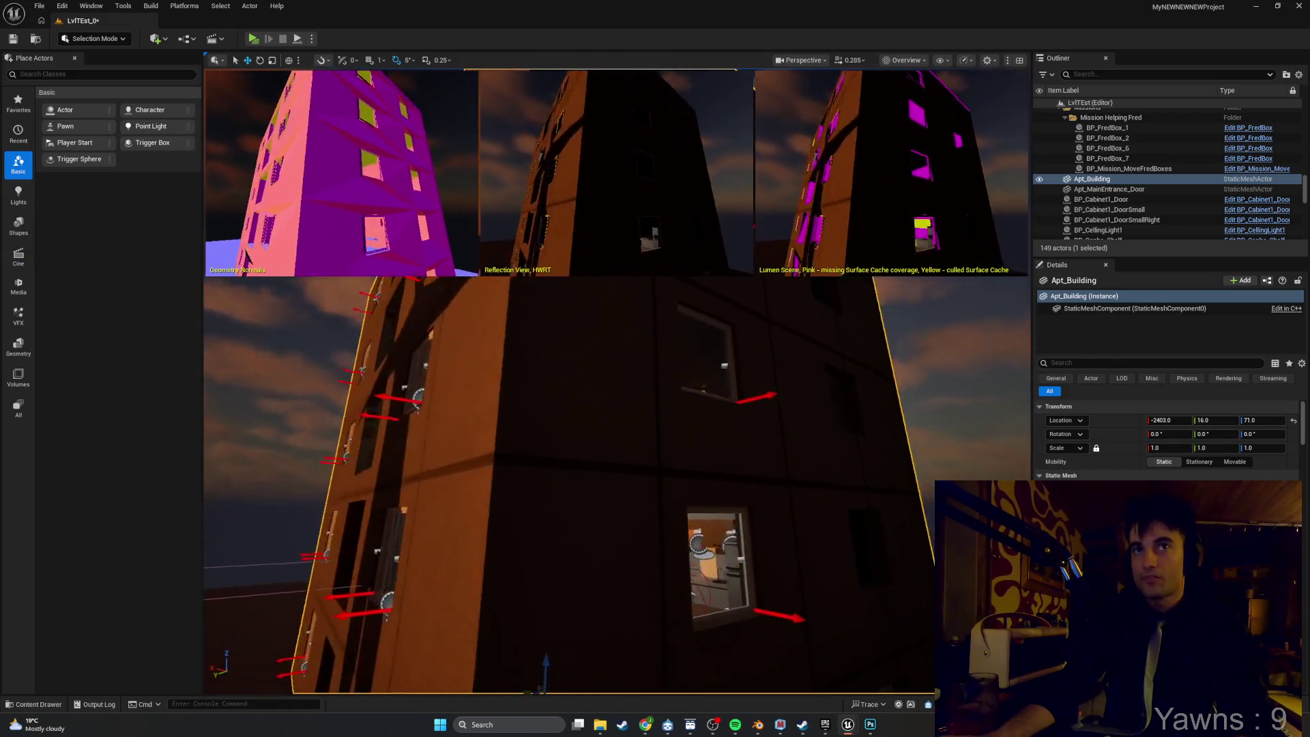
{"action": "key", "text": "e"}
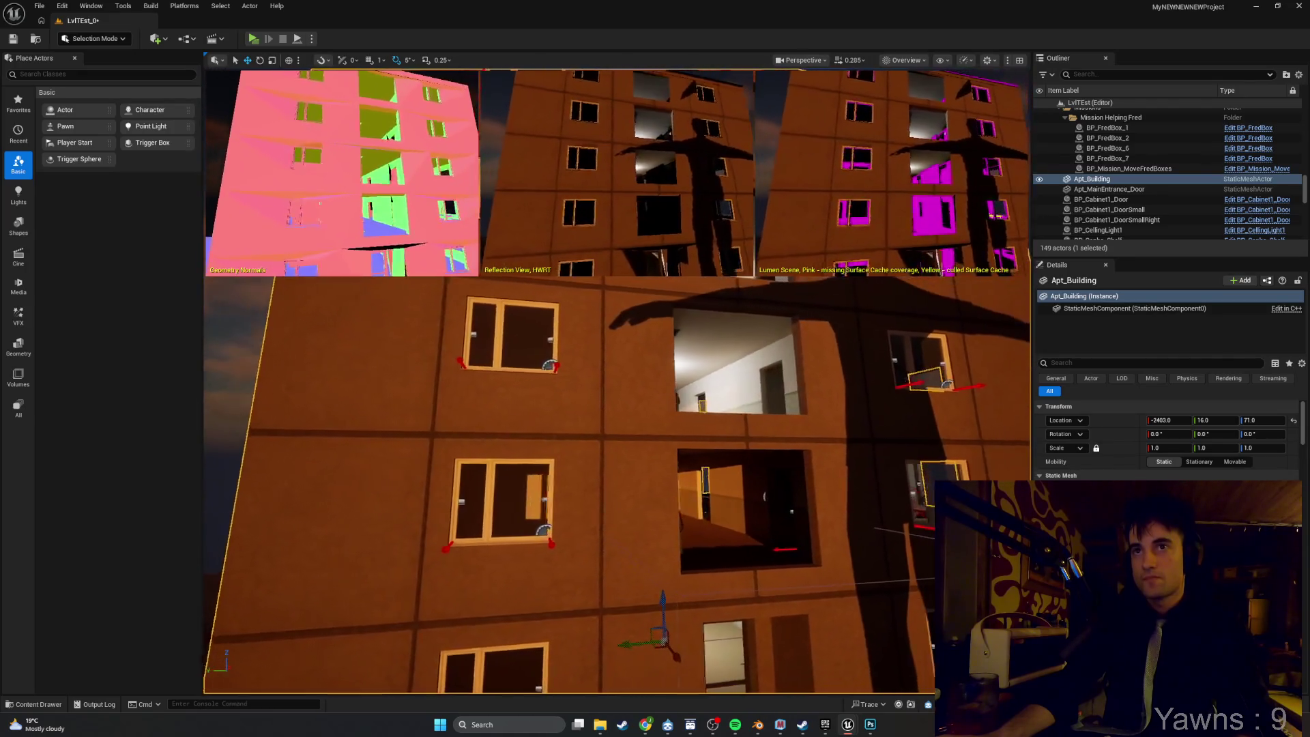
{"action": "key", "text": "a"}
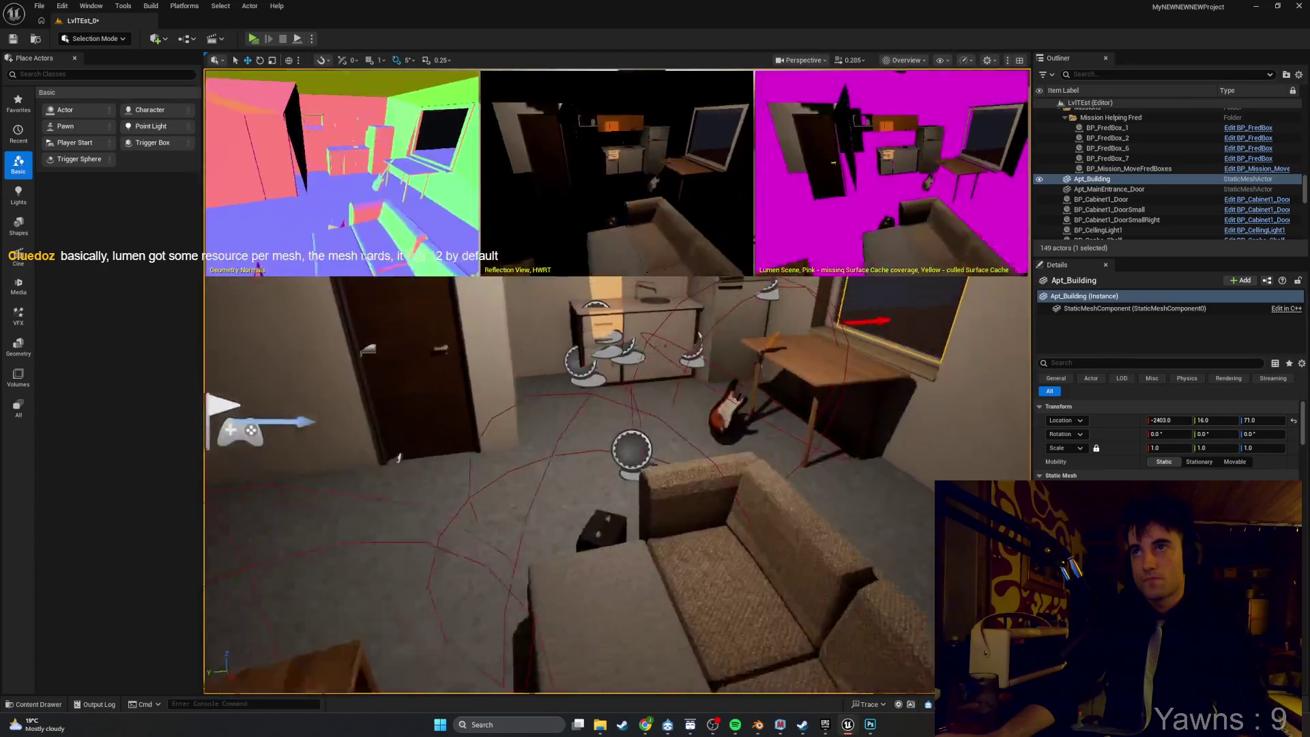
{"action": "key", "text": "w"}
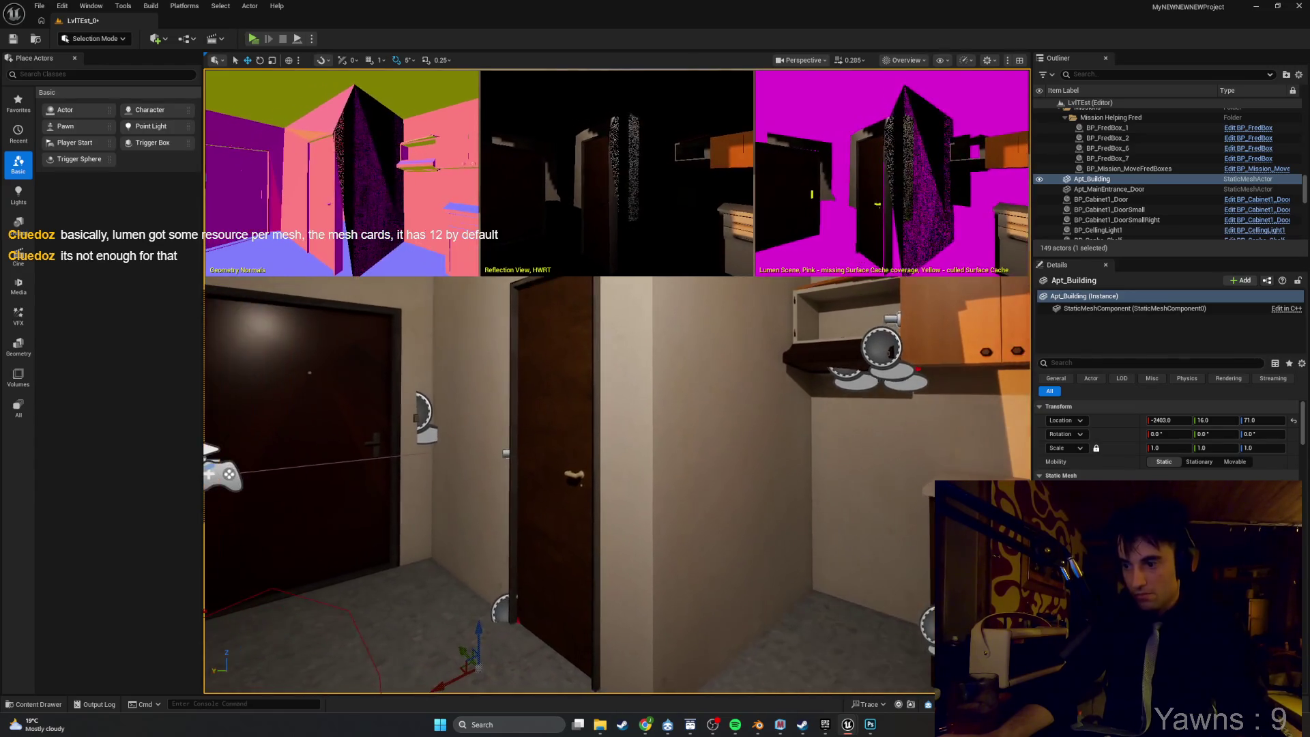
Look around the living room at the entrance doors and wall cabinet, then pull back to the hallway.
{"action": "key", "text": "a"}
{"action": "key", "text": "d"}
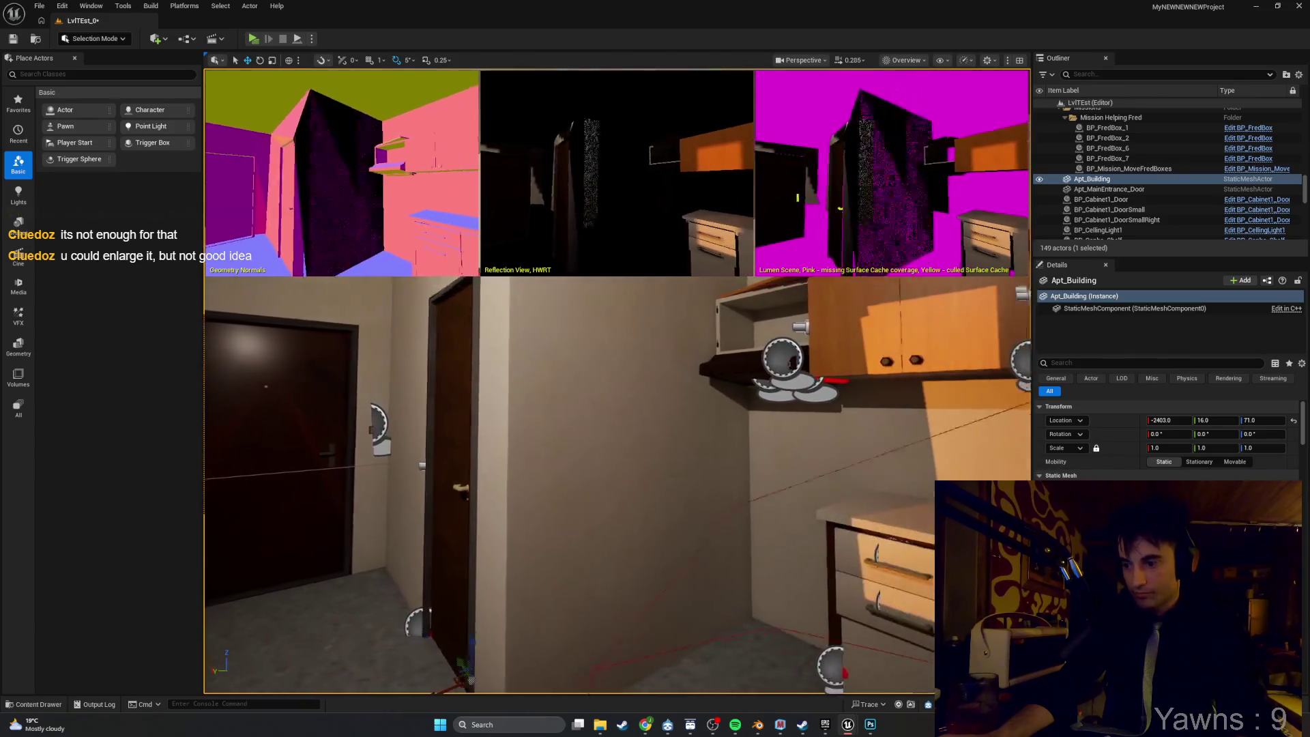
{"action": "key", "text": "a"}
{"action": "key", "text": "w"}
{"action": "key", "text": "a"}
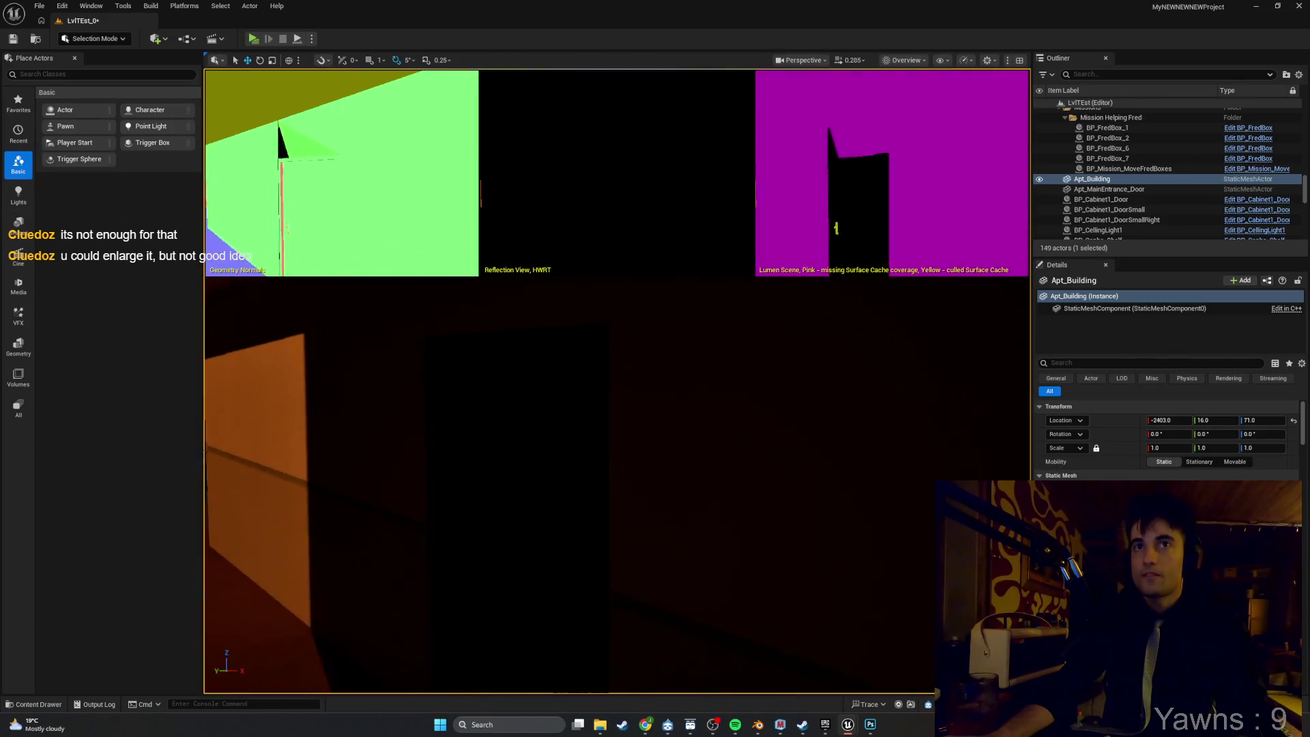
{"action": "key", "text": "s"}
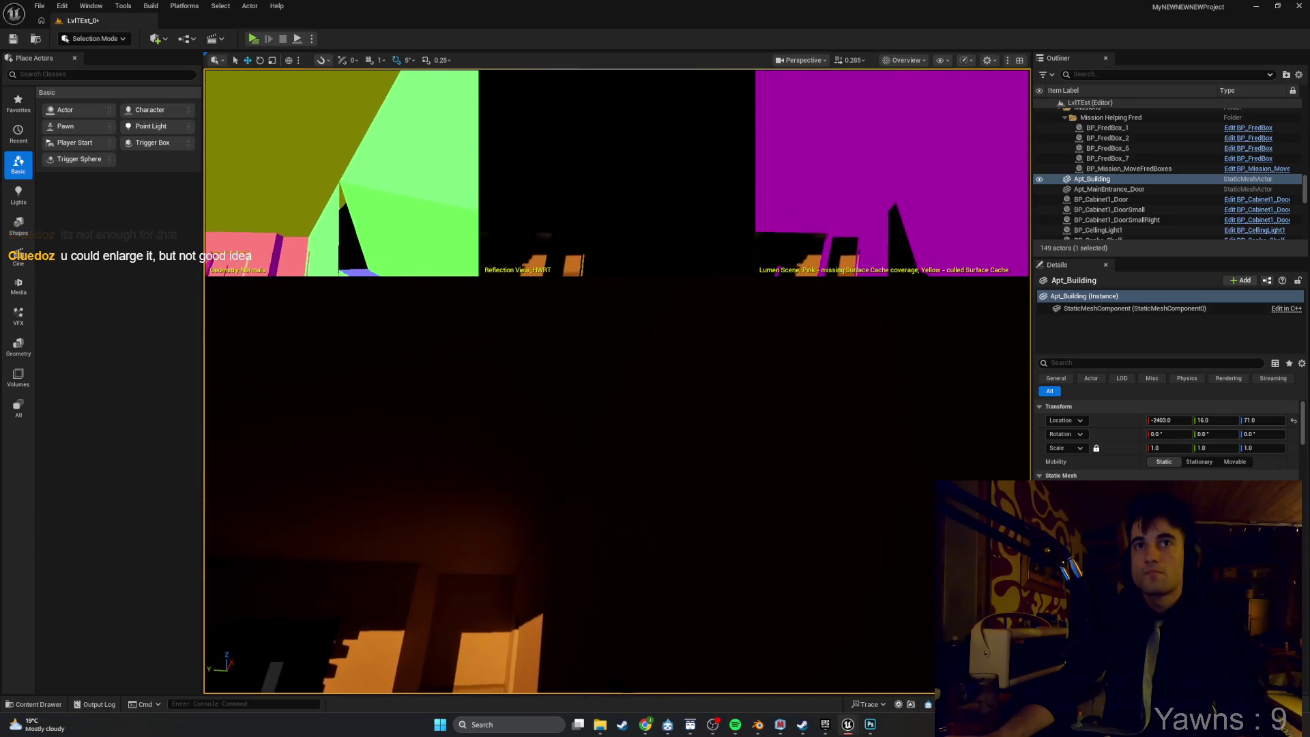
{"action": "key", "text": "s"}
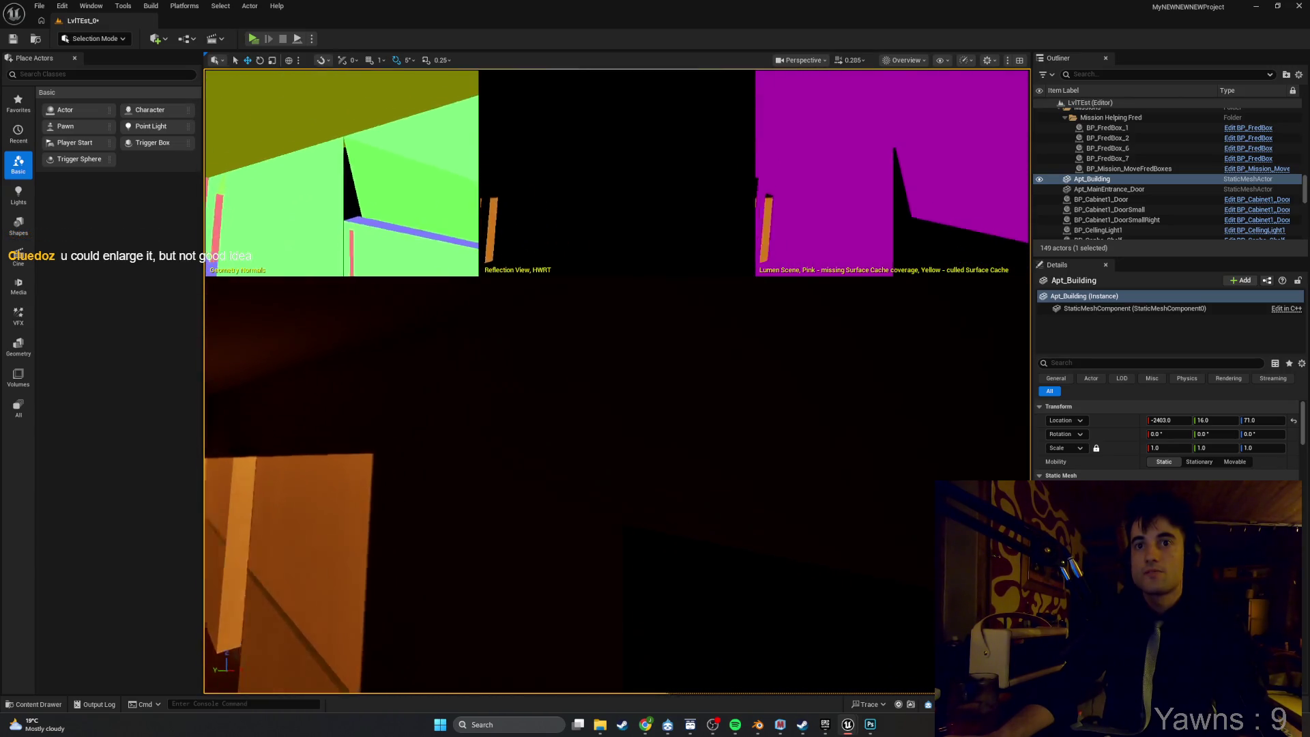
Fly through the dark hallway and adjoining room into the stairwell, looking up the stairs.
{"action": "key", "text": "w"}
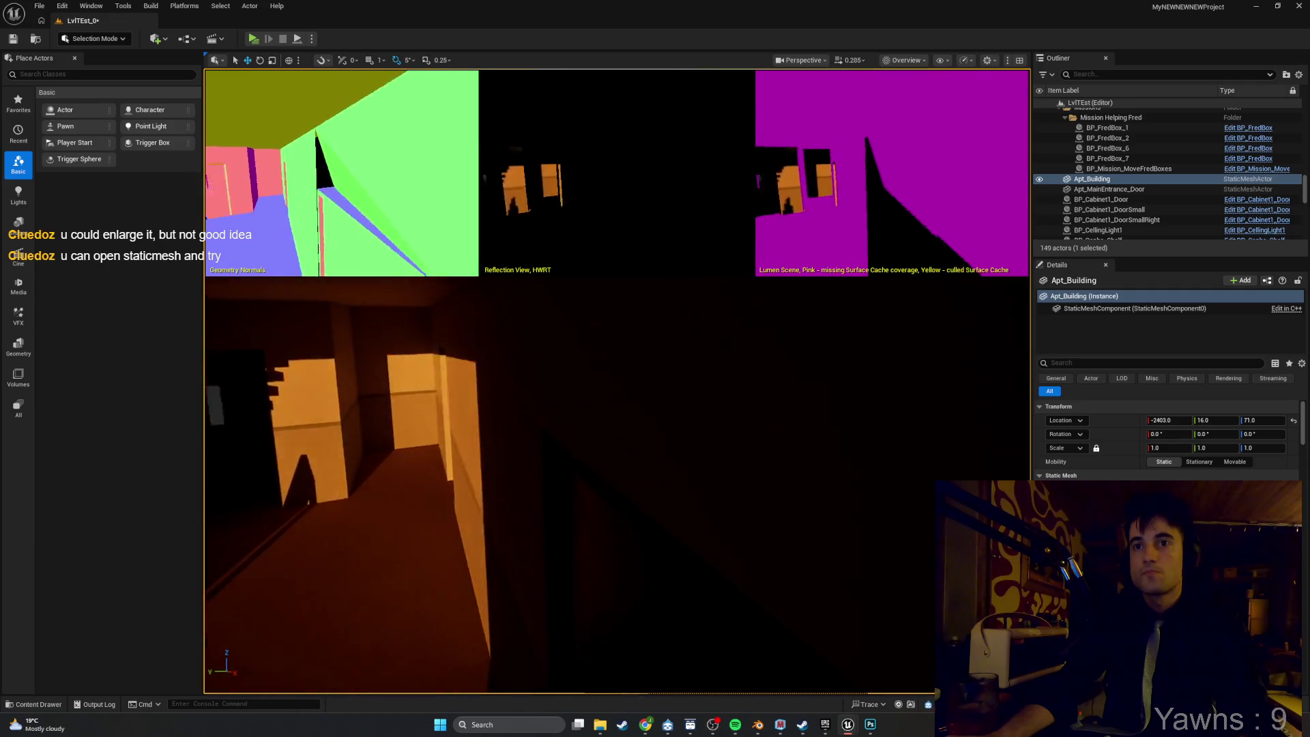
{"action": "key", "text": "w"}
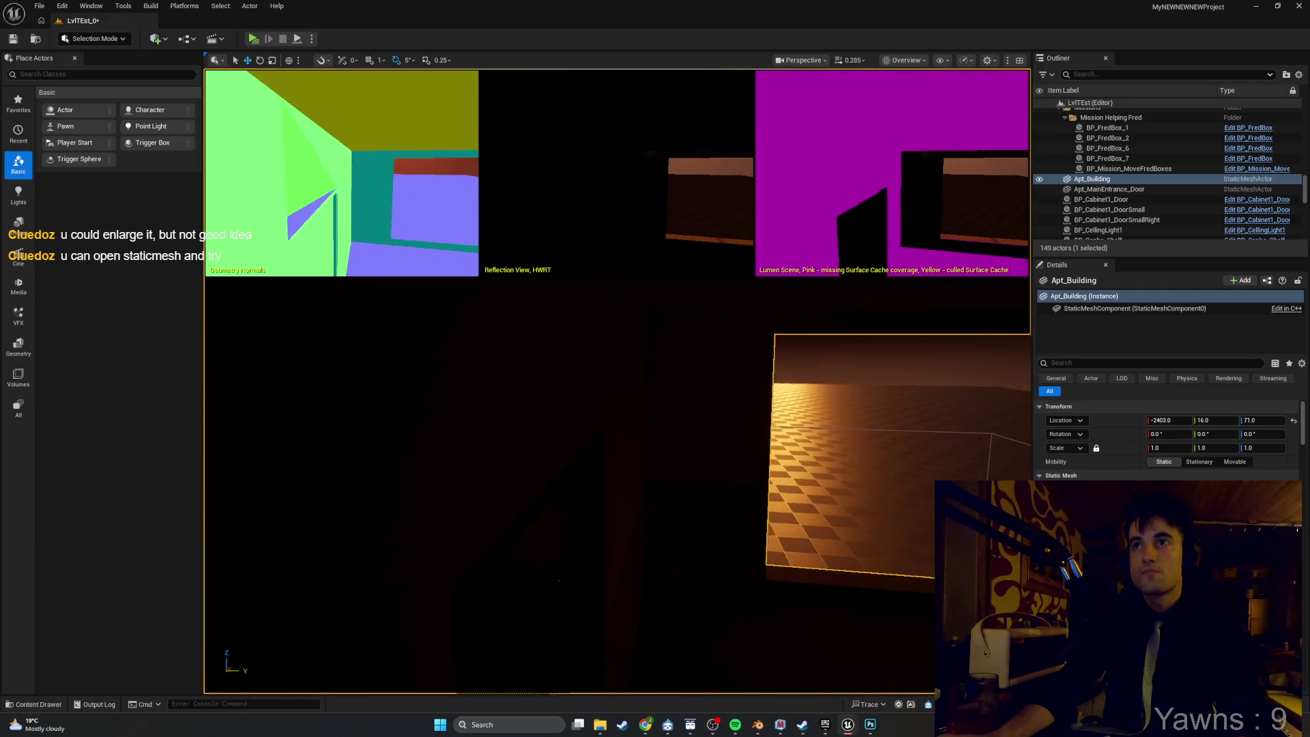
{"action": "key", "text": "s"}
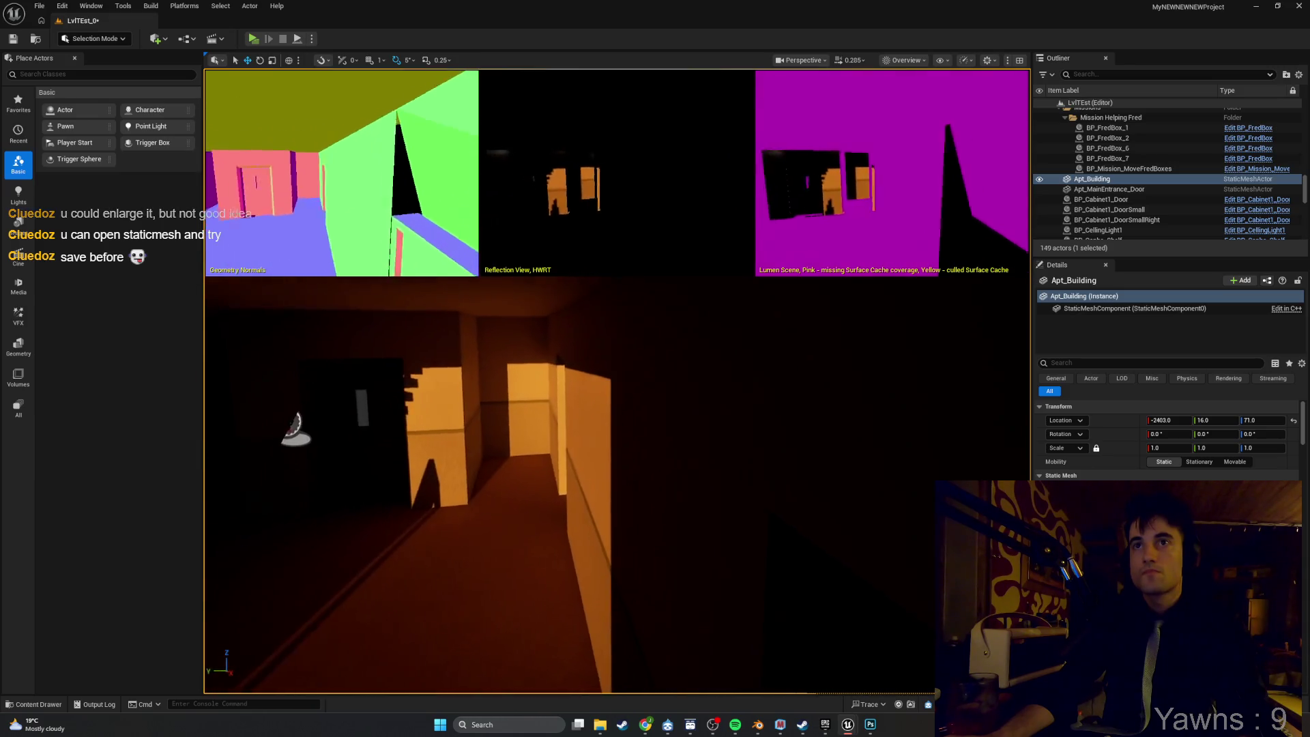
{"action": "key", "text": "w"}
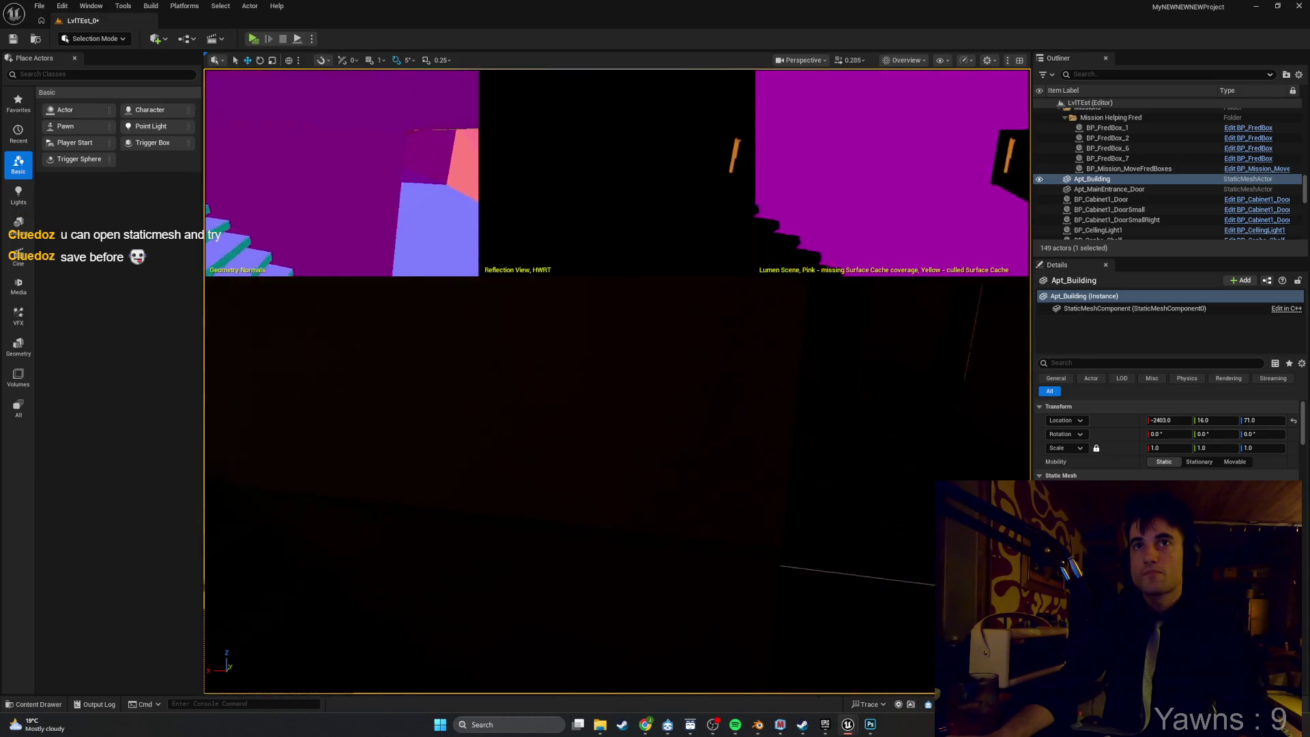
{"action": "key", "text": "w"}
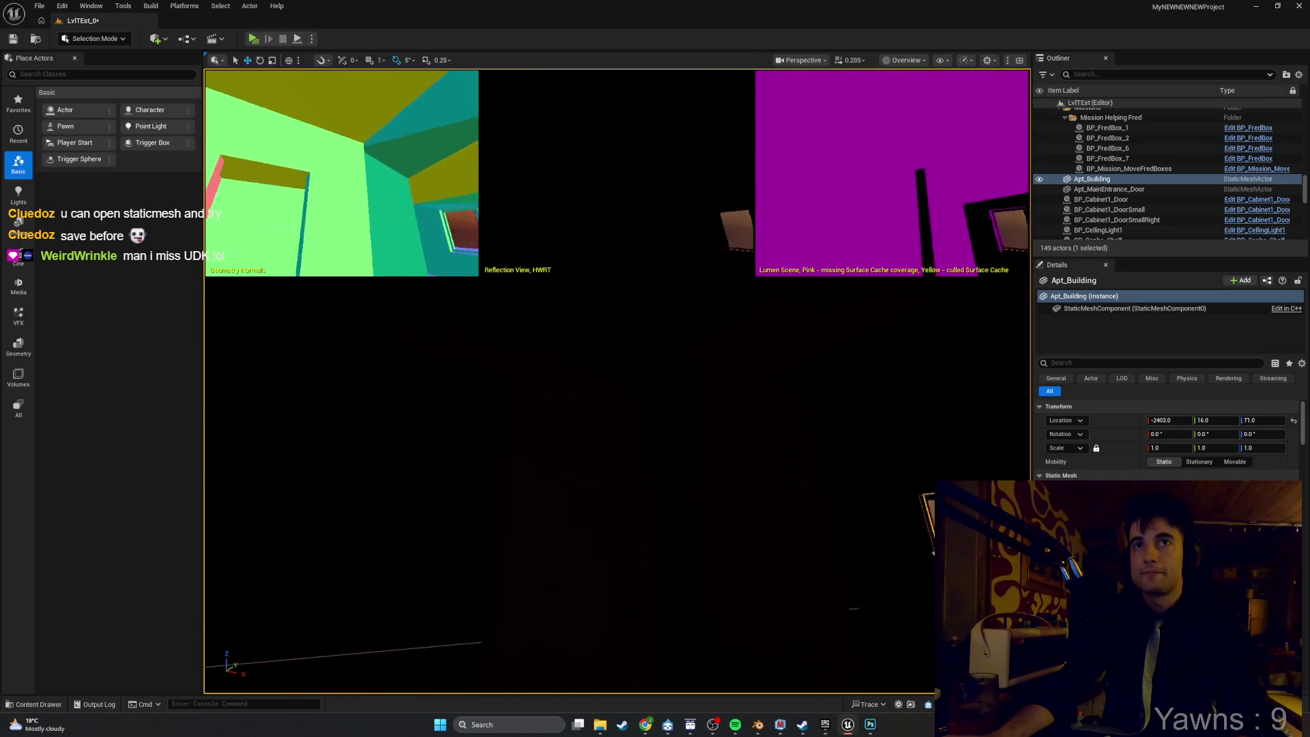
{"action": "key", "text": "w"}
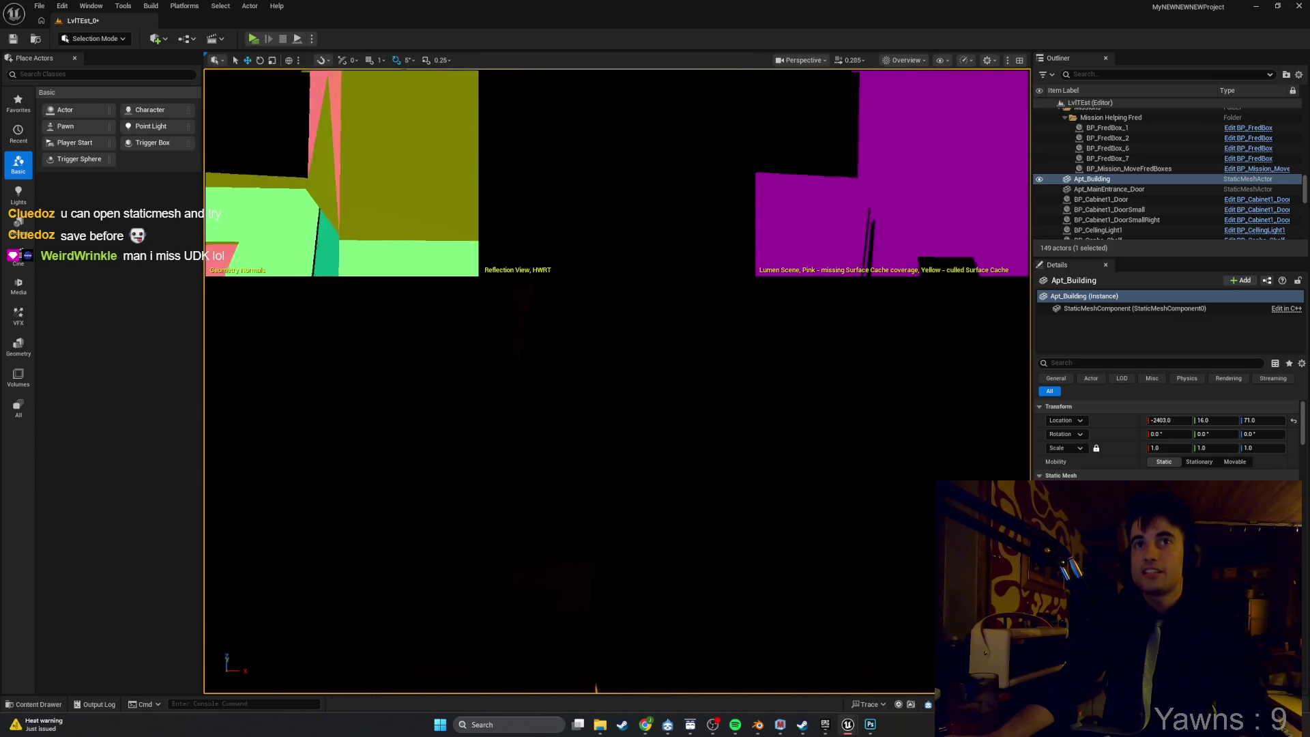
{"action": "key", "text": "s"}
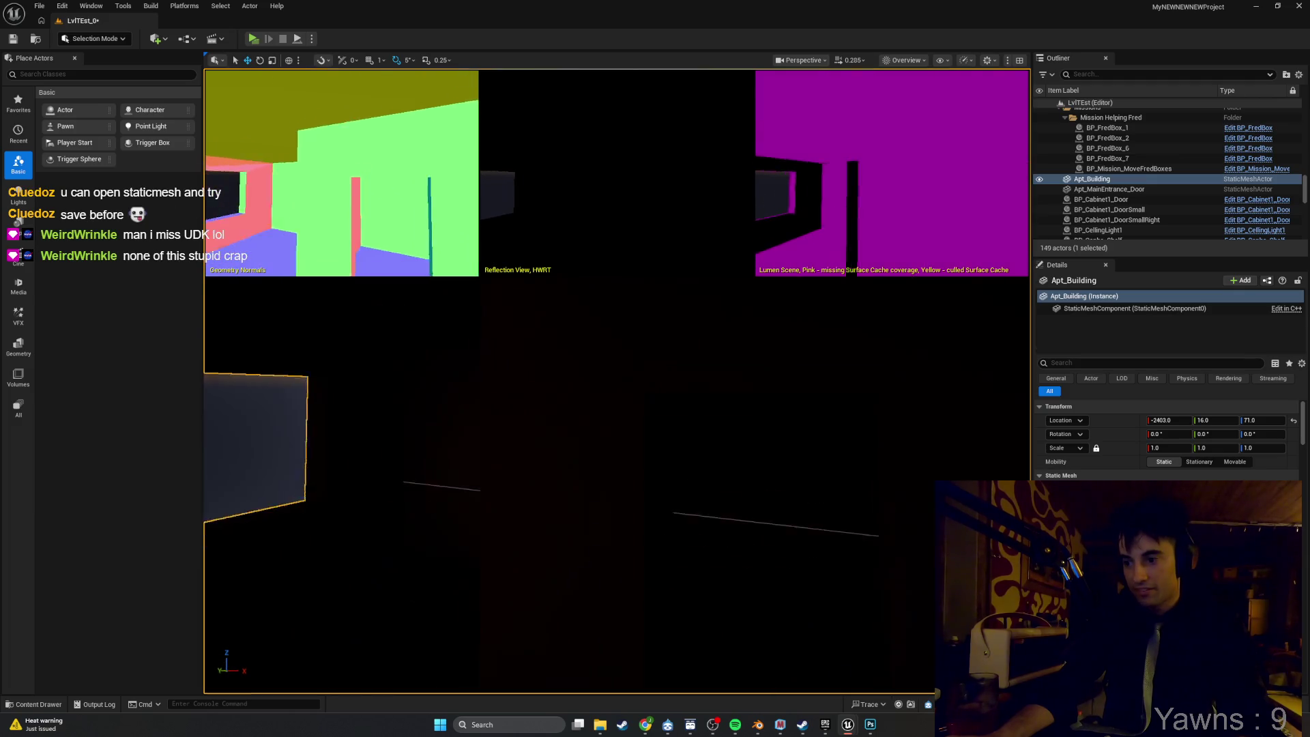
{"action": "key", "text": "w"}
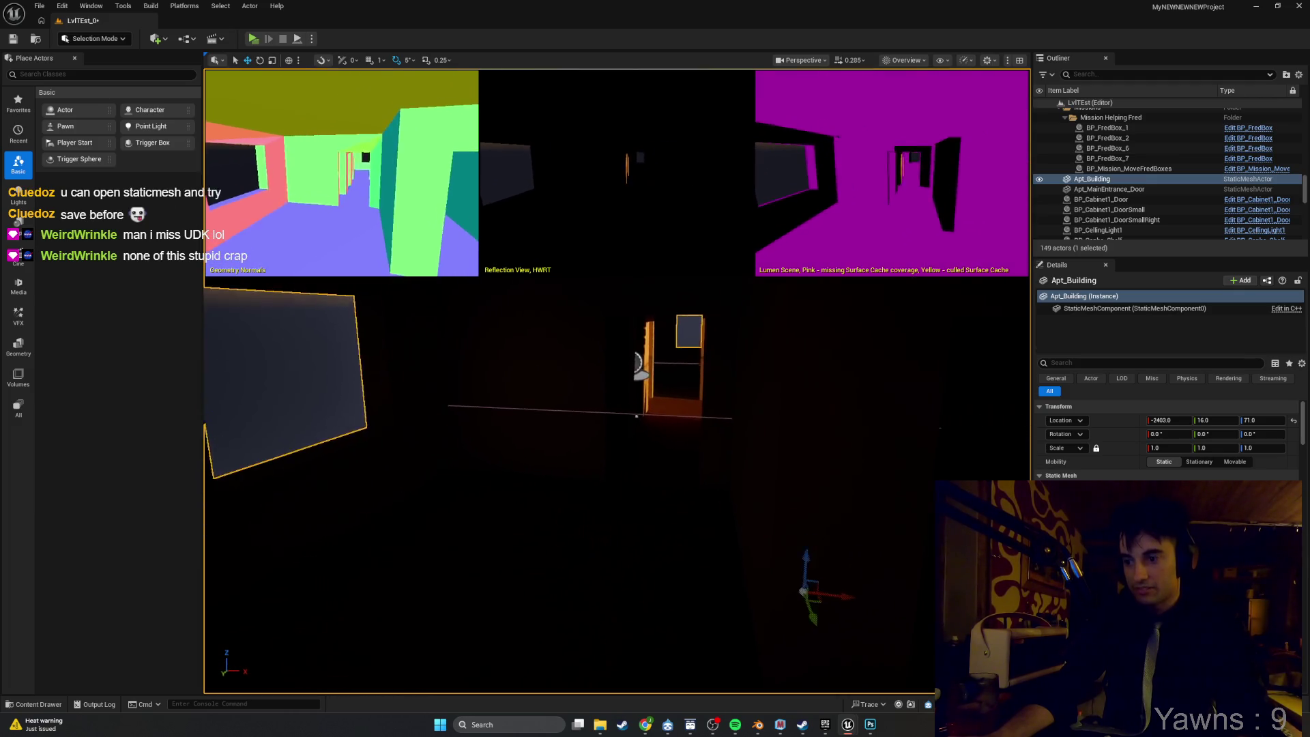
{"action": "key", "text": "d"}
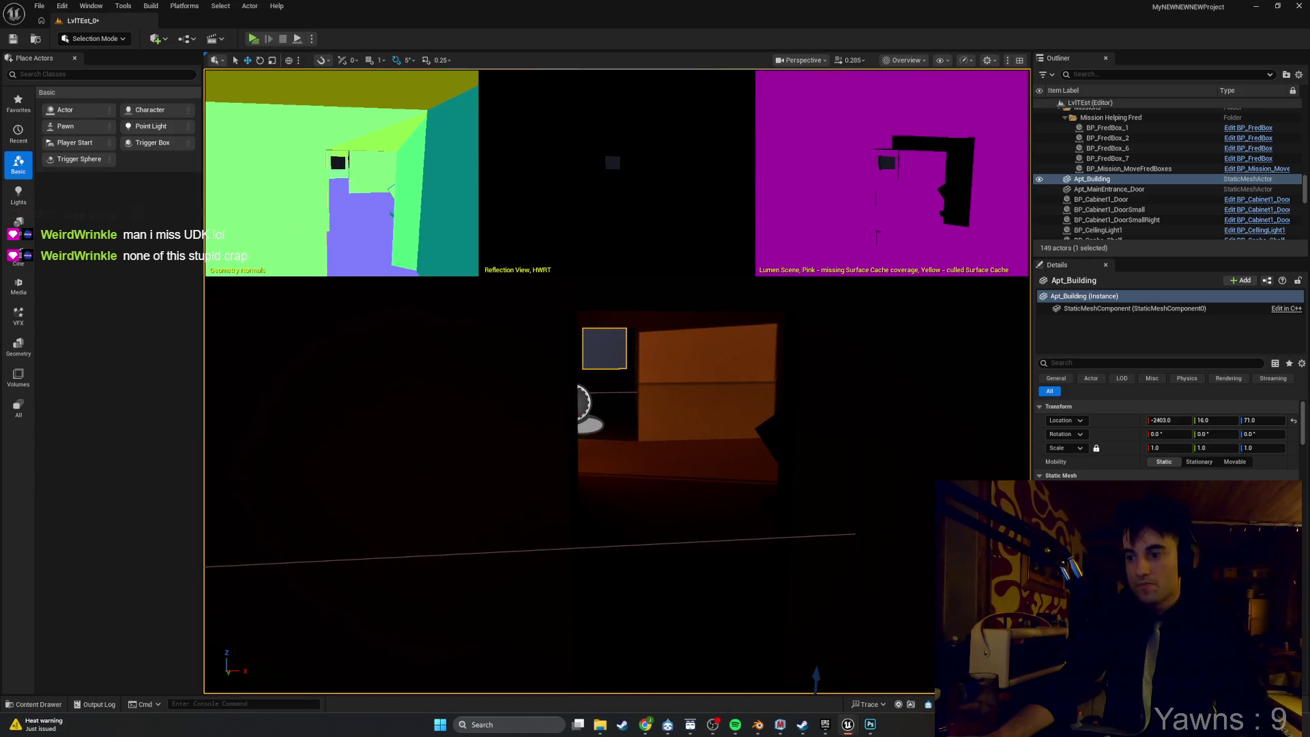
{"action": "key", "text": "w"}
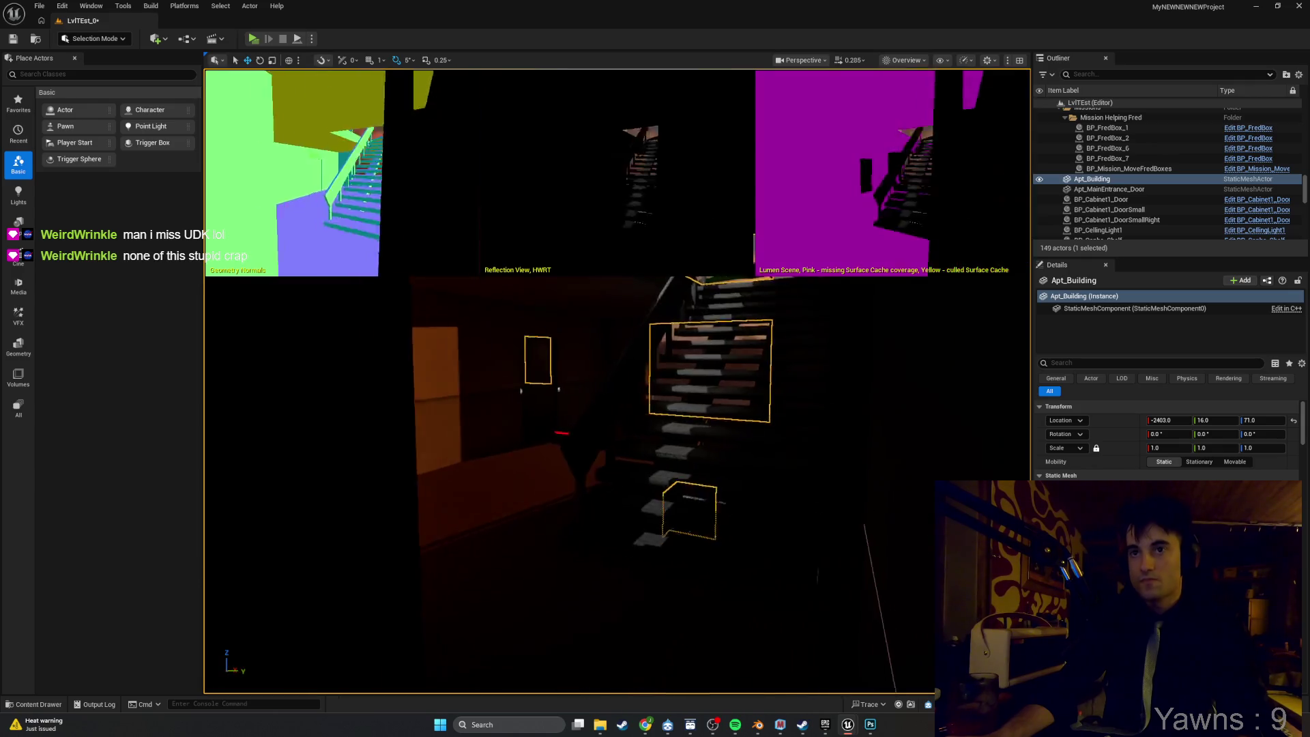
{"action": "scroll", "coordinate": [617, 478], "scroll_direction": "down", "scroll_amount": 10}
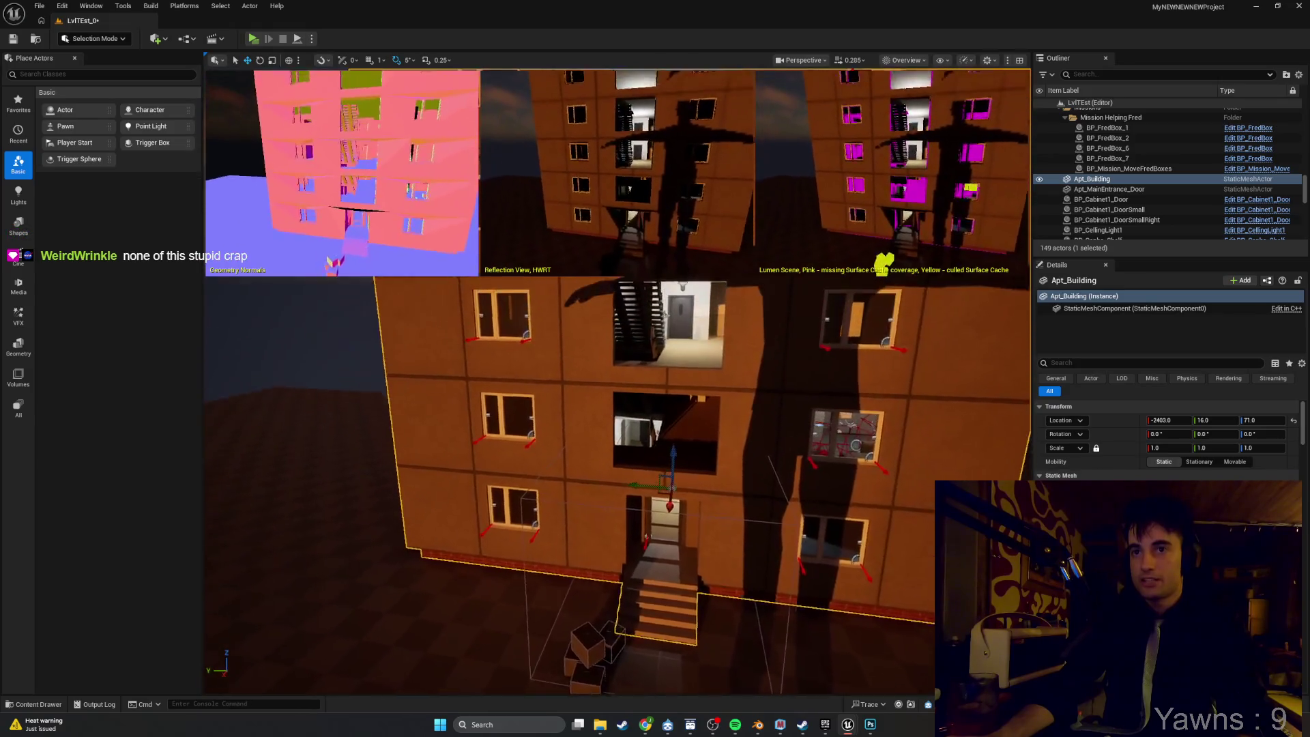
Dolly back out to the building's front and open the Apt_Building static mesh for editing.
{"action": "scroll", "coordinate": [519, 484], "scroll_direction": "up", "scroll_amount": 5}
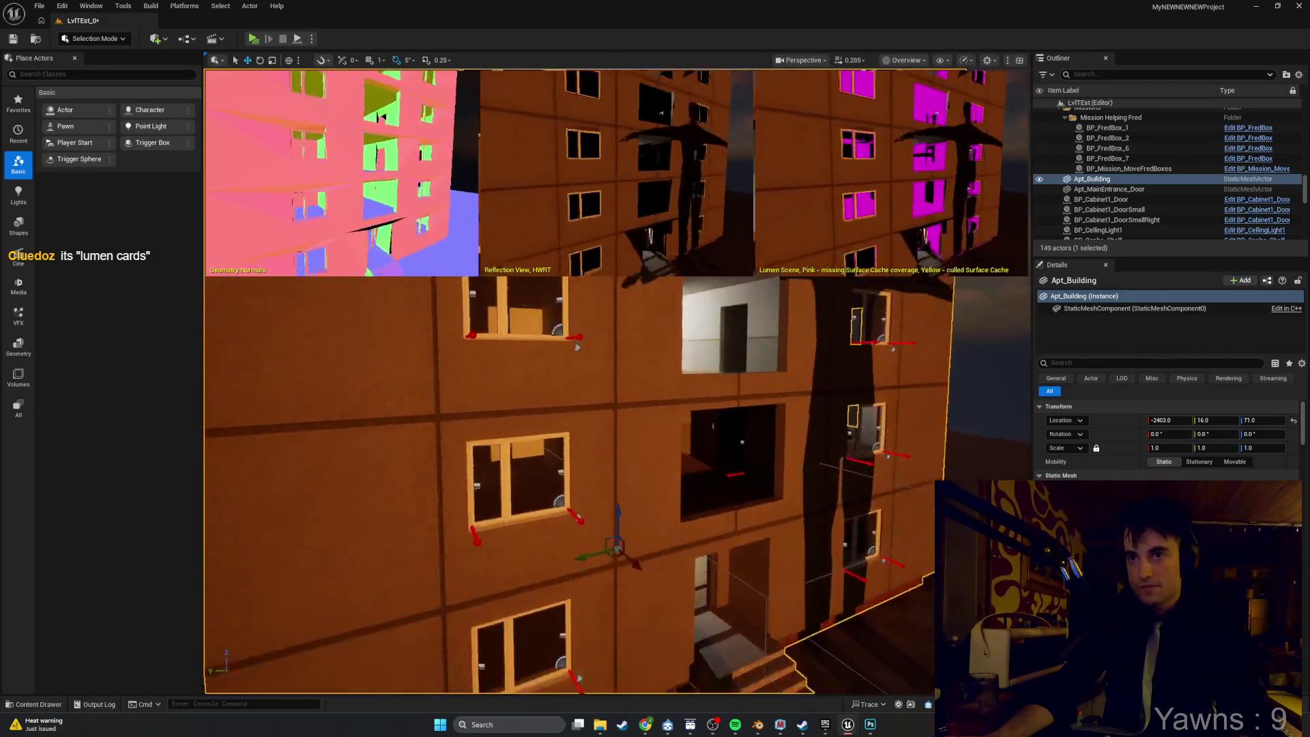
{"action": "scroll", "coordinate": [698, 580], "scroll_direction": "down", "scroll_amount": 3}
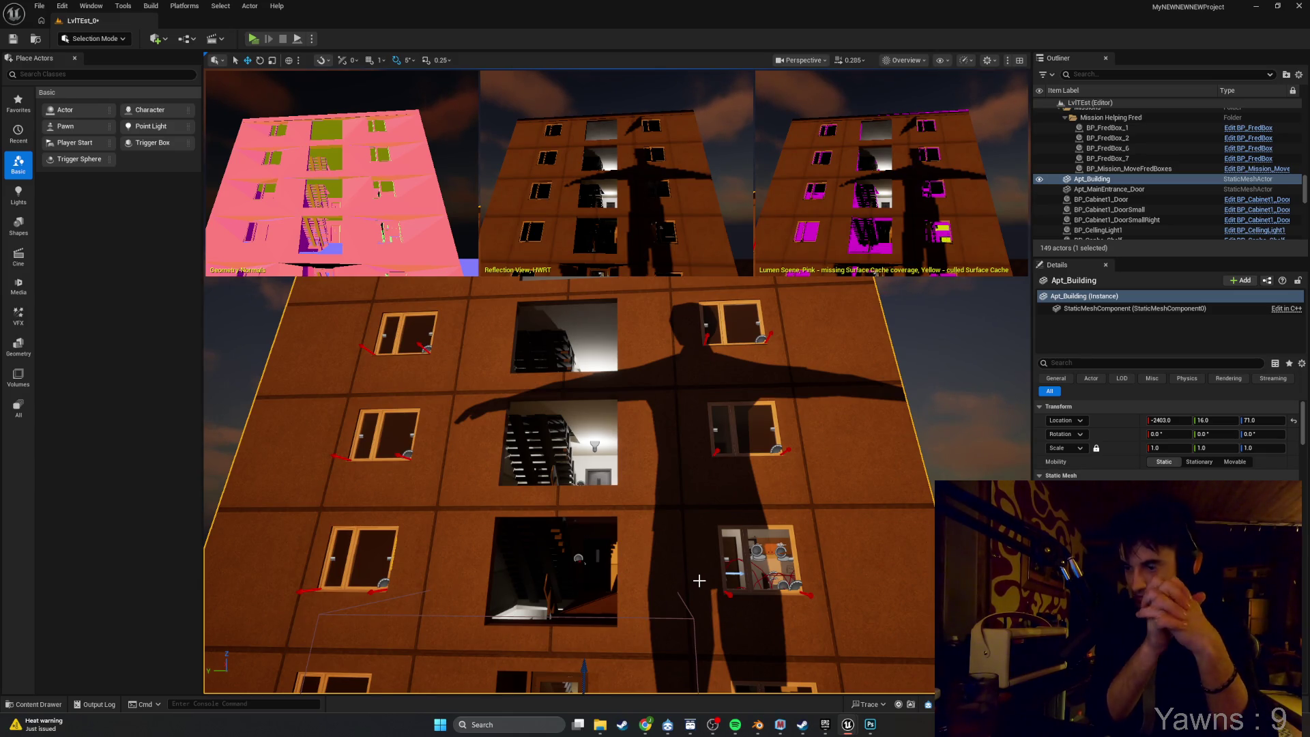
{"action": "right_click", "coordinate": [862, 556]}
{"action": "left_click", "coordinate": [888, 242]}
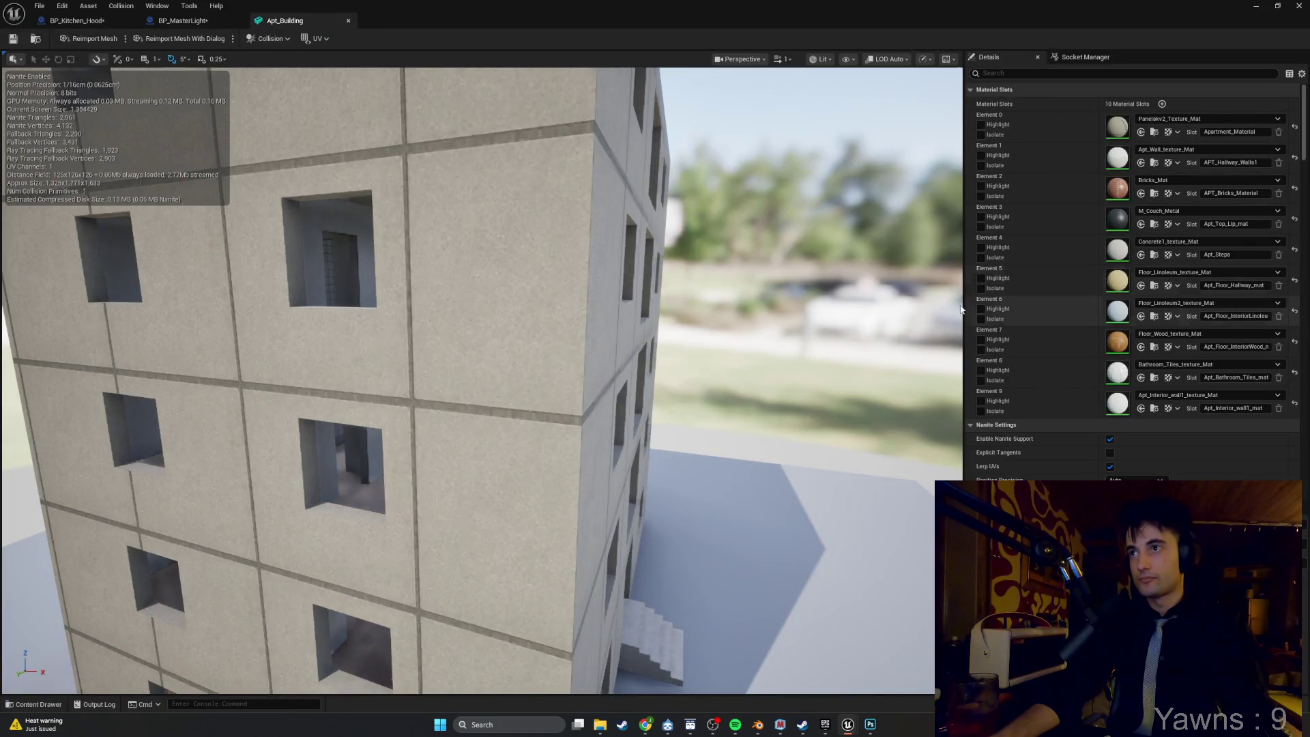
Filter Details for lumen, raise Max Lumen Mesh Cards to 32, then close the Apt_Building editor.
{"action": "key", "text": "f"}
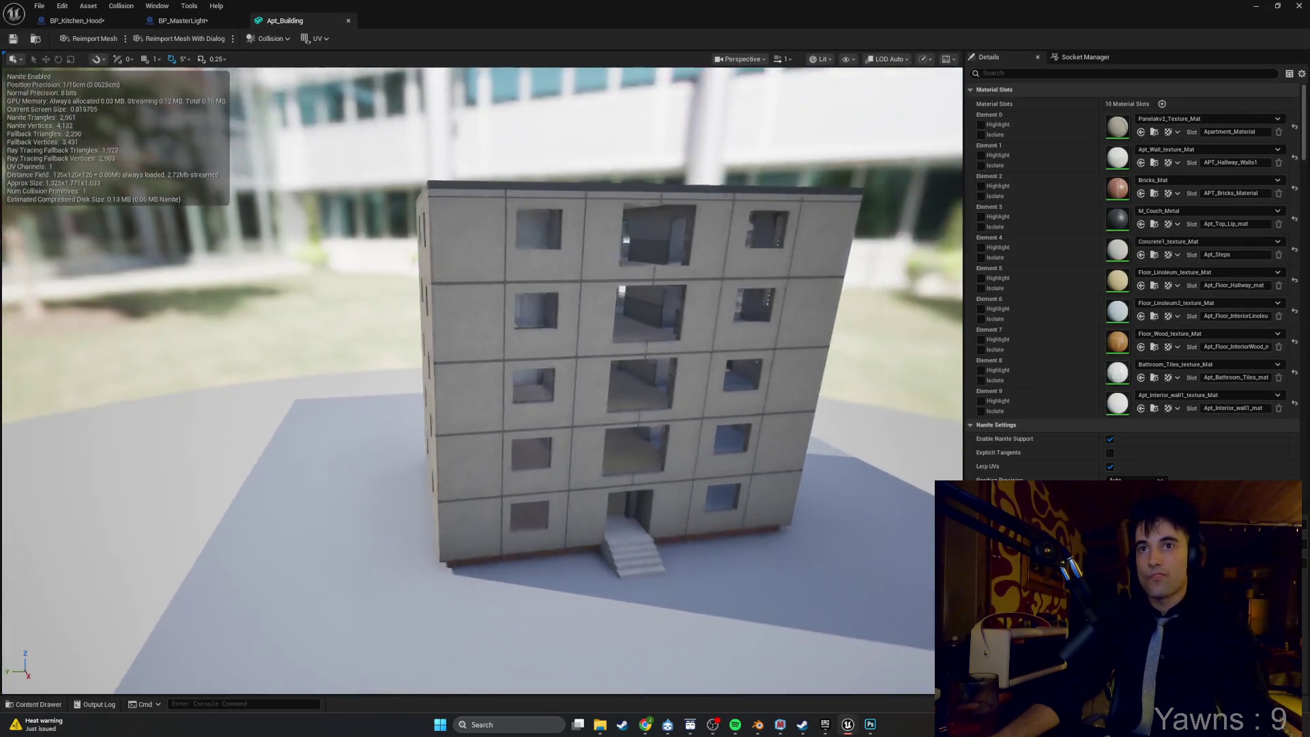
{"action": "scroll", "coordinate": [482, 379], "scroll_direction": "up", "scroll_amount": 10}
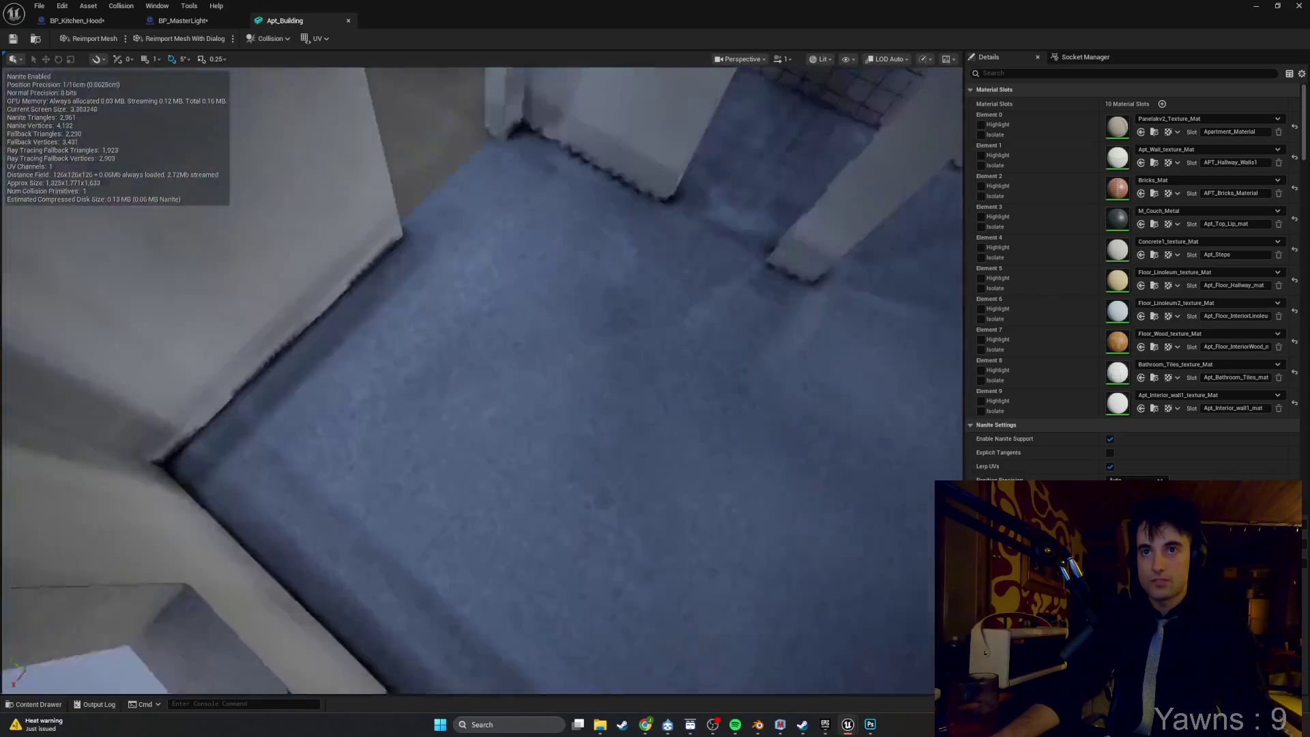
{"action": "scroll", "coordinate": [483, 379], "scroll_direction": "down", "scroll_amount": 10}
{"action": "mouse_move", "coordinate": [482, 379]}
{"action": "left_mouse_down"}
{"action": "mouse_move", "coordinate": [648, 382]}
{"action": "mouse_move", "coordinate": [689, 348]}
{"action": "mouse_move", "coordinate": [723, 348]}
{"action": "left_mouse_up"}
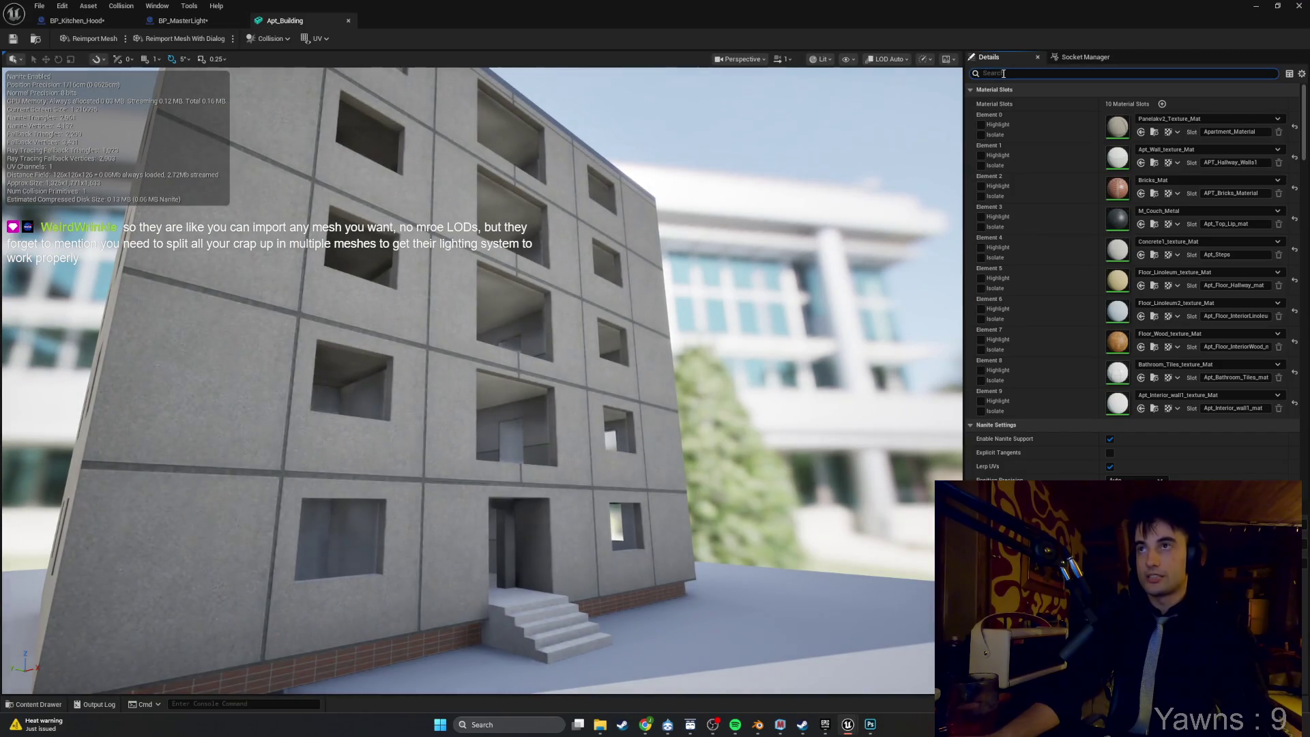
{"action": "type", "text": "lumen"}
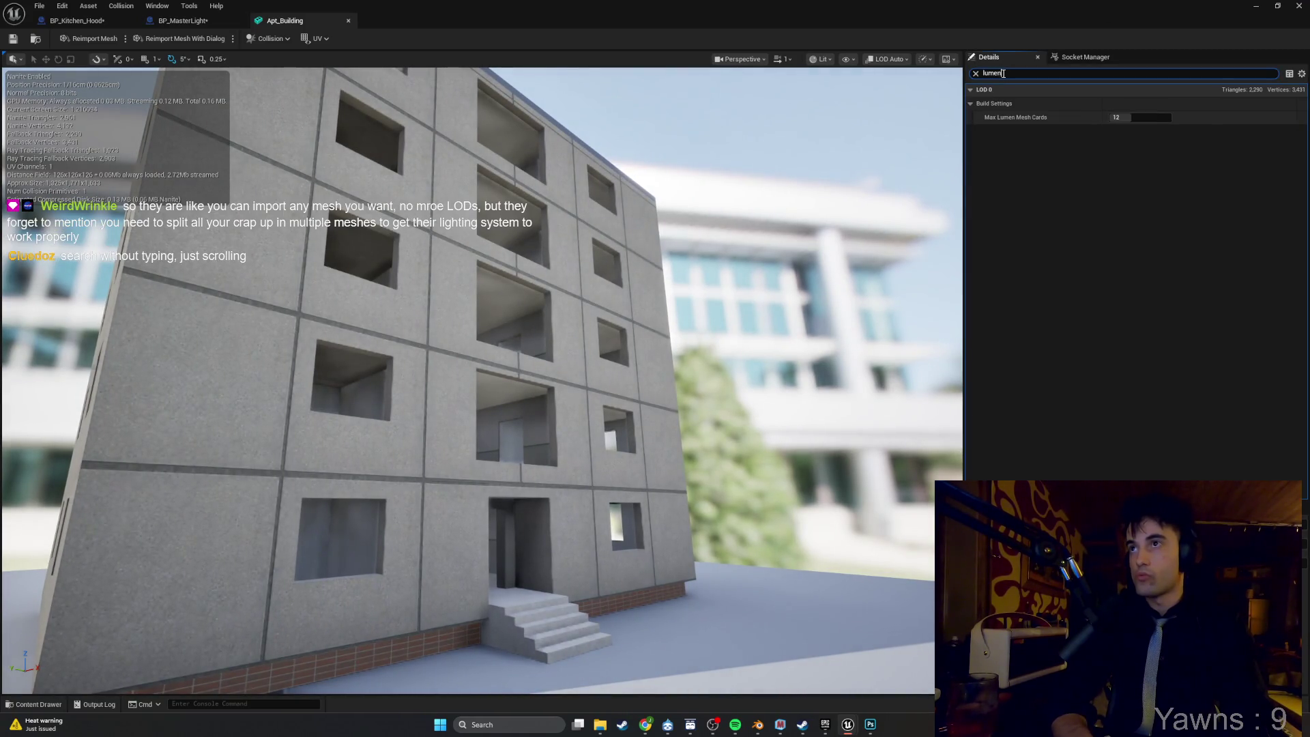
{"action": "left_click_drag", "start_coordinate": [1139, 117], "coordinate": [1065, 166]}
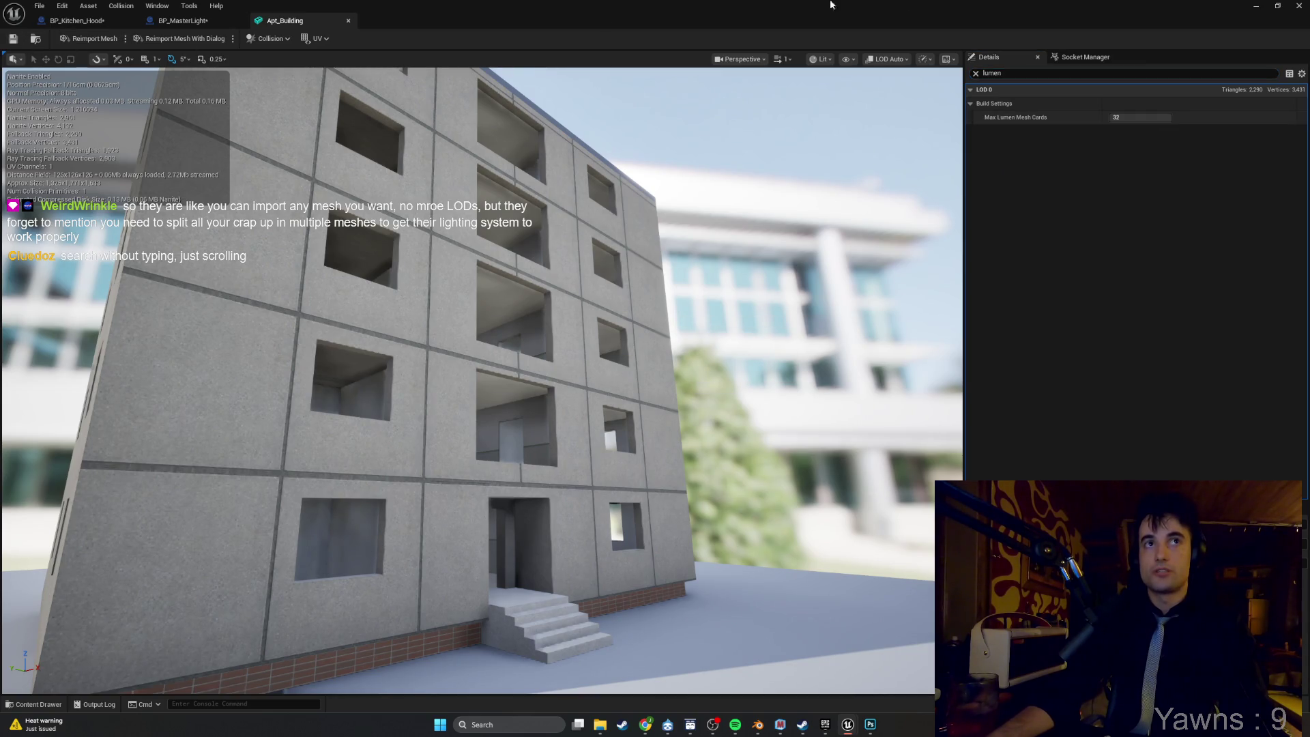
{"action": "left_click", "coordinate": [1255, 7]}
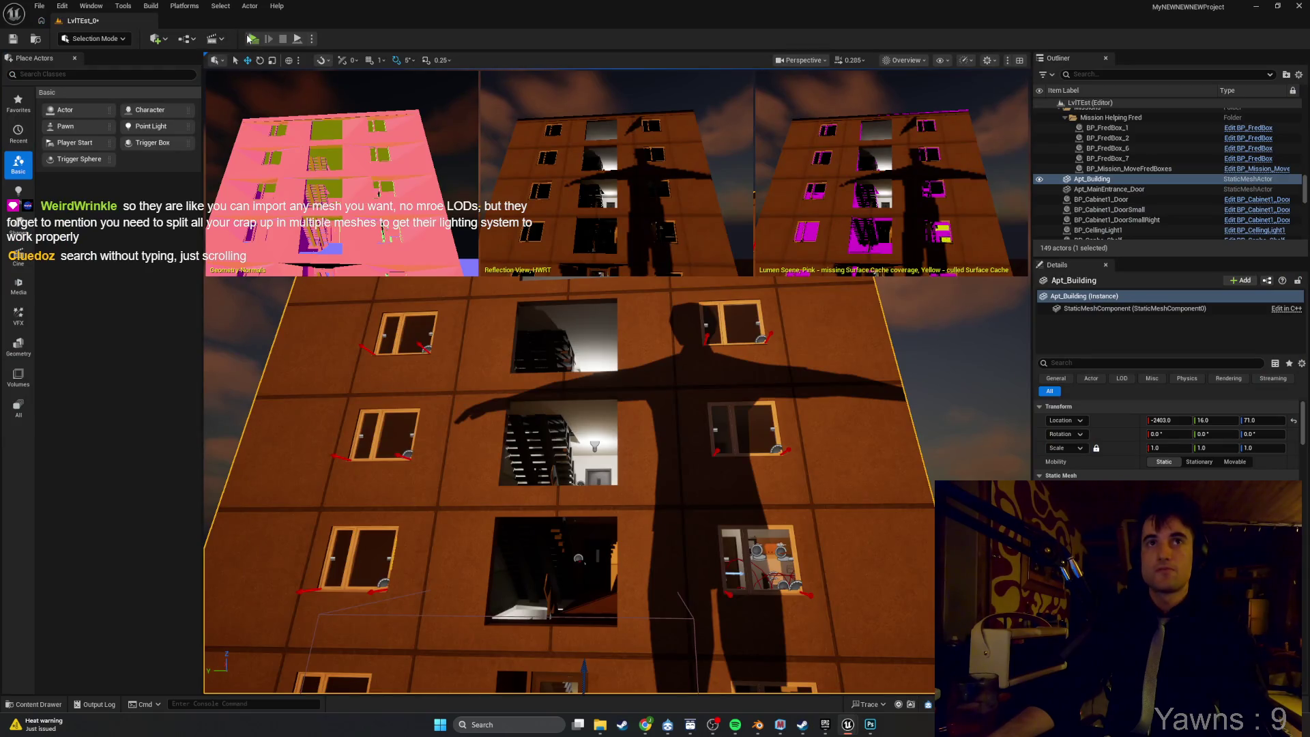
{"action": "left_click", "coordinate": [251, 38]}
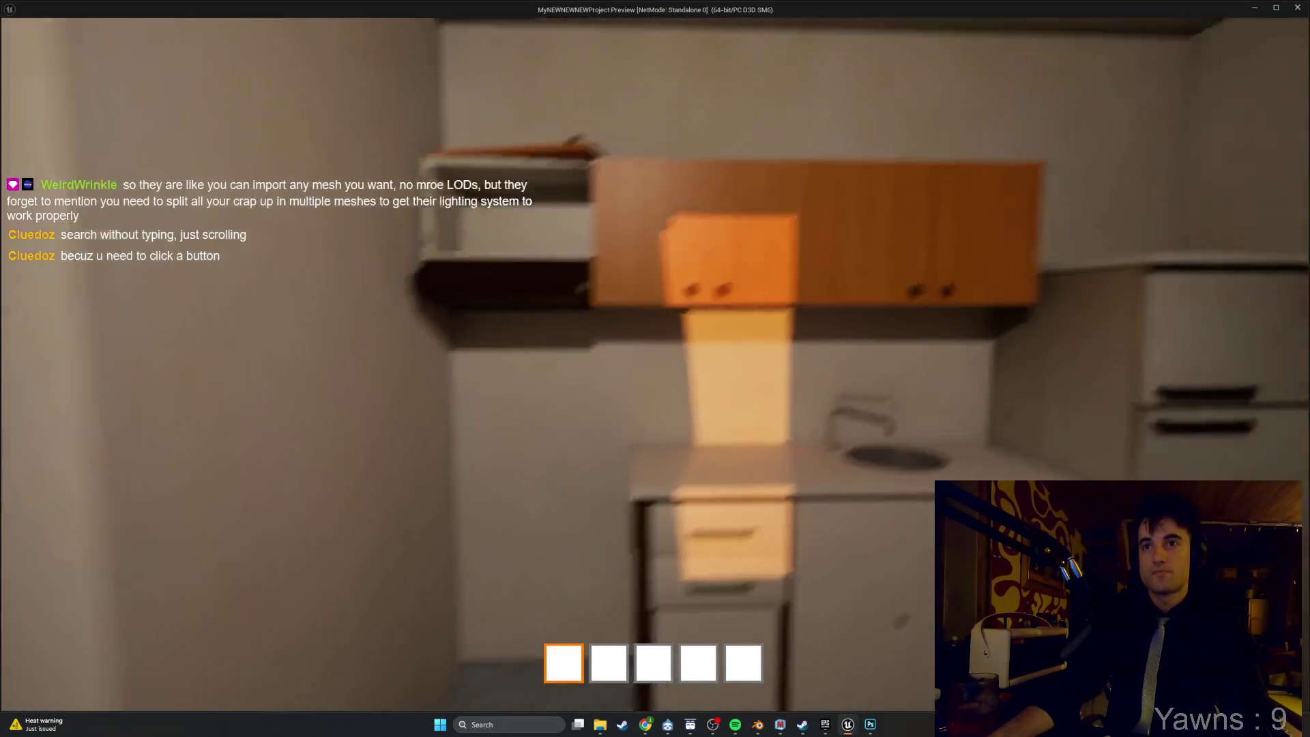
{"action": "key", "text": "w"}
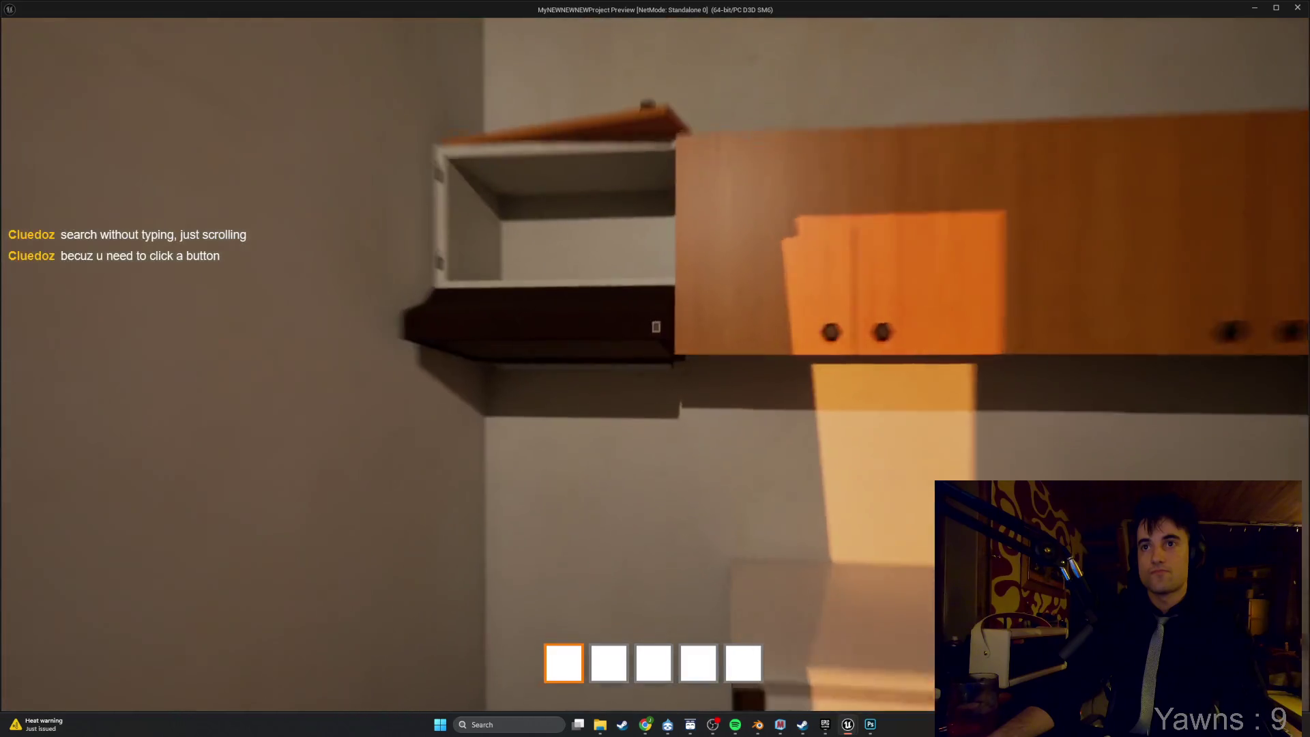
{"action": "key", "text": "w"}
{"action": "key", "text": "s"}
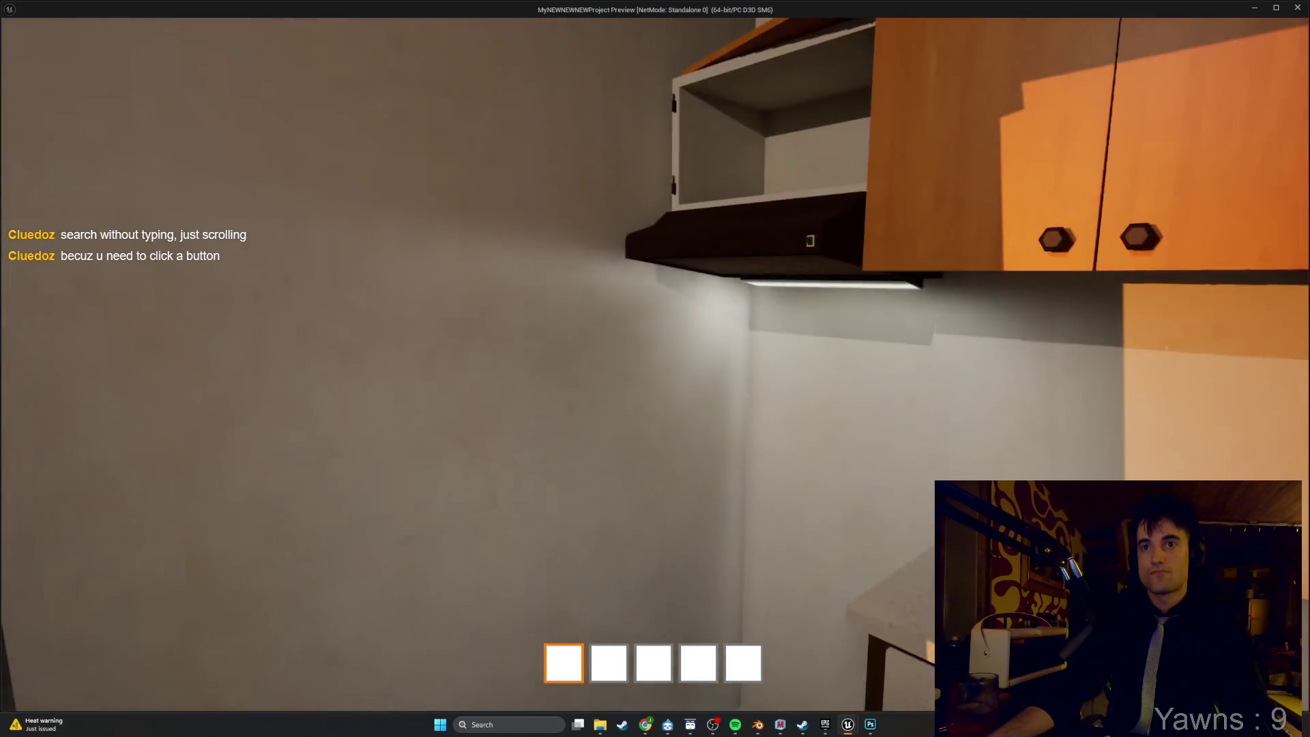
{"action": "key", "text": "s"}
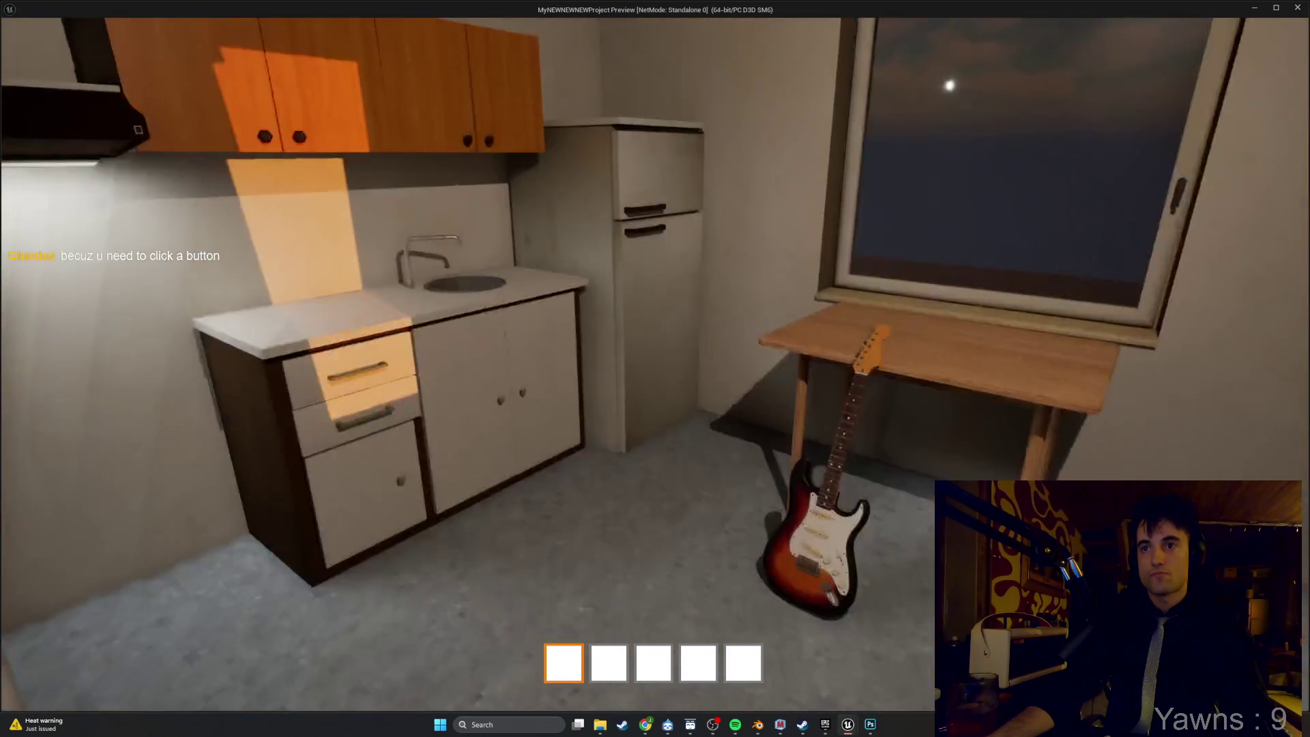
{"action": "key", "text": "Escape"}
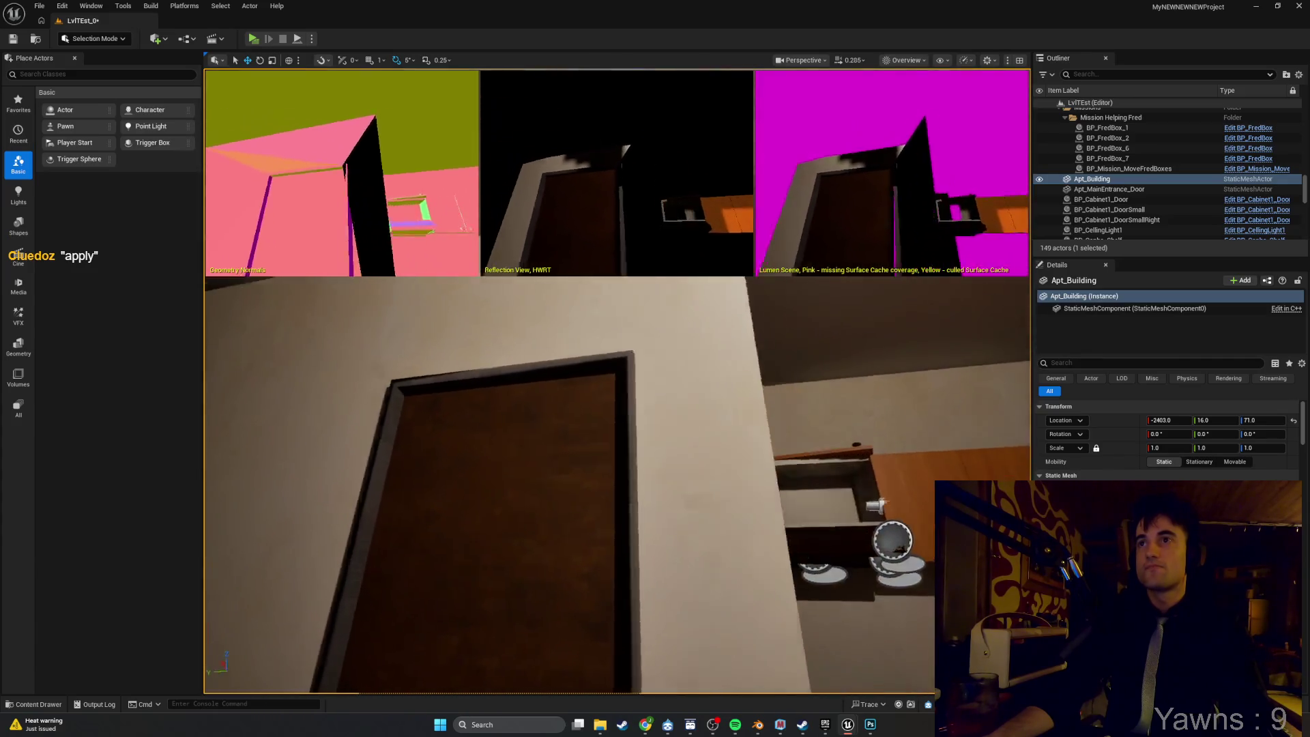
{"action": "mouse_move", "coordinate": [618, 484]}
{"action": "left_mouse_down"}
{"action": "mouse_move", "coordinate": [692, 474]}
{"action": "mouse_move", "coordinate": [709, 452]}
{"action": "mouse_move", "coordinate": [679, 452]}
{"action": "mouse_move", "coordinate": [699, 451]}
{"action": "mouse_move", "coordinate": [699, 427]}
{"action": "mouse_move", "coordinate": [678, 427]}
{"action": "mouse_move", "coordinate": [679, 446]}
{"action": "mouse_move", "coordinate": [679, 427]}
{"action": "mouse_move", "coordinate": [696, 427]}
{"action": "mouse_move", "coordinate": [676, 426]}
{"action": "left_mouse_up"}
Bring back the Apt_Building mesh editor, filter Details by 'lume', and orbit to the building's corner.
{"action": "mouse_move", "coordinate": [849, 725]}
{"action": "left_click", "coordinate": [880, 665]}
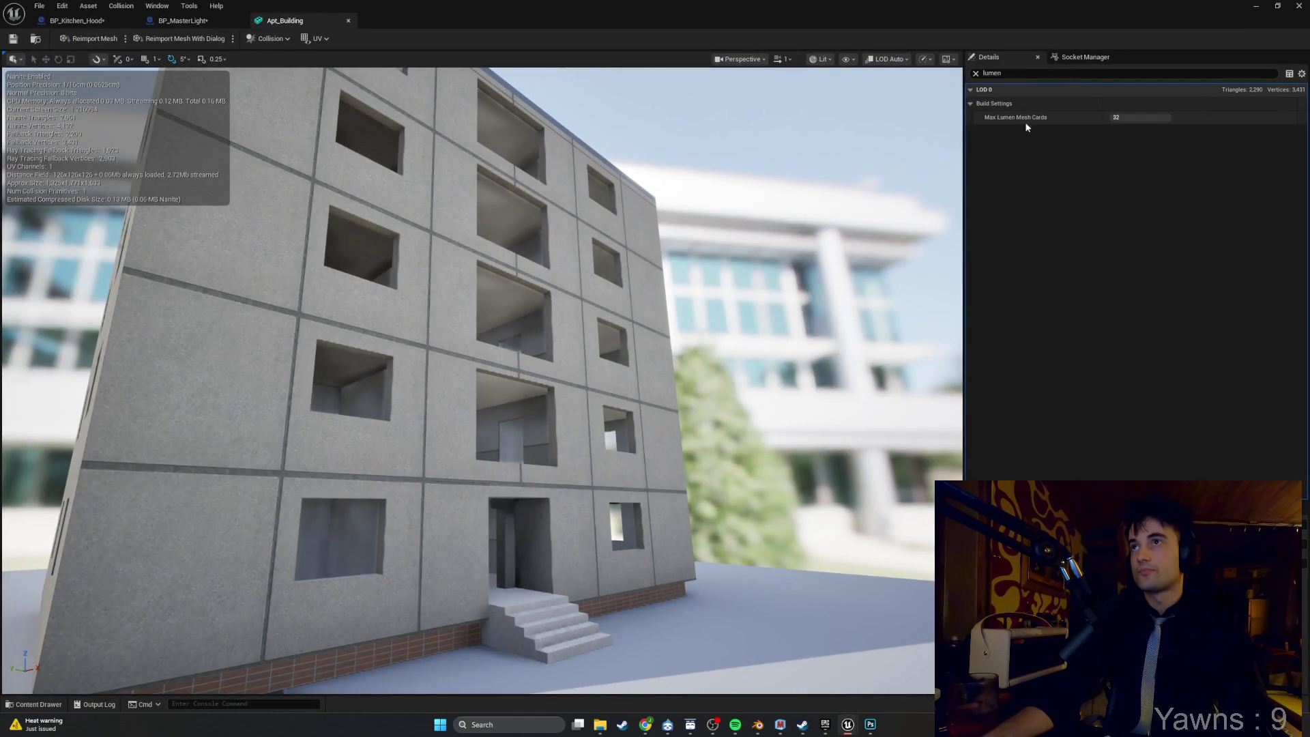
{"action": "left_click", "coordinate": [976, 73]}
{"action": "scroll", "coordinate": [1163, 266], "scroll_direction": "down", "scroll_amount": 10}
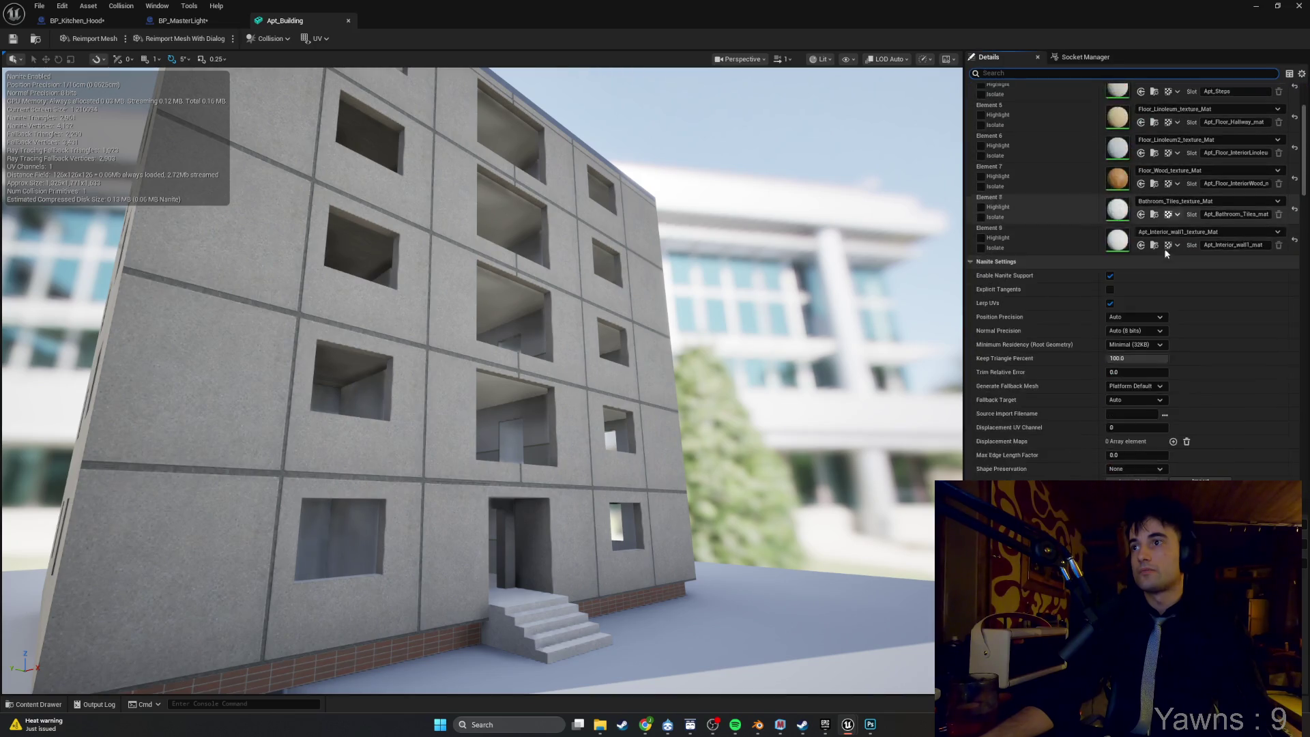
{"action": "scroll", "coordinate": [1164, 273], "scroll_direction": "down", "scroll_amount": 15}
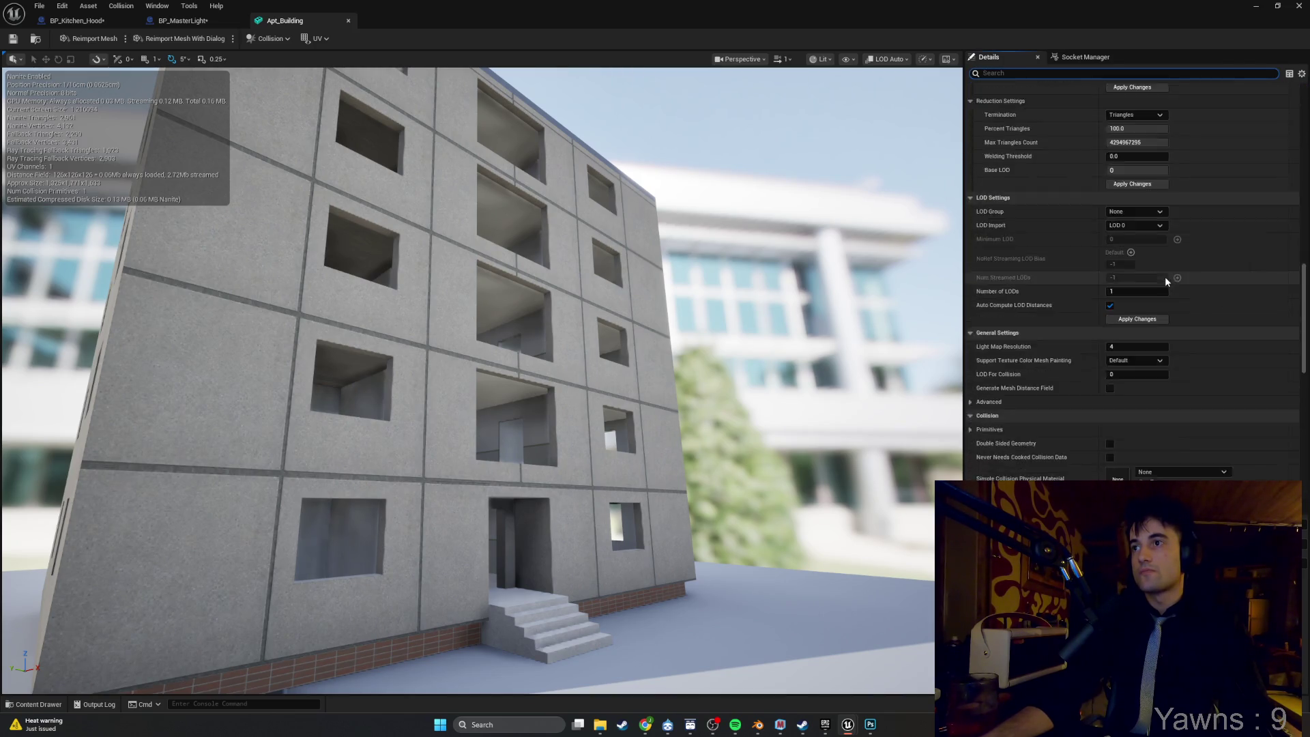
{"action": "scroll", "coordinate": [1164, 276], "scroll_direction": "up", "scroll_amount": 2}
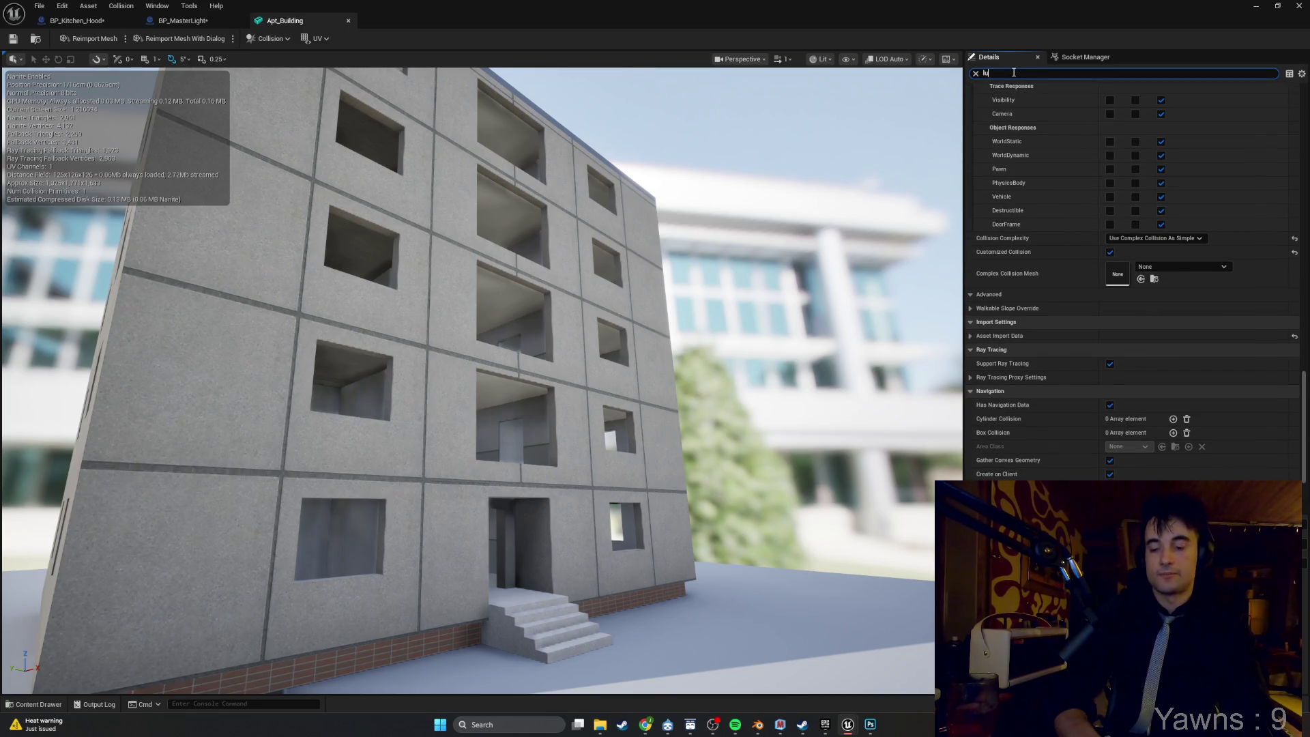
{"action": "type", "text": "lume"}
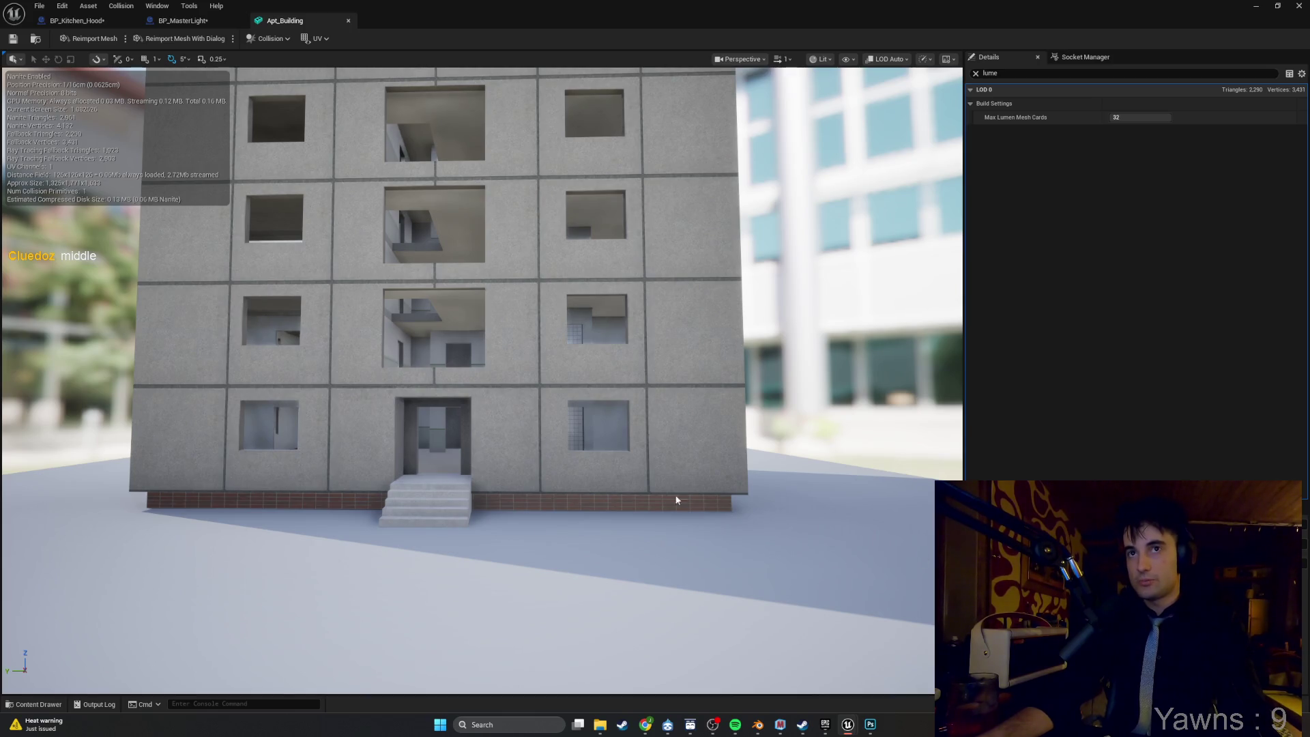
{"action": "mouse_move", "coordinate": [560, 456]}
{"action": "left_mouse_down"}
{"action": "mouse_move", "coordinate": [341, 409]}
{"action": "mouse_move", "coordinate": [640, 423]}
{"action": "left_mouse_up"}
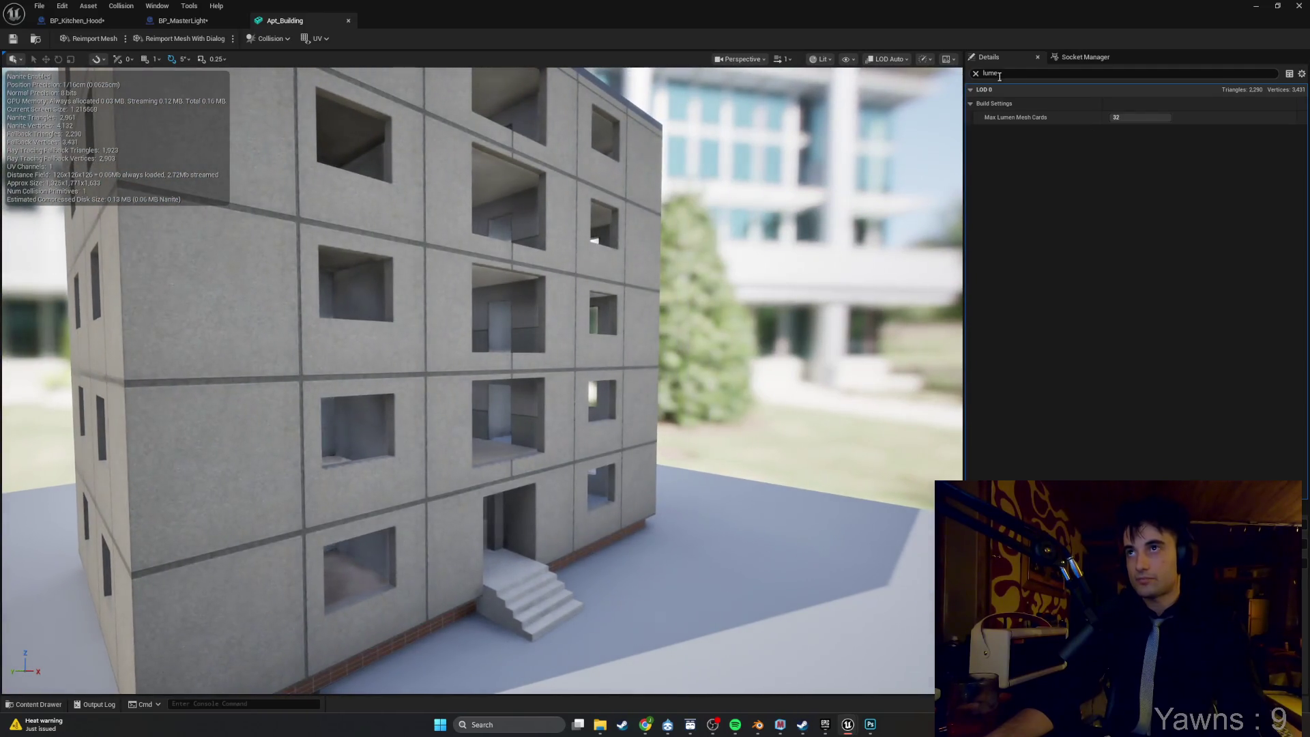
Clear the Details search and scroll down to the LOD 0 Build Settings.
{"action": "left_click", "coordinate": [981, 71]}
{"action": "left_click", "coordinate": [976, 73]}
{"action": "scroll", "coordinate": [1159, 259], "scroll_direction": "down", "scroll_amount": 10}
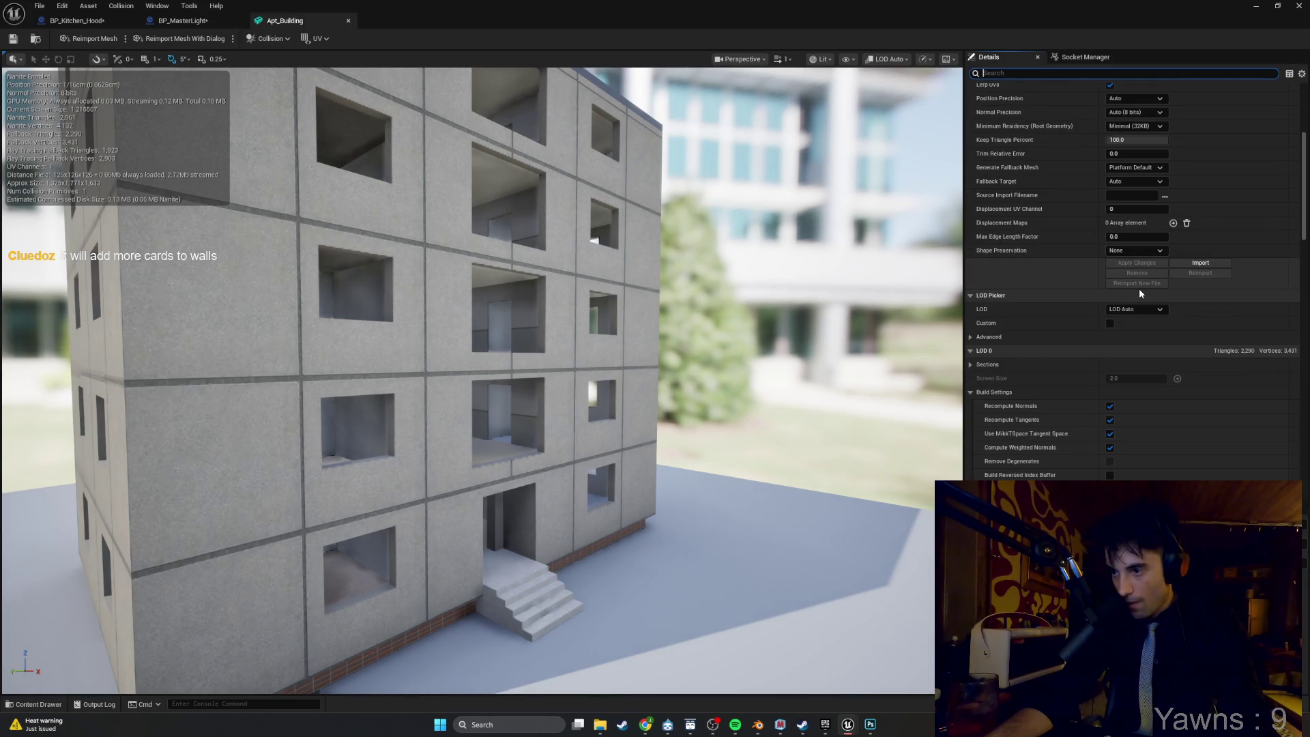
{"action": "scroll", "coordinate": [1139, 293], "scroll_direction": "down", "scroll_amount": 10}
{"action": "scroll", "coordinate": [1139, 293], "scroll_direction": "down", "scroll_amount": 5}
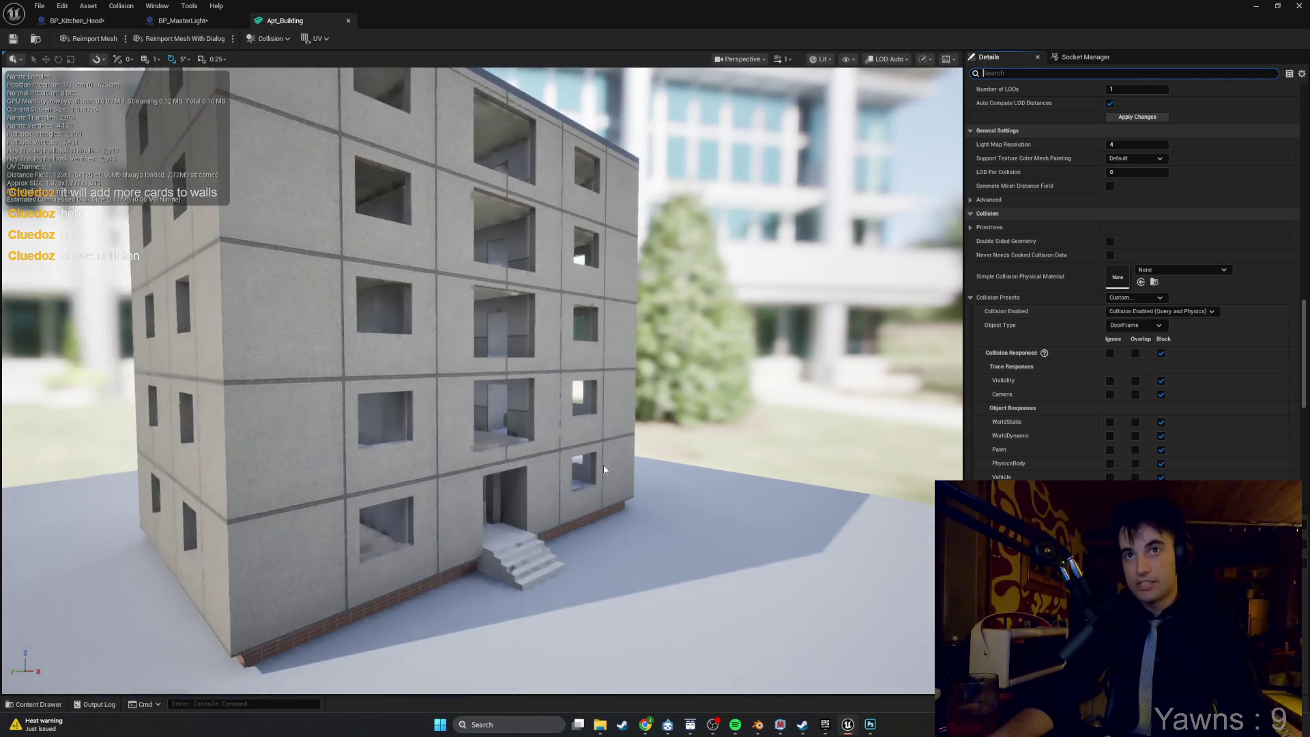
{"action": "mouse_move", "coordinate": [464, 382]}
{"action": "left_mouse_down"}
{"action": "mouse_move", "coordinate": [436, 382]}
{"action": "mouse_move", "coordinate": [422, 355]}
{"action": "mouse_move", "coordinate": [620, 393]}
{"action": "left_mouse_up"}
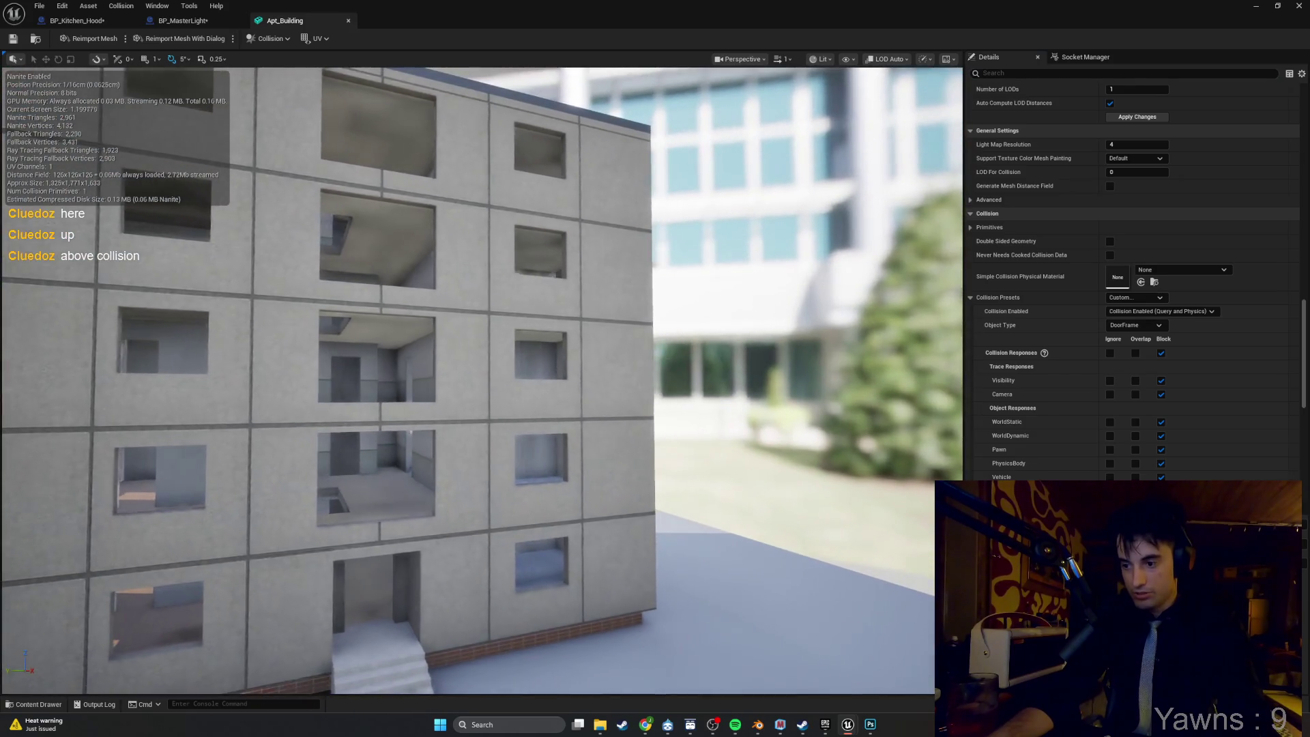
{"action": "scroll", "coordinate": [1105, 429], "scroll_direction": "up", "scroll_amount": 10}
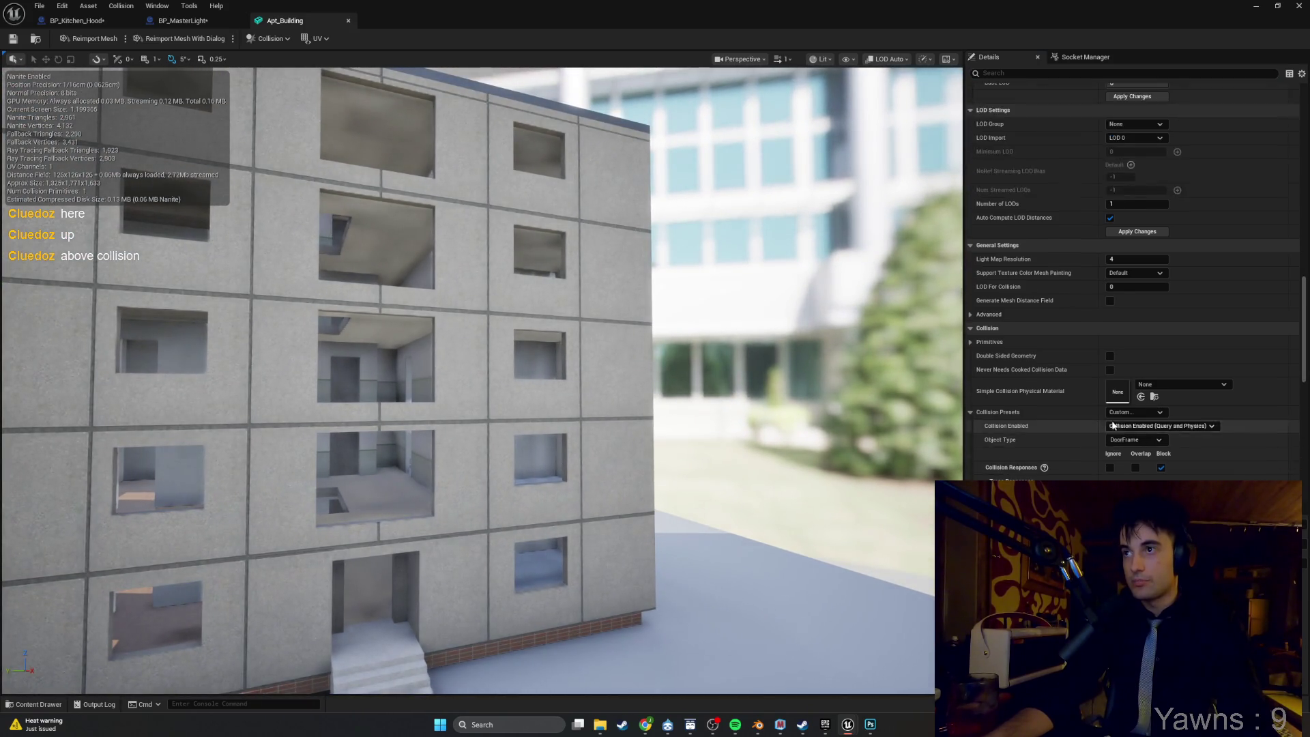
{"action": "scroll", "coordinate": [1125, 382], "scroll_direction": "up", "scroll_amount": 7}
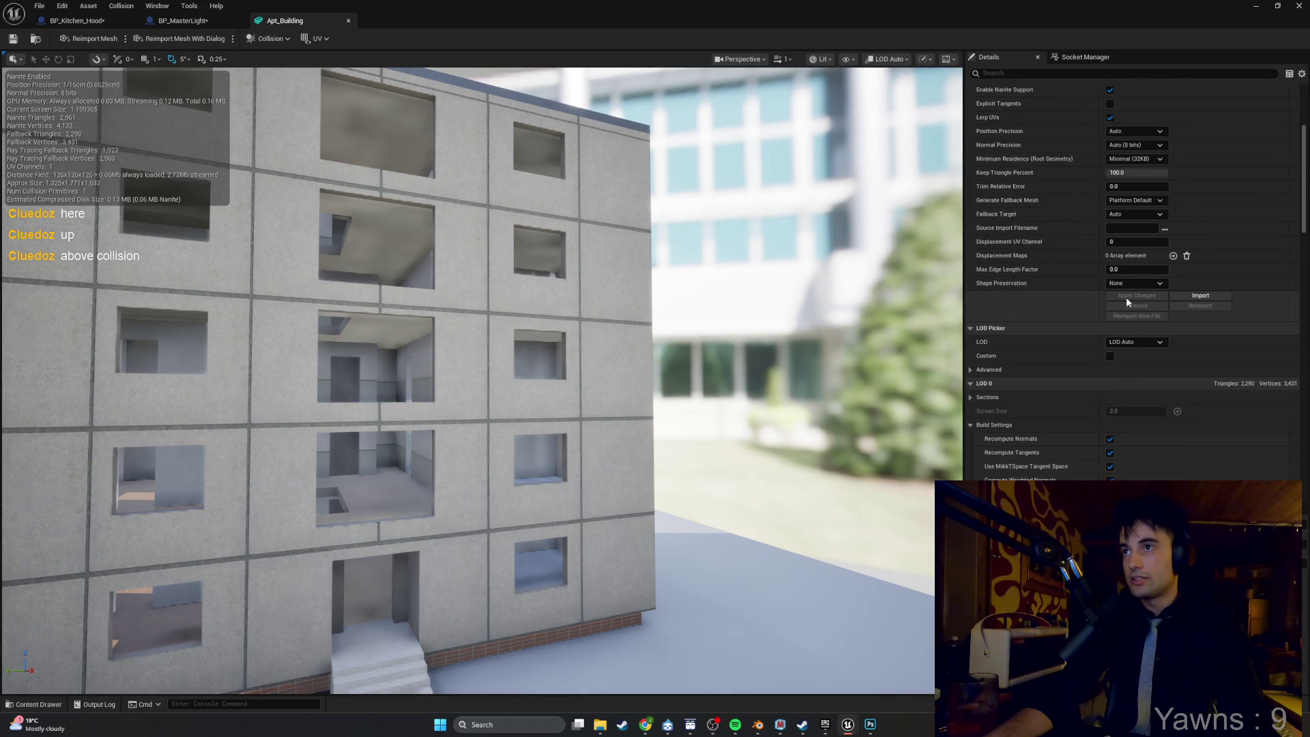
{"action": "scroll", "coordinate": [1119, 272], "scroll_direction": "up", "scroll_amount": 4}
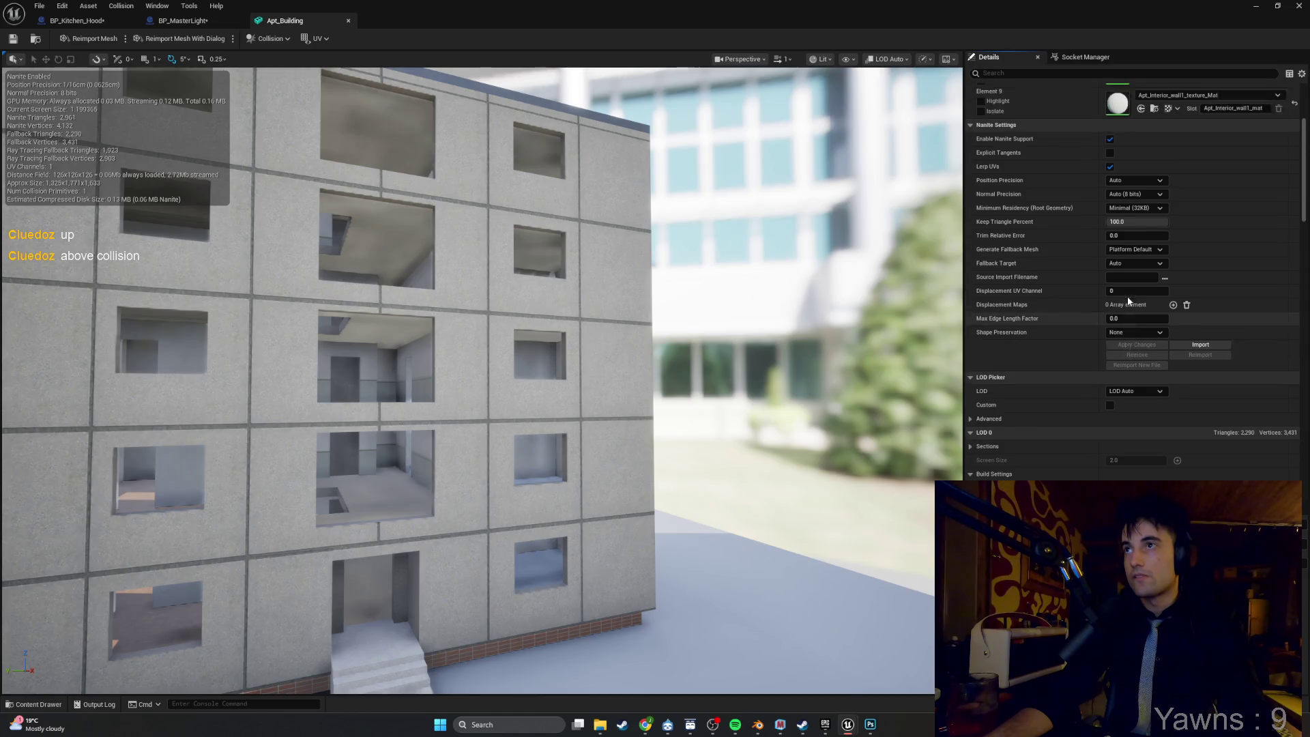
{"action": "scroll", "coordinate": [1083, 308], "scroll_direction": "up", "scroll_amount": 5}
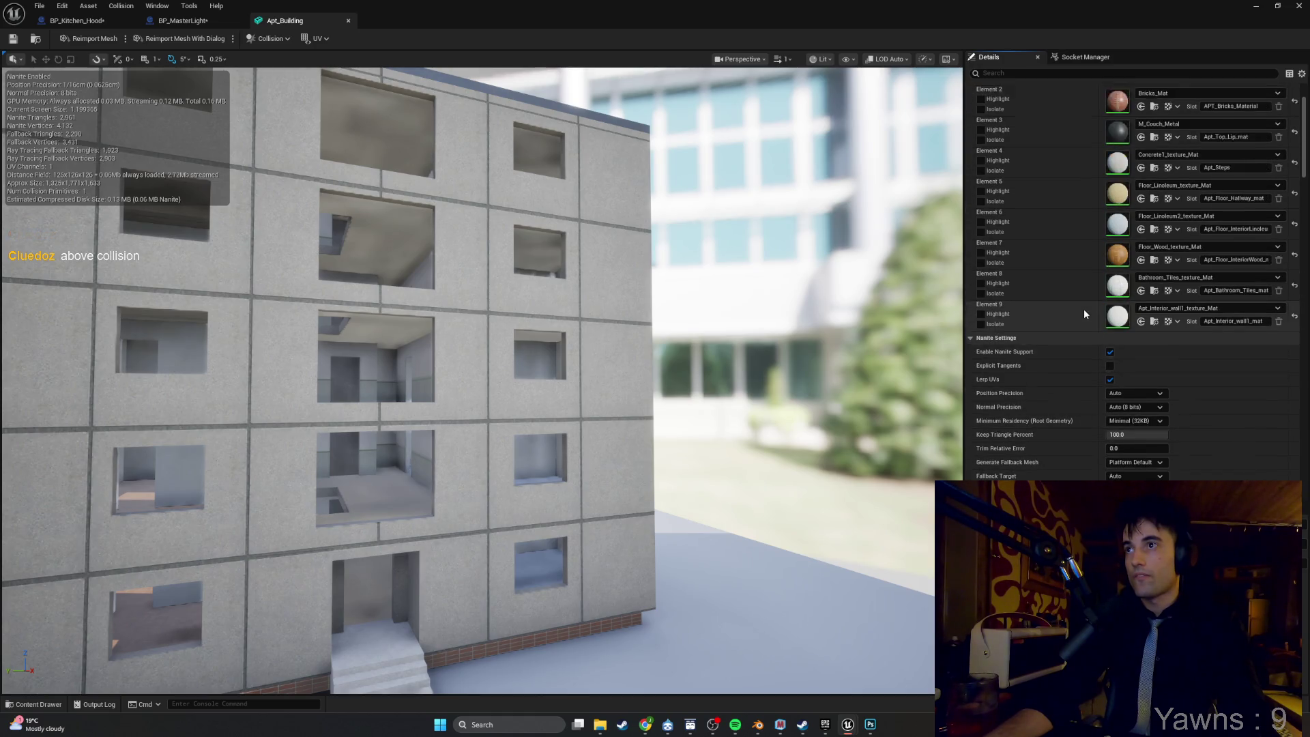
{"action": "scroll", "coordinate": [1084, 313], "scroll_direction": "down", "scroll_amount": 8}
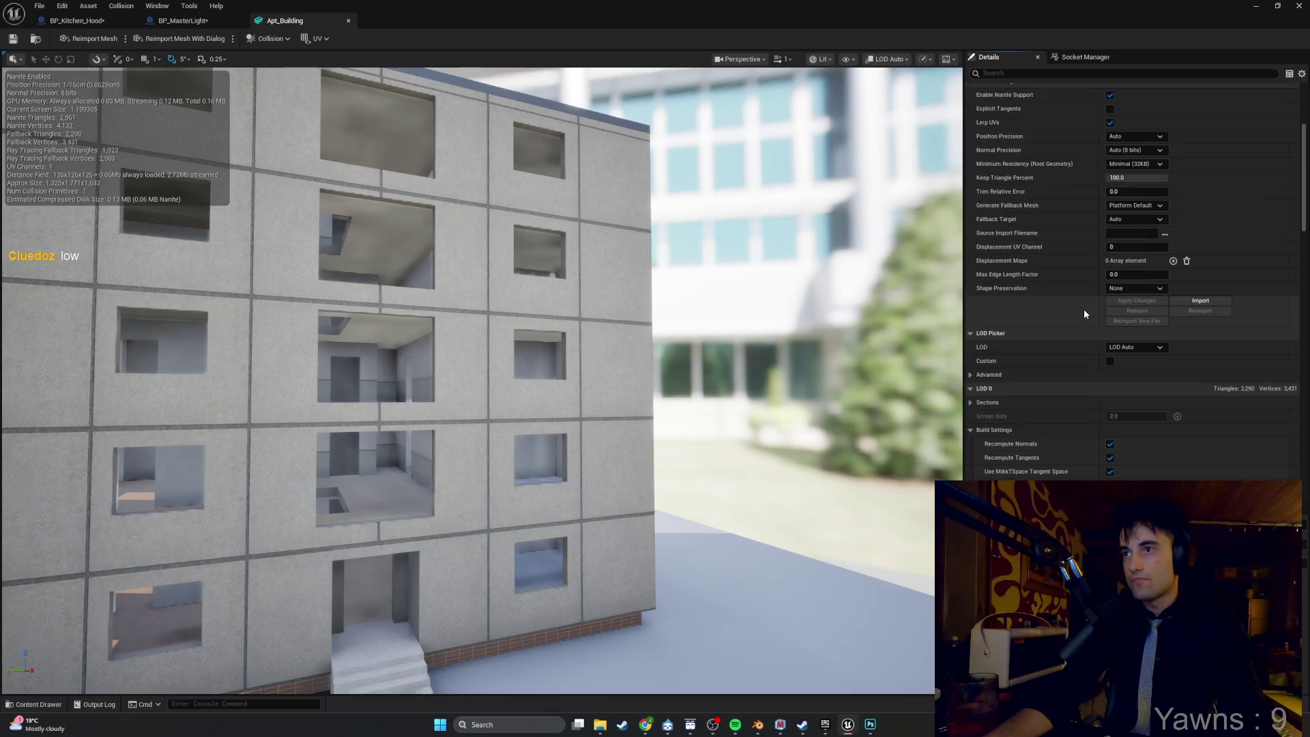
{"action": "scroll", "coordinate": [1084, 313], "scroll_direction": "down", "scroll_amount": 10}
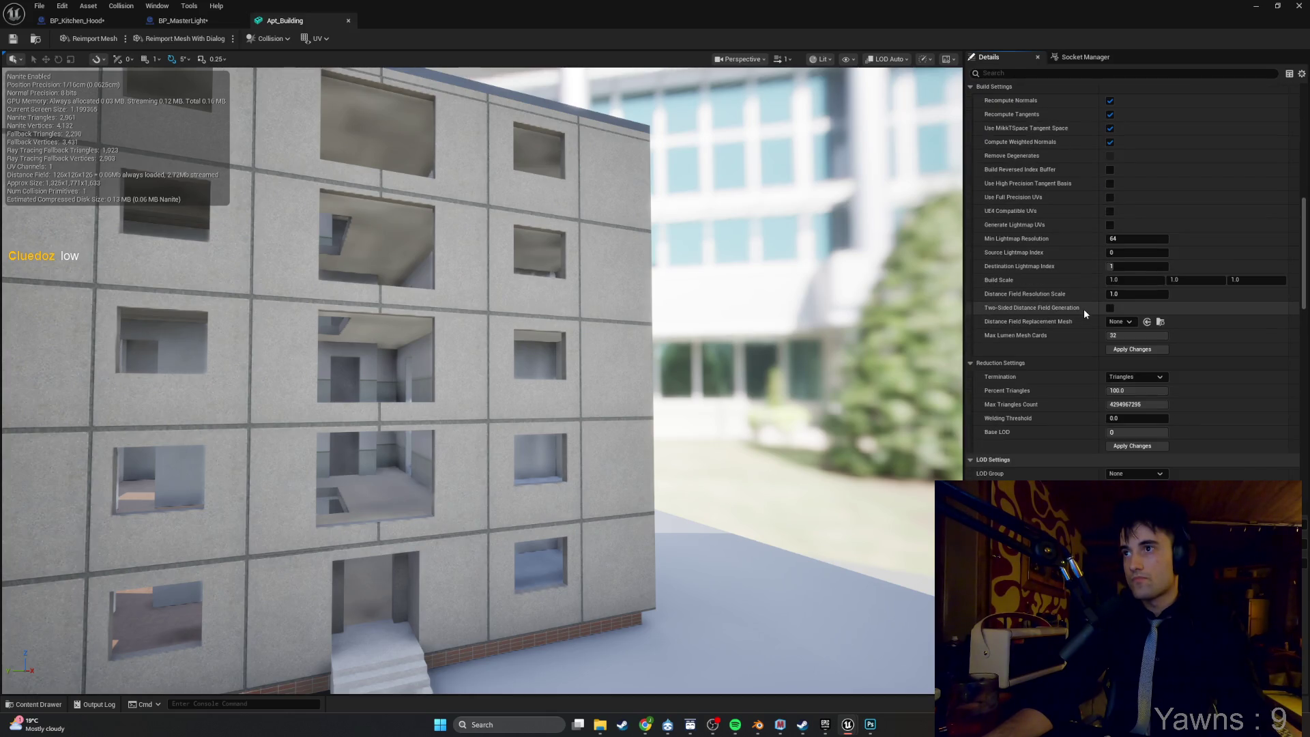
Apply the build setting changes to rebuild Apt_Building and close the mesh editor.
{"action": "left_click", "coordinate": [1128, 349]}
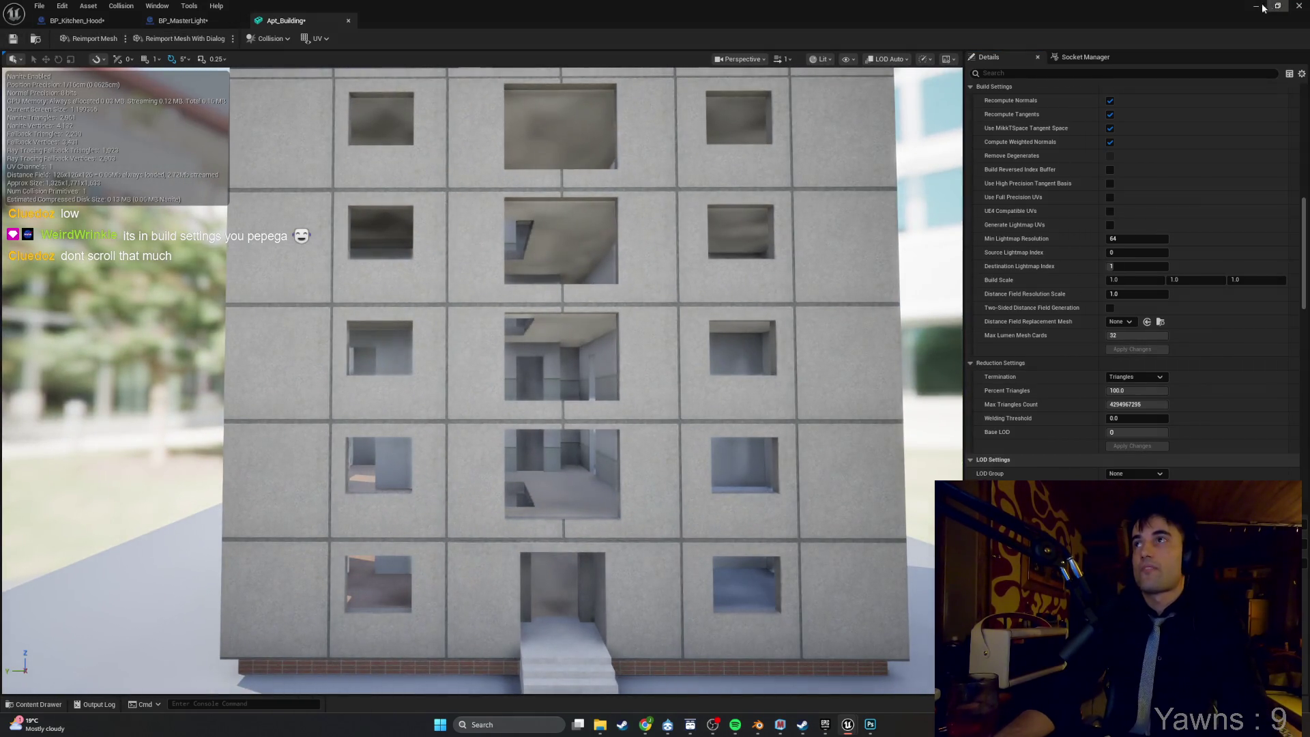
{"action": "left_click", "coordinate": [1298, 6]}
{"action": "left_click_drag", "start_coordinate": [803, 92], "coordinate": [696, 99]}
{"action": "key", "text": "w"}
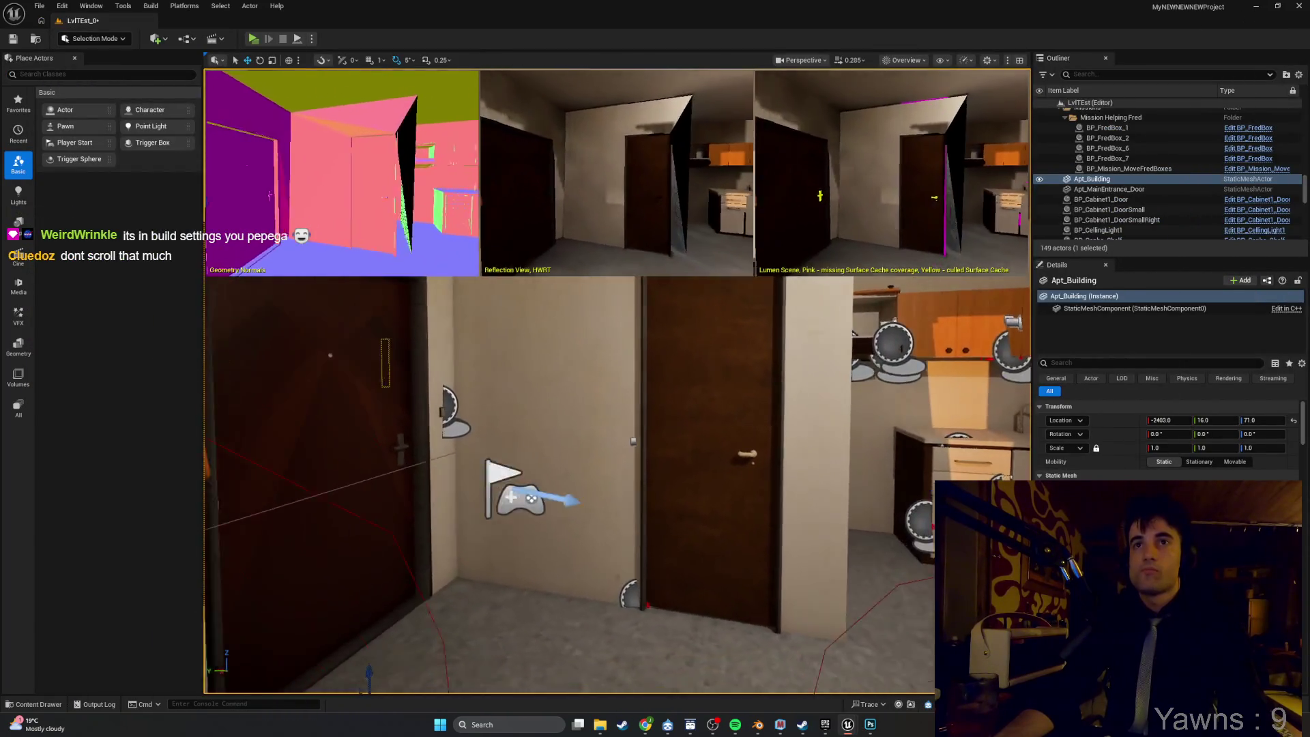
{"action": "key", "text": "s"}
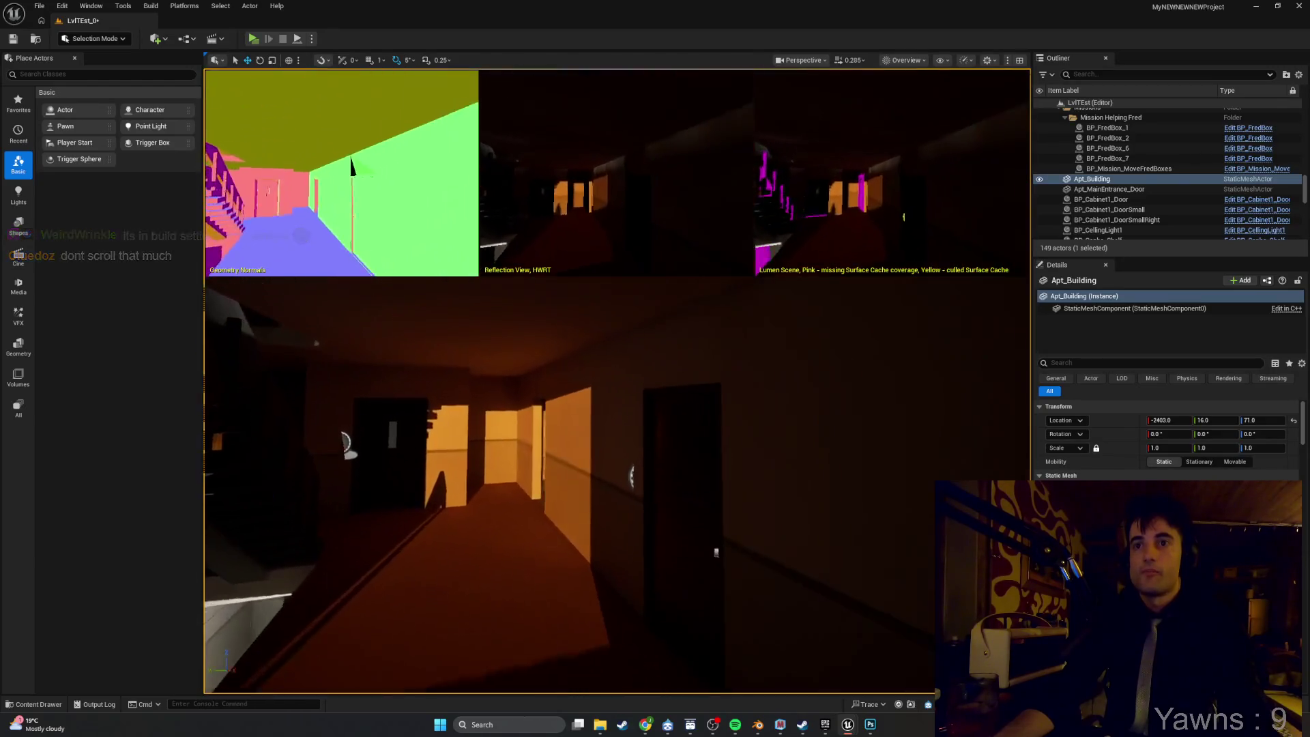
{"action": "left_click_drag", "start_coordinate": [420, 225], "coordinate": [421, 334]}
{"action": "key", "text": "w"}
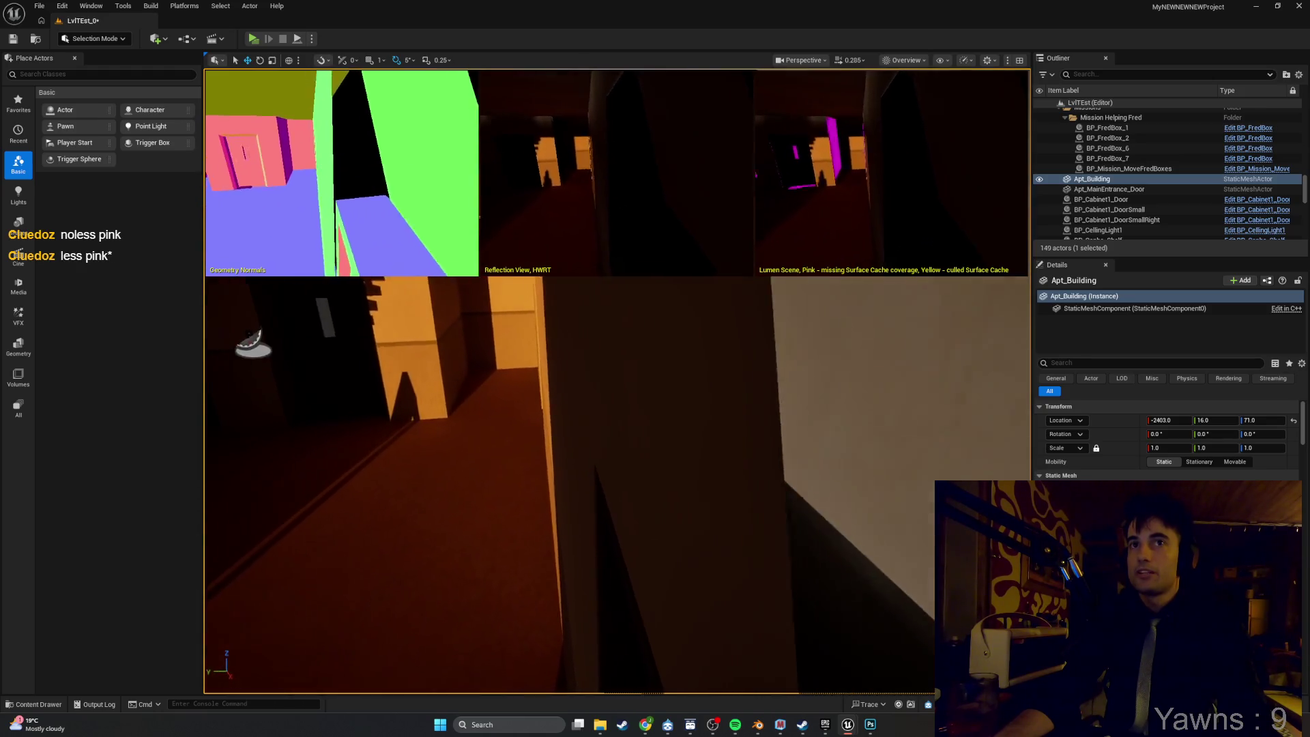
{"action": "key", "text": "a"}
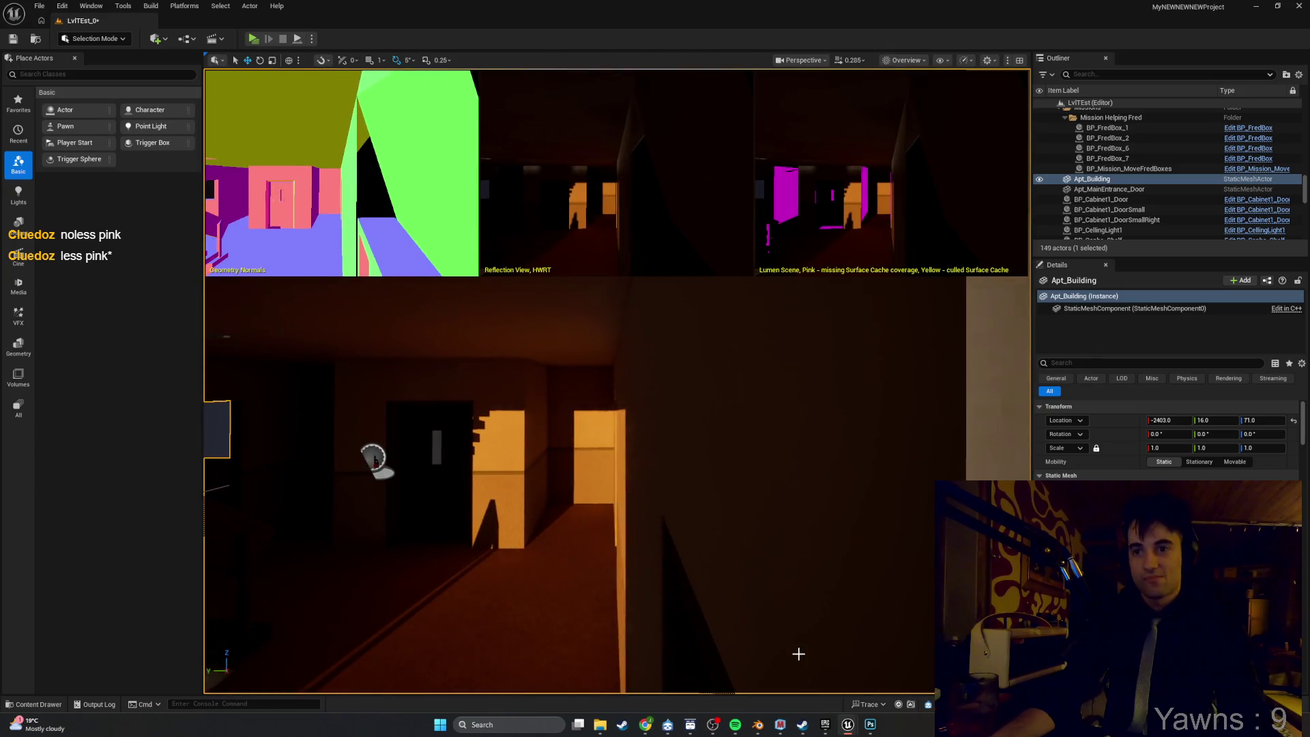
{"action": "left_click", "coordinate": [758, 724]}
Open Apt_Apt1.blend from the Blednerfiles recent folder, discarding unsaved changes.
{"action": "left_click", "coordinate": [20, 19]}
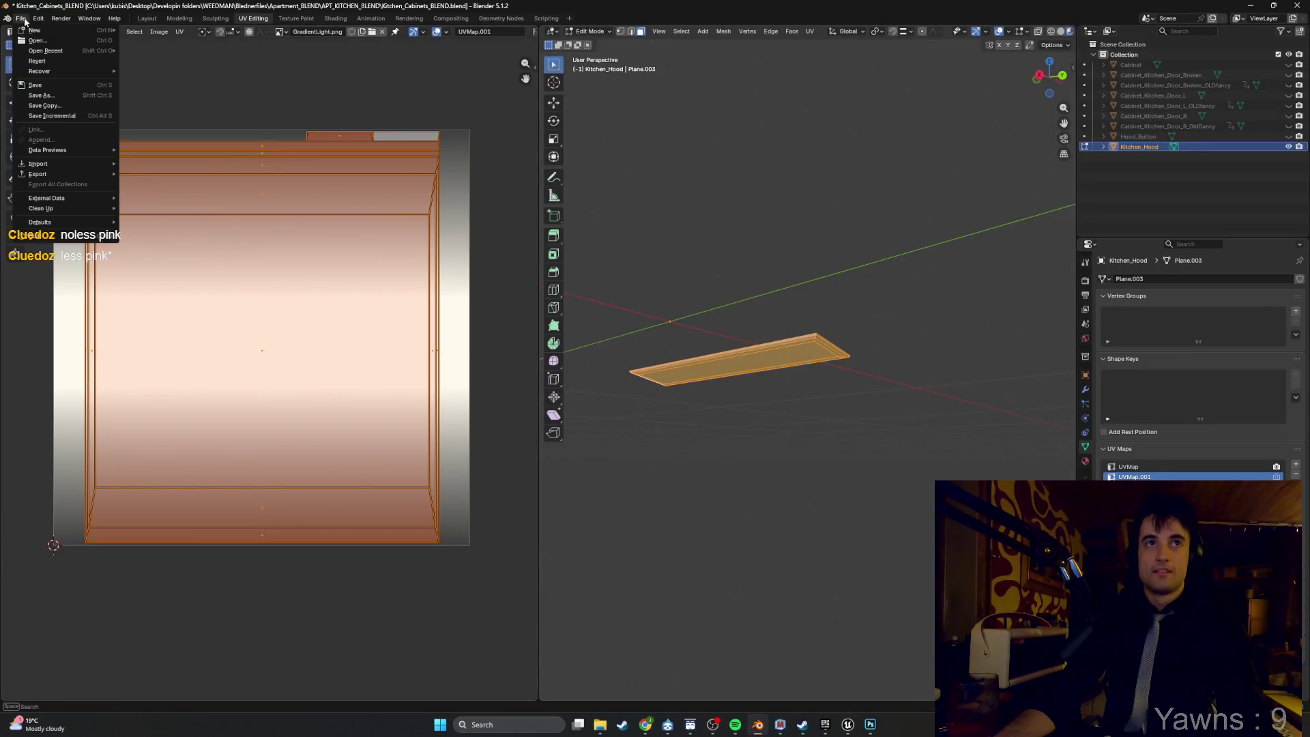
{"action": "left_click", "coordinate": [40, 41]}
{"action": "left_click", "coordinate": [673, 382]}
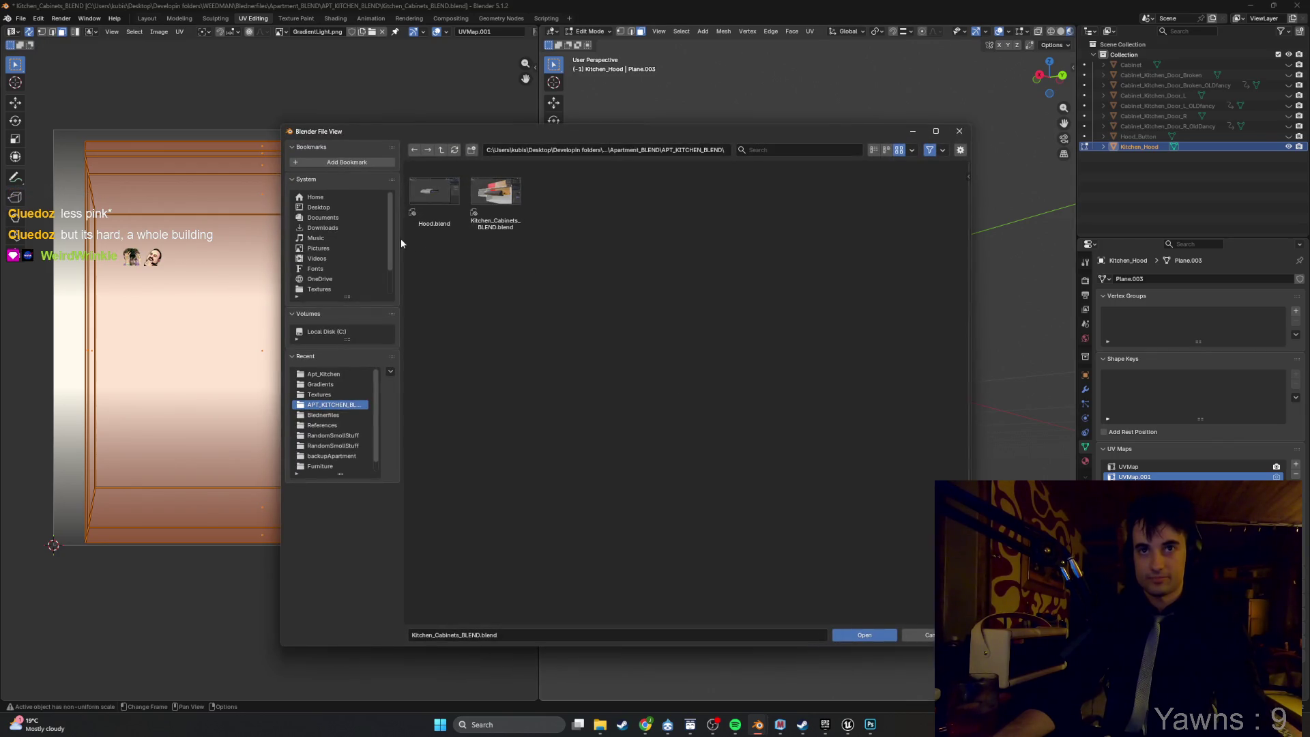
{"action": "left_click", "coordinate": [348, 416]}
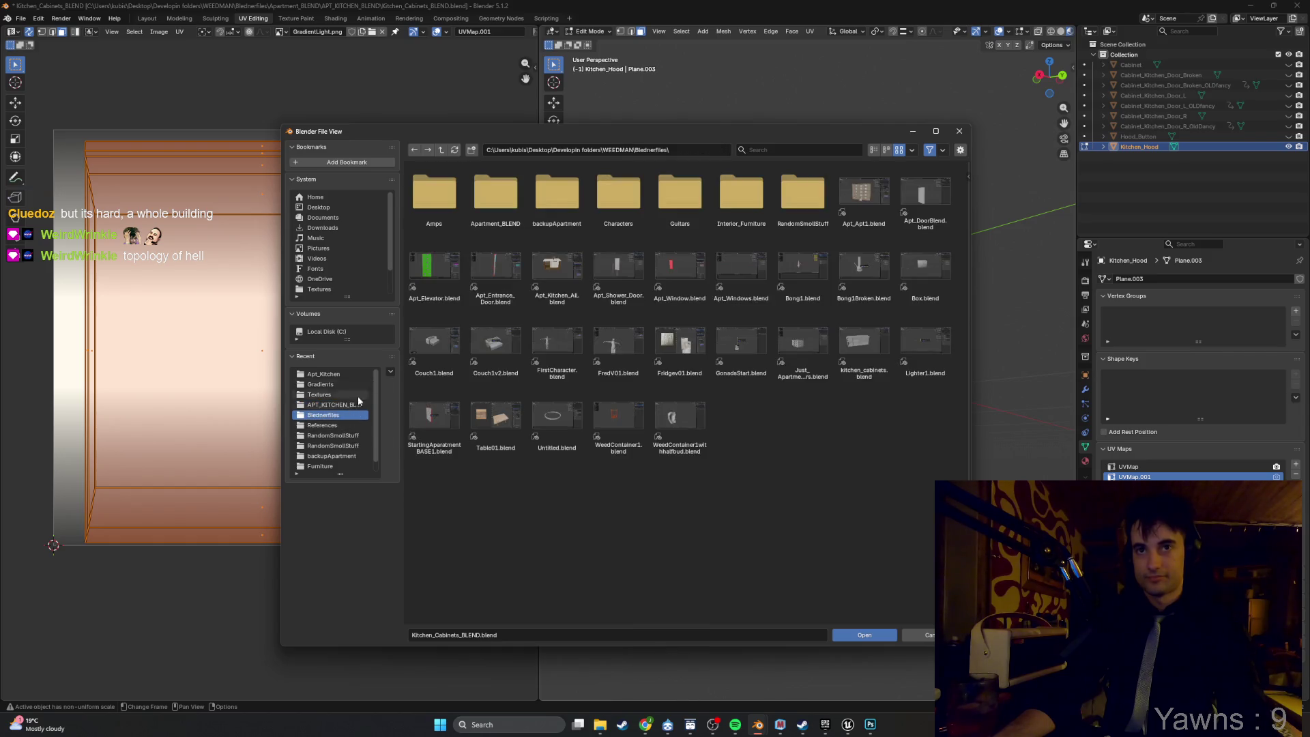
{"action": "double_click", "coordinate": [863, 192]}
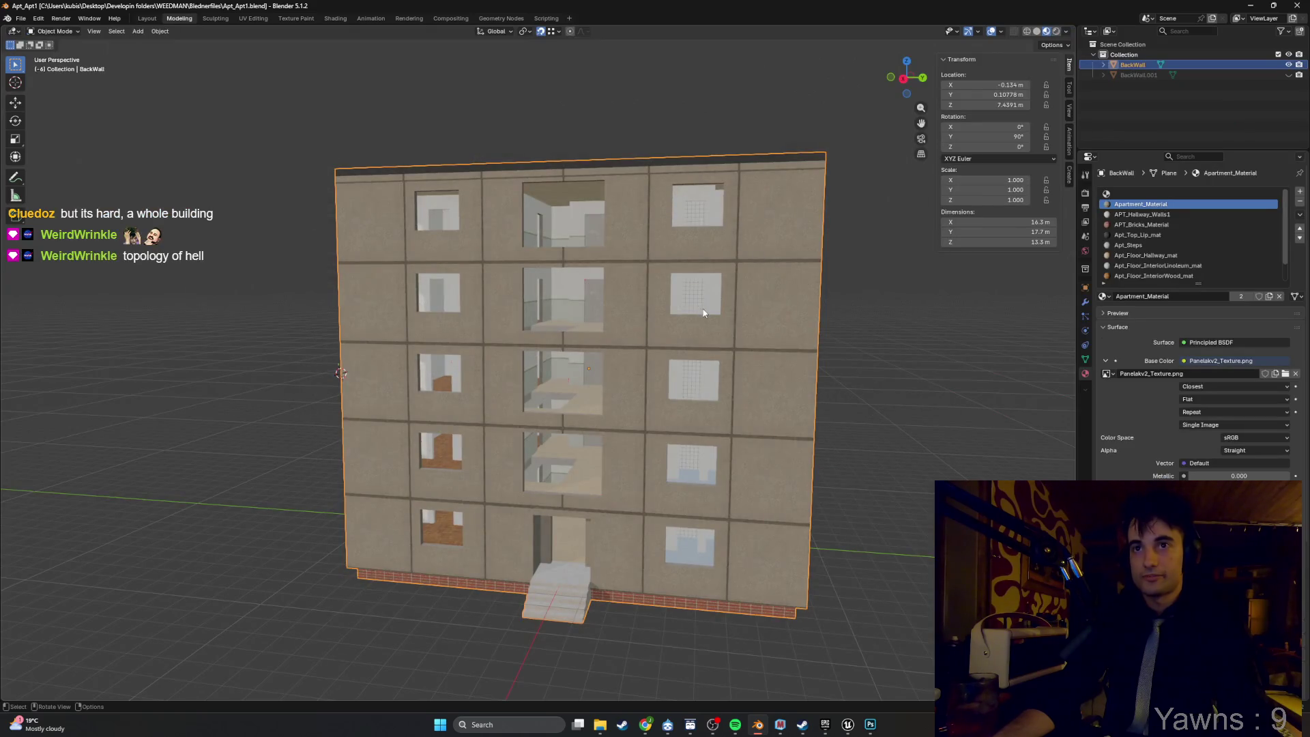
Enter Edit Mode and frame the interior hallway wall faces seen through a window.
{"action": "key", "text": "Tab"}
{"action": "scroll", "coordinate": [704, 312], "scroll_direction": "up", "scroll_amount": 5}
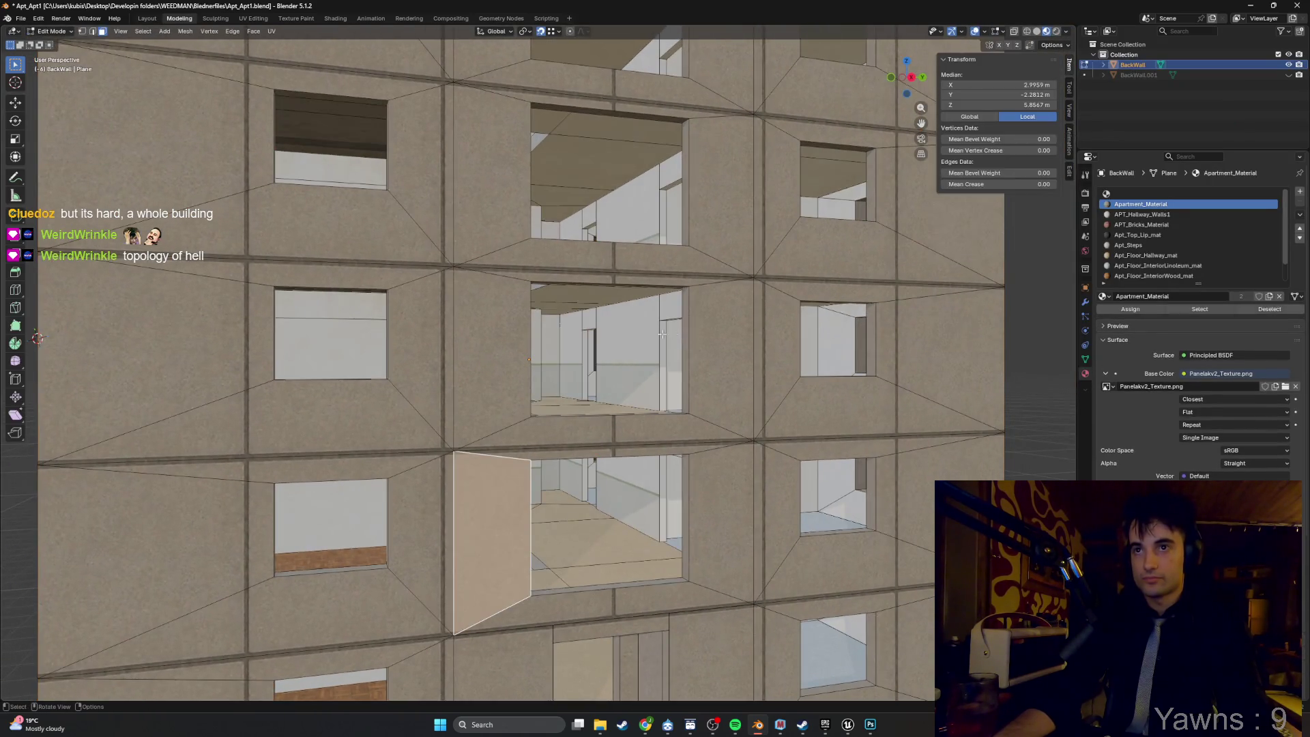
{"action": "left_click_drag", "start_coordinate": [662, 334], "coordinate": [676, 283]}
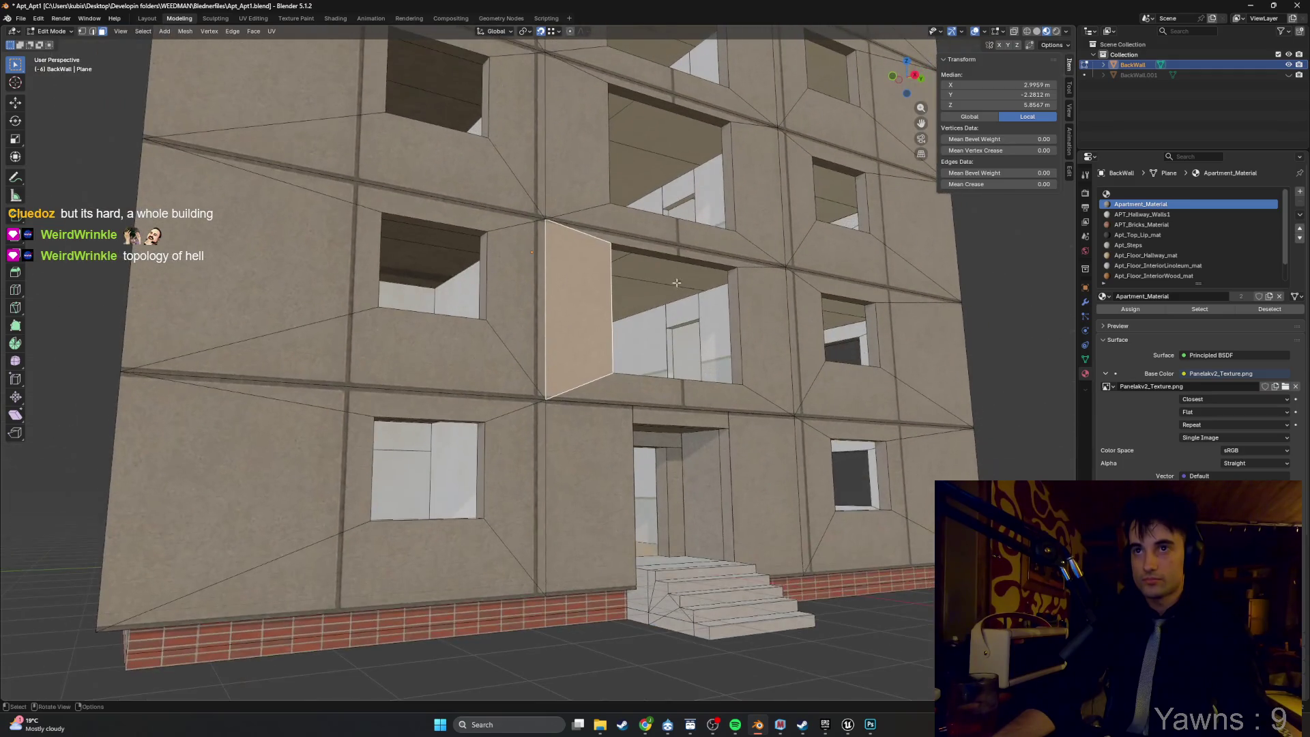
{"action": "left_click", "coordinate": [676, 282]}
{"action": "key", "text": "KP_Decimal"}
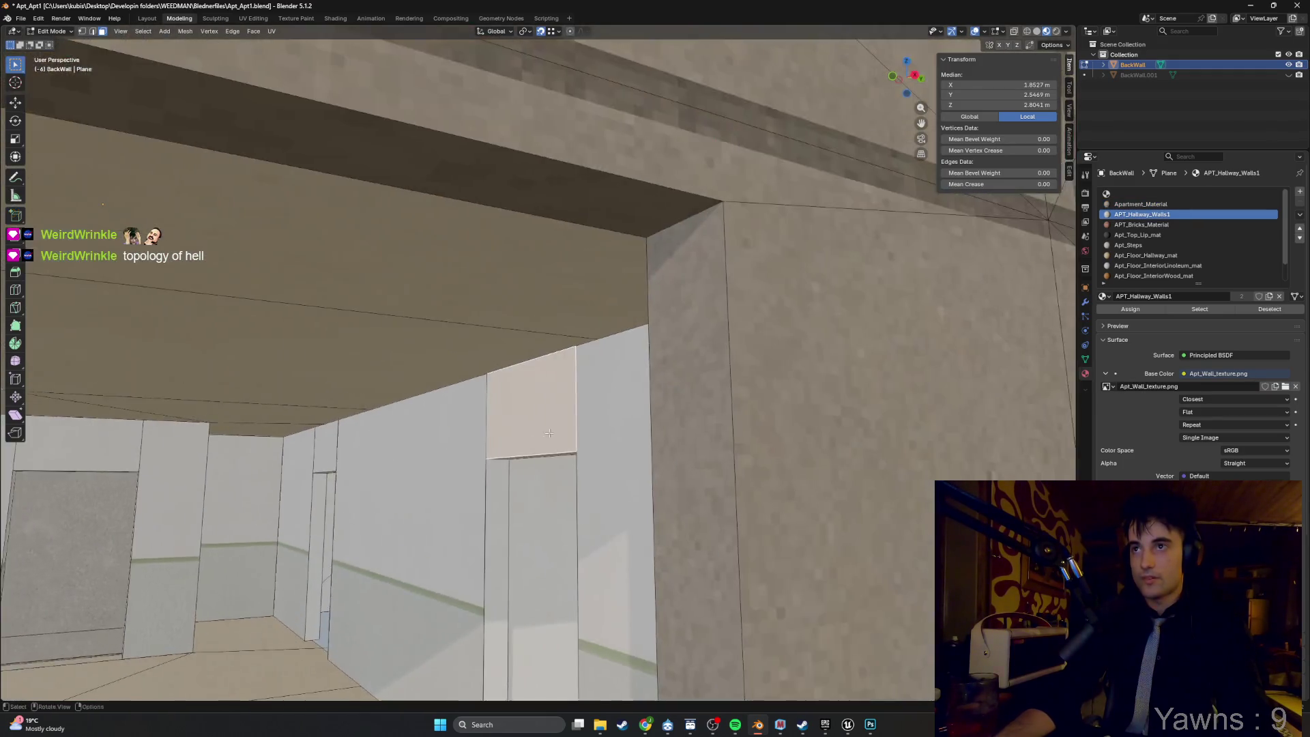
{"action": "mouse_move", "coordinate": [549, 432]}
{"action": "left_mouse_down"}
{"action": "mouse_move", "coordinate": [588, 423]}
{"action": "mouse_move", "coordinate": [600, 335]}
{"action": "mouse_move", "coordinate": [613, 450]}
{"action": "left_mouse_up"}
{"action": "left_click", "coordinate": [600, 336]}
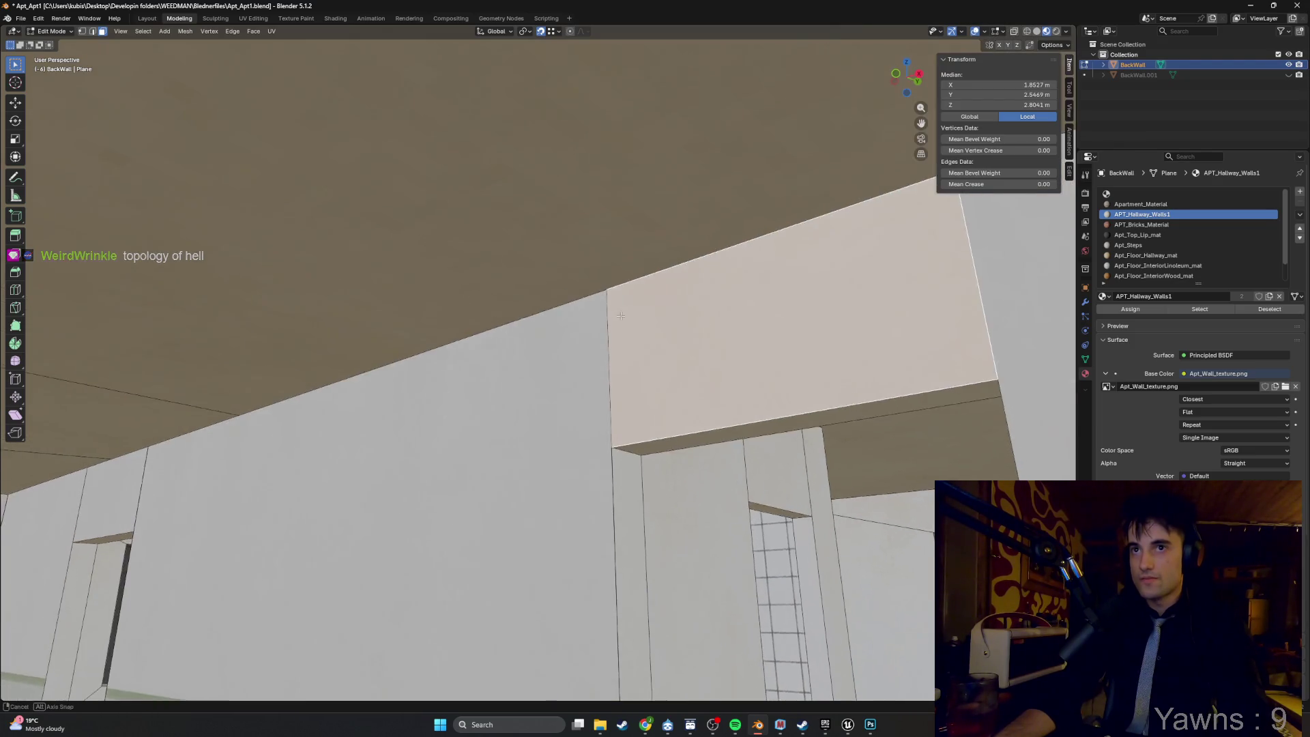
{"action": "left_click", "coordinate": [613, 454]}
Select the hallway doorway corner vertex and move it to a new position.
{"action": "key", "text": "1"}
{"action": "left_click", "coordinate": [613, 471]}
{"action": "key", "text": "g"}
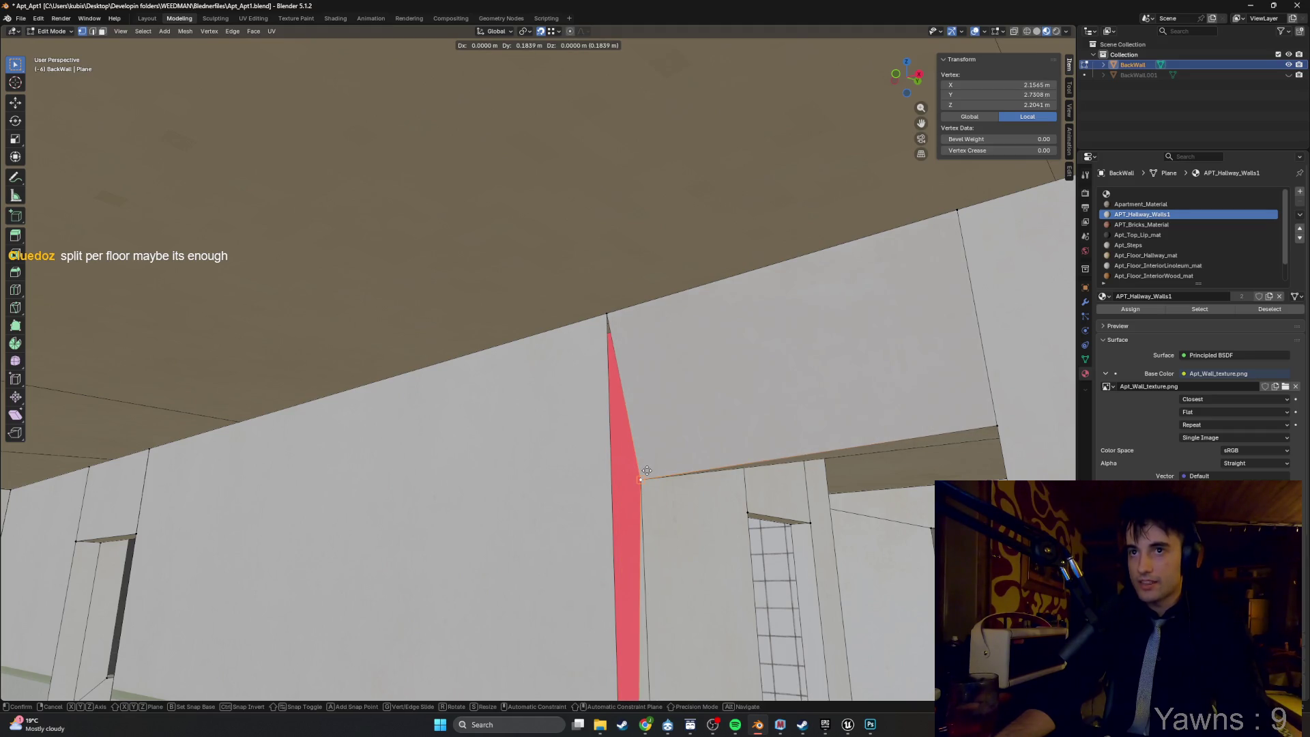
{"action": "key", "text": "Escape"}
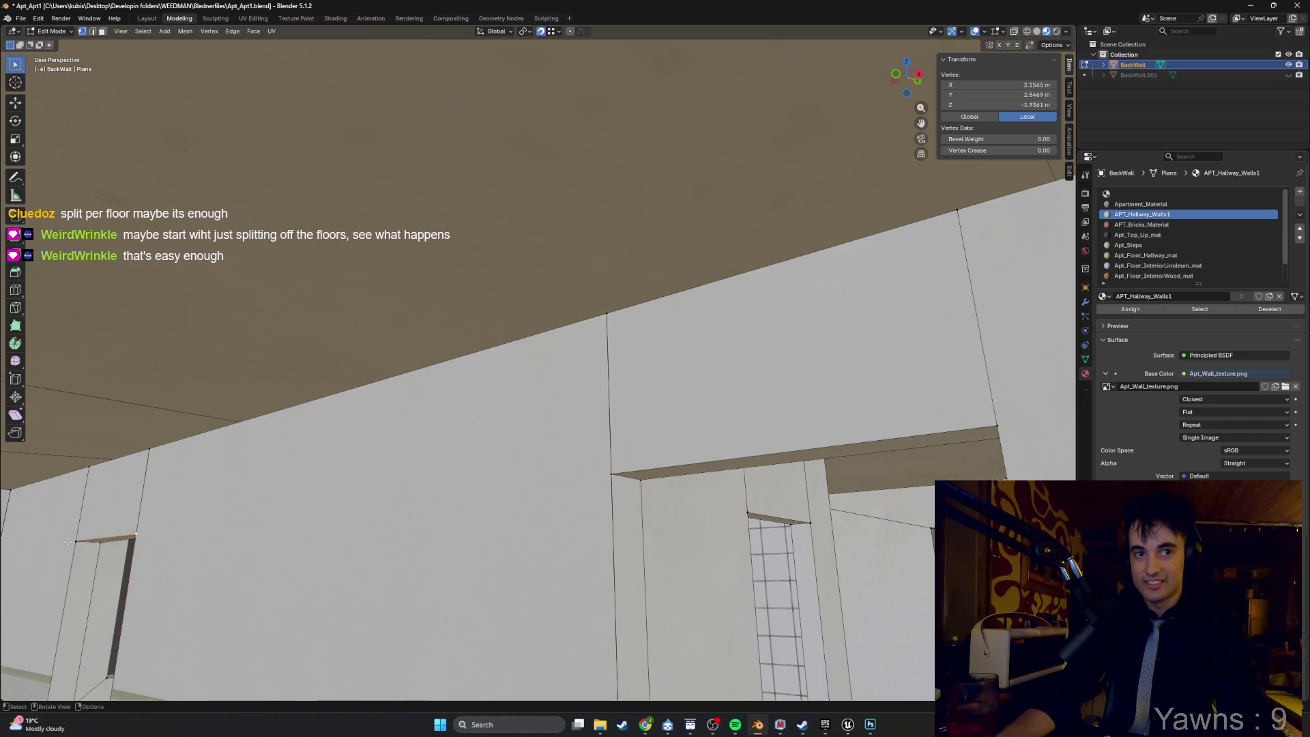
{"action": "key", "text": "g"}
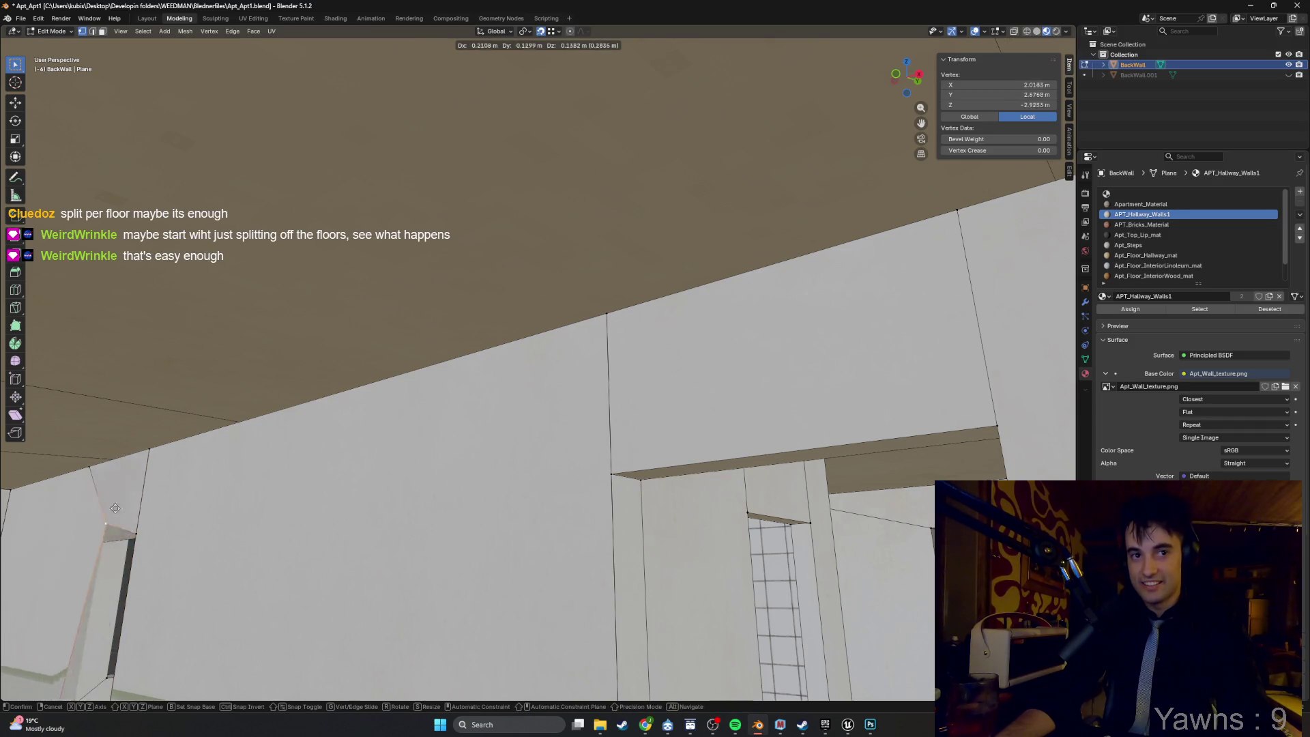
{"action": "left_click", "coordinate": [86, 522]}
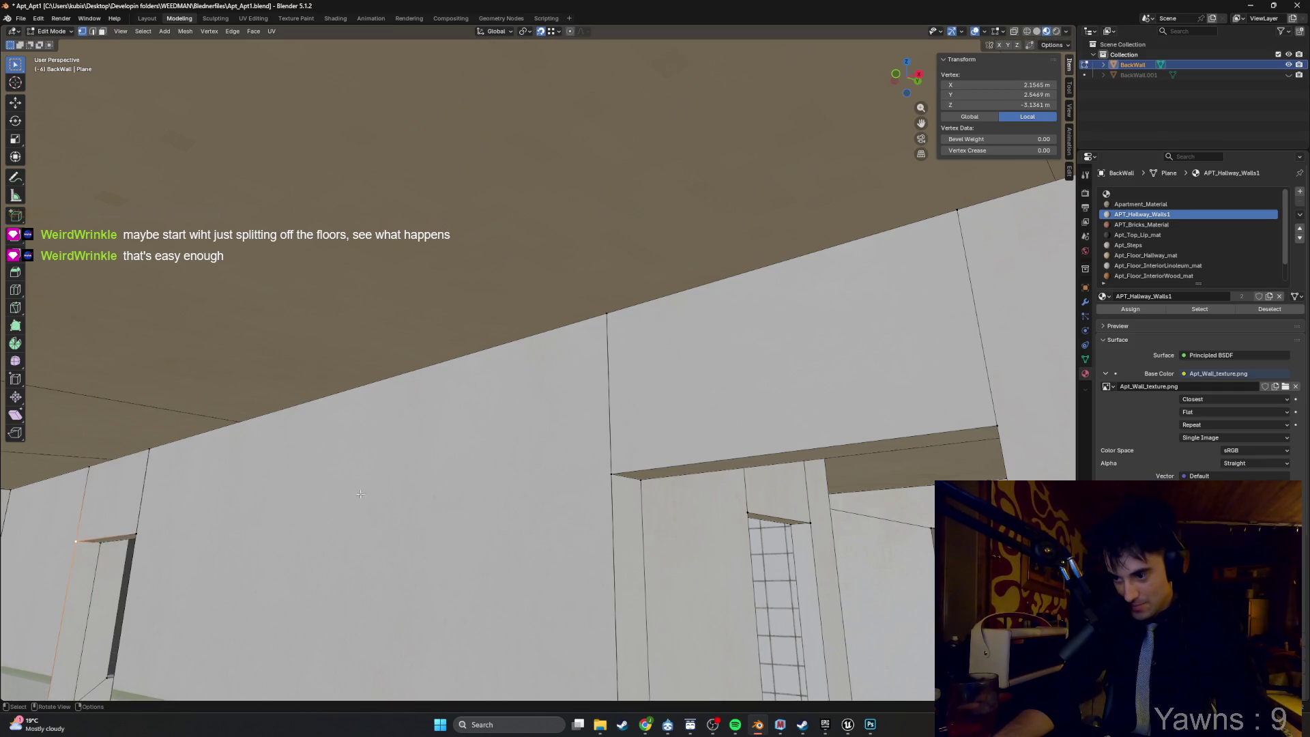
{"action": "scroll", "coordinate": [402, 498], "scroll_direction": "down", "scroll_amount": 10}
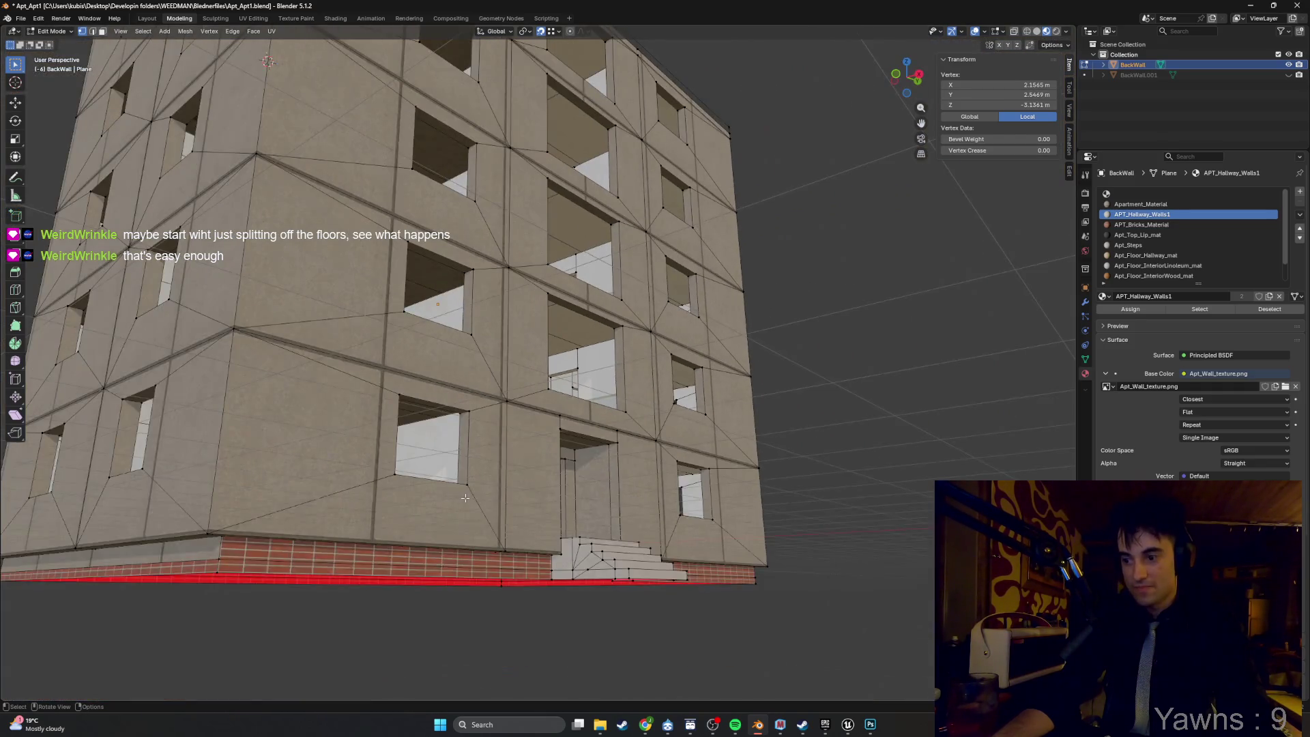
Select the whole building mesh and merge overlapping vertices by distance.
{"action": "mouse_move", "coordinate": [441, 506]}
{"action": "left_mouse_down"}
{"action": "mouse_move", "coordinate": [435, 519]}
{"action": "mouse_move", "coordinate": [461, 526]}
{"action": "left_mouse_up"}
{"action": "scroll", "coordinate": [518, 511], "scroll_direction": "up", "scroll_amount": 3}
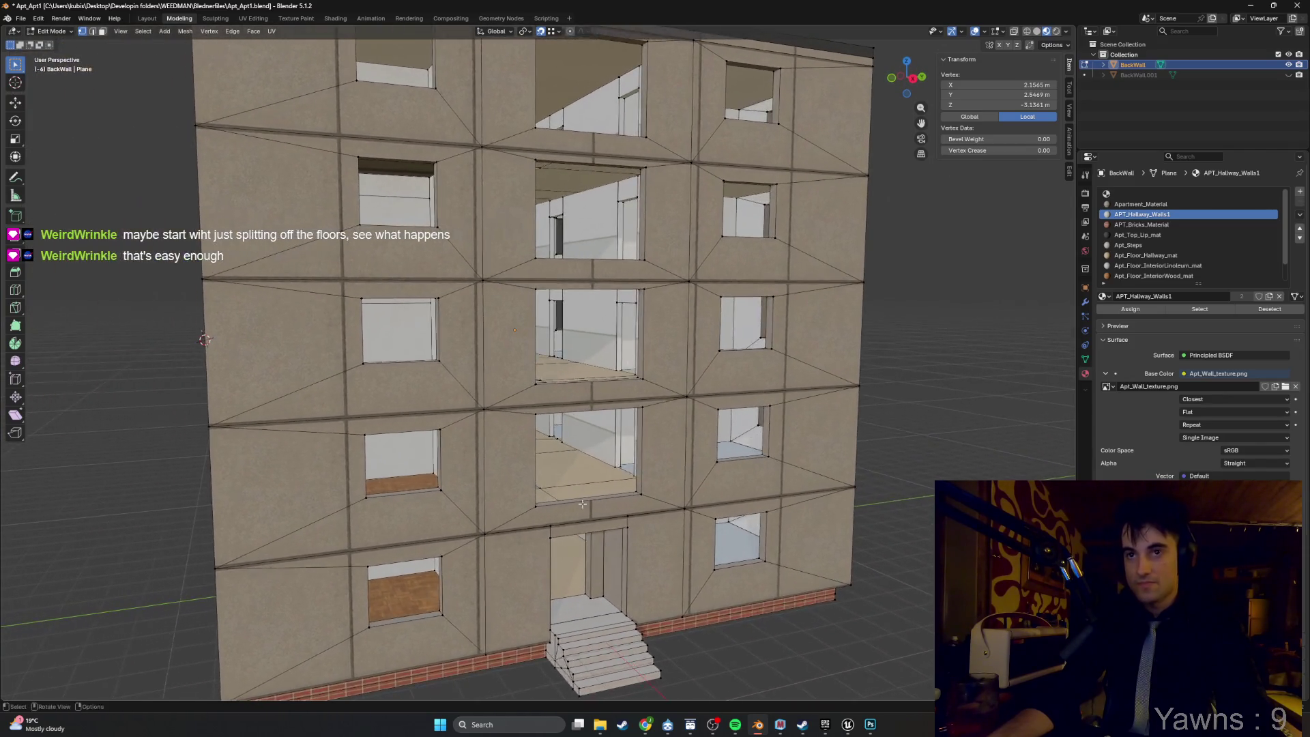
{"action": "left_click_drag", "start_coordinate": [582, 503], "coordinate": [546, 486]}
{"action": "key", "text": "a"}
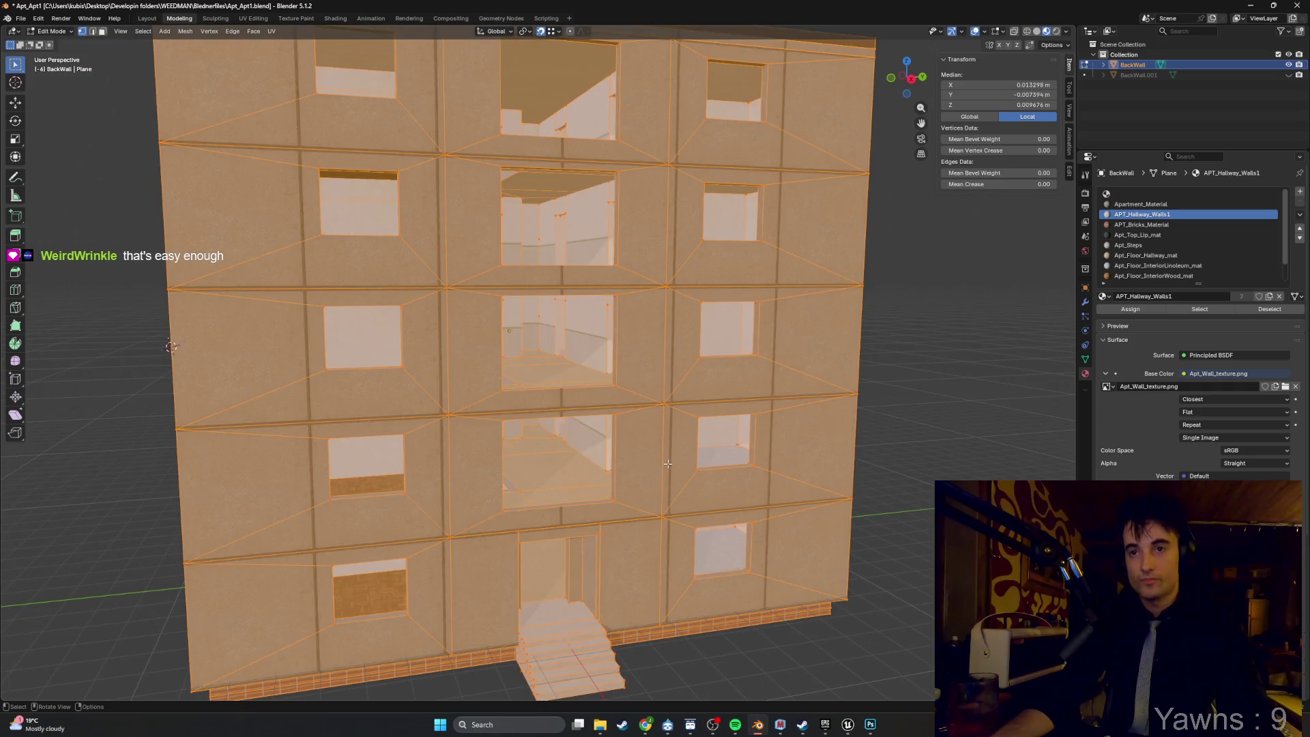
{"action": "key", "text": "m"}
{"action": "left_click", "coordinate": [640, 521]}
{"action": "key", "text": "alt+a"}
Orbit through the interior walls to inspect the result, then return to Unreal Engine.
{"action": "scroll", "coordinate": [637, 518], "scroll_direction": "down", "scroll_amount": 2}
{"action": "scroll", "coordinate": [654, 498], "scroll_direction": "up", "scroll_amount": 8}
{"action": "mouse_move", "coordinate": [669, 487]}
{"action": "left_mouse_down"}
{"action": "mouse_move", "coordinate": [653, 451]}
{"action": "mouse_move", "coordinate": [575, 469]}
{"action": "mouse_move", "coordinate": [600, 371]}
{"action": "left_mouse_up"}
{"action": "scroll", "coordinate": [654, 451], "scroll_direction": "down", "scroll_amount": 10}
{"action": "scroll", "coordinate": [614, 451], "scroll_direction": "up", "scroll_amount": 10}
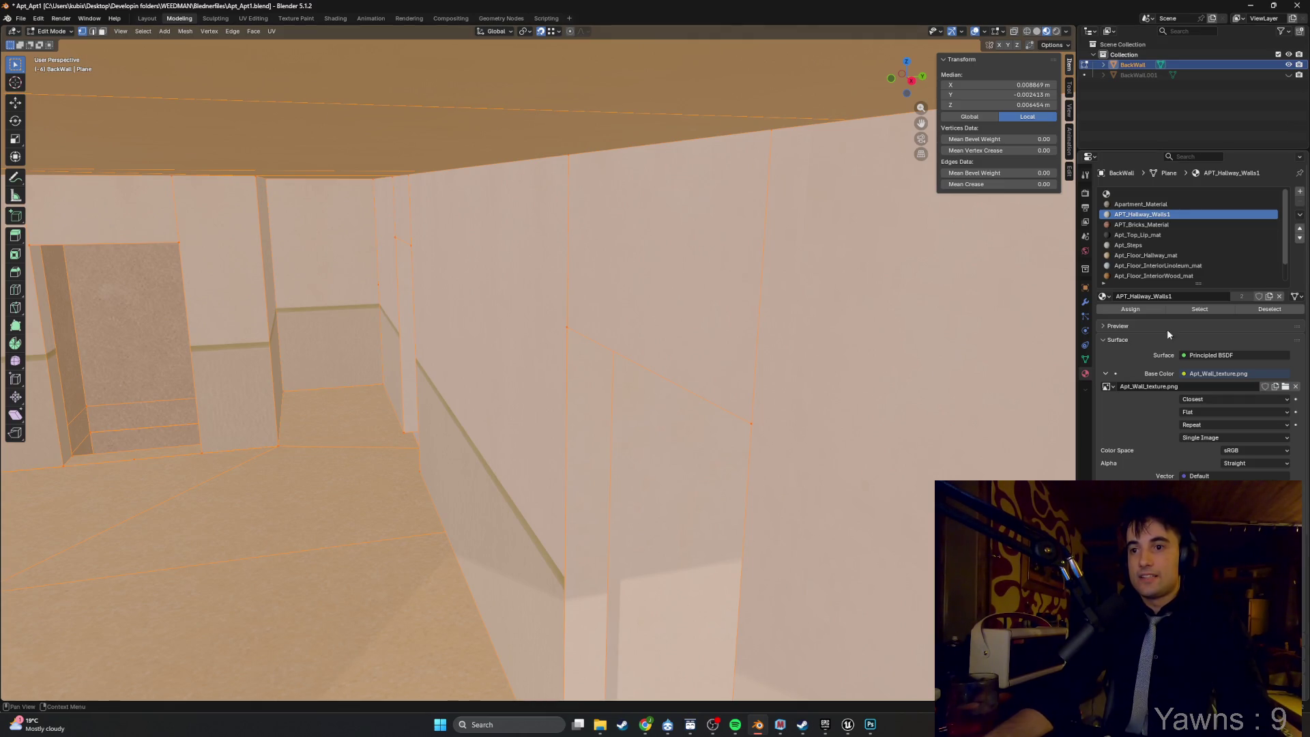
{"action": "mouse_move", "coordinate": [848, 730]}
{"action": "left_click", "coordinate": [842, 689]}
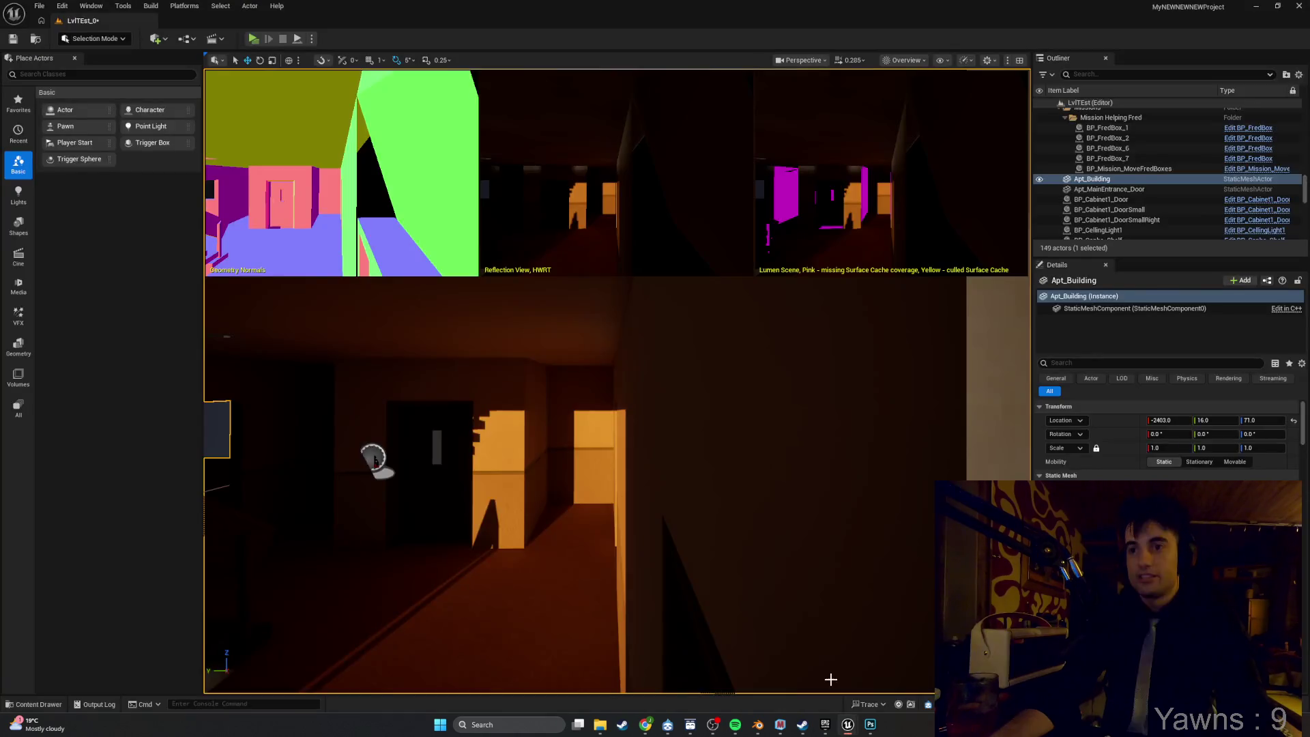
Fly the viewport camera from the dark hallway into the kitchen beside the lower cabinets.
{"action": "mouse_move", "coordinate": [447, 387]}
{"action": "left_mouse_down"}
{"action": "mouse_move", "coordinate": [918, 285]}
{"action": "mouse_move", "coordinate": [648, 290]}
{"action": "mouse_move", "coordinate": [452, 402]}
{"action": "left_mouse_up"}
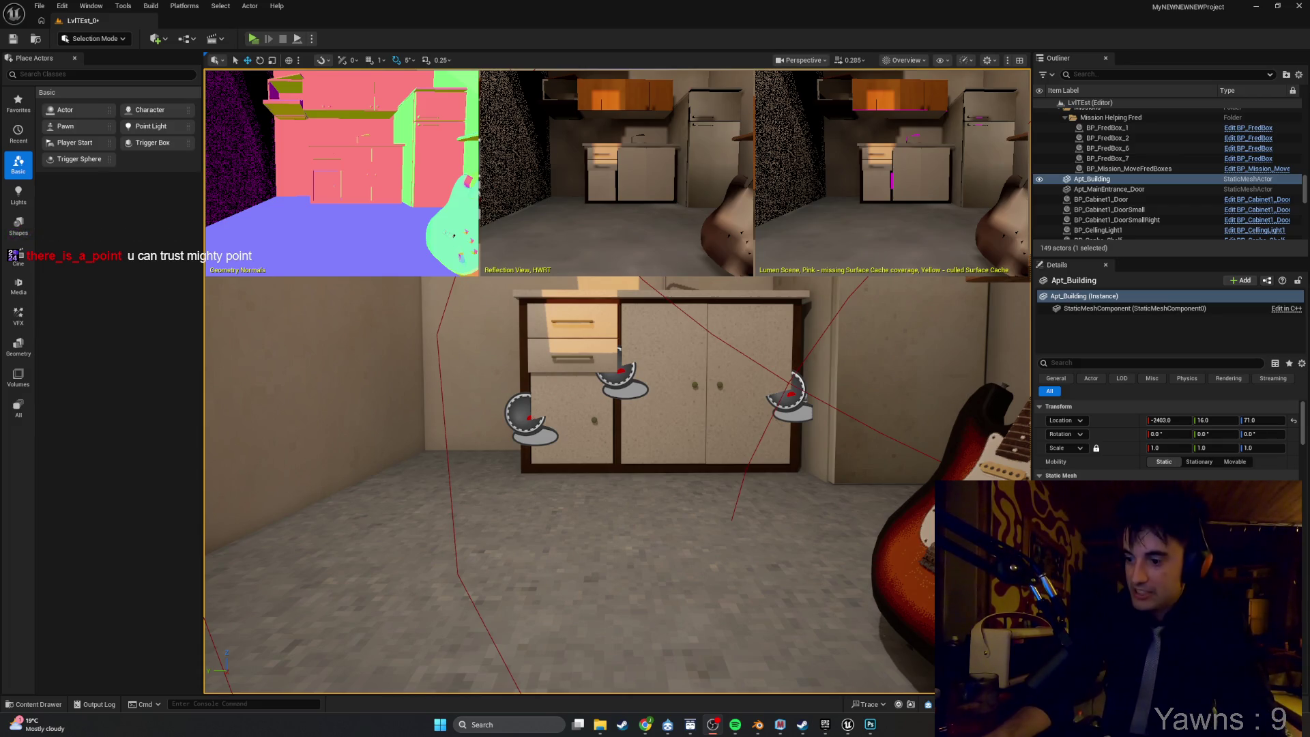
Sweep the viewport over the counter, then turn it to the kitchen doorway and wall shelf.
{"action": "mouse_move", "coordinate": [619, 349]}
{"action": "left_mouse_down"}
{"action": "mouse_move", "coordinate": [600, 355]}
{"action": "mouse_move", "coordinate": [608, 409]}
{"action": "mouse_move", "coordinate": [573, 402]}
{"action": "left_mouse_up"}
{"action": "mouse_move", "coordinate": [682, 387]}
{"action": "left_mouse_down"}
{"action": "mouse_move", "coordinate": [710, 399]}
{"action": "mouse_move", "coordinate": [689, 428]}
{"action": "mouse_move", "coordinate": [523, 431]}
{"action": "left_mouse_up"}
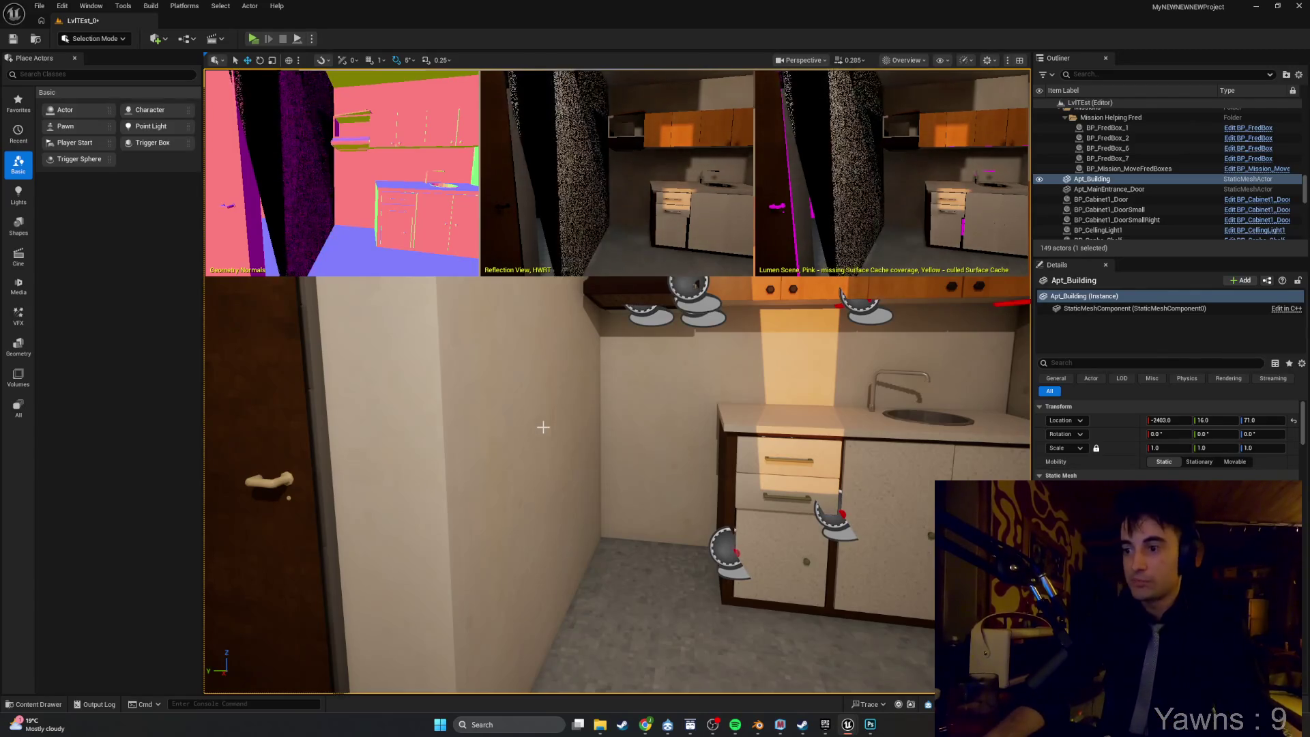
{"action": "mouse_move", "coordinate": [591, 449]}
{"action": "left_mouse_down"}
{"action": "mouse_move", "coordinate": [516, 450]}
{"action": "mouse_move", "coordinate": [509, 395]}
{"action": "mouse_move", "coordinate": [518, 423]}
{"action": "mouse_move", "coordinate": [457, 450]}
{"action": "mouse_move", "coordinate": [529, 444]}
{"action": "left_mouse_up"}
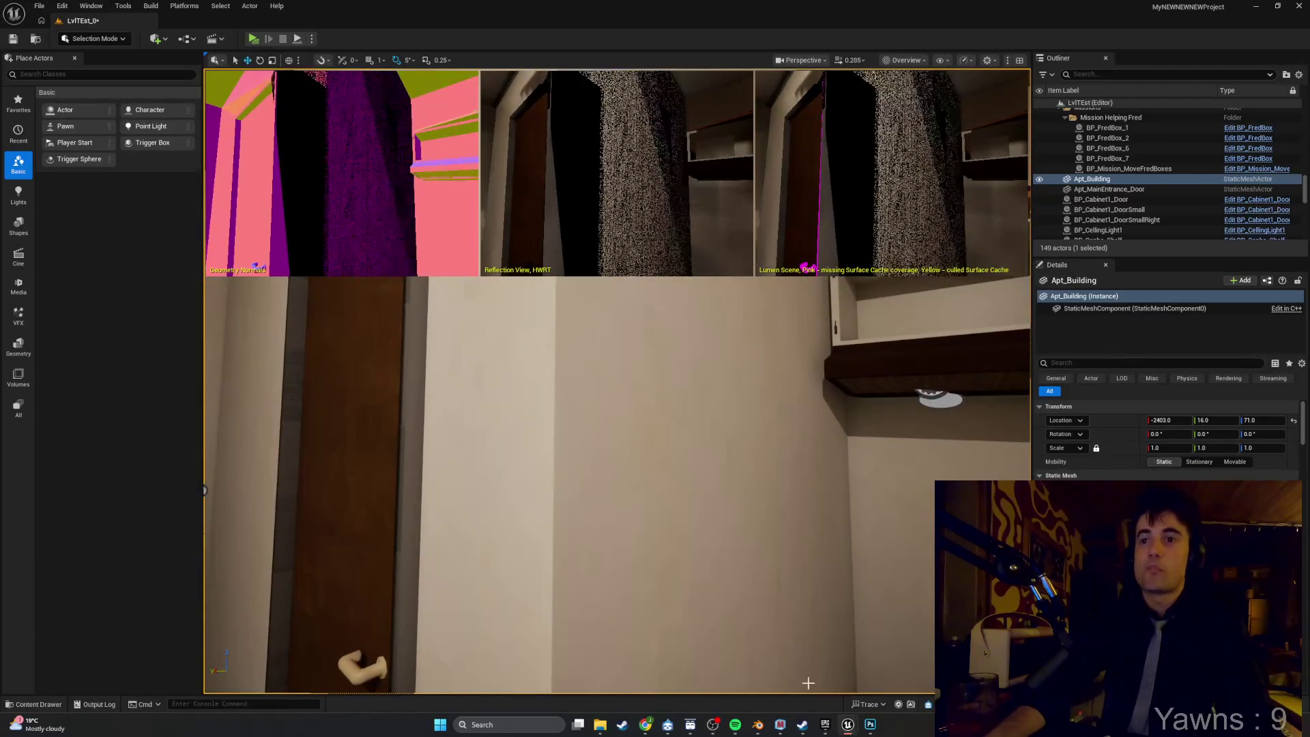
{"action": "left_click", "coordinate": [757, 724]}
Select the wall pillar's side face with X-ray on and shift it to a new position.
{"action": "scroll", "coordinate": [602, 502], "scroll_direction": "down", "scroll_amount": 5}
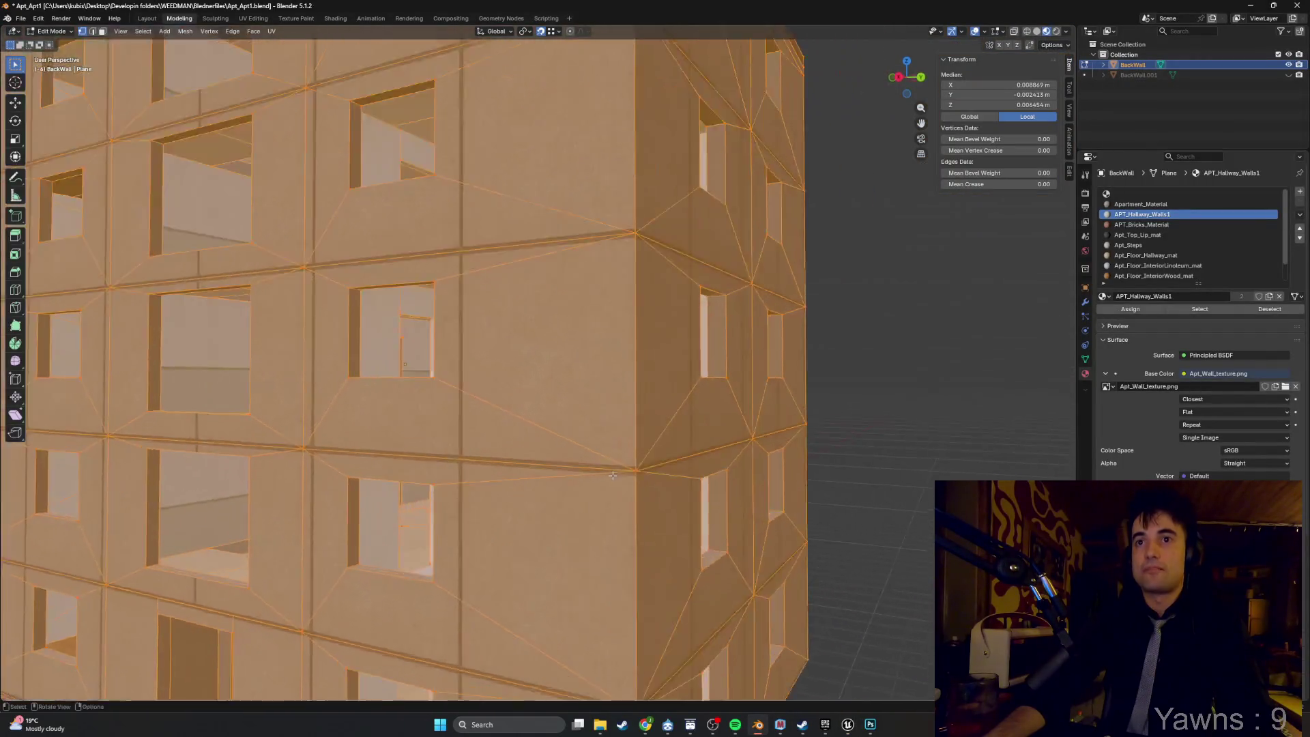
{"action": "scroll", "coordinate": [602, 502], "scroll_direction": "up", "scroll_amount": 8}
{"action": "mouse_move", "coordinate": [601, 502]}
{"action": "left_mouse_down"}
{"action": "mouse_move", "coordinate": [545, 409]}
{"action": "mouse_move", "coordinate": [503, 389]}
{"action": "mouse_move", "coordinate": [499, 343]}
{"action": "left_mouse_up"}
{"action": "key", "text": "Tab"}
{"action": "key", "text": "Tab"}
{"action": "key", "text": "alt+a"}
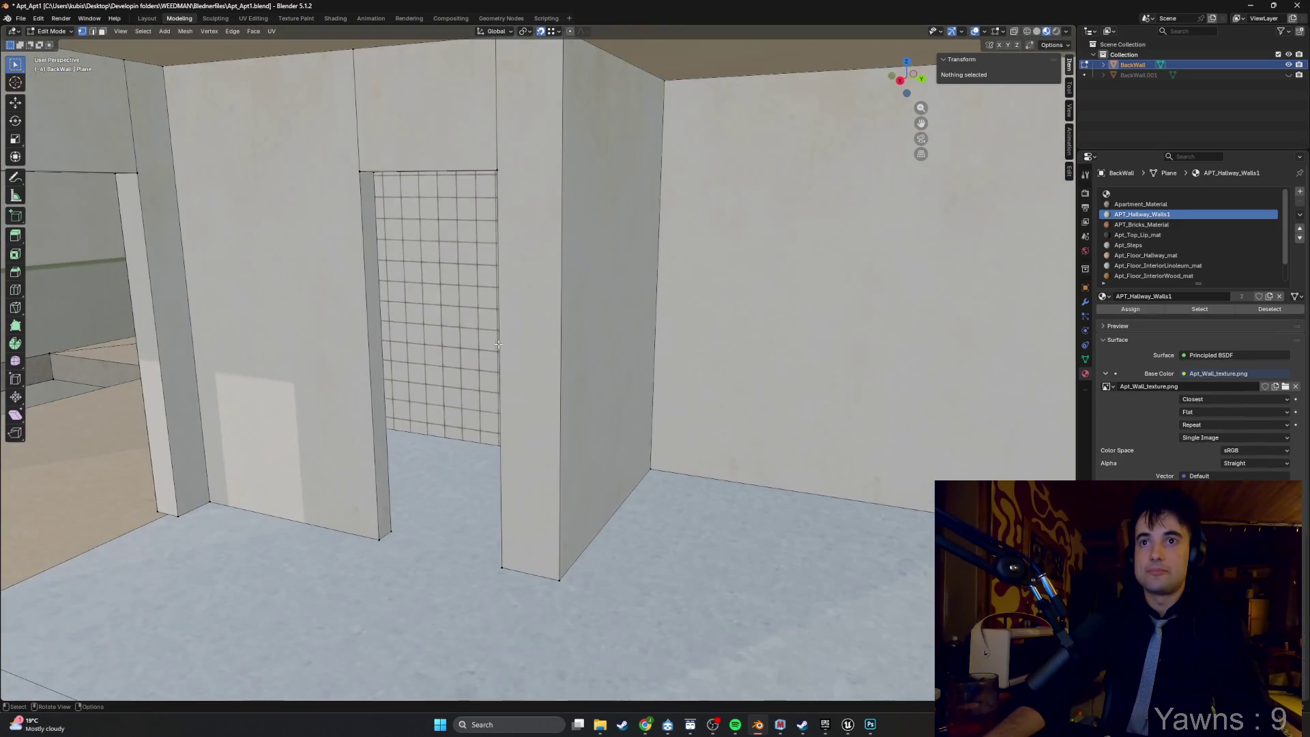
{"action": "left_click", "coordinate": [596, 272]}
{"action": "key", "text": "z"}
{"action": "key", "text": "alt+z"}
{"action": "mouse_move", "coordinate": [597, 273]}
{"action": "left_mouse_down"}
{"action": "mouse_move", "coordinate": [579, 291]}
{"action": "mouse_move", "coordinate": [515, 283]}
{"action": "mouse_move", "coordinate": [561, 362]}
{"action": "mouse_move", "coordinate": [608, 360]}
{"action": "mouse_move", "coordinate": [587, 295]}
{"action": "left_mouse_up"}
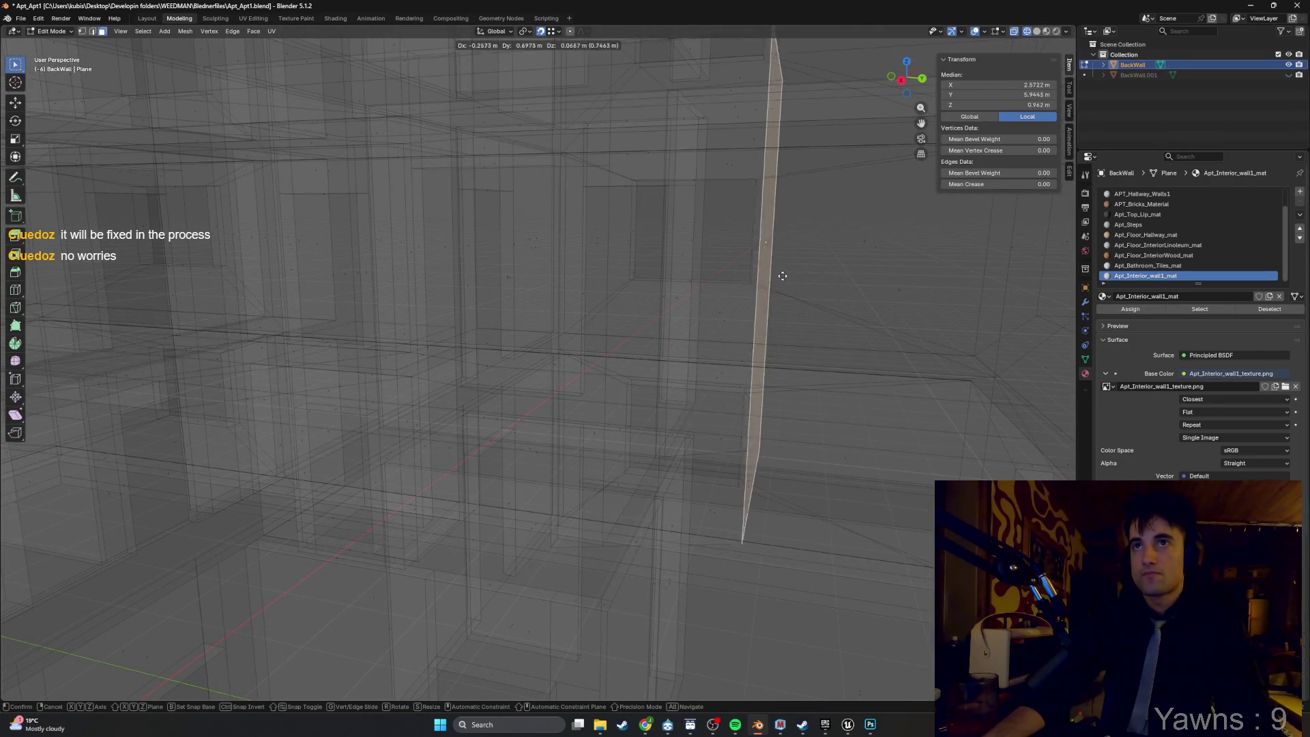
{"action": "left_click", "coordinate": [788, 314]}
{"action": "key", "text": "shift+z"}
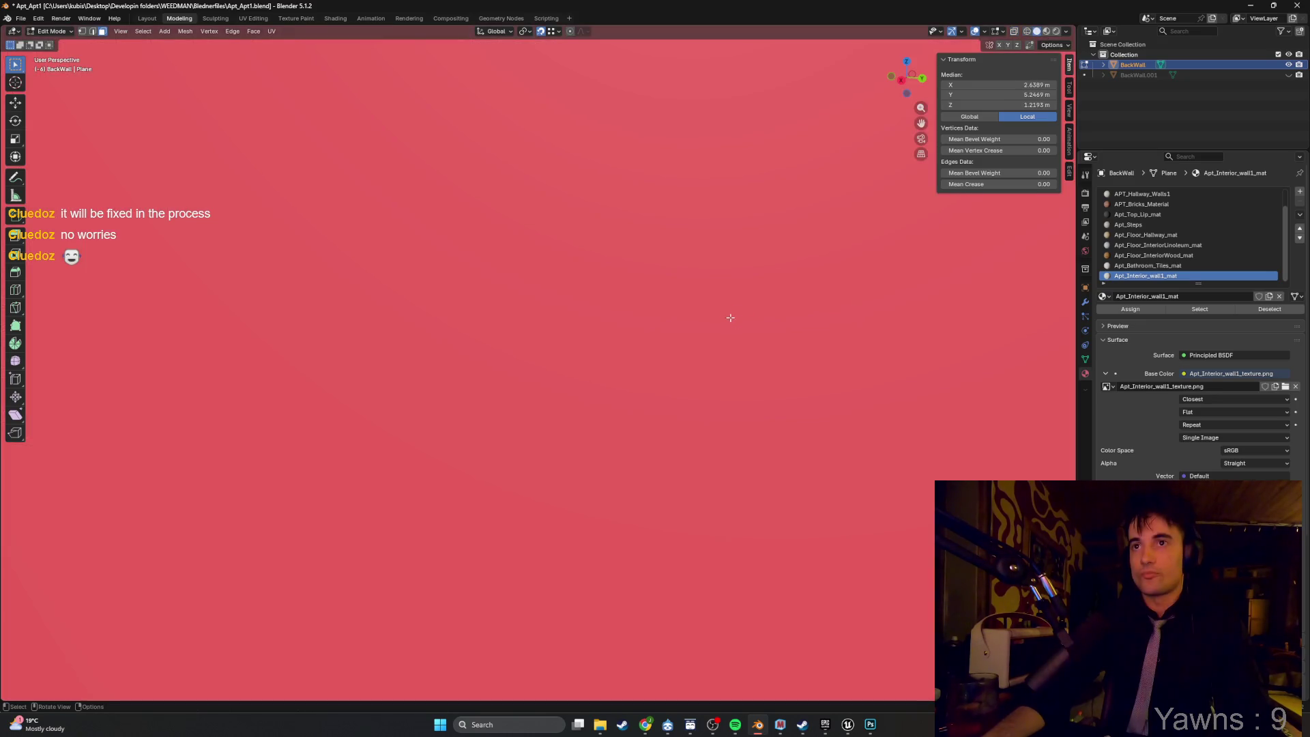
Move another side face of the pillar with G to its new position.
{"action": "scroll", "coordinate": [730, 318], "scroll_direction": "down", "scroll_amount": 3}
{"action": "key", "text": "g"}
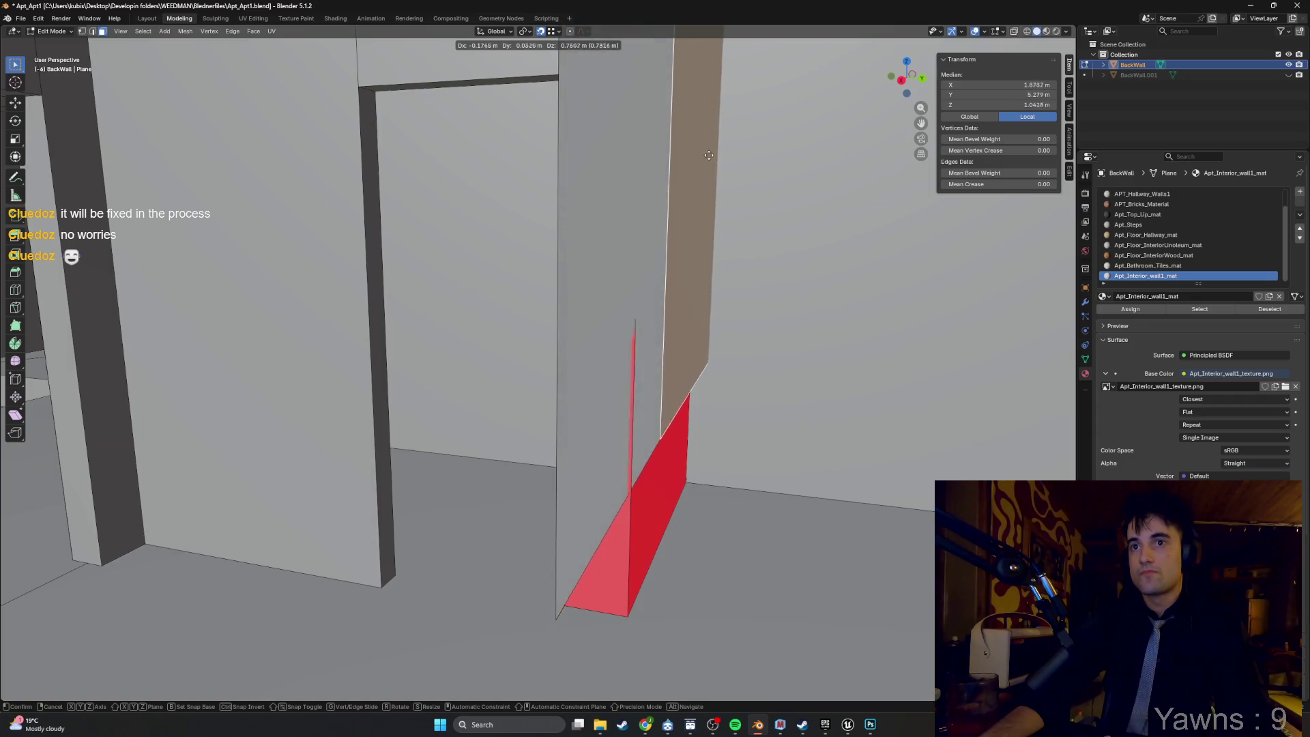
{"action": "left_click", "coordinate": [696, 293]}
{"action": "scroll", "coordinate": [654, 458], "scroll_direction": "up", "scroll_amount": 3}
{"action": "scroll", "coordinate": [656, 457], "scroll_direction": "down", "scroll_amount": 3}
{"action": "scroll", "coordinate": [658, 456], "scroll_direction": "up", "scroll_amount": 3}
{"action": "key", "text": "alt+Tab"}
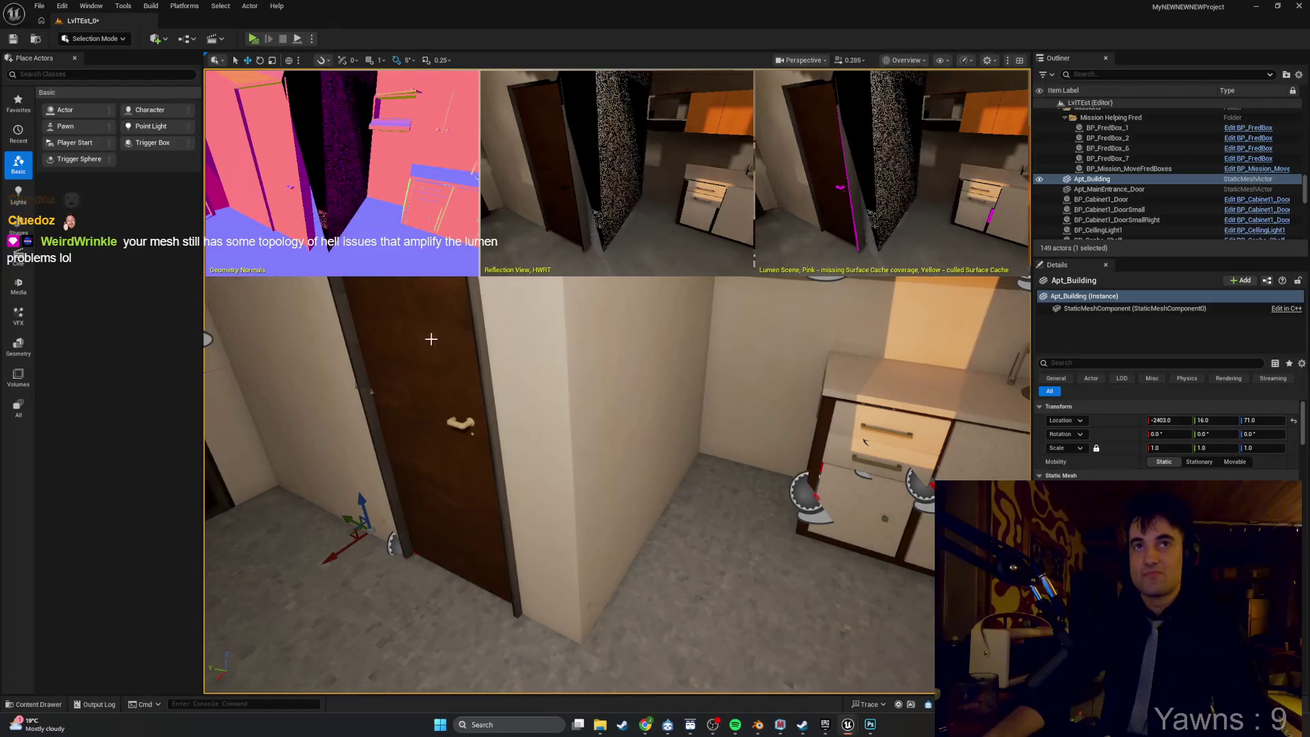
Open the Apt_Building static mesh editor and search its Details for 'split'.
{"action": "mouse_move", "coordinate": [848, 724]}
{"action": "left_click", "coordinate": [886, 672]}
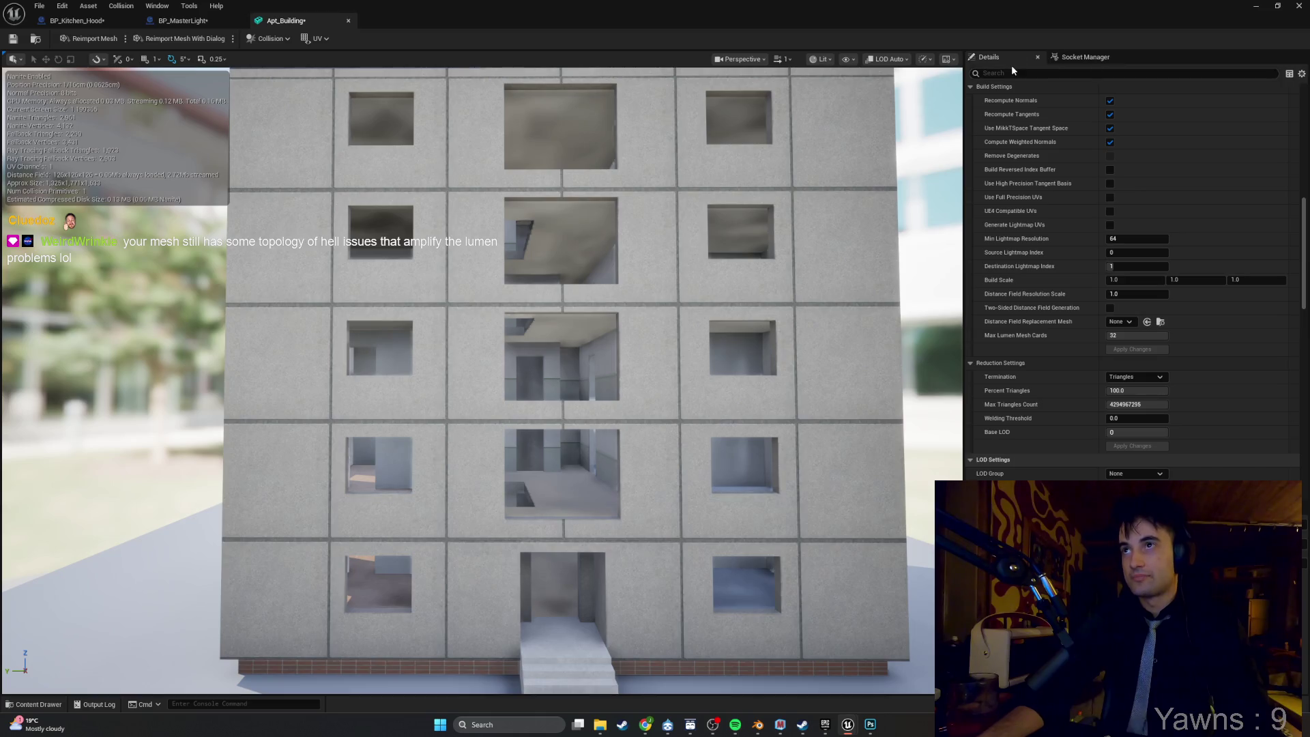
{"action": "type", "text": "split"}
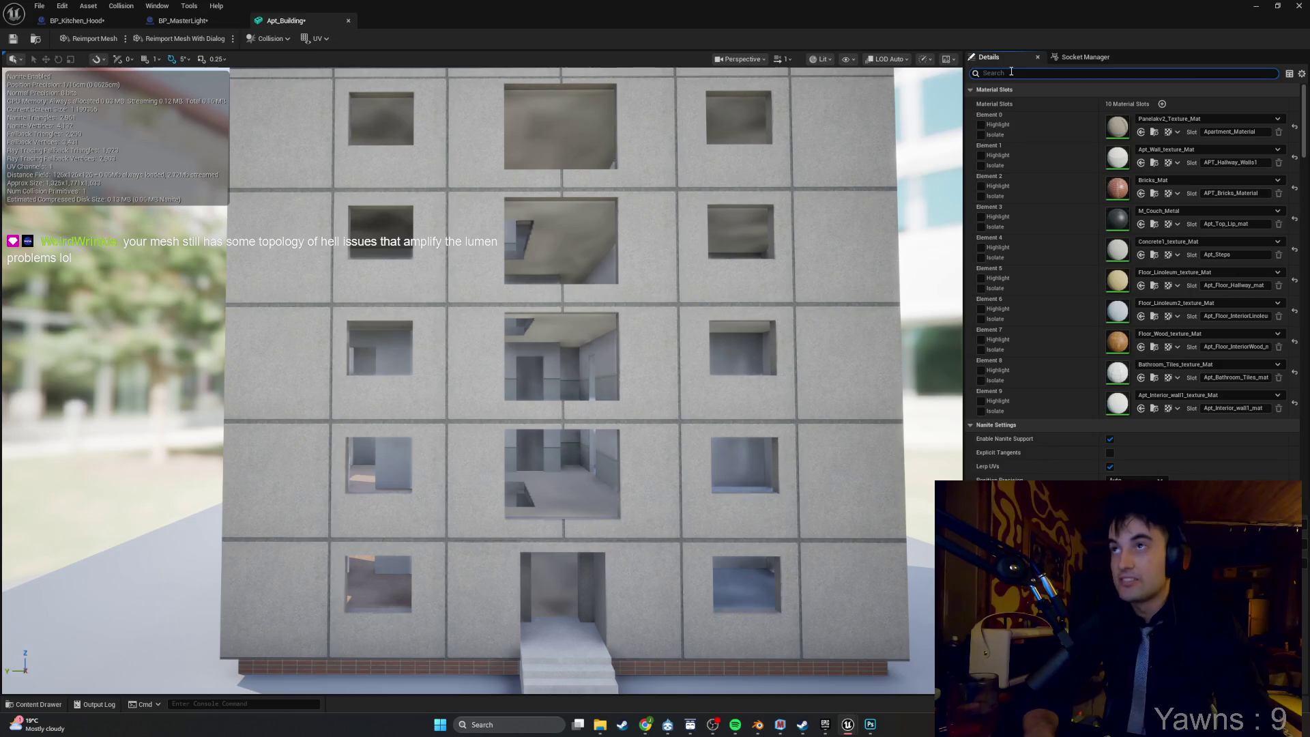
{"action": "scroll", "coordinate": [468, 379], "scroll_direction": "up", "scroll_amount": 3}
{"action": "mouse_move", "coordinate": [768, 359]}
{"action": "left_mouse_down"}
{"action": "mouse_move", "coordinate": [743, 347]}
{"action": "mouse_move", "coordinate": [769, 360]}
{"action": "left_mouse_up"}
{"action": "scroll", "coordinate": [1125, 301], "scroll_direction": "down", "scroll_amount": 10}
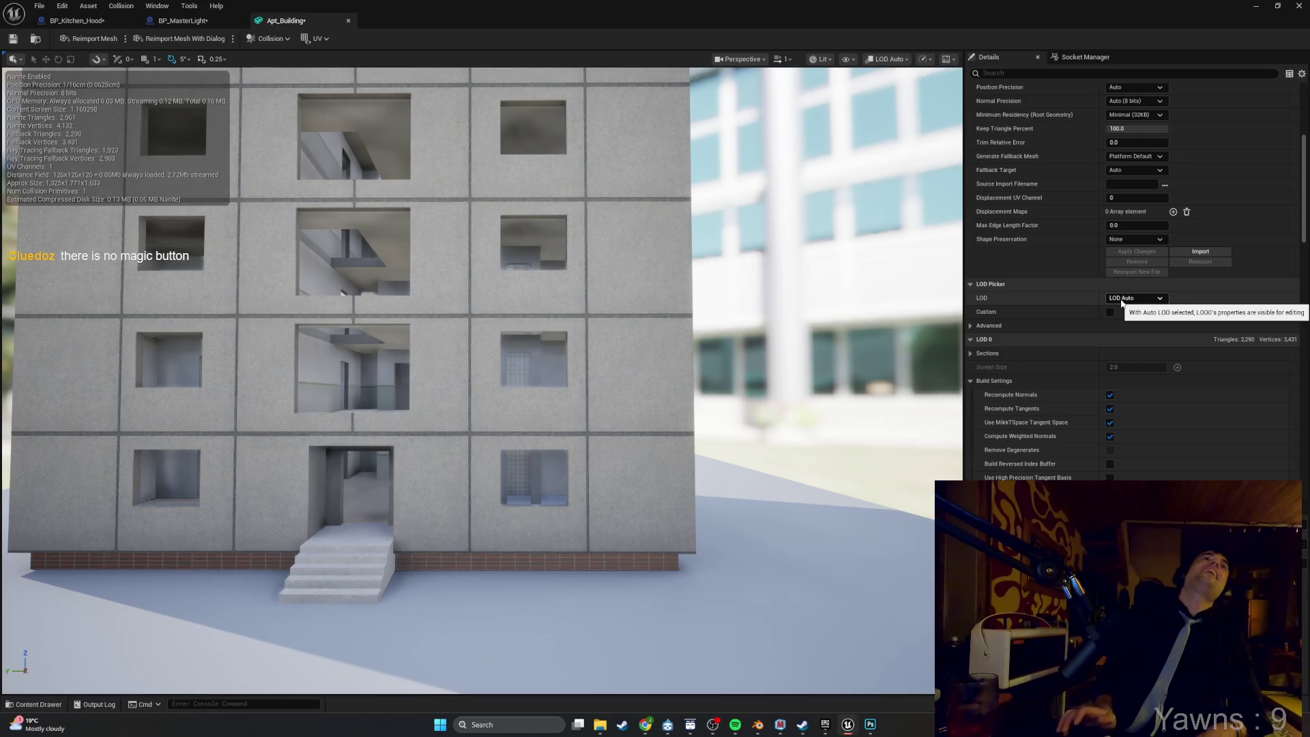
{"action": "left_click", "coordinate": [1050, 75]}
{"action": "type", "text": "d"}
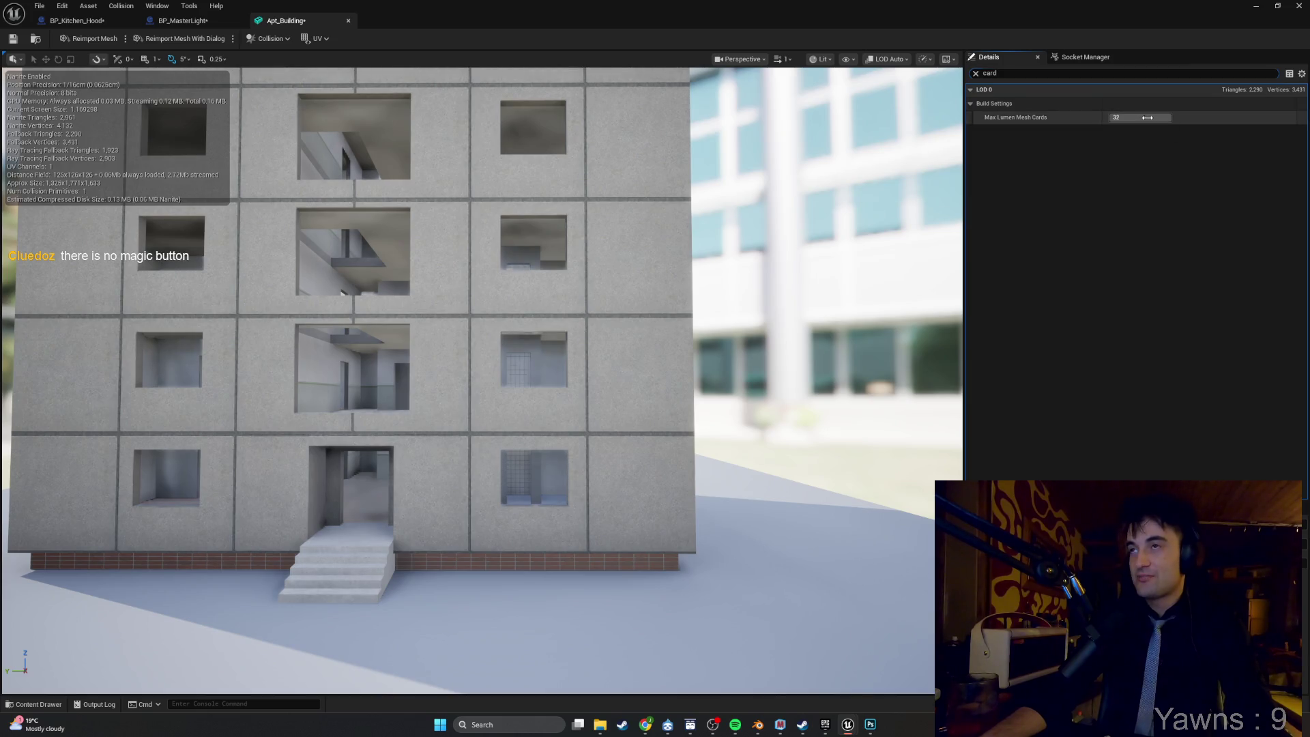
{"action": "left_click", "coordinate": [1146, 117]}
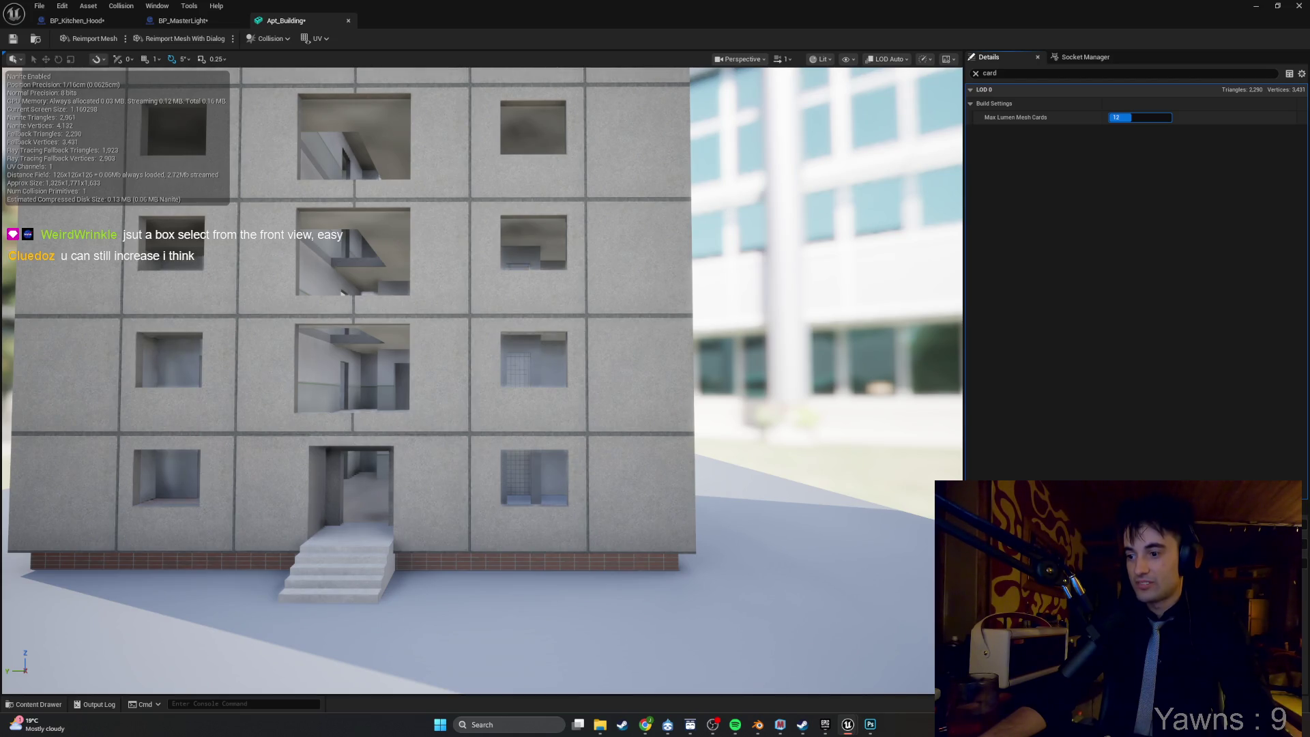
{"action": "left_click", "coordinate": [1141, 118]}
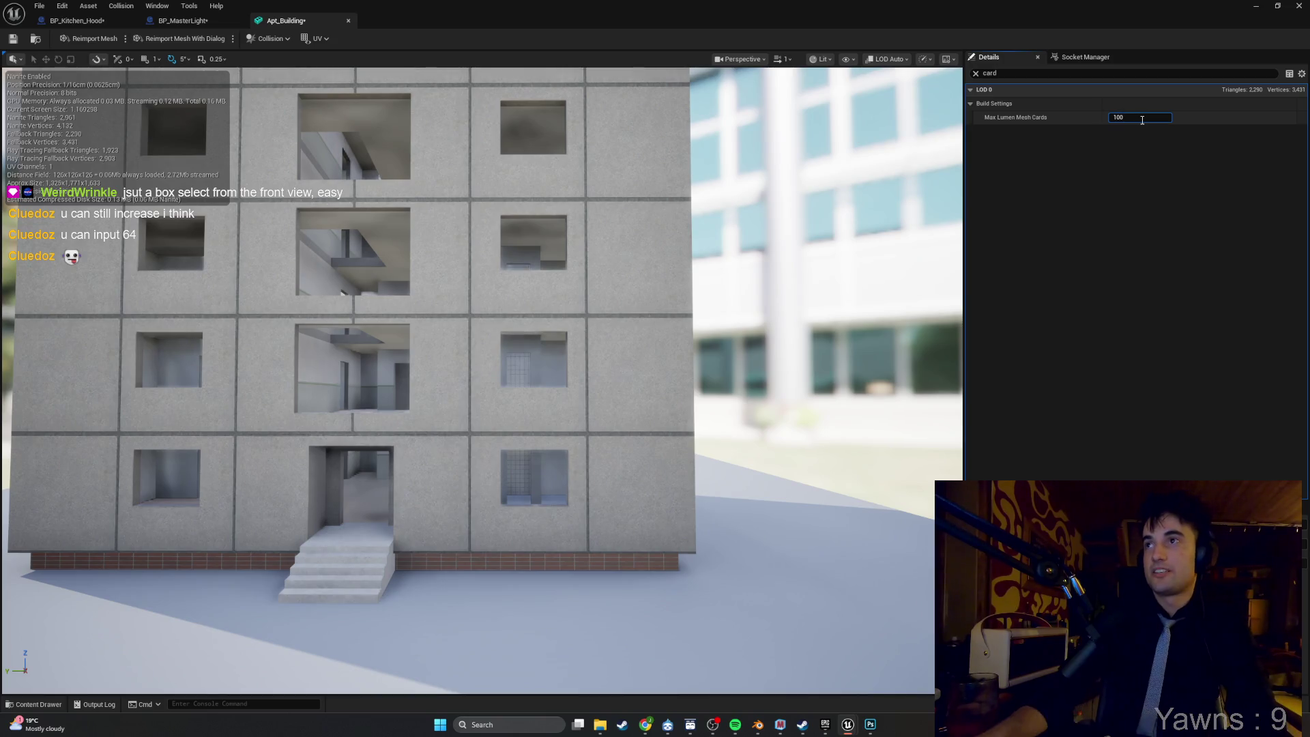
{"action": "left_click", "coordinate": [1133, 118]}
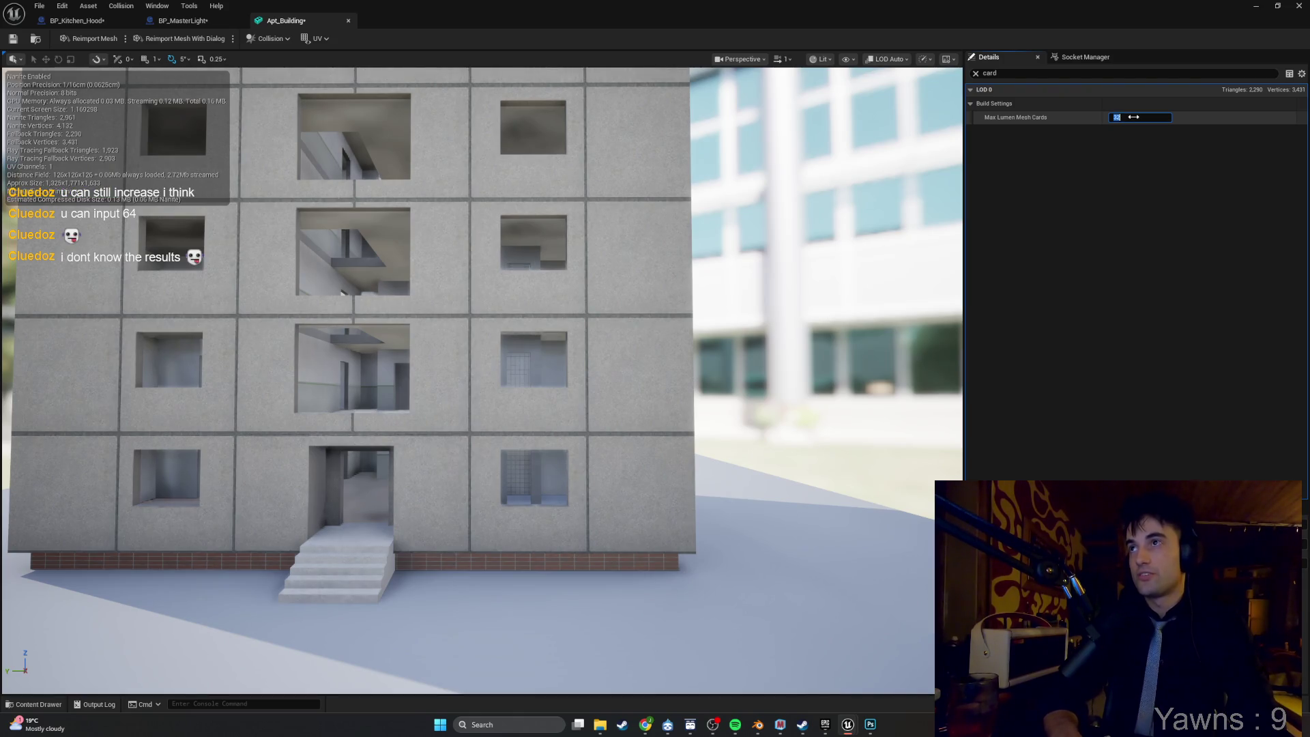
{"action": "left_click", "coordinate": [1129, 178]}
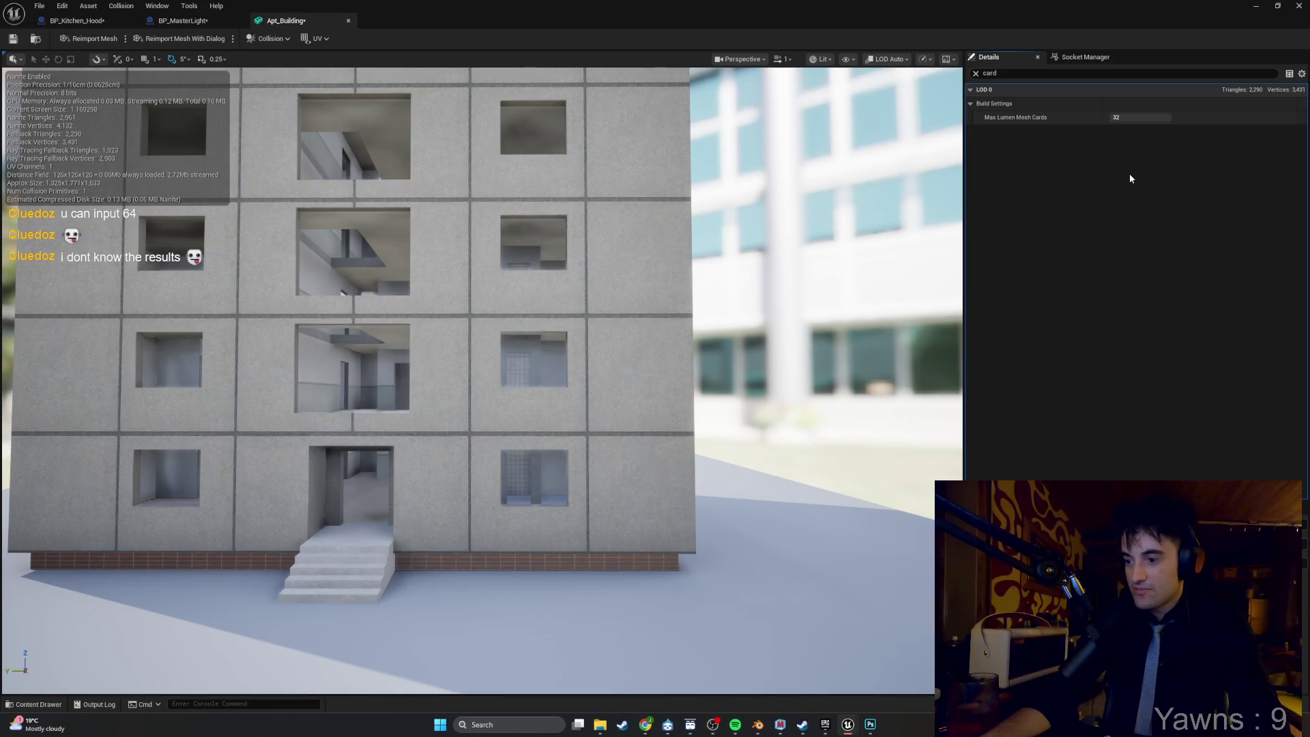
{"action": "left_click", "coordinate": [1128, 117]}
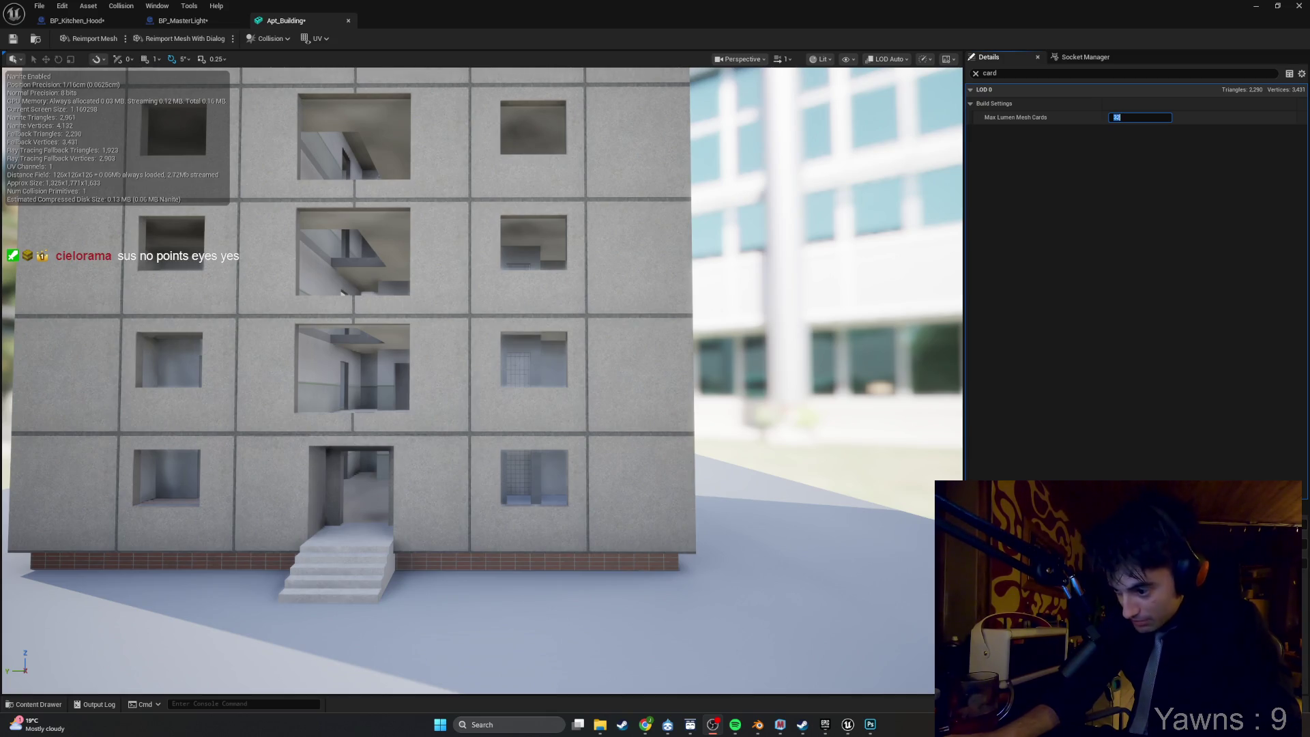
{"action": "key", "text": "XF86AudioLowerVolume"}
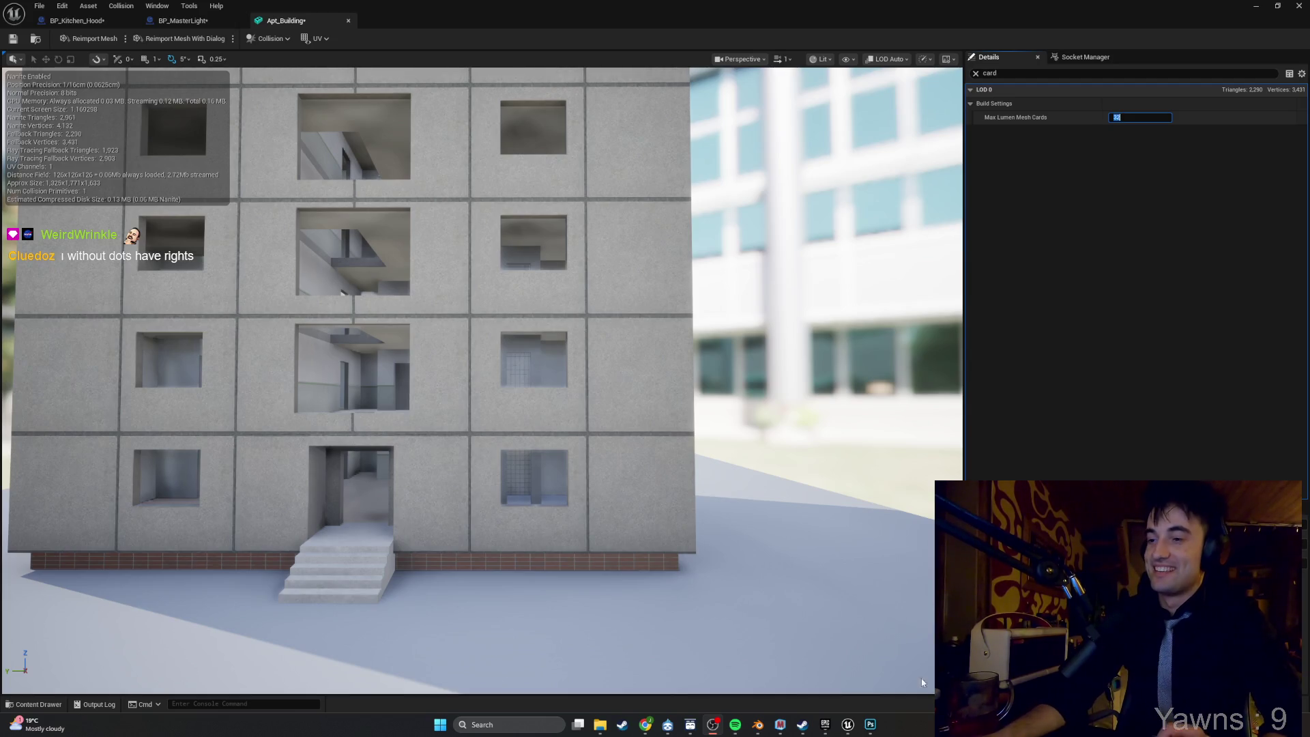
{"action": "mouse_move", "coordinate": [920, 569]}
{"action": "left_mouse_down"}
{"action": "mouse_move", "coordinate": [805, 567]}
{"action": "mouse_move", "coordinate": [805, 505]}
{"action": "mouse_move", "coordinate": [778, 457]}
{"action": "mouse_move", "coordinate": [736, 505]}
{"action": "mouse_move", "coordinate": [770, 484]}
{"action": "mouse_move", "coordinate": [778, 409]}
{"action": "mouse_move", "coordinate": [741, 433]}
{"action": "mouse_move", "coordinate": [923, 563]}
{"action": "left_mouse_up"}
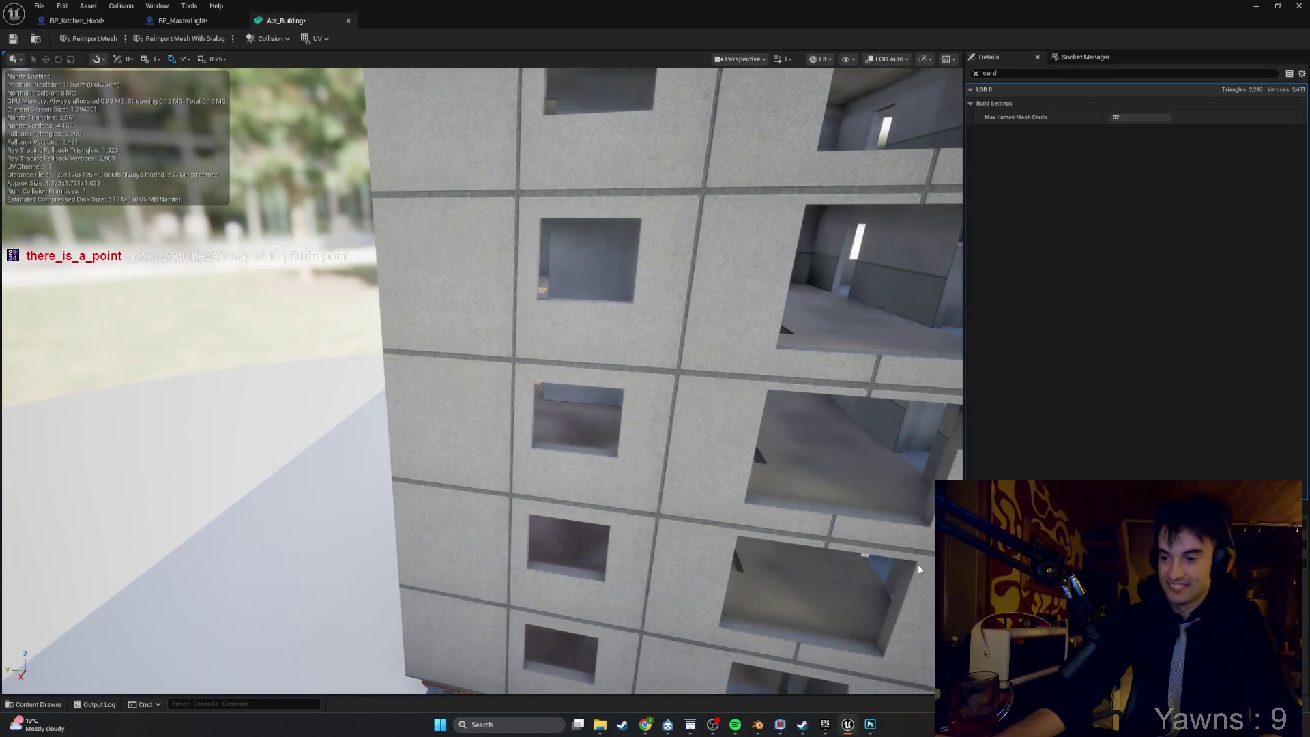
{"action": "left_click_drag", "start_coordinate": [922, 559], "coordinate": [483, 513]}
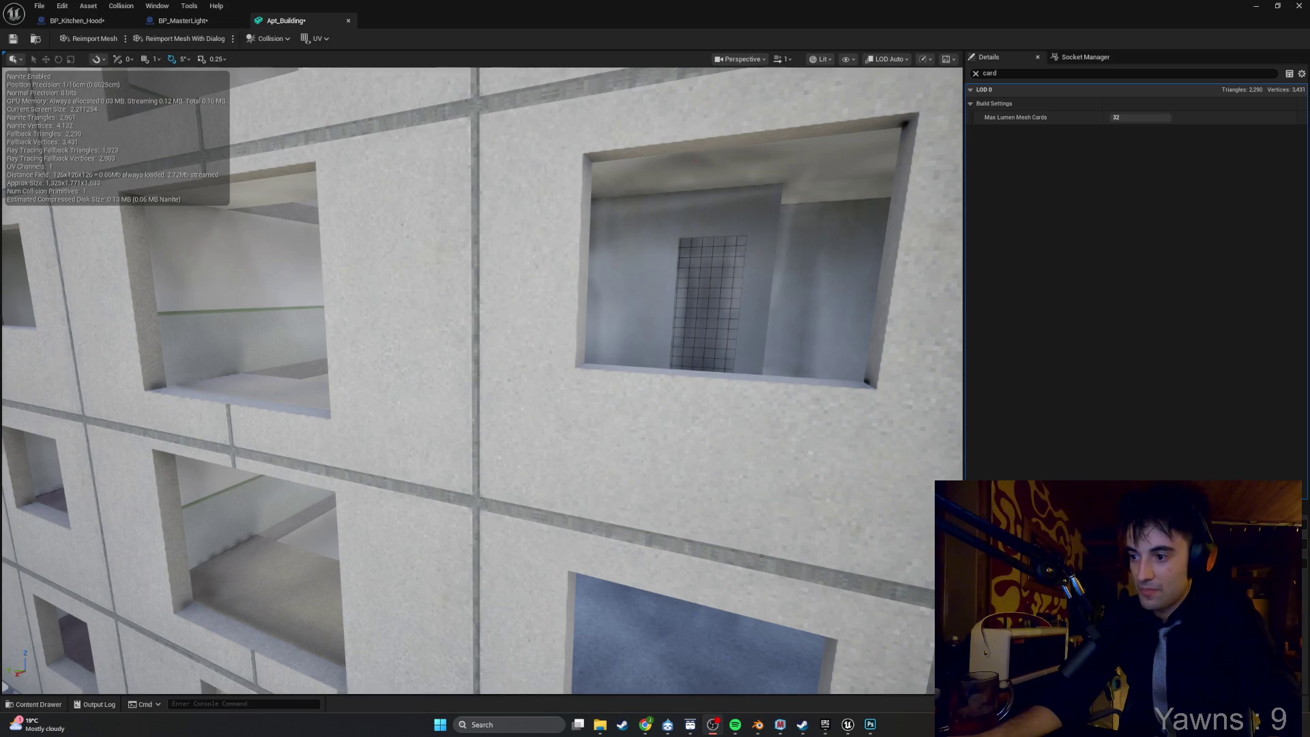
{"action": "mouse_move", "coordinate": [782, 601]}
{"action": "left_mouse_down"}
{"action": "mouse_move", "coordinate": [782, 539]}
{"action": "mouse_move", "coordinate": [723, 503]}
{"action": "mouse_move", "coordinate": [792, 505]}
{"action": "mouse_move", "coordinate": [750, 509]}
{"action": "left_mouse_up"}
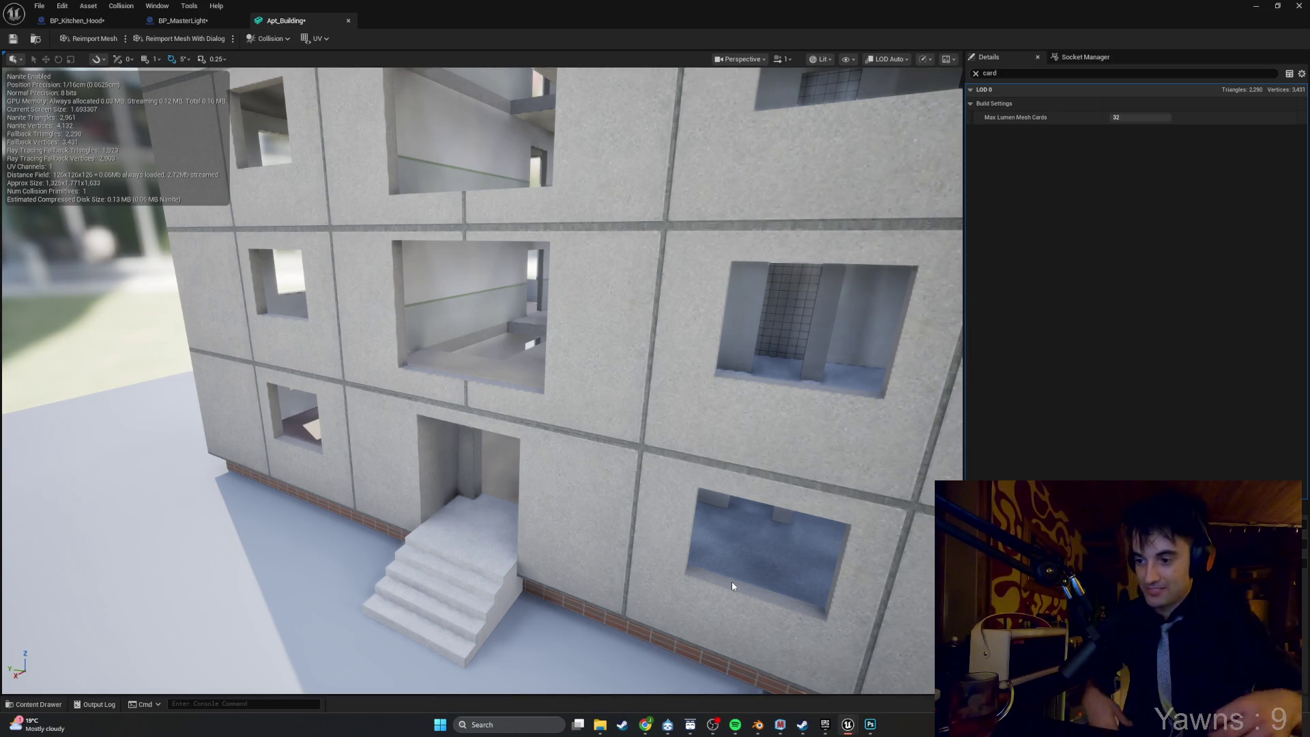
{"action": "mouse_move", "coordinate": [718, 472]}
{"action": "left_mouse_down"}
{"action": "mouse_move", "coordinate": [709, 354]}
{"action": "mouse_move", "coordinate": [682, 273]}
{"action": "mouse_move", "coordinate": [669, 382]}
{"action": "left_mouse_up"}
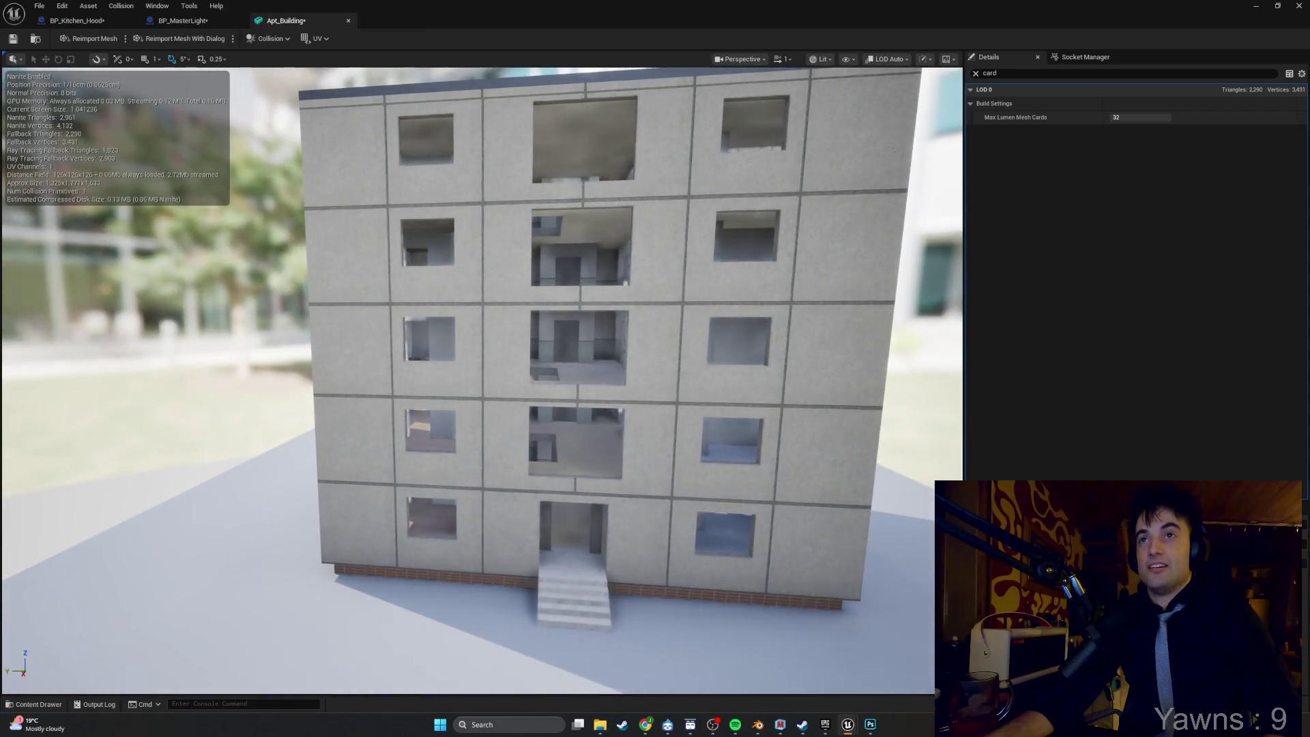
Start a standalone play test and walk up to the range hood.
{"action": "key", "text": "alt+Tab"}
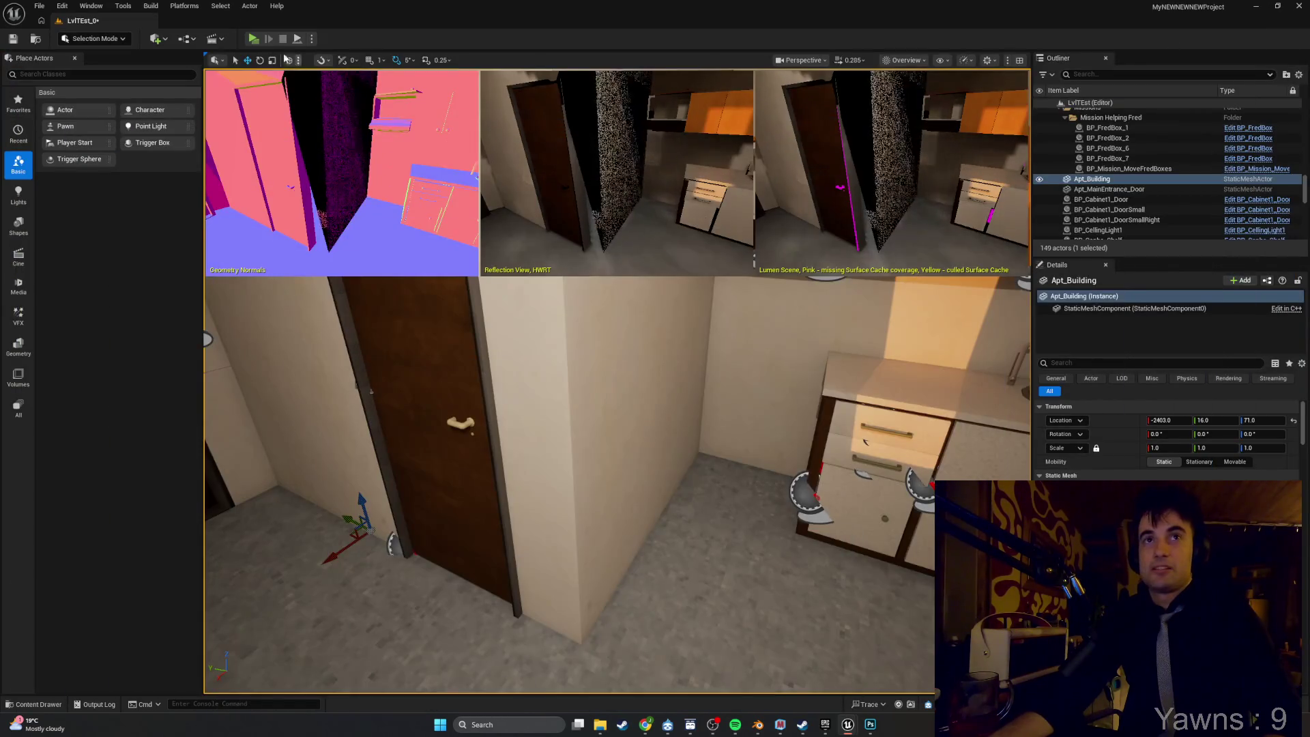
{"action": "left_click", "coordinate": [254, 39]}
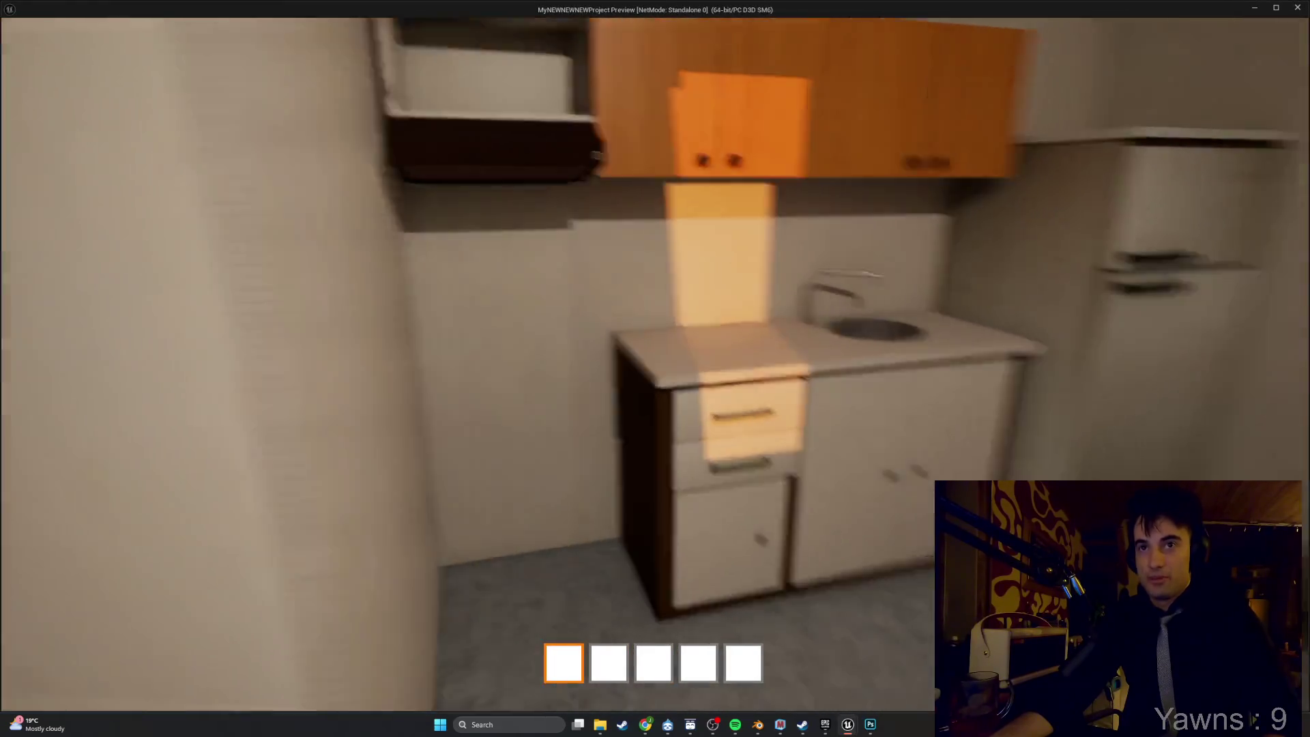
{"action": "key", "text": "w"}
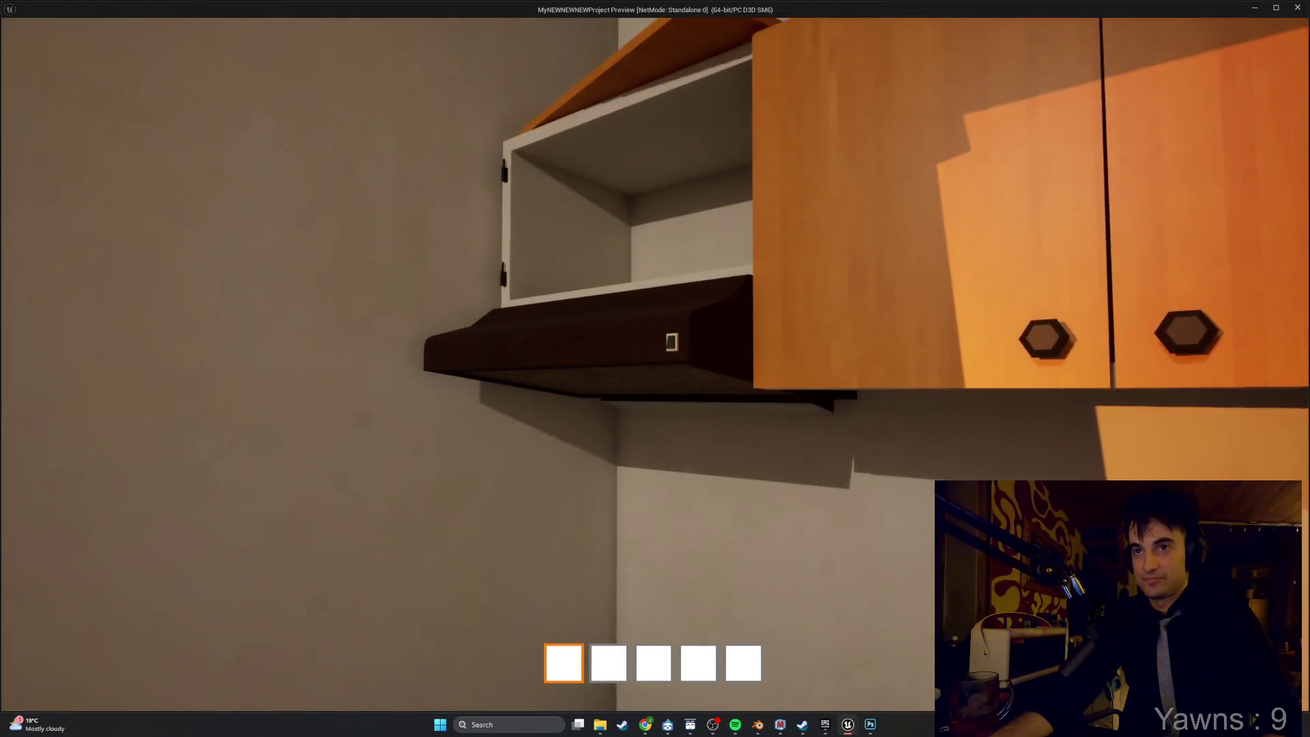
{"action": "key", "text": "s"}
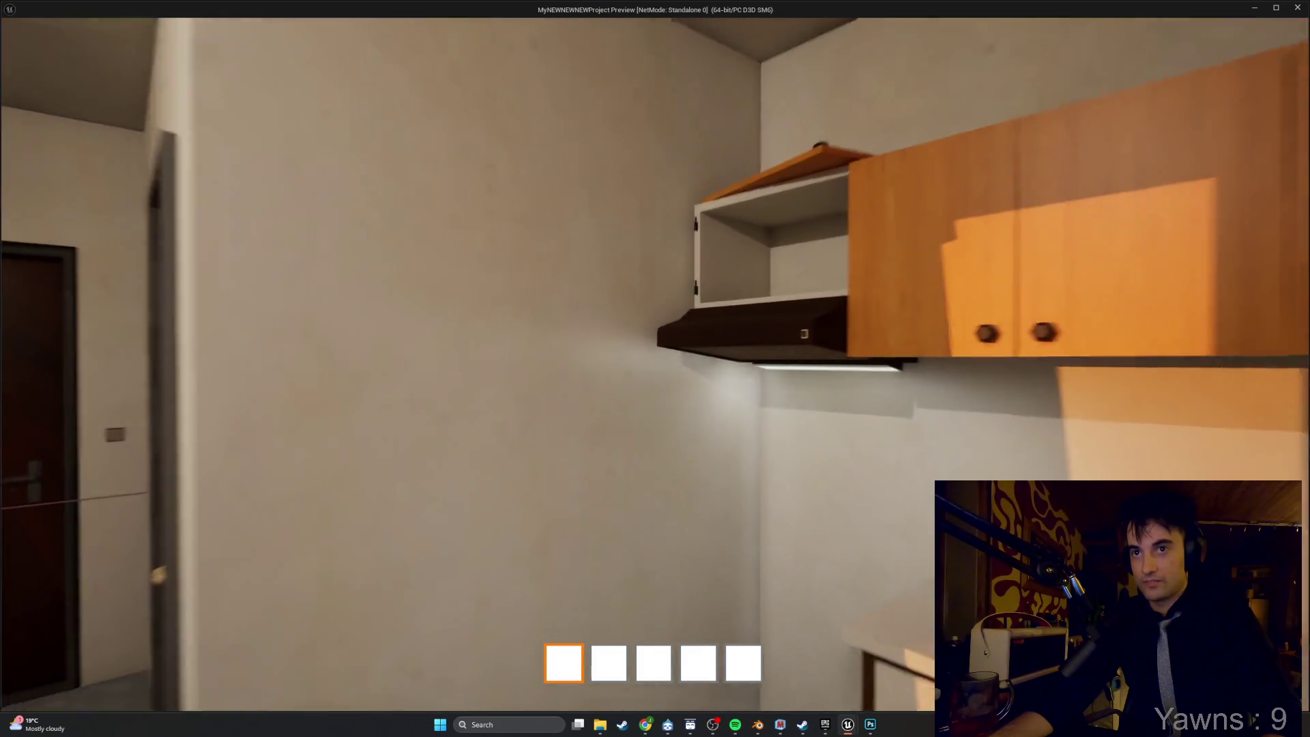
{"action": "key", "text": "w"}
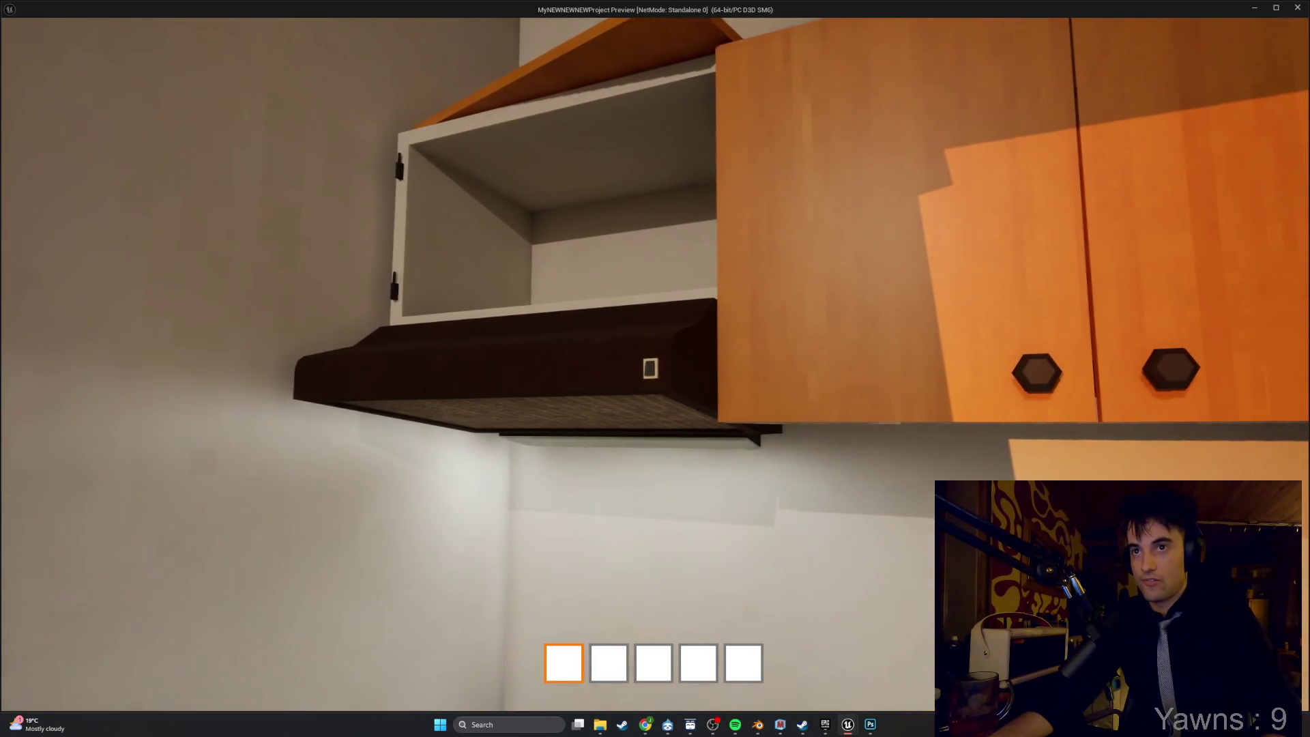
Toggle the range hood's under-light off and on repeatedly, then step back.
{"action": "key", "text": "e"}
{"action": "key", "text": "e"}
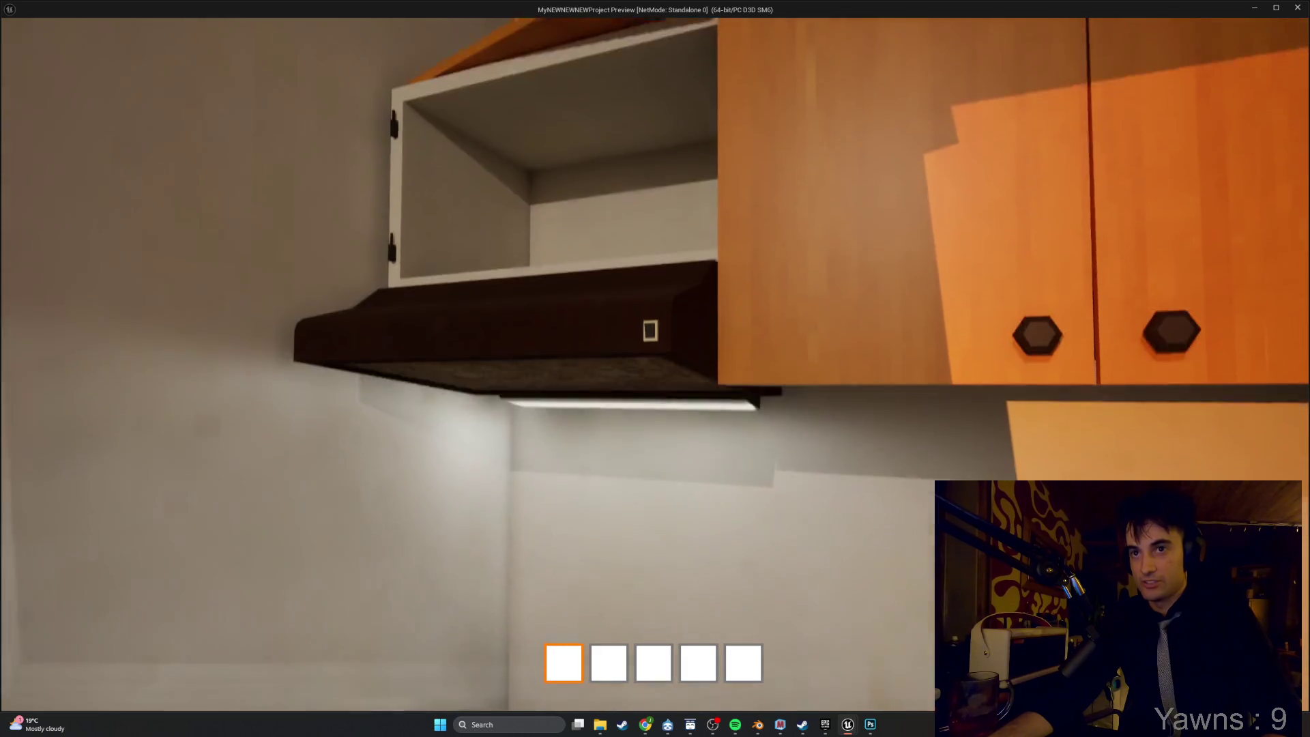
{"action": "key", "text": "e"}
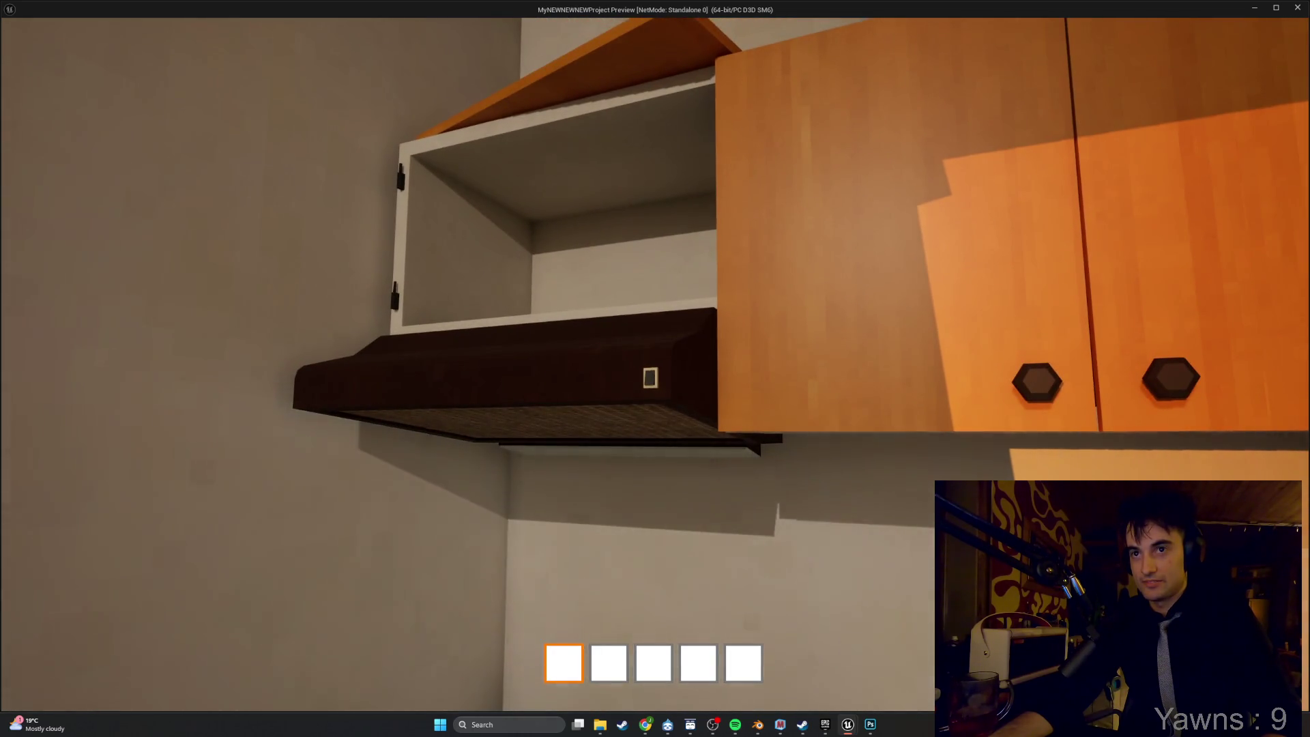
{"action": "key", "text": "e"}
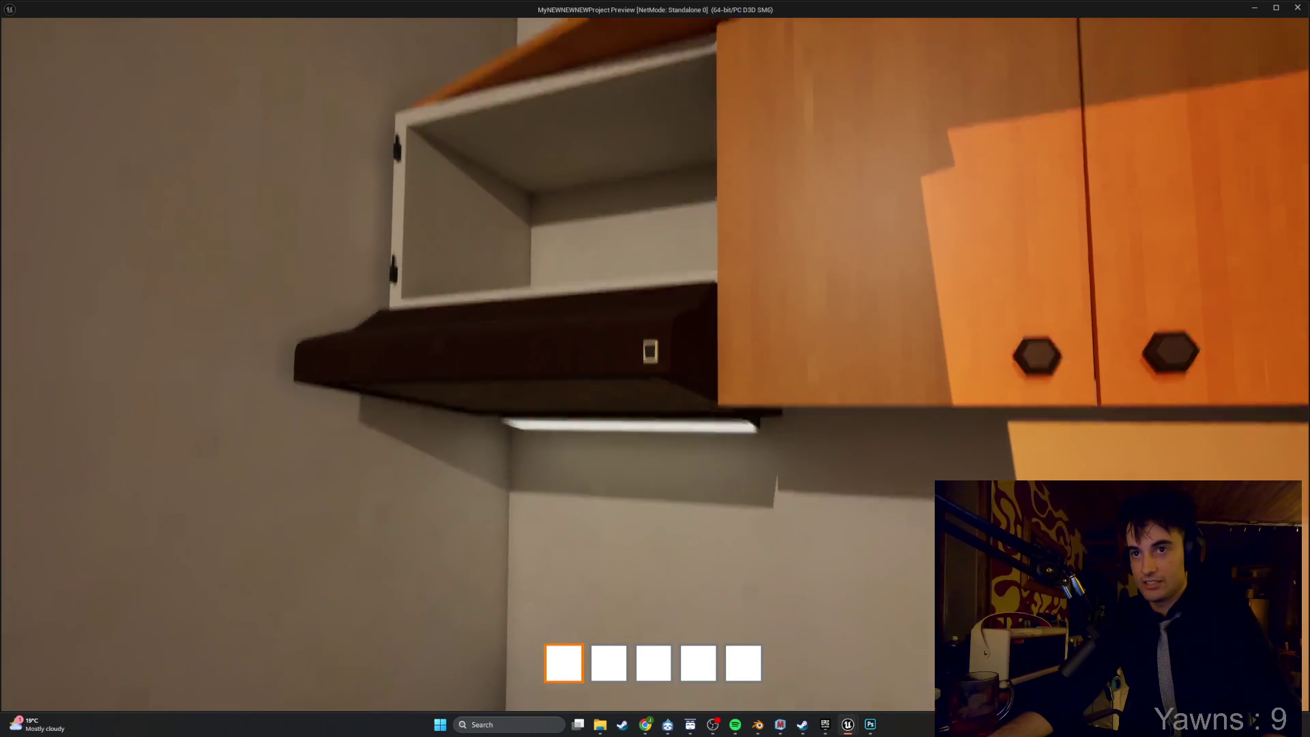
{"action": "key", "text": "e"}
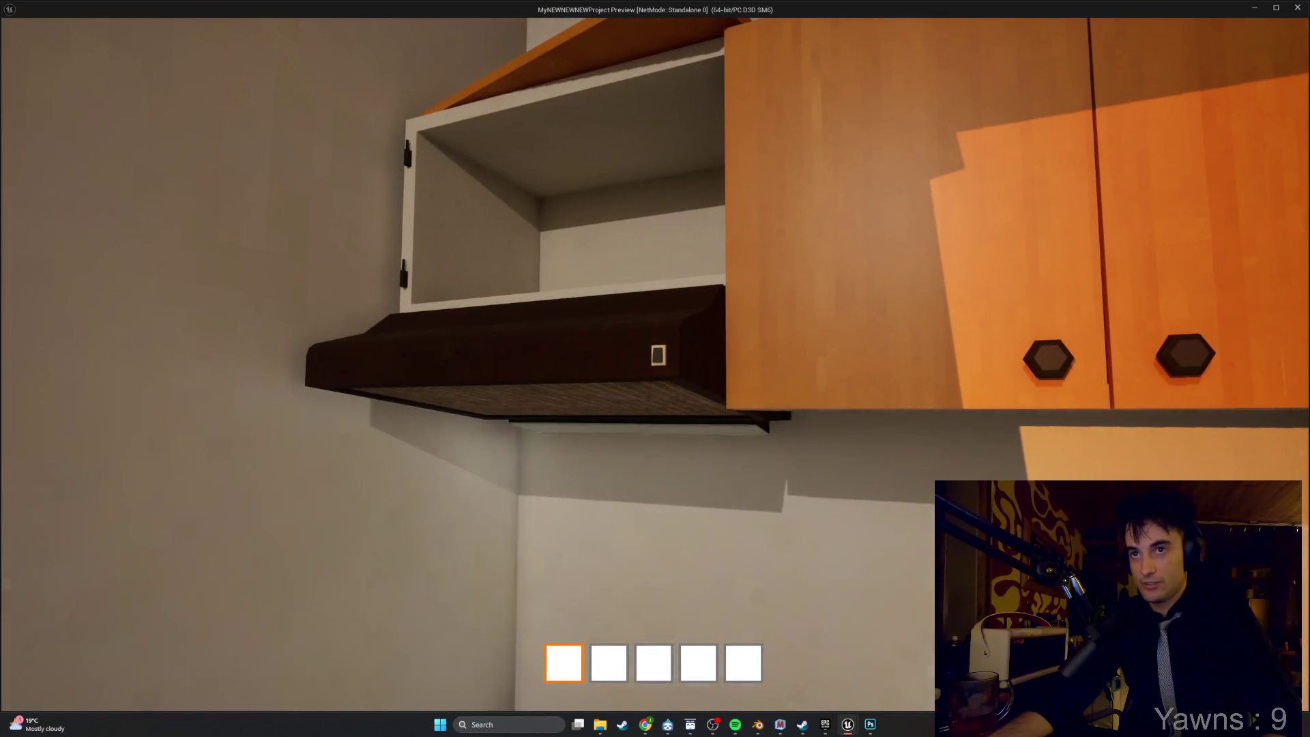
{"action": "key", "text": "e"}
{"action": "key", "text": "e"}
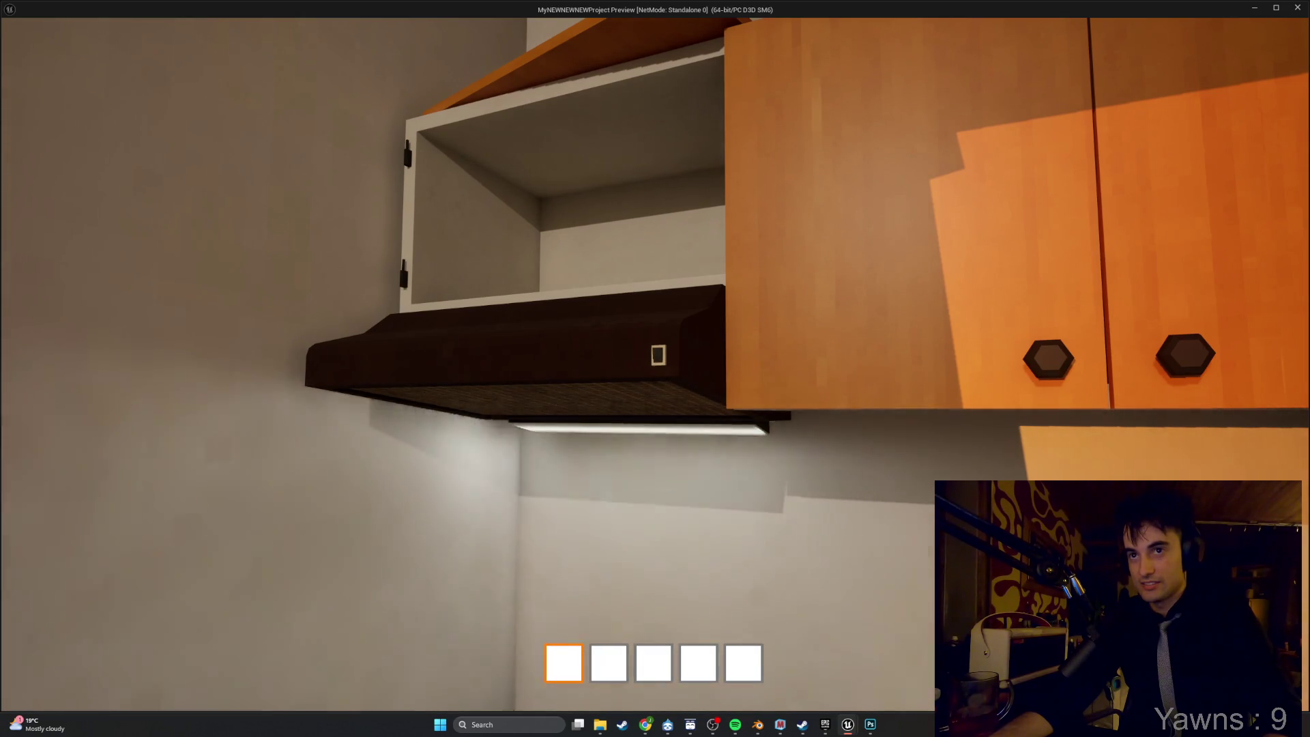
{"action": "key", "text": "e"}
{"action": "key", "text": "e"}
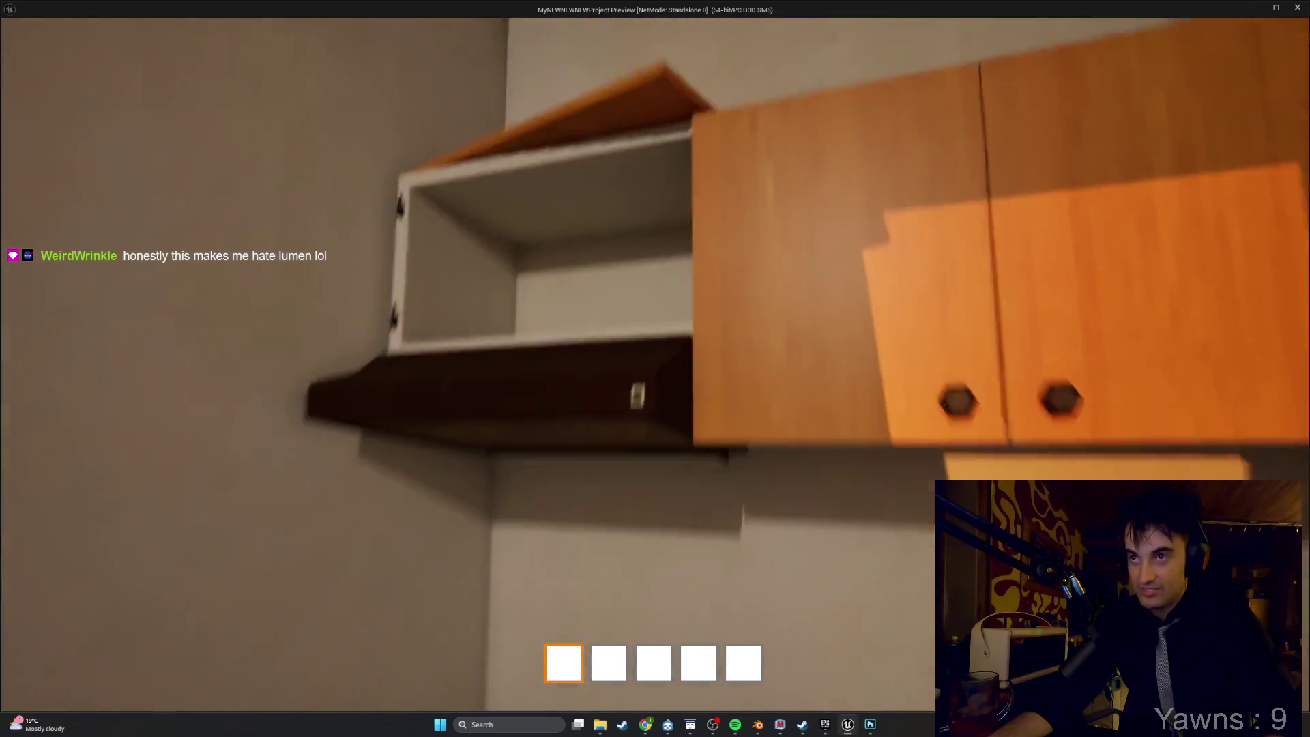
{"action": "key", "text": "e"}
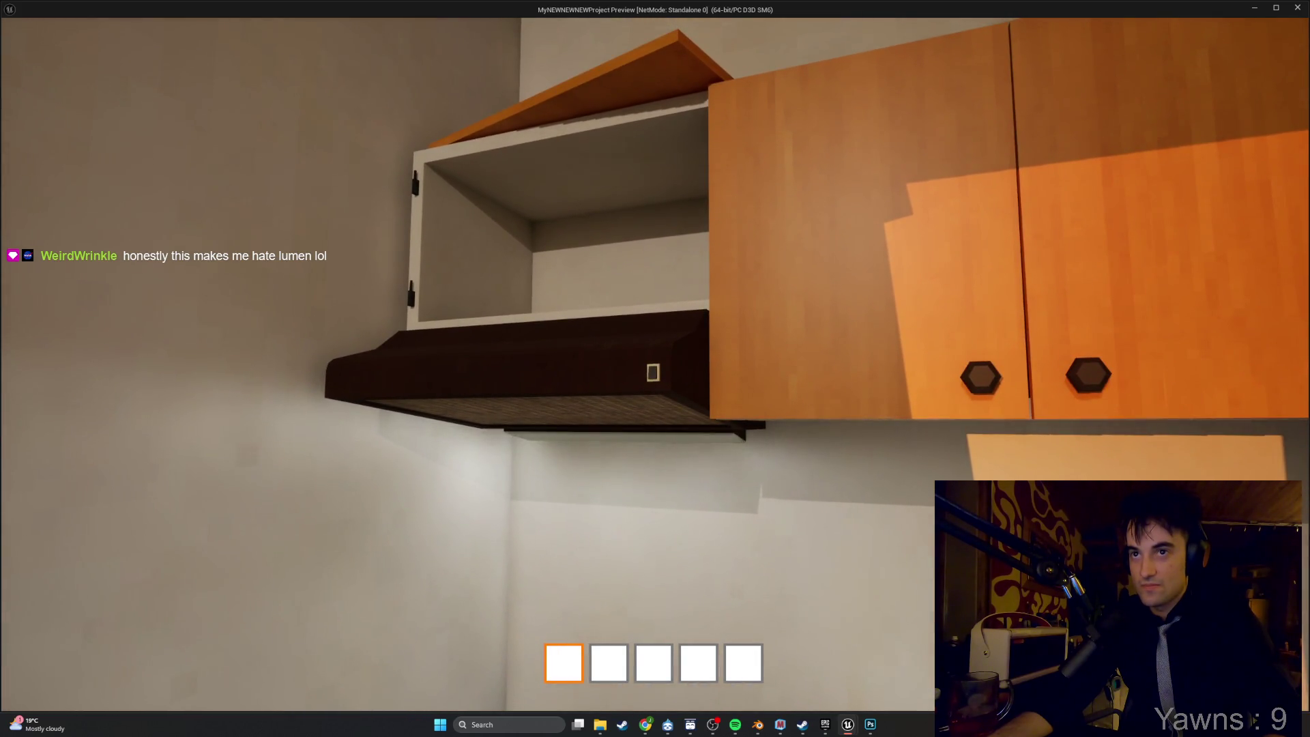
{"action": "key", "text": "e"}
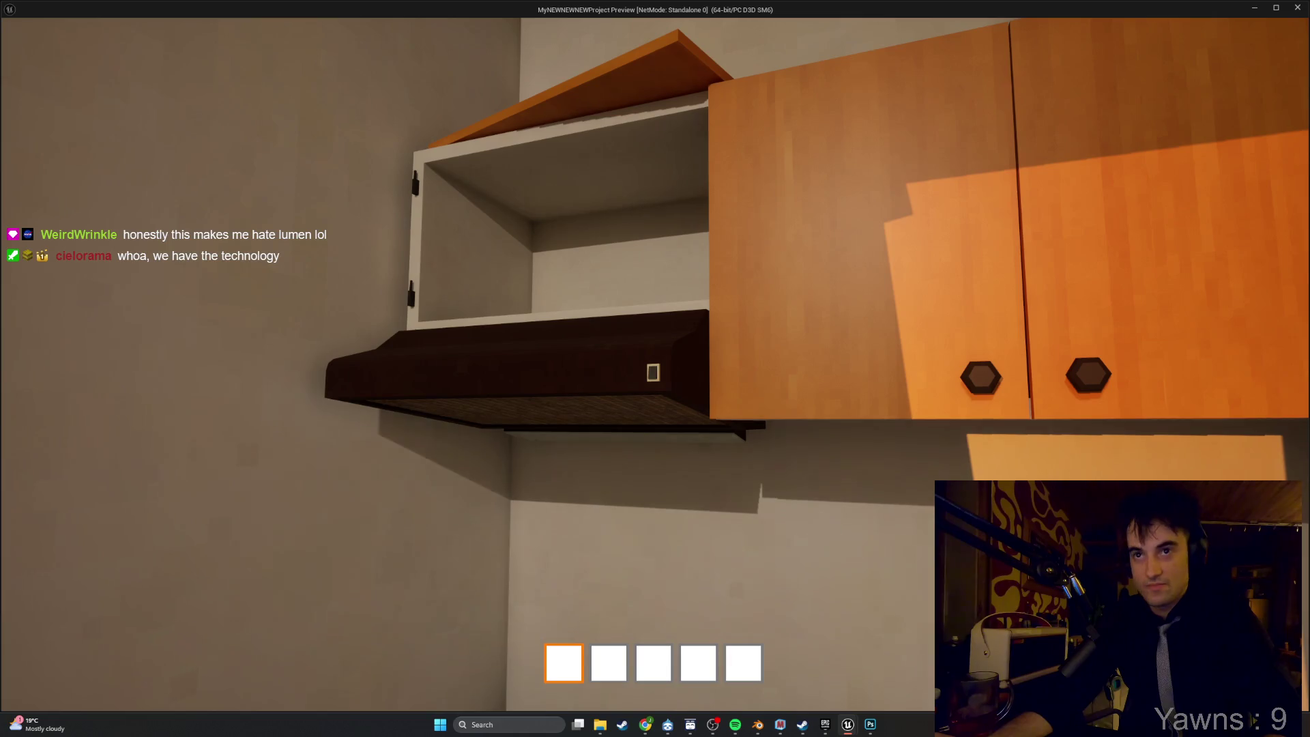
{"action": "key", "text": "e"}
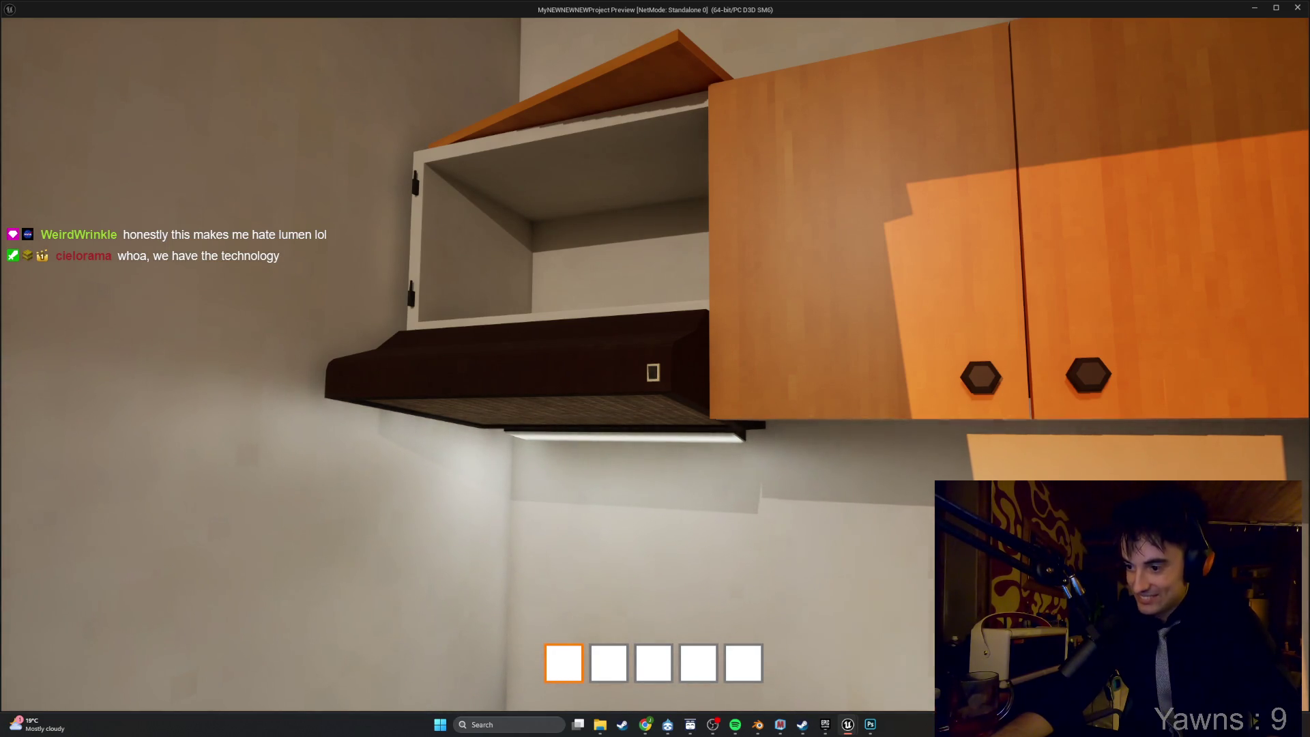
{"action": "key", "text": "e"}
{"action": "key", "text": "e"}
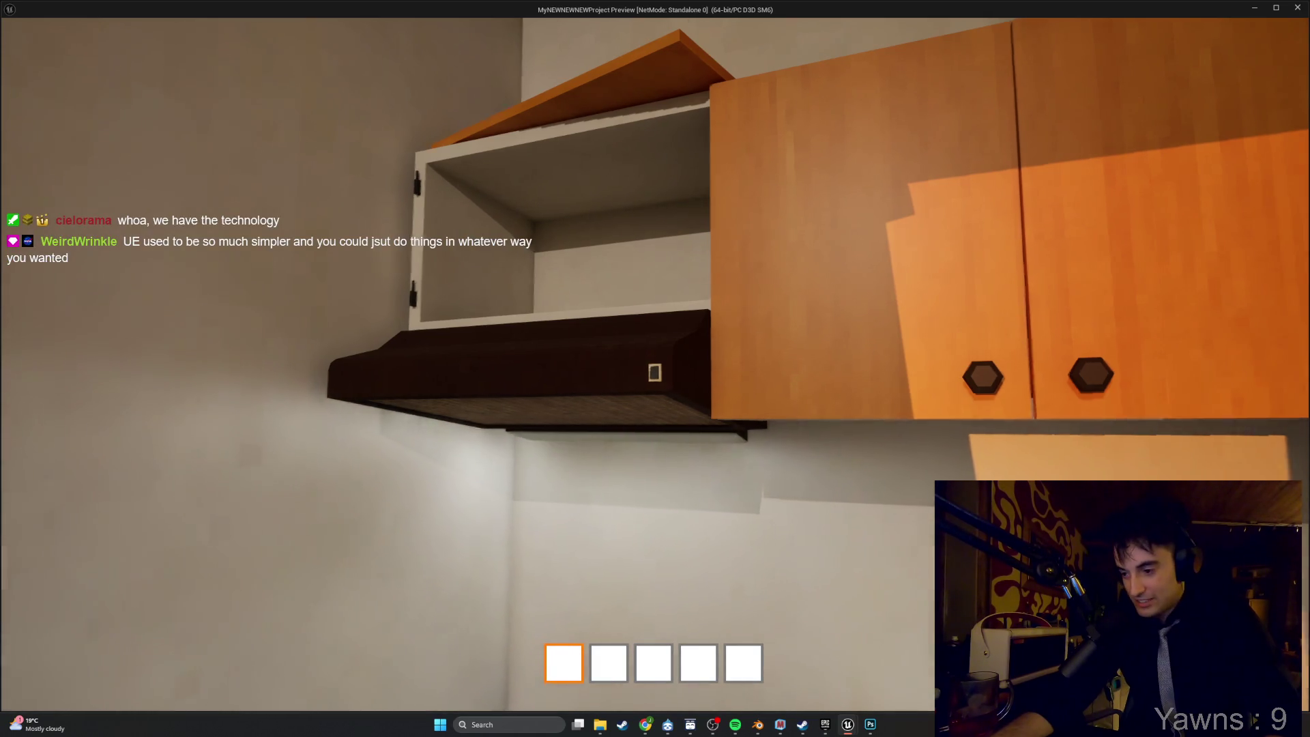
{"action": "key", "text": "s"}
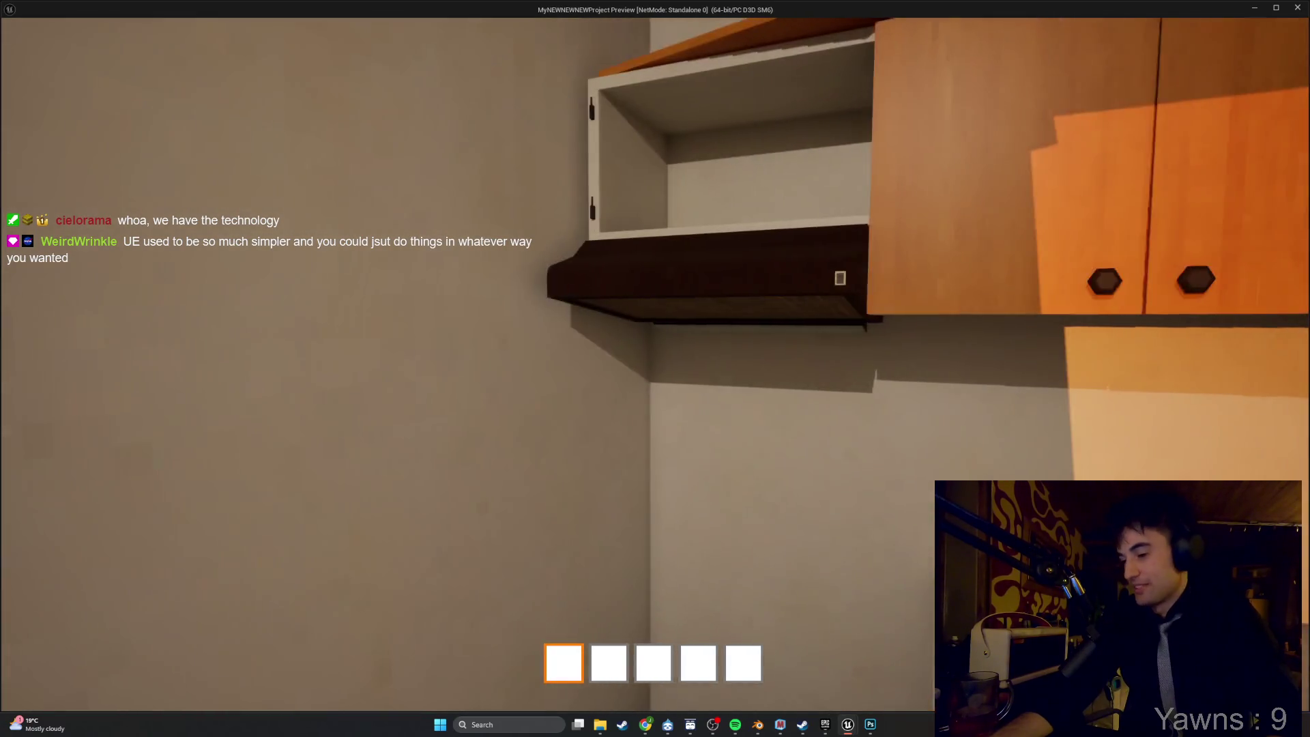
{"action": "mouse_move", "coordinate": [655, 368]}
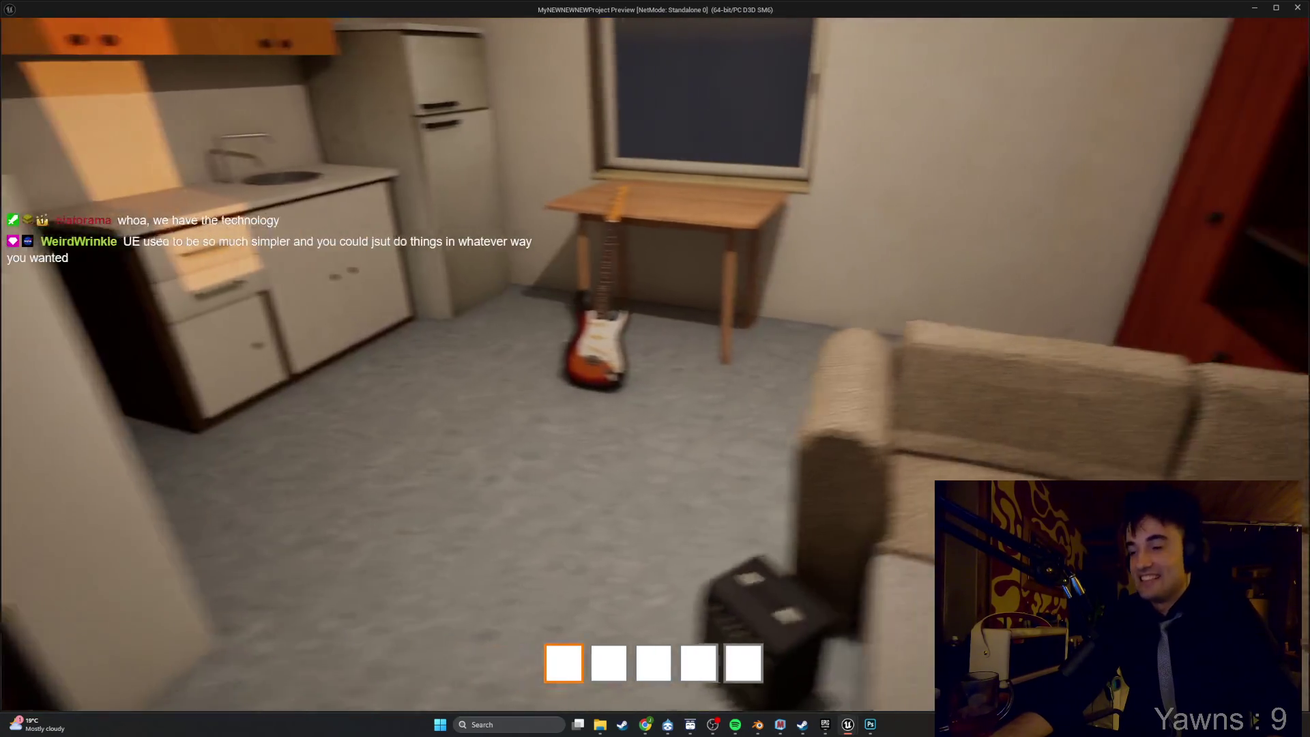
Walk around the apartment, switch the range-hood light back on, and open the fridge door.
{"action": "key", "text": "s"}
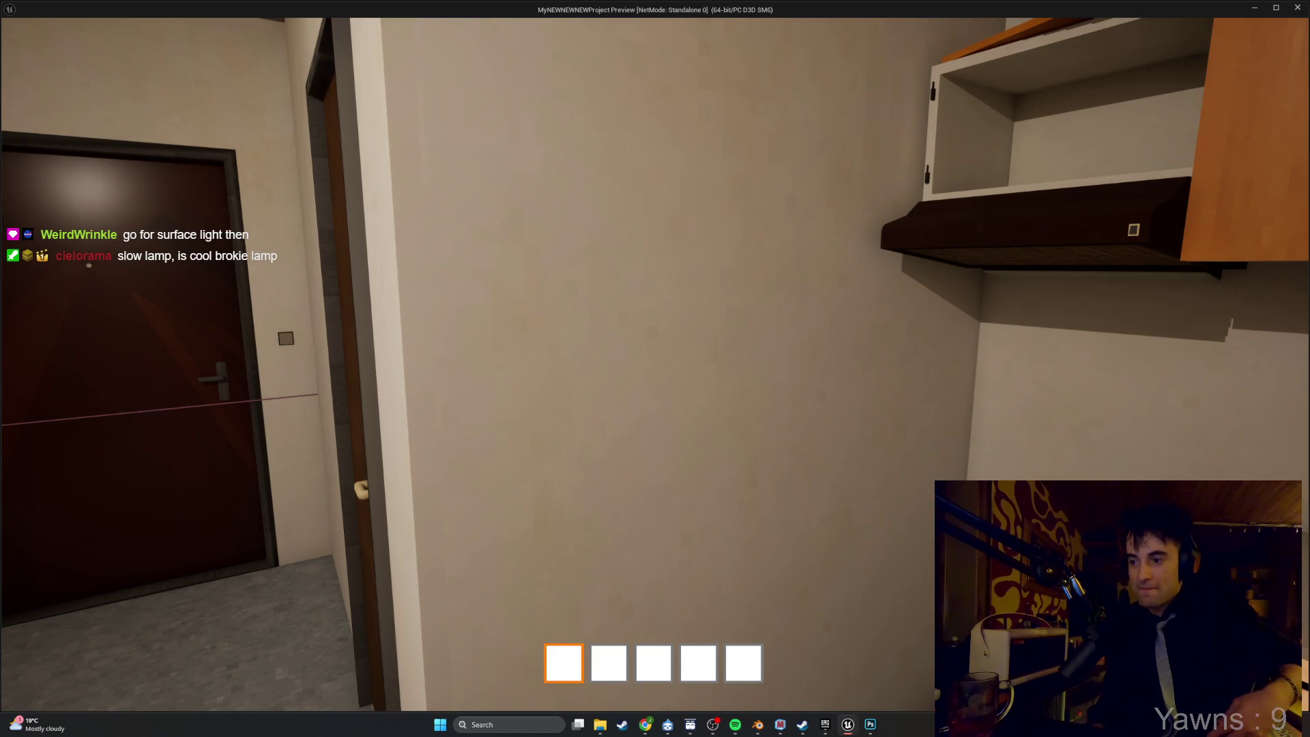
{"action": "key", "text": "w"}
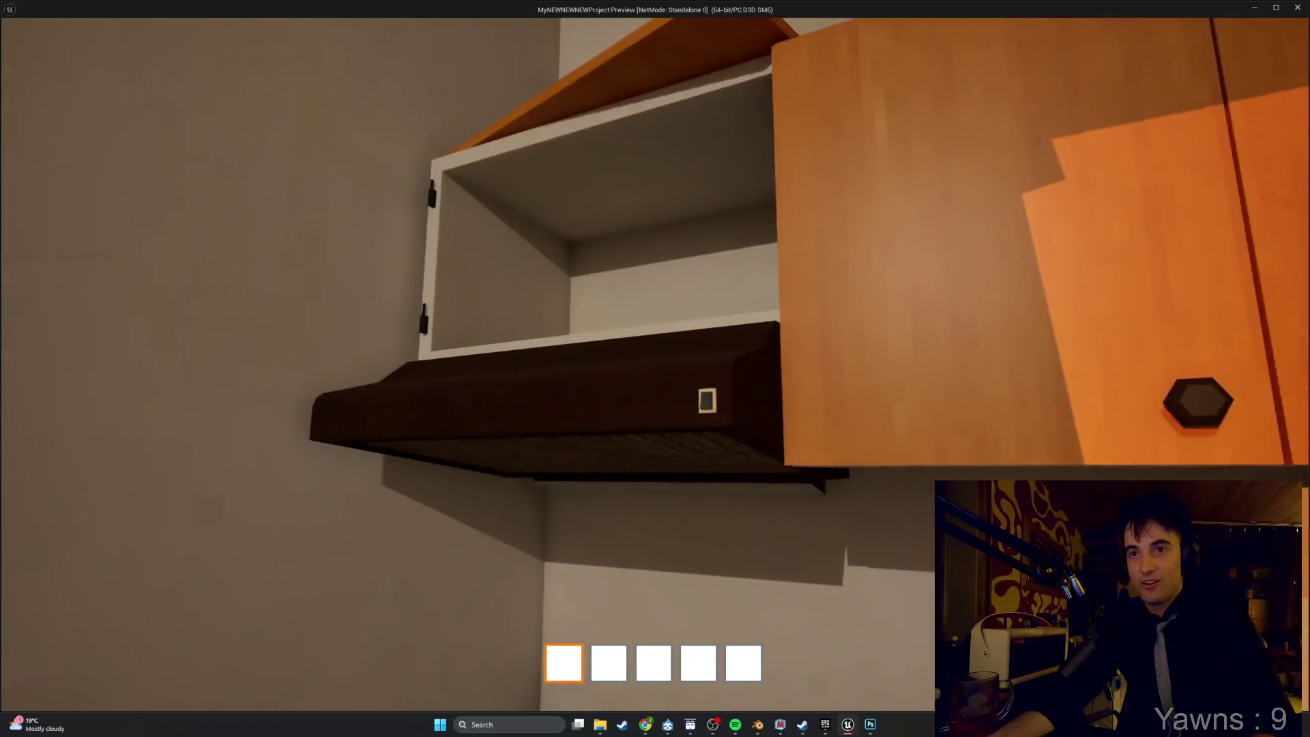
{"action": "key", "text": "e"}
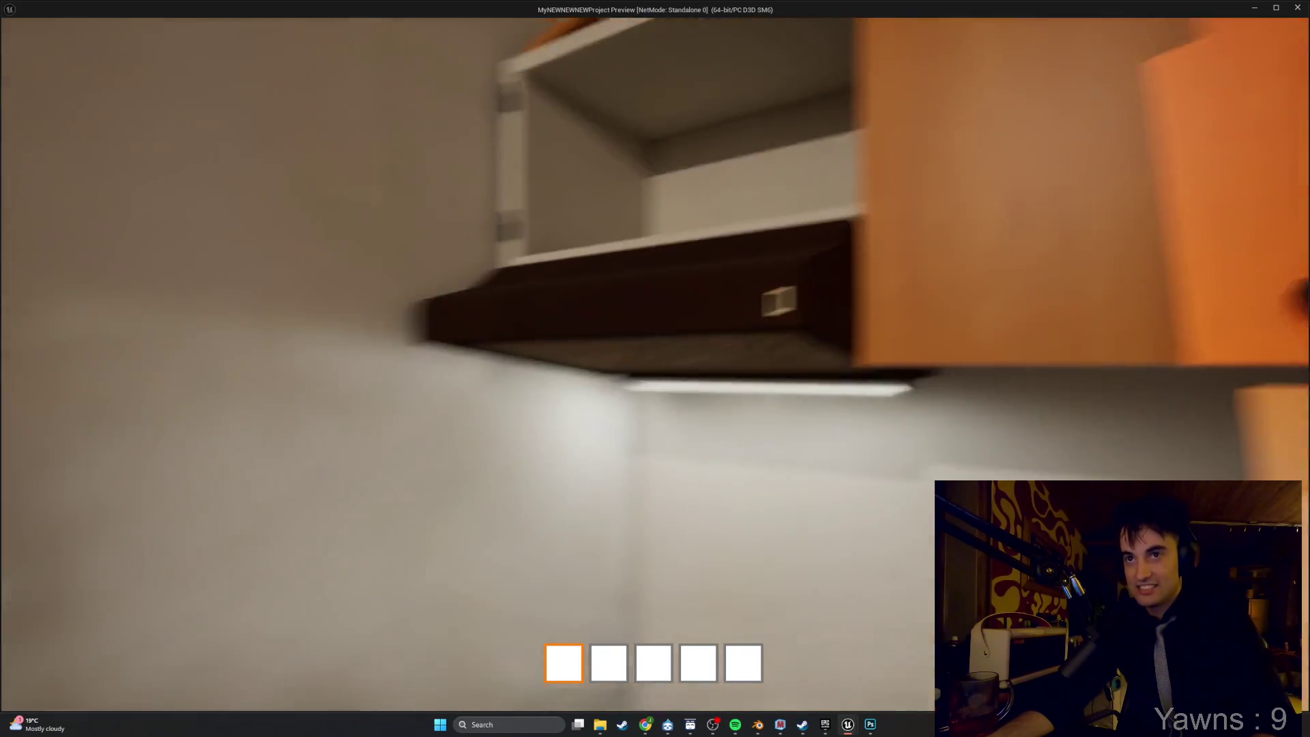
{"action": "key", "text": "w"}
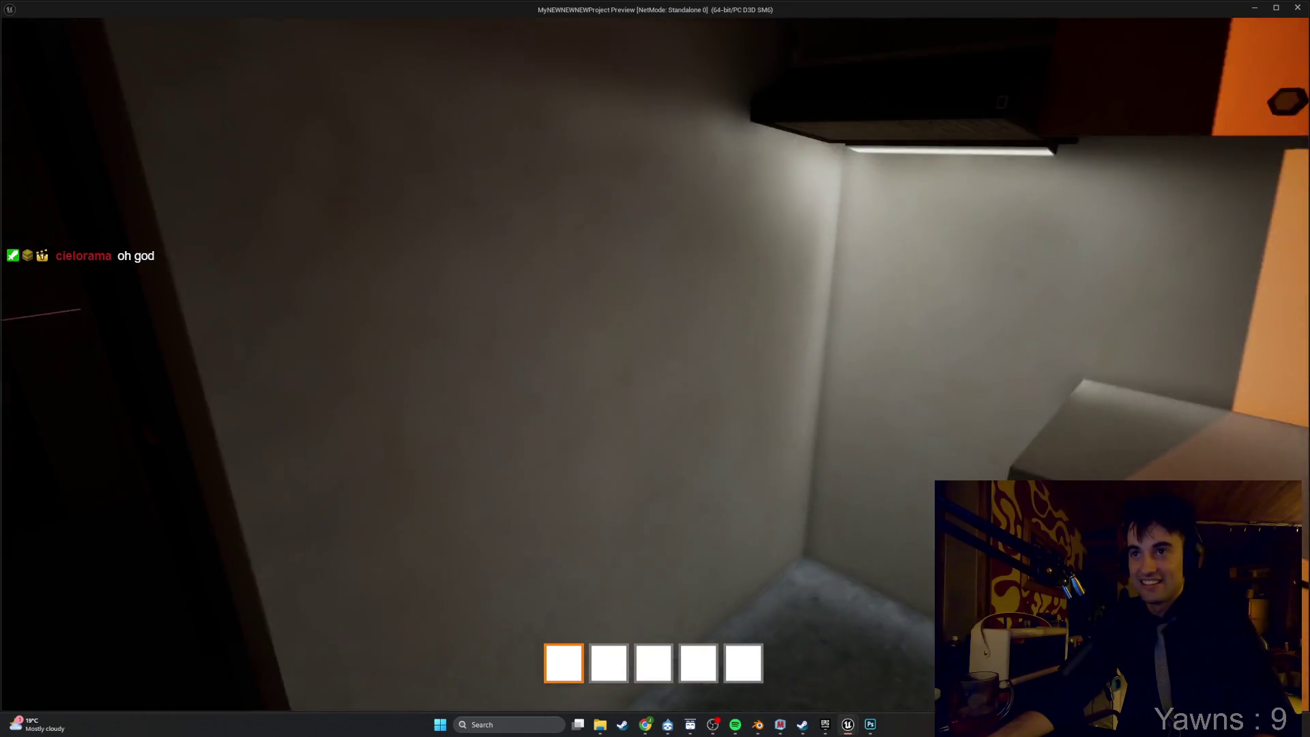
{"action": "key", "text": "e"}
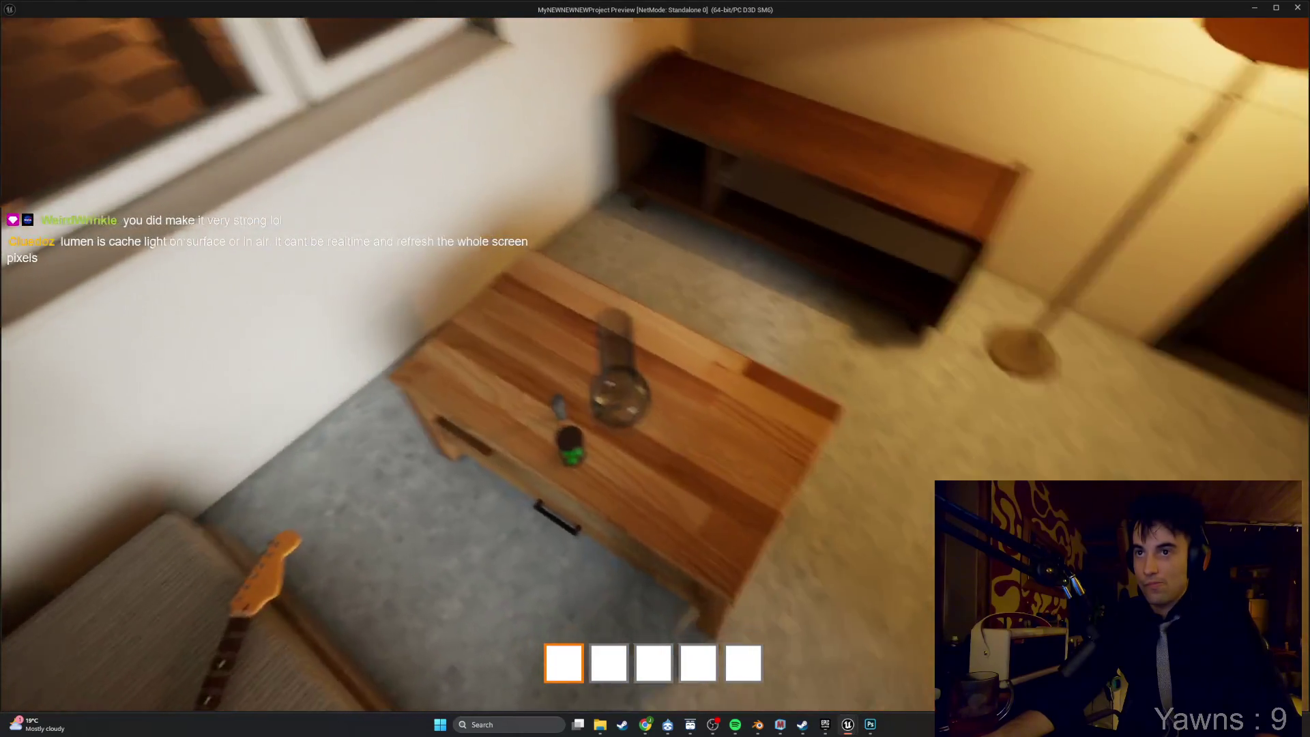
Pick up the glass bong from the table, turn toward the doors, and exit the preview.
{"action": "key", "text": "e"}
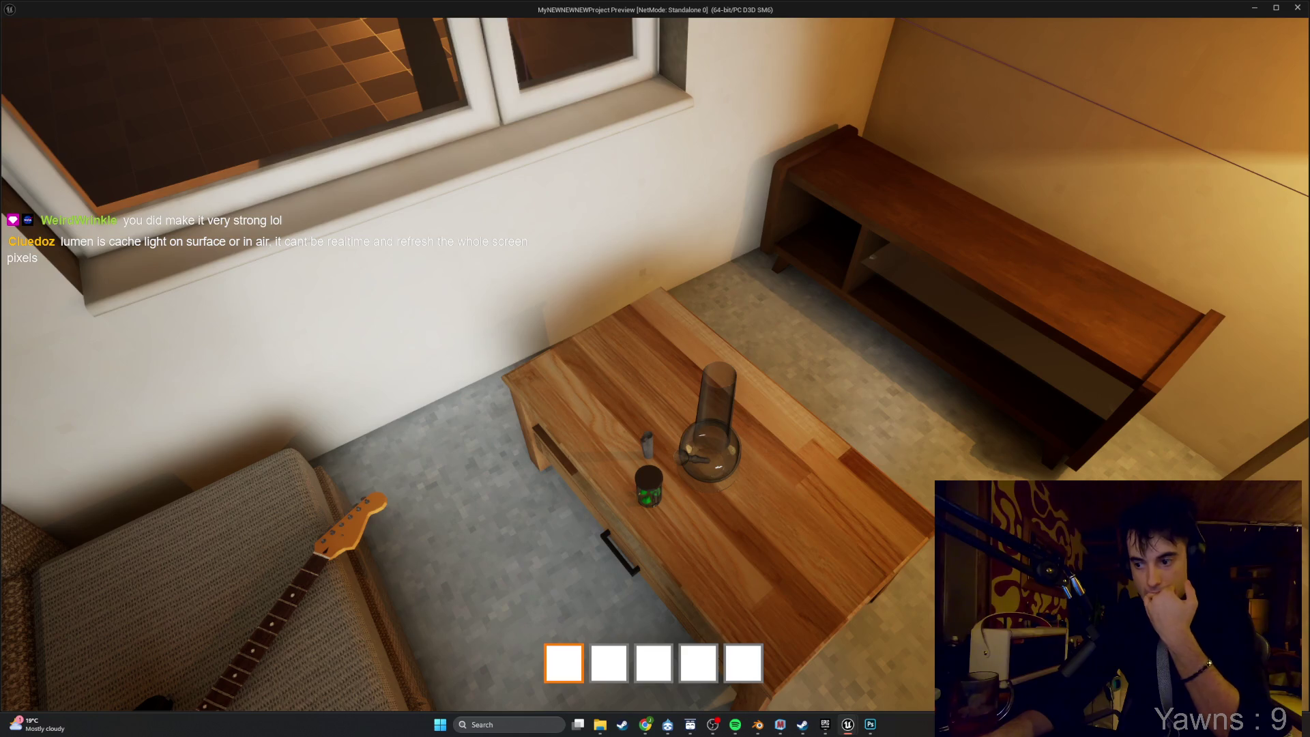
{"action": "key", "text": "w"}
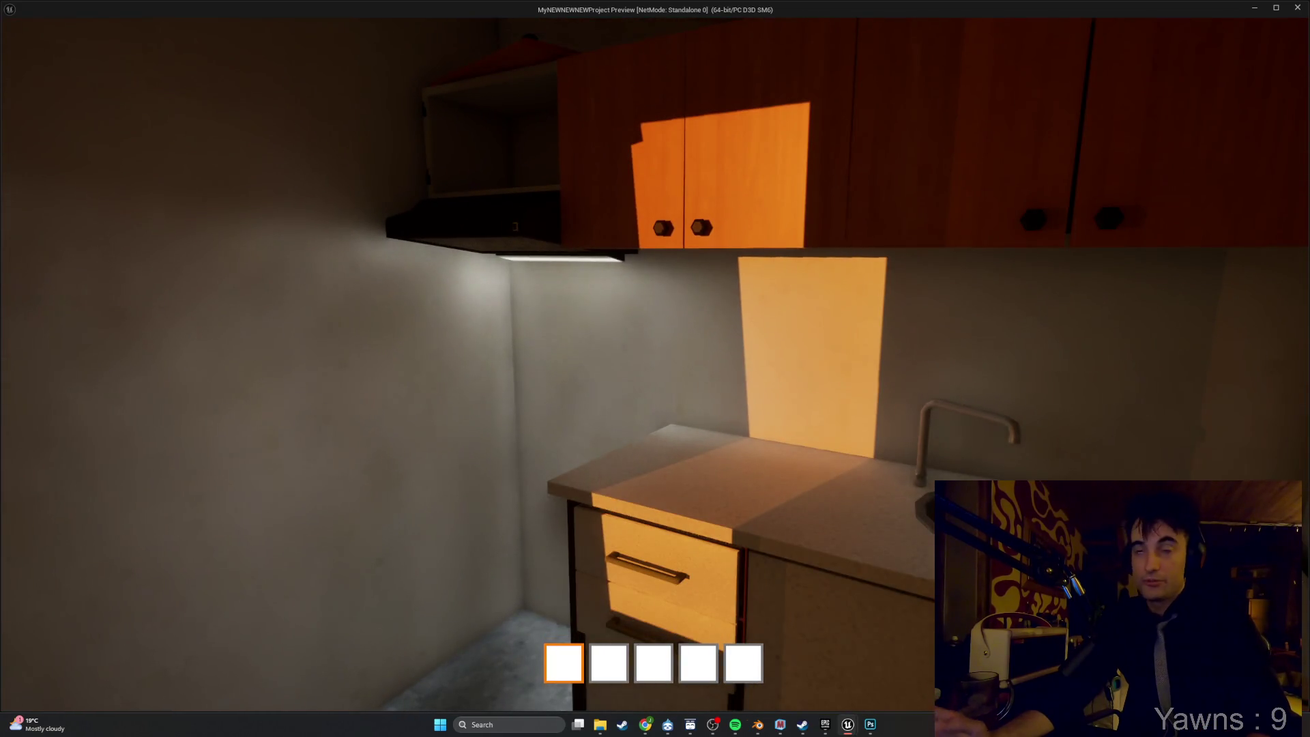
{"action": "key", "text": "Escape"}
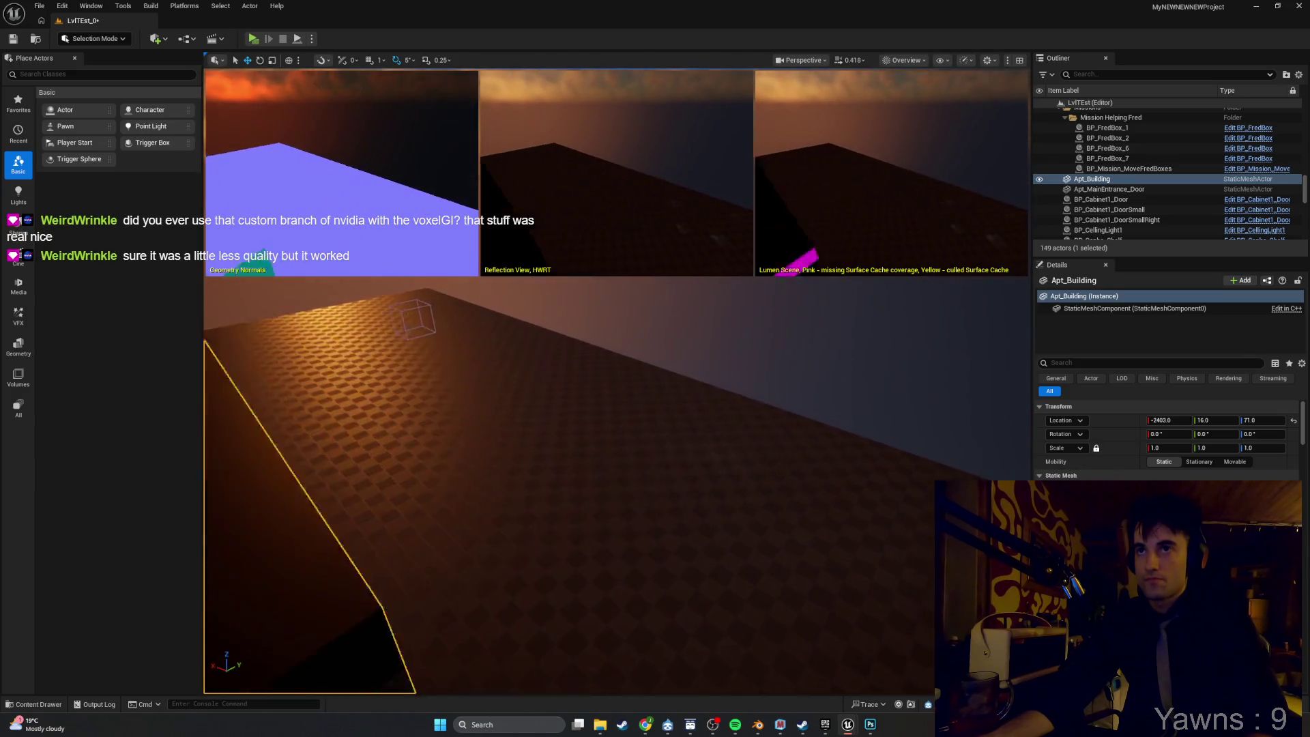
Adjust camera speed and fly the viewport through the building to the living-room window.
{"action": "scroll", "coordinate": [618, 382], "scroll_direction": "up", "scroll_amount": 4}
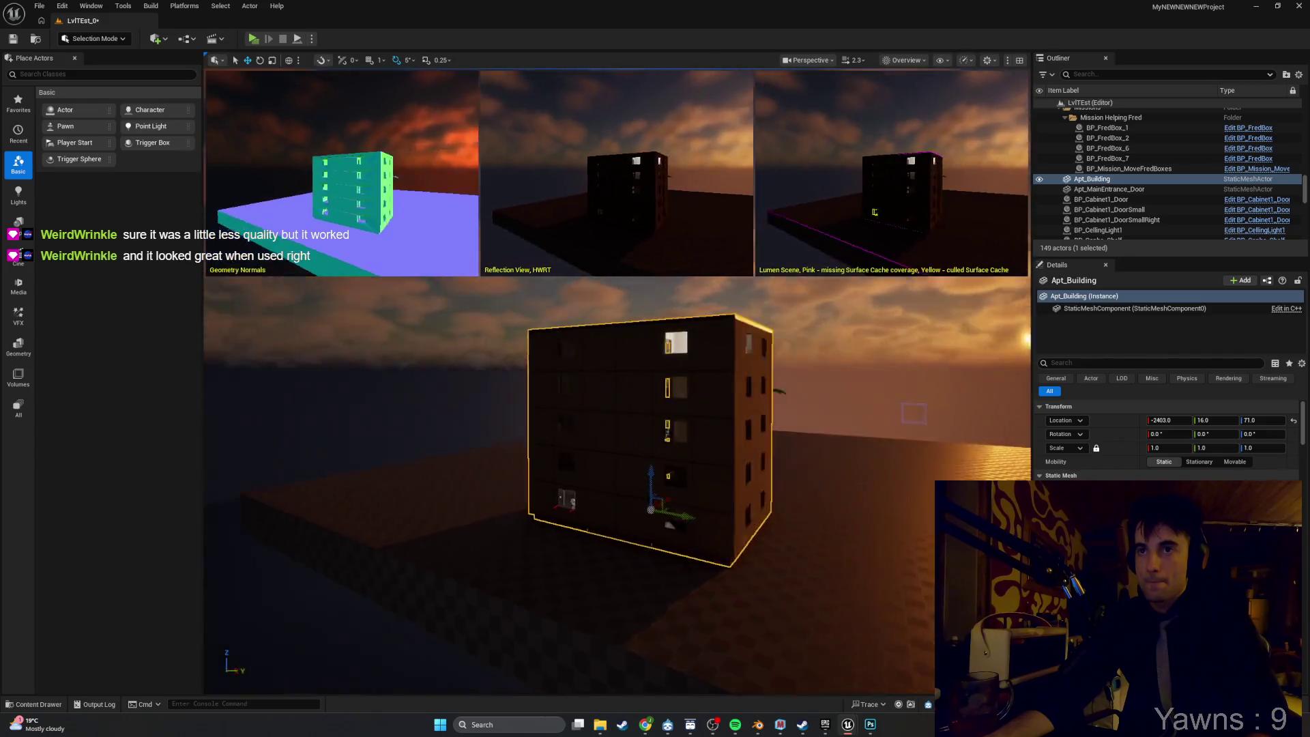
{"action": "scroll", "coordinate": [618, 478], "scroll_direction": "down", "scroll_amount": 2}
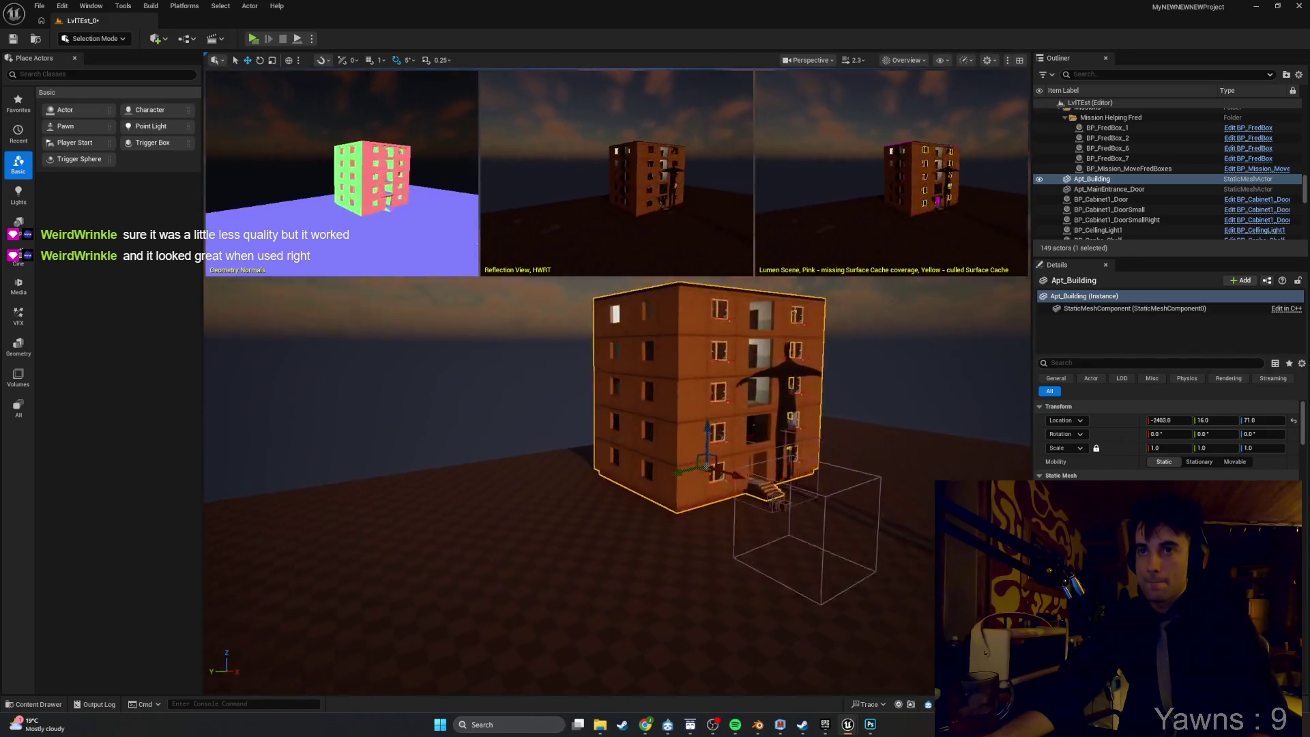
{"action": "scroll", "coordinate": [617, 485], "scroll_direction": "down", "scroll_amount": 4}
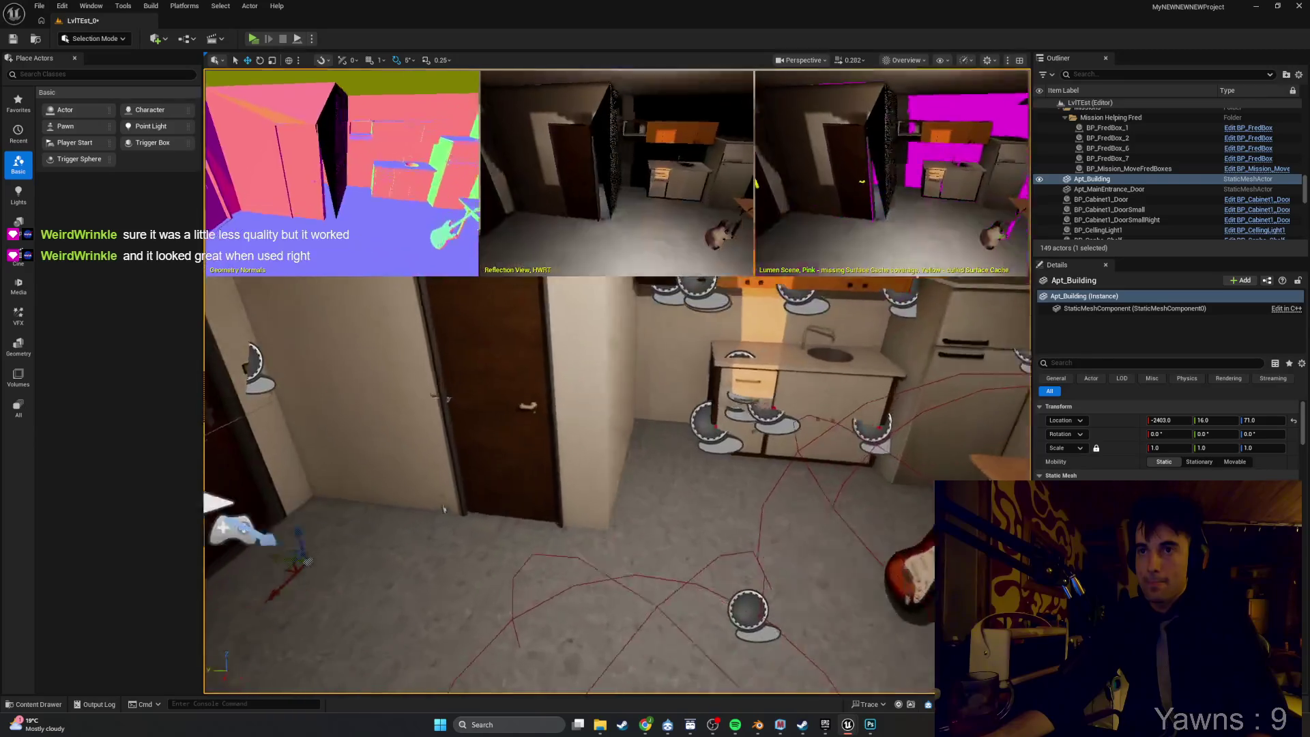
{"action": "scroll", "coordinate": [666, 461], "scroll_direction": "down", "scroll_amount": 1}
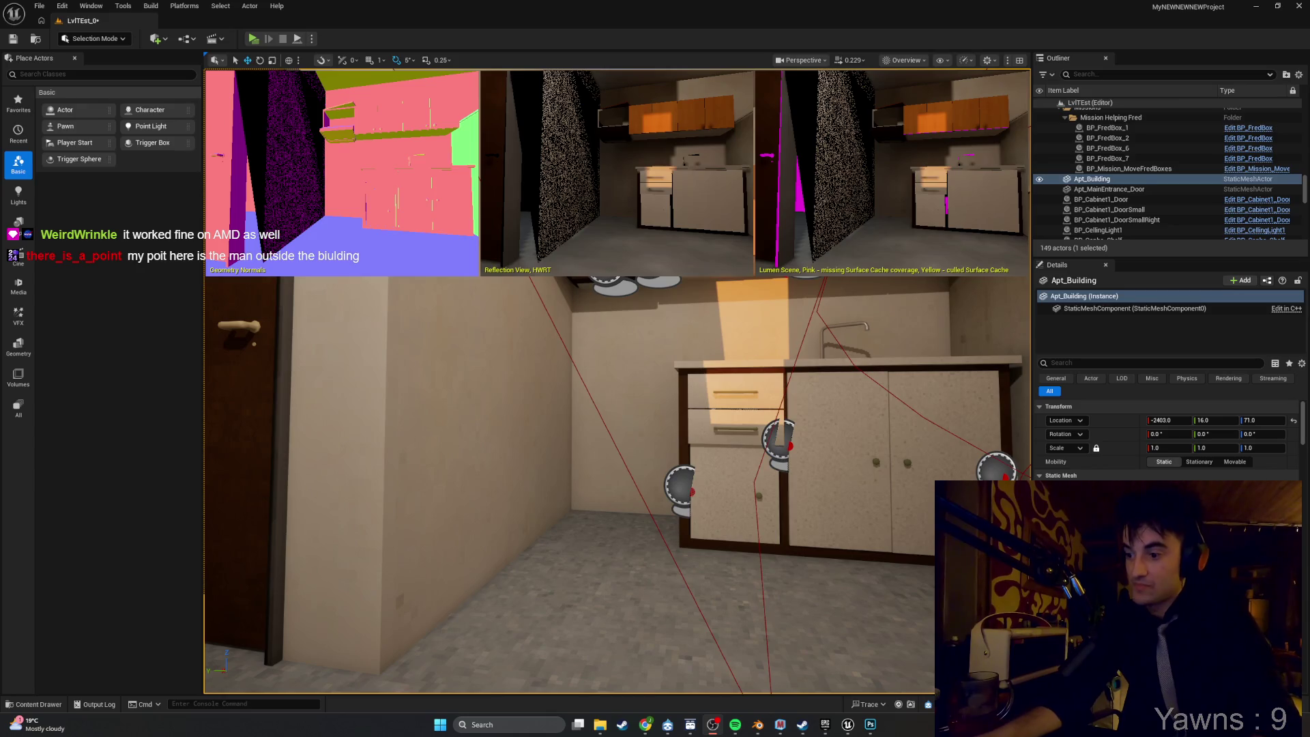
{"action": "mouse_move", "coordinate": [505, 457]}
{"action": "left_mouse_down"}
{"action": "mouse_move", "coordinate": [614, 450]}
{"action": "mouse_move", "coordinate": [614, 355]}
{"action": "mouse_move", "coordinate": [682, 355]}
{"action": "mouse_move", "coordinate": [784, 362]}
{"action": "mouse_move", "coordinate": [828, 468]}
{"action": "mouse_move", "coordinate": [544, 447]}
{"action": "mouse_move", "coordinate": [519, 297]}
{"action": "left_mouse_up"}
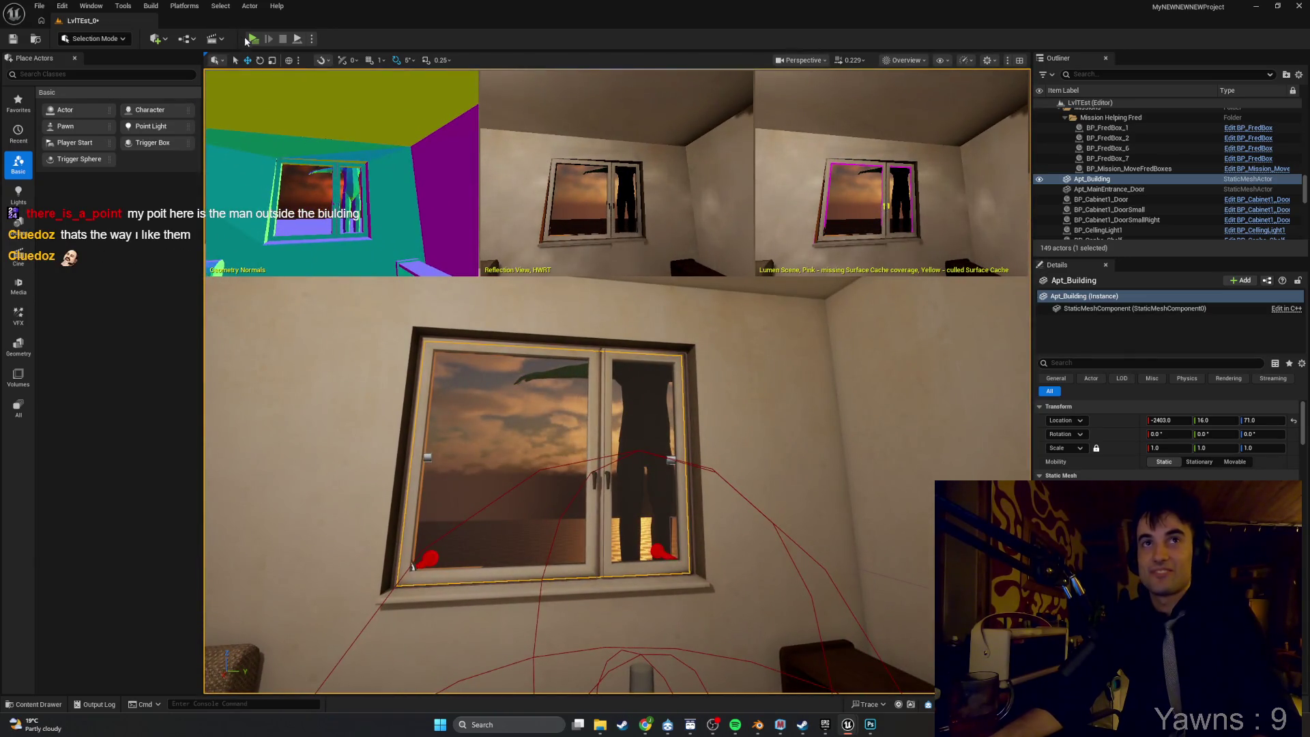
Start a play test, take the guitar off the wall and hold it.
{"action": "left_click", "coordinate": [251, 38]}
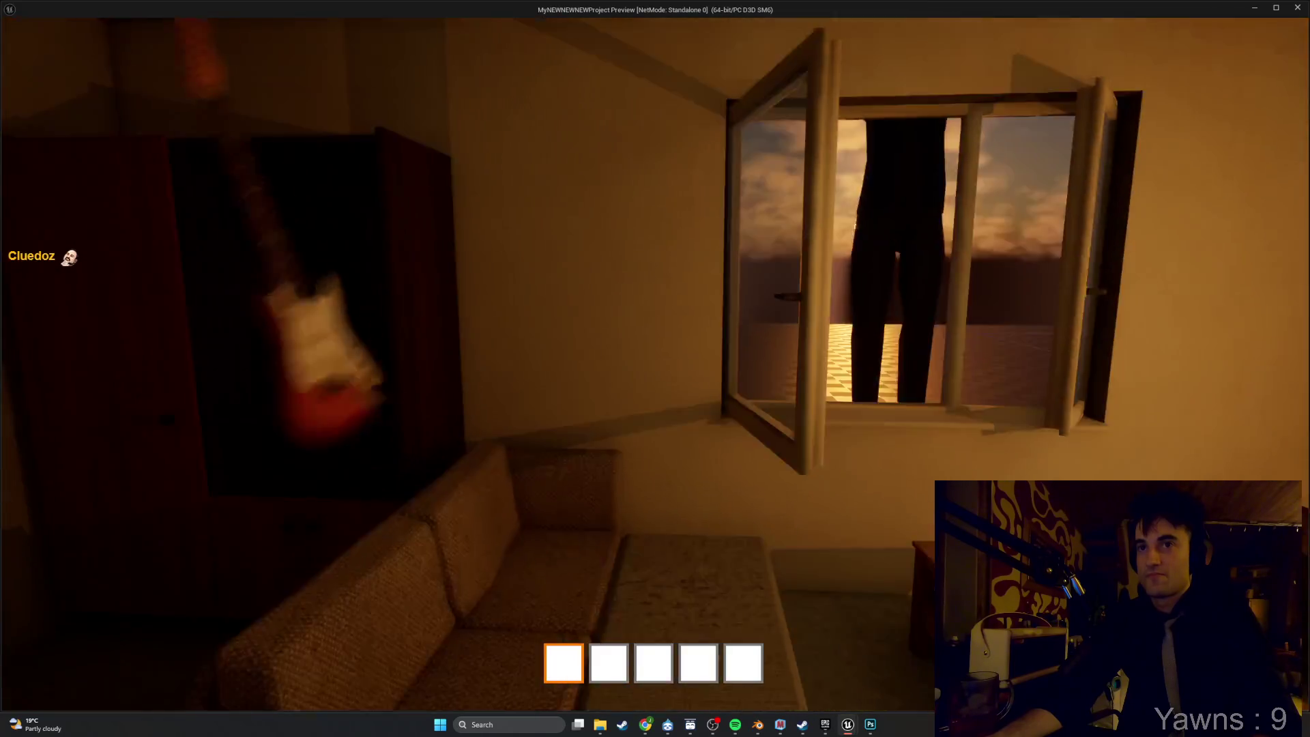
{"action": "left_click_drag", "start_coordinate": [654, 368], "coordinate": [655, 368]}
{"action": "key", "text": "e"}
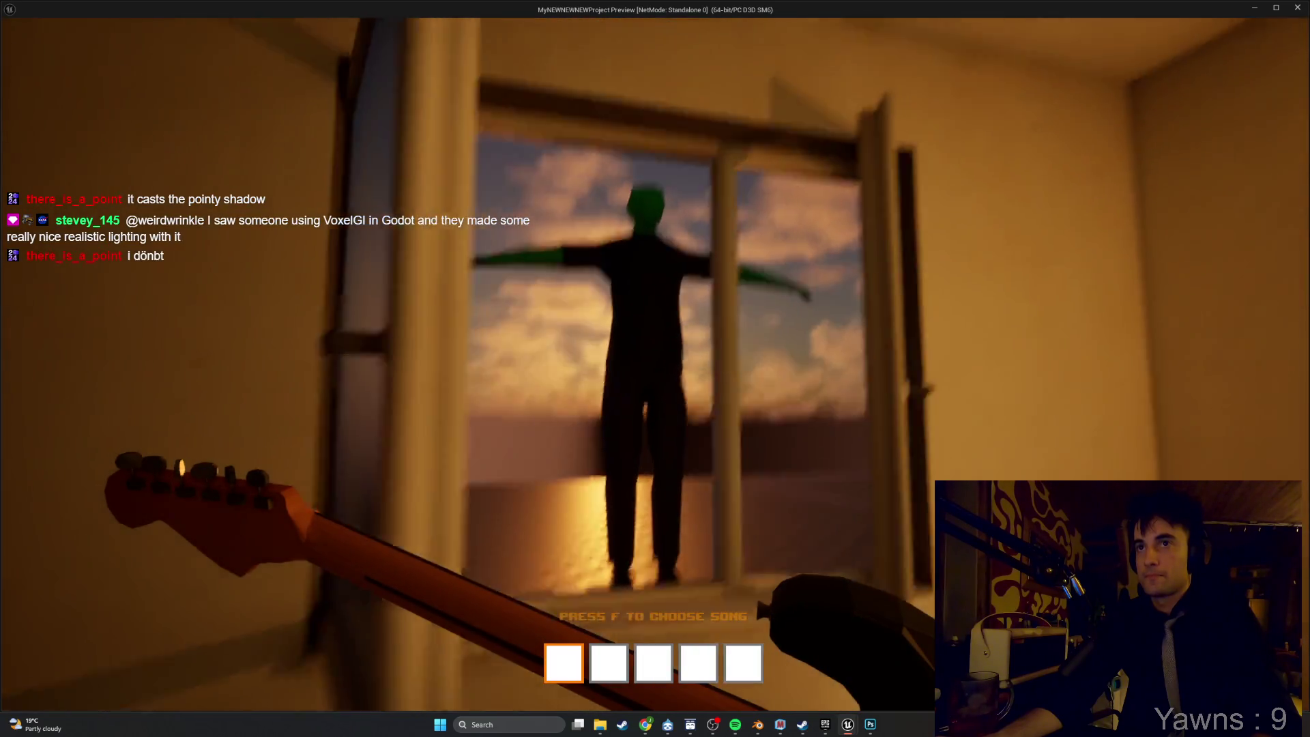
{"action": "scroll", "coordinate": [655, 369], "scroll_direction": "down", "scroll_amount": 1}
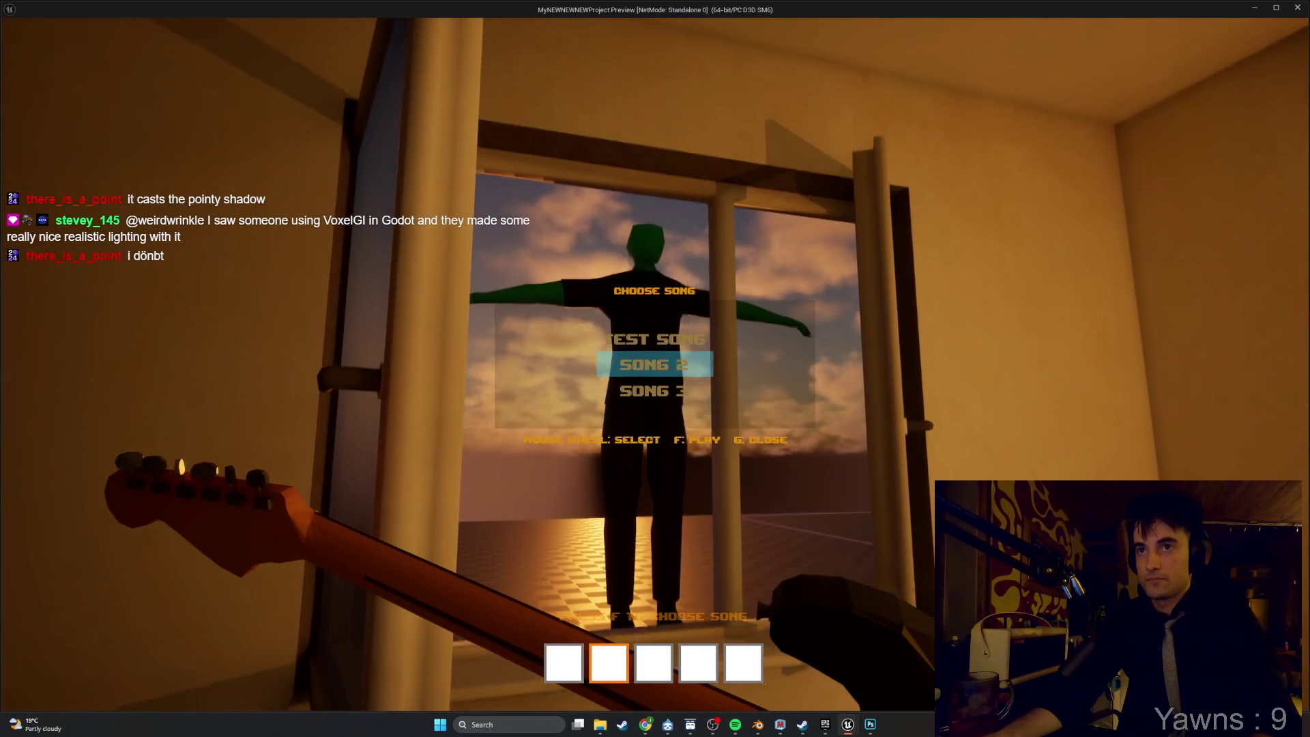
Hit the X, C, V, B, N, M note prompts, then stop play and fly to the kitchen.
{"action": "key", "text": "x"}
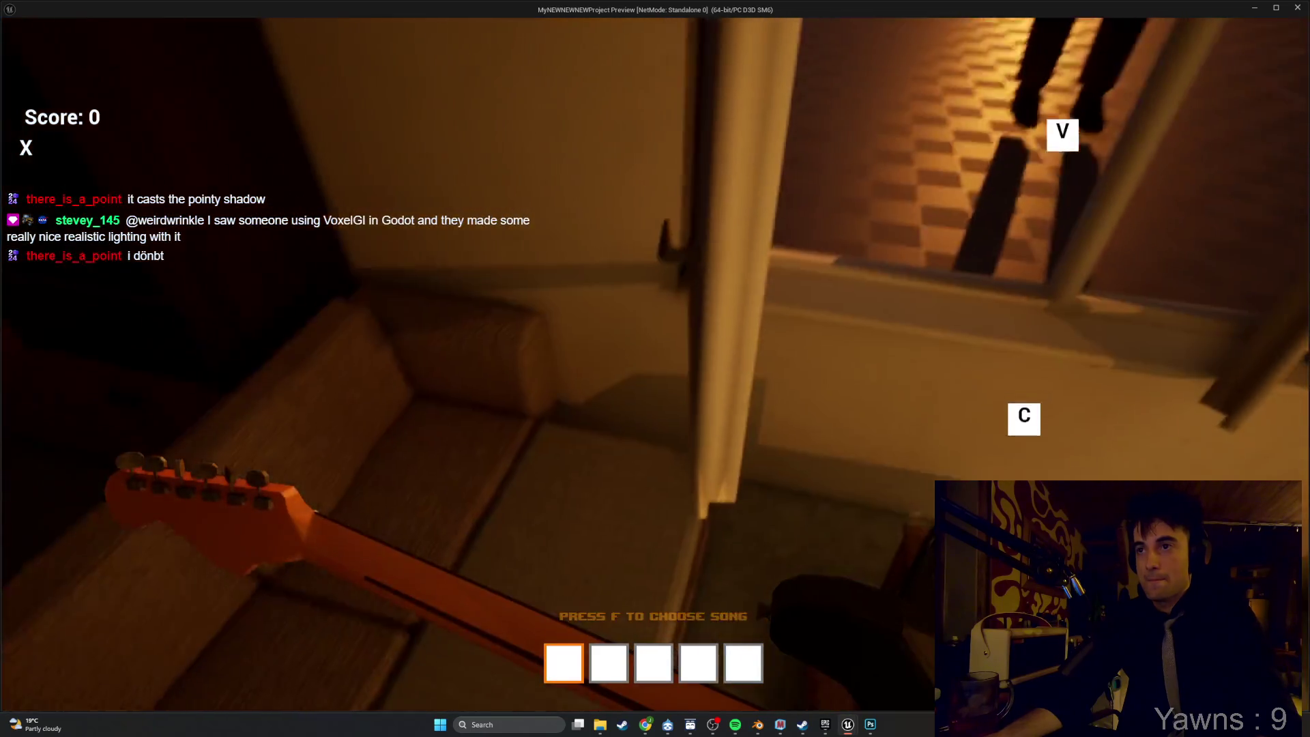
{"action": "key", "text": "c"}
{"action": "key", "text": "v"}
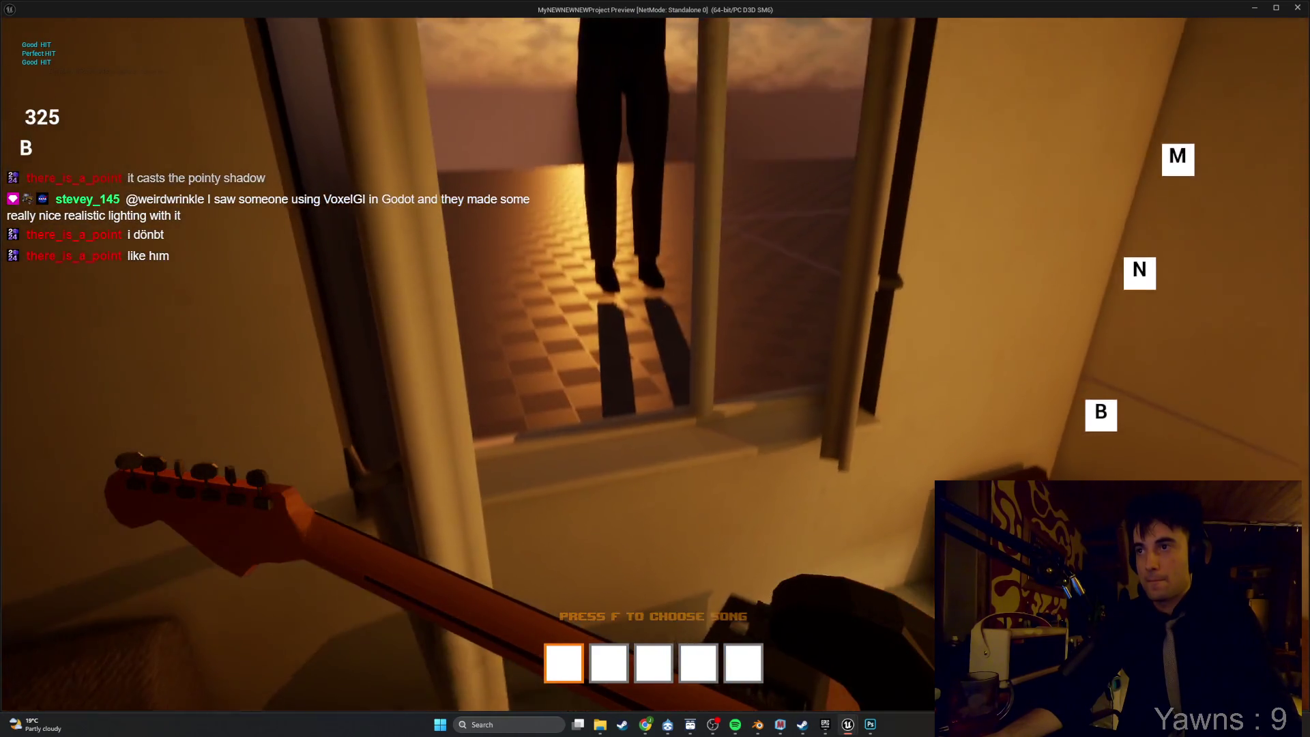
{"action": "key", "text": "b"}
{"action": "key", "text": "n"}
{"action": "key", "text": "m"}
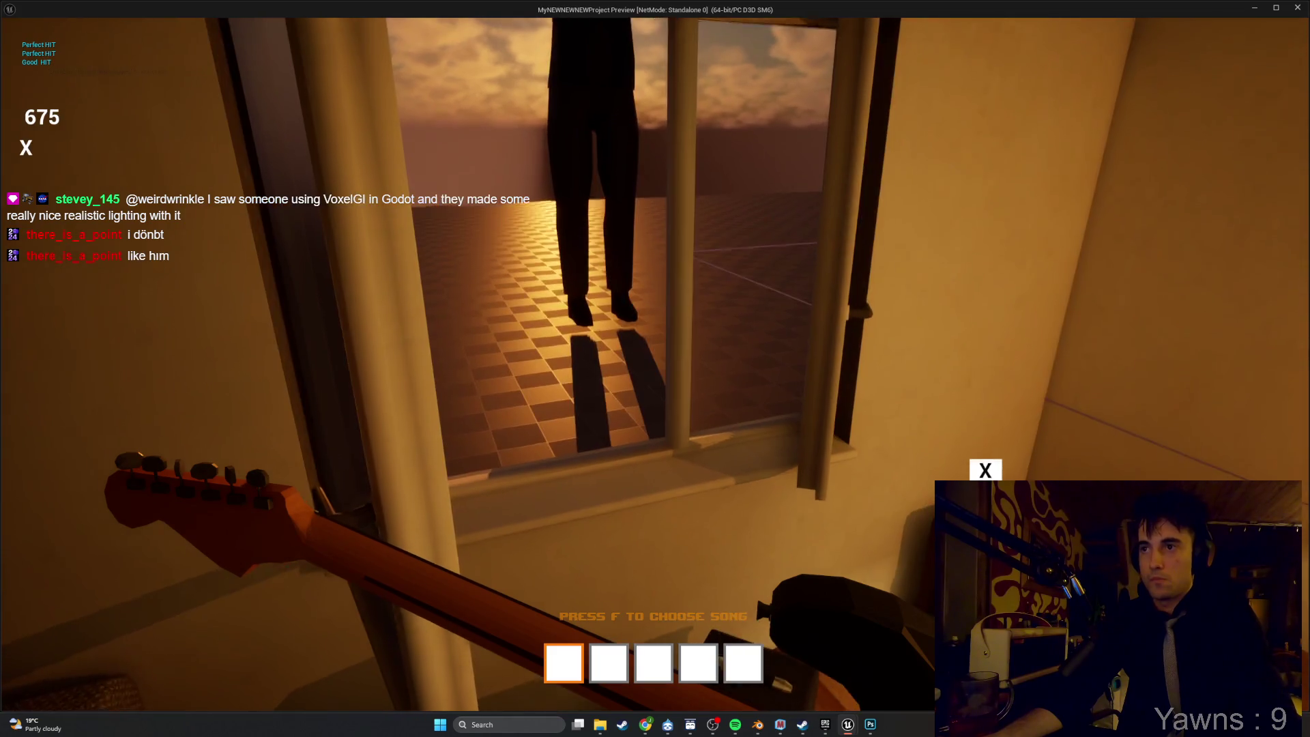
{"action": "key", "text": "x"}
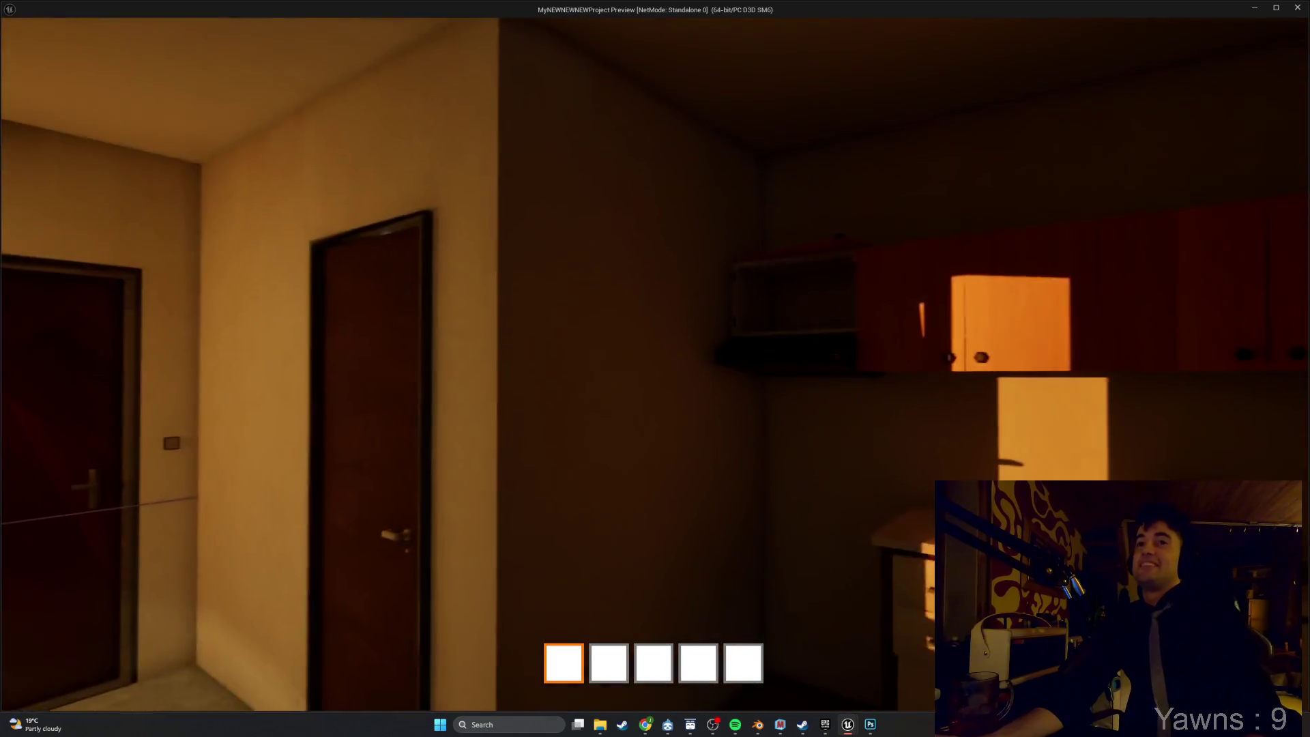
{"action": "key", "text": "Escape"}
{"action": "mouse_move", "coordinate": [699, 507]}
{"action": "left_mouse_down"}
{"action": "mouse_move", "coordinate": [699, 436]}
{"action": "mouse_move", "coordinate": [573, 375]}
{"action": "left_mouse_up"}
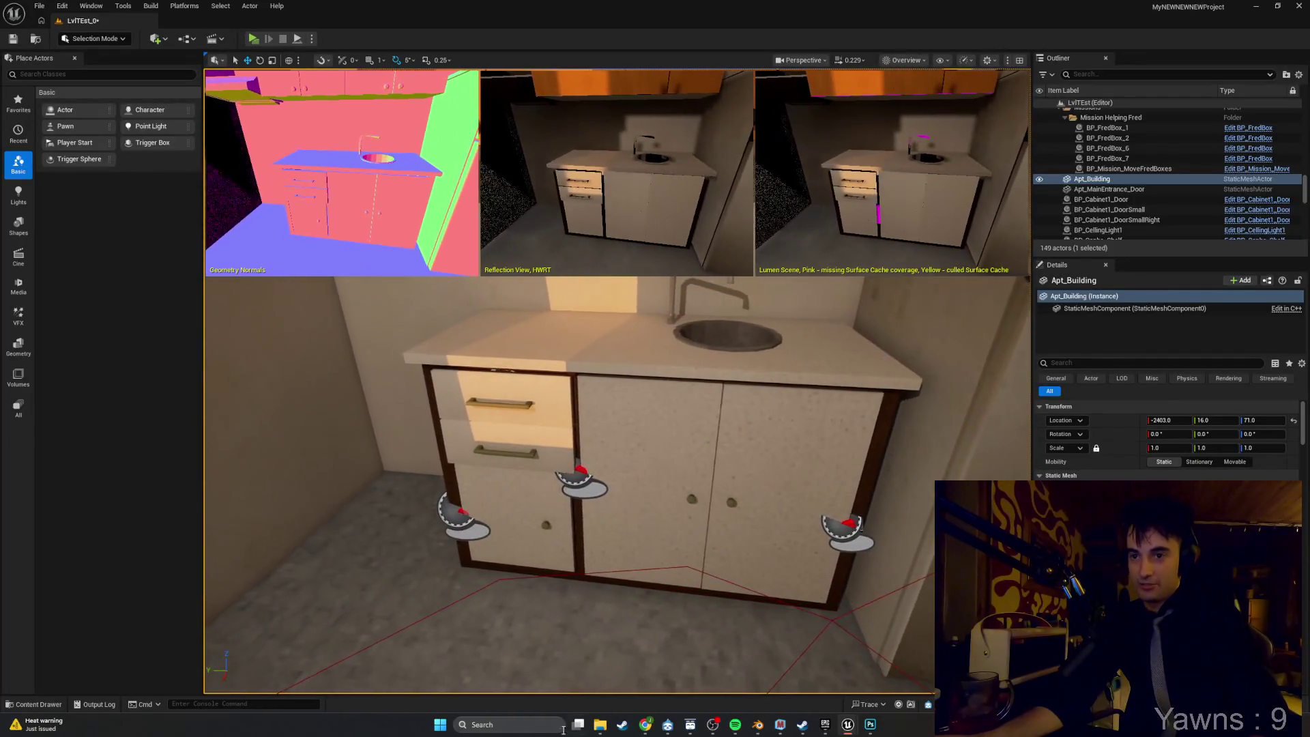
Launch PureRef from the Windows taskbar search by typing 'pu'.
{"action": "left_click", "coordinate": [526, 725]}
{"action": "type", "text": "pureRef"}
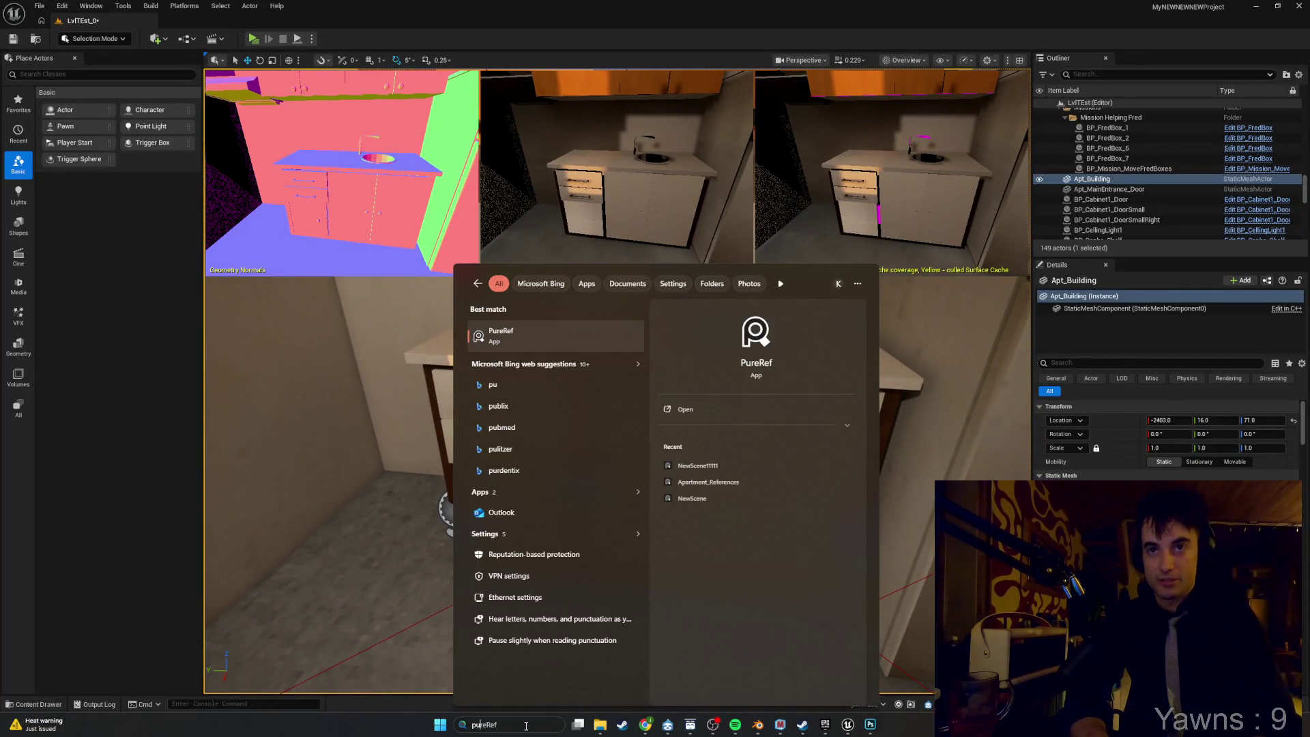
{"action": "key", "text": "Return"}
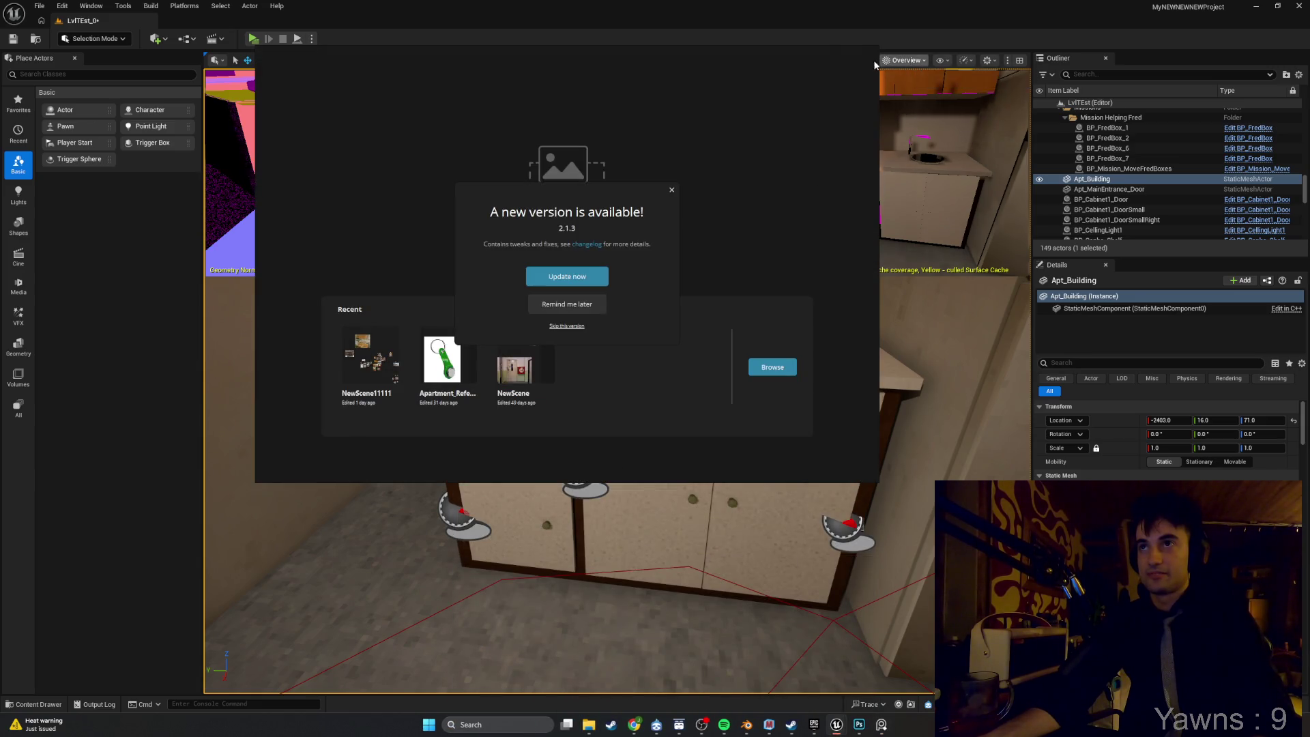
Dismiss the new-version notice and open the NewScene11111 reference board.
{"action": "left_click", "coordinate": [670, 191]}
{"action": "left_click", "coordinate": [383, 347]}
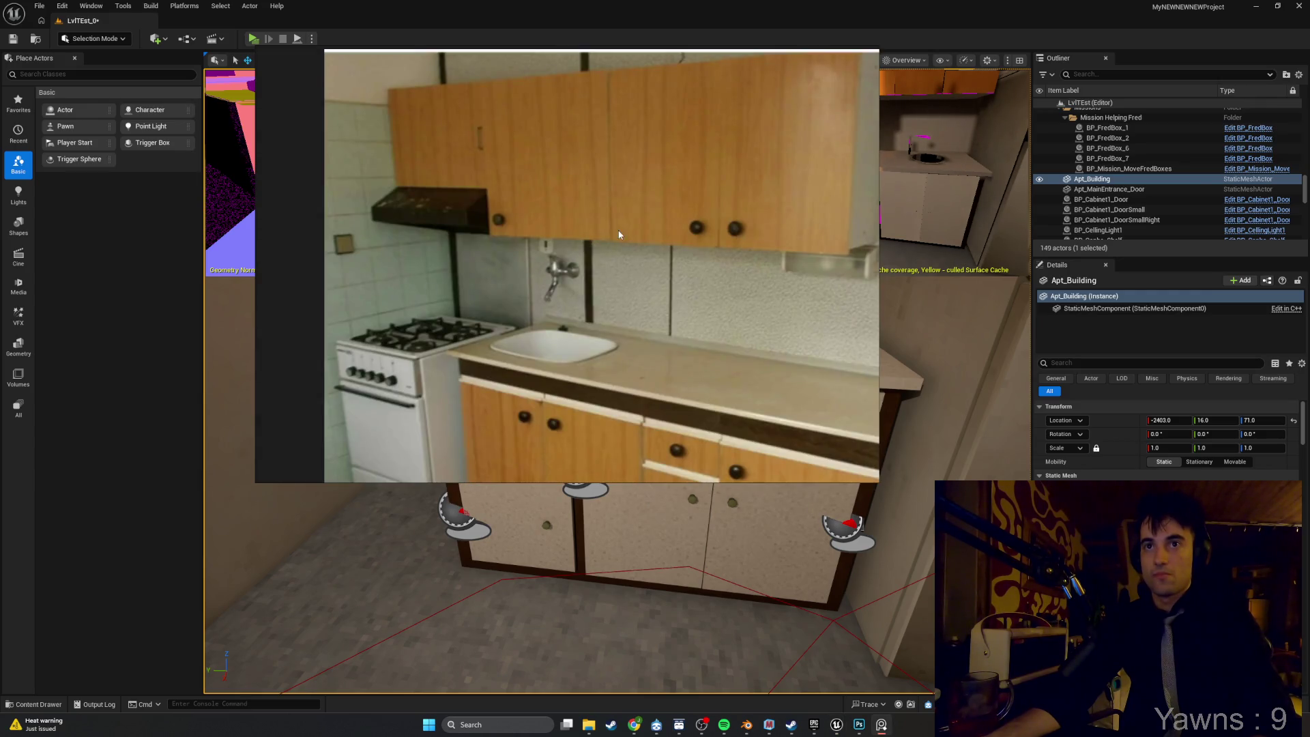
{"action": "scroll", "coordinate": [620, 234], "scroll_direction": "down", "scroll_amount": 6}
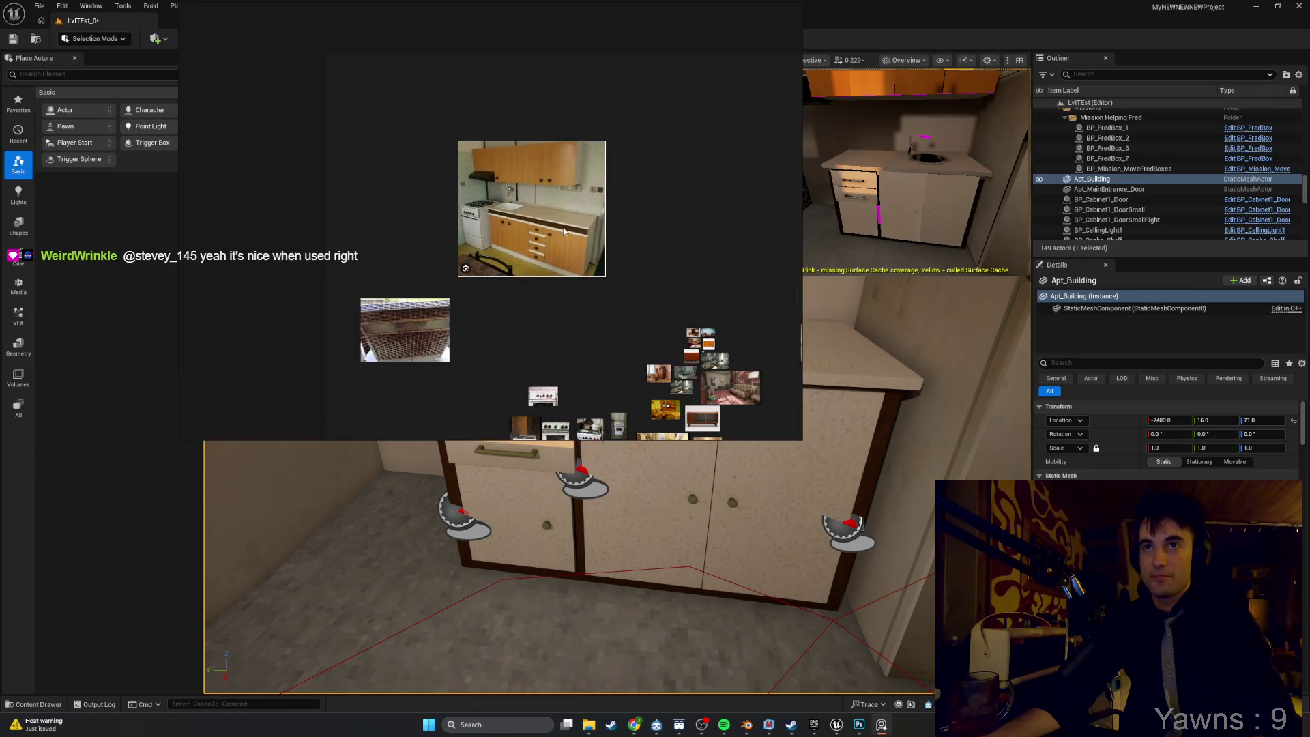
{"action": "scroll", "coordinate": [559, 276], "scroll_direction": "up", "scroll_amount": 5}
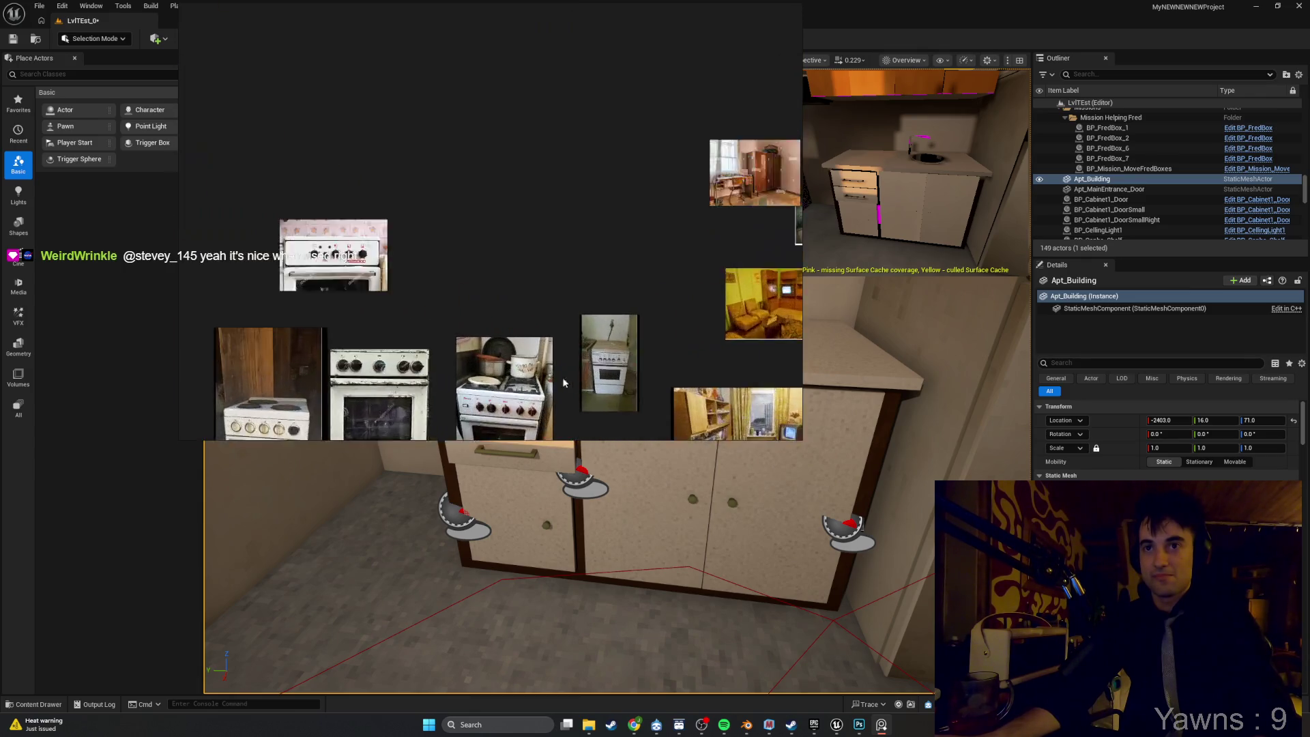
{"action": "scroll", "coordinate": [543, 293], "scroll_direction": "up", "scroll_amount": 5}
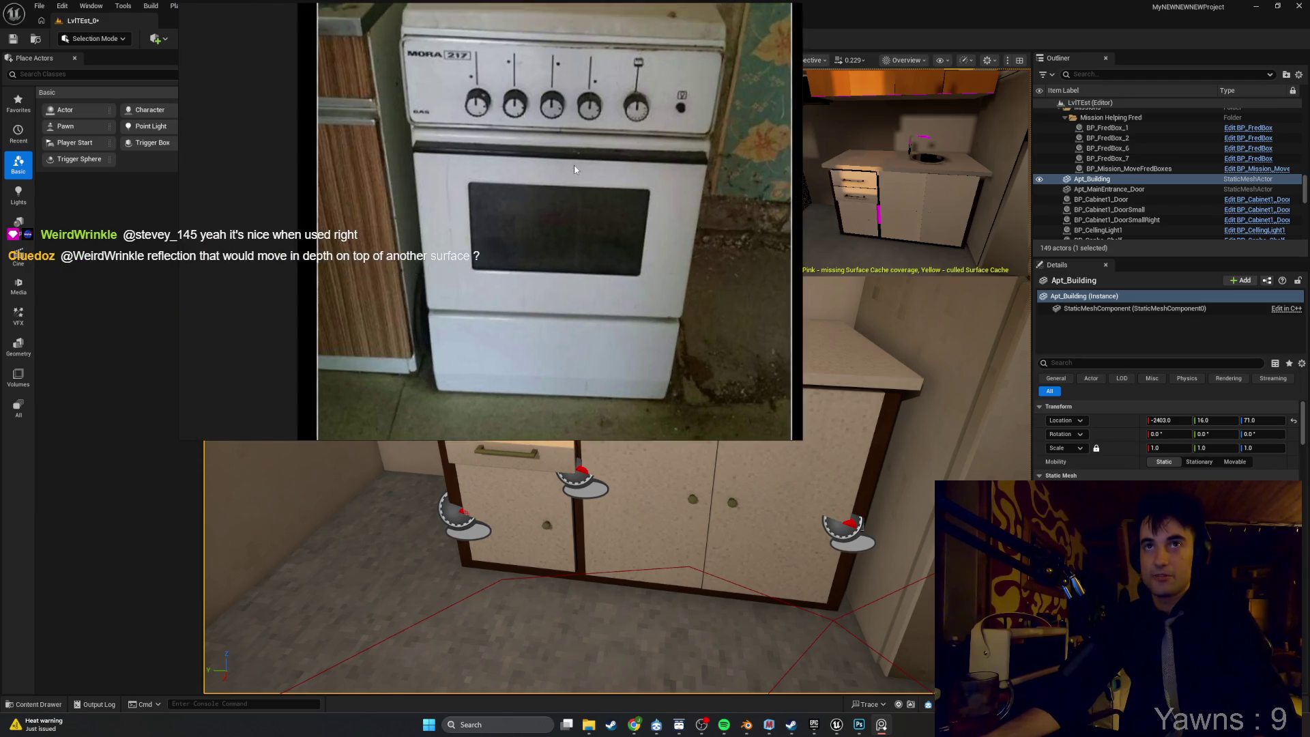
{"action": "scroll", "coordinate": [558, 184], "scroll_direction": "down", "scroll_amount": 3}
Pan and zoom around the stove and kitchen photos, then reposition the kitchen photo in the viewer.
{"action": "mouse_move", "coordinate": [478, 184]}
{"action": "left_mouse_down"}
{"action": "mouse_move", "coordinate": [682, 184]}
{"action": "mouse_move", "coordinate": [750, 205]}
{"action": "left_mouse_up"}
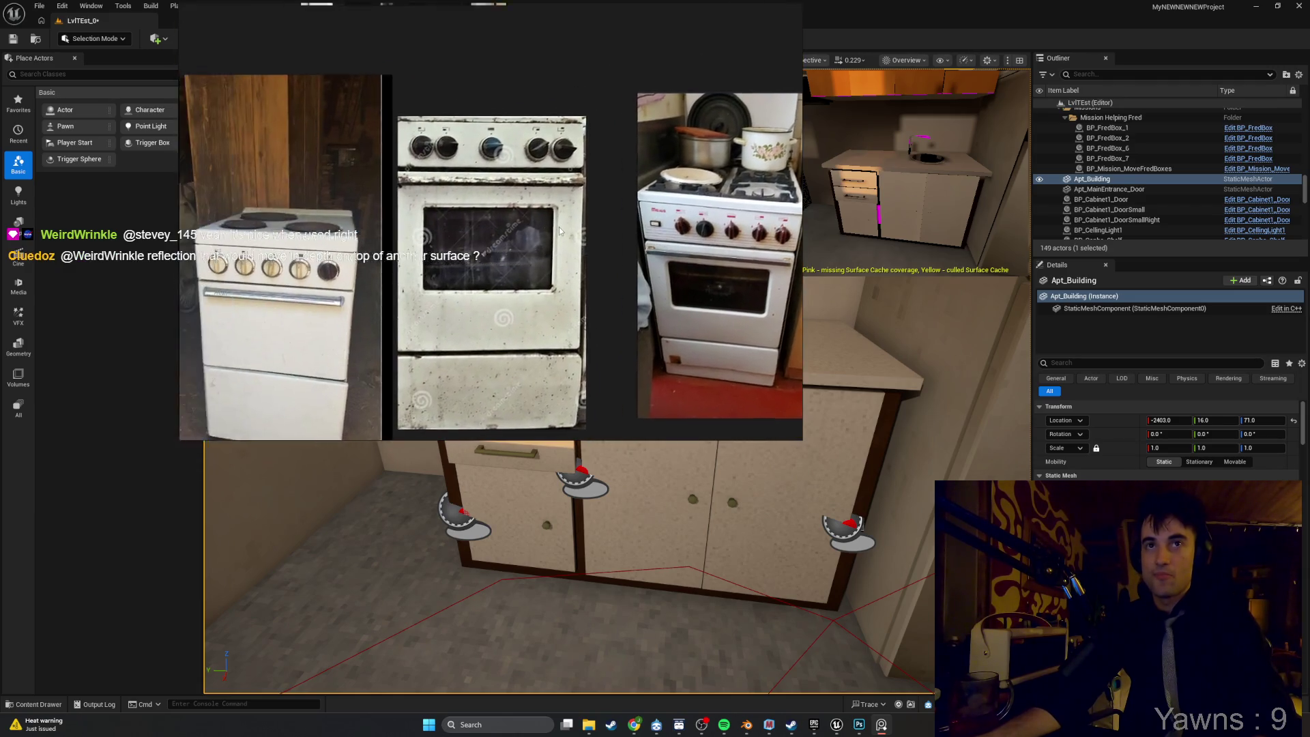
{"action": "scroll", "coordinate": [477, 240], "scroll_direction": "up", "scroll_amount": 3}
{"action": "scroll", "coordinate": [491, 225], "scroll_direction": "down", "scroll_amount": 4}
{"action": "scroll", "coordinate": [500, 300], "scroll_direction": "up", "scroll_amount": 5}
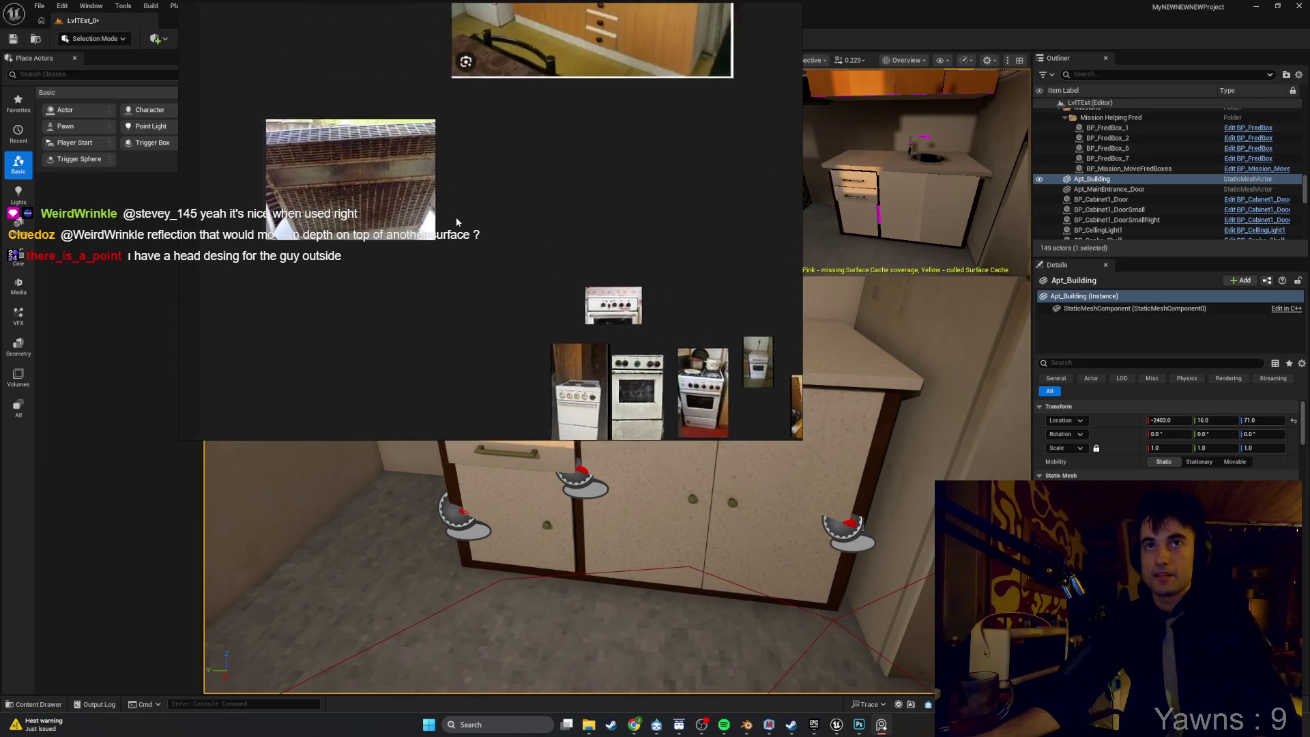
{"action": "scroll", "coordinate": [500, 300], "scroll_direction": "up", "scroll_amount": 3}
{"action": "scroll", "coordinate": [491, 273], "scroll_direction": "down", "scroll_amount": 2}
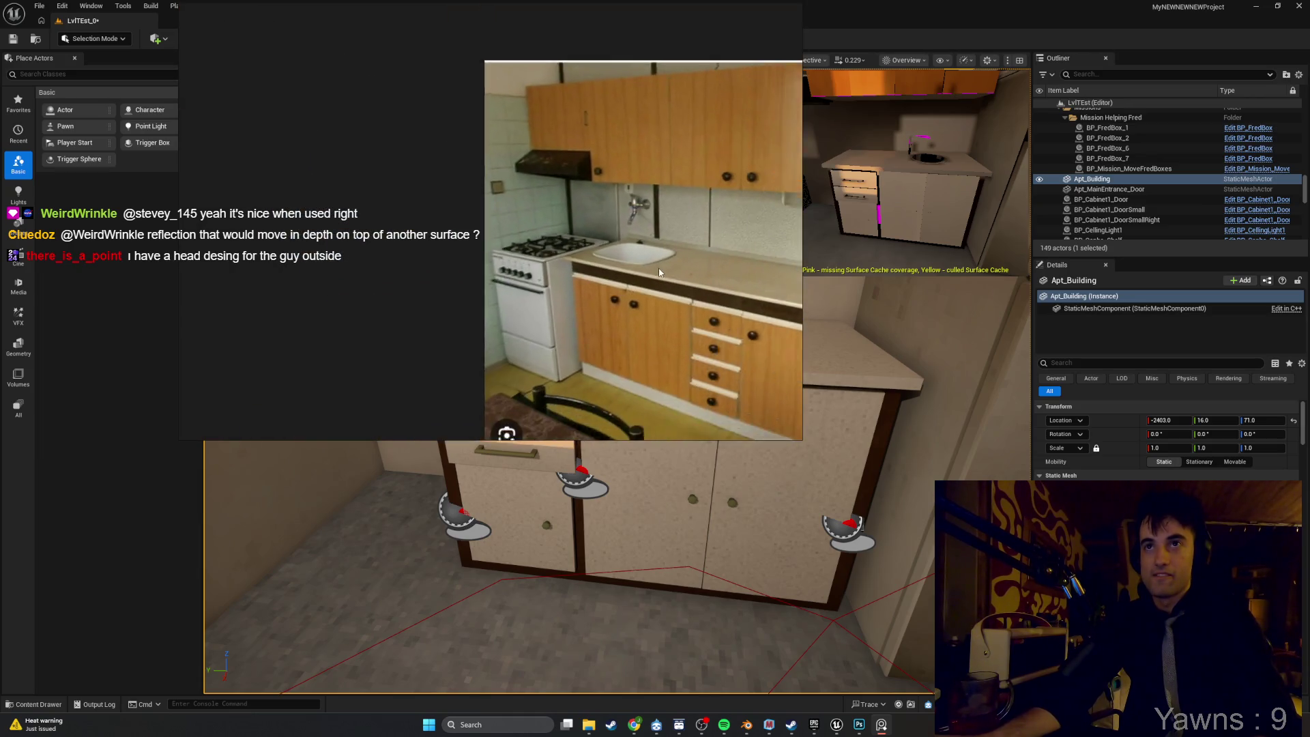
{"action": "scroll", "coordinate": [476, 240], "scroll_direction": "up", "scroll_amount": 3}
{"action": "scroll", "coordinate": [502, 259], "scroll_direction": "up", "scroll_amount": 2}
{"action": "scroll", "coordinate": [609, 247], "scroll_direction": "down", "scroll_amount": 4}
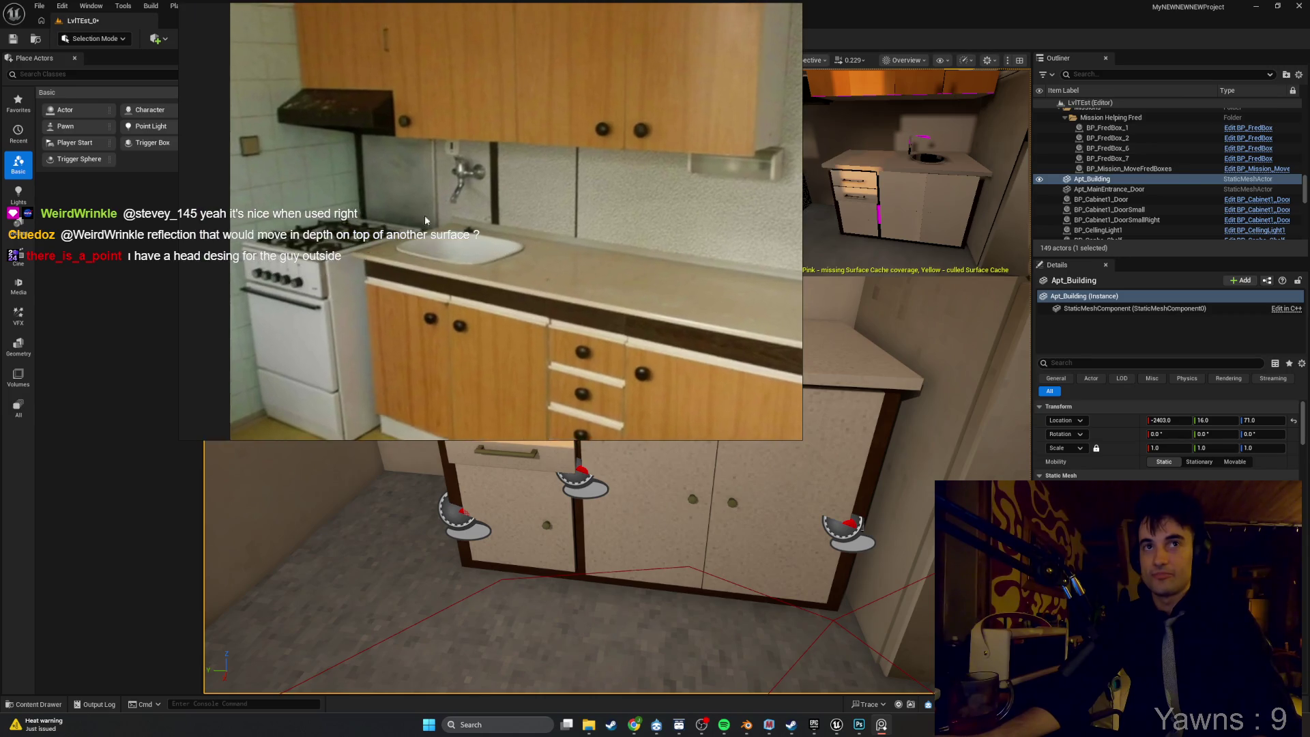
{"action": "scroll", "coordinate": [539, 252], "scroll_direction": "up", "scroll_amount": 5}
{"action": "scroll", "coordinate": [531, 253], "scroll_direction": "down", "scroll_amount": 5}
{"action": "scroll", "coordinate": [531, 253], "scroll_direction": "down", "scroll_amount": 1}
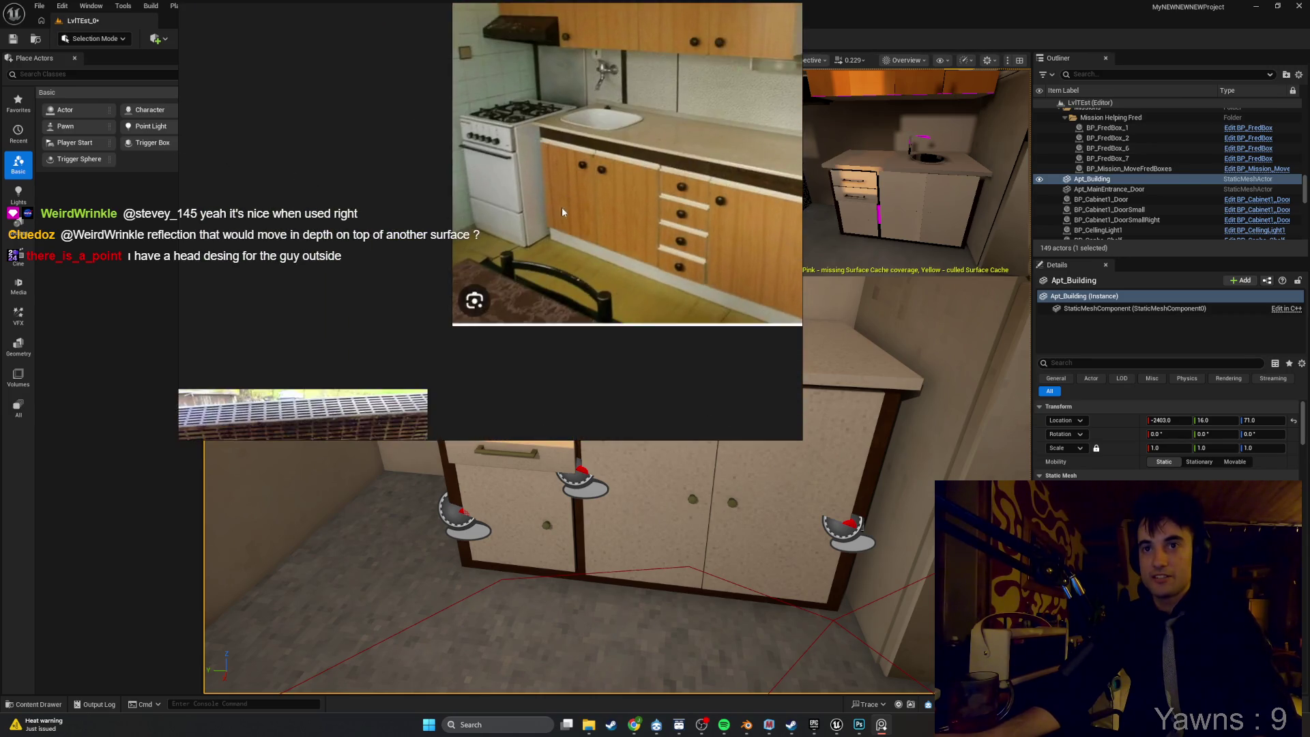
{"action": "scroll", "coordinate": [505, 273], "scroll_direction": "up", "scroll_amount": 4}
{"action": "scroll", "coordinate": [528, 236], "scroll_direction": "down", "scroll_amount": 5}
{"action": "scroll", "coordinate": [568, 216], "scroll_direction": "up", "scroll_amount": 5}
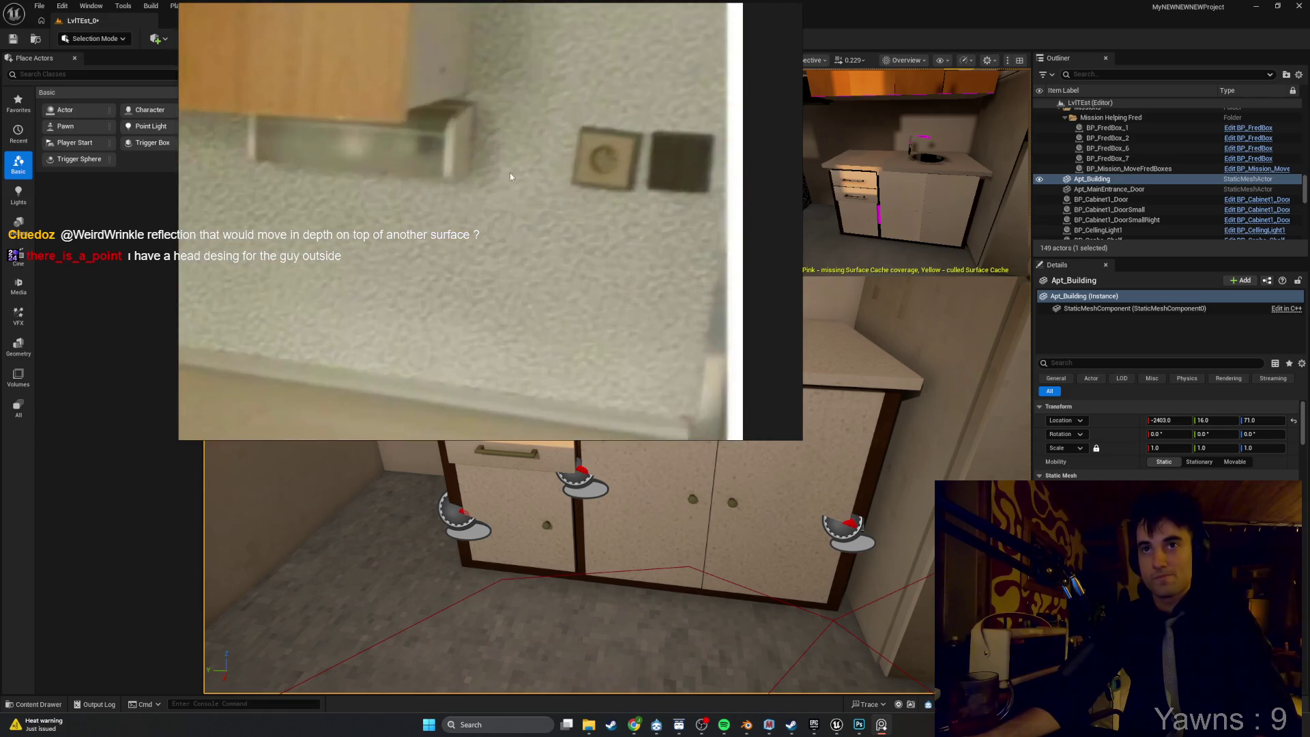
{"action": "scroll", "coordinate": [719, 164], "scroll_direction": "up", "scroll_amount": 3}
{"action": "scroll", "coordinate": [682, 198], "scroll_direction": "down", "scroll_amount": 5}
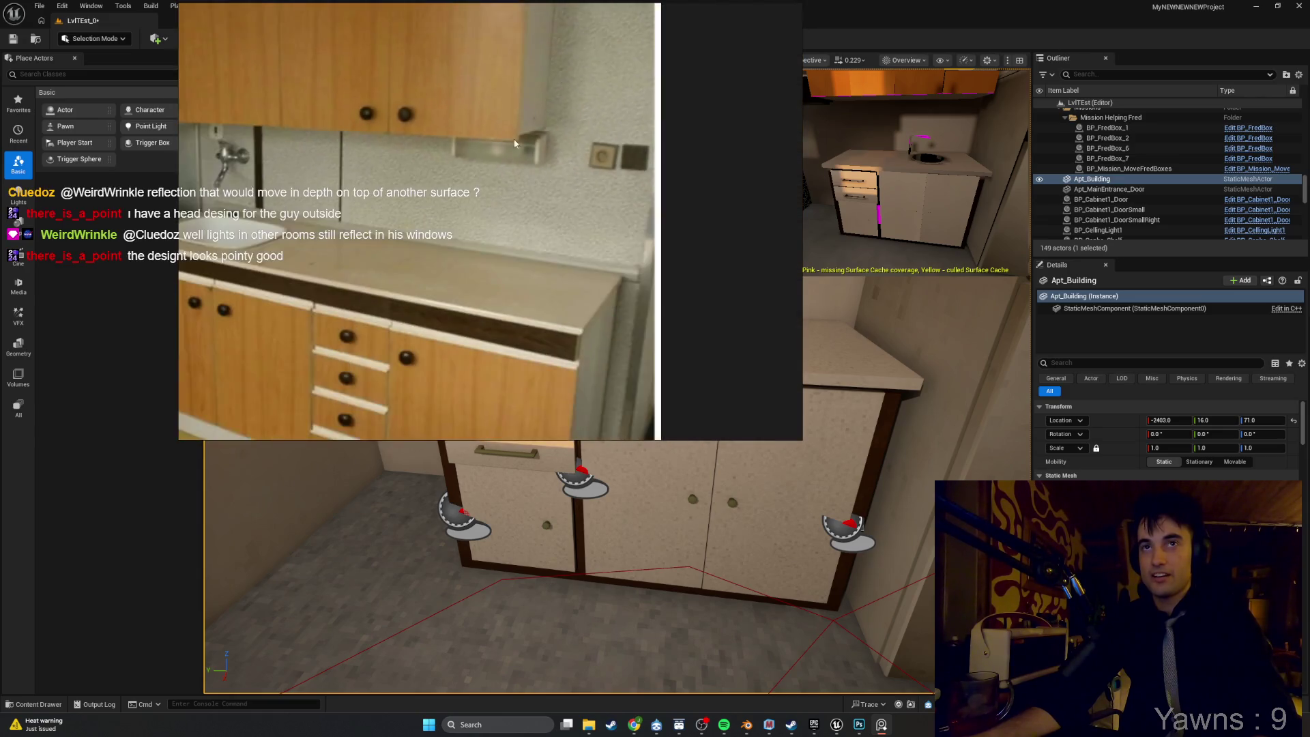
{"action": "scroll", "coordinate": [477, 273], "scroll_direction": "up", "scroll_amount": 4}
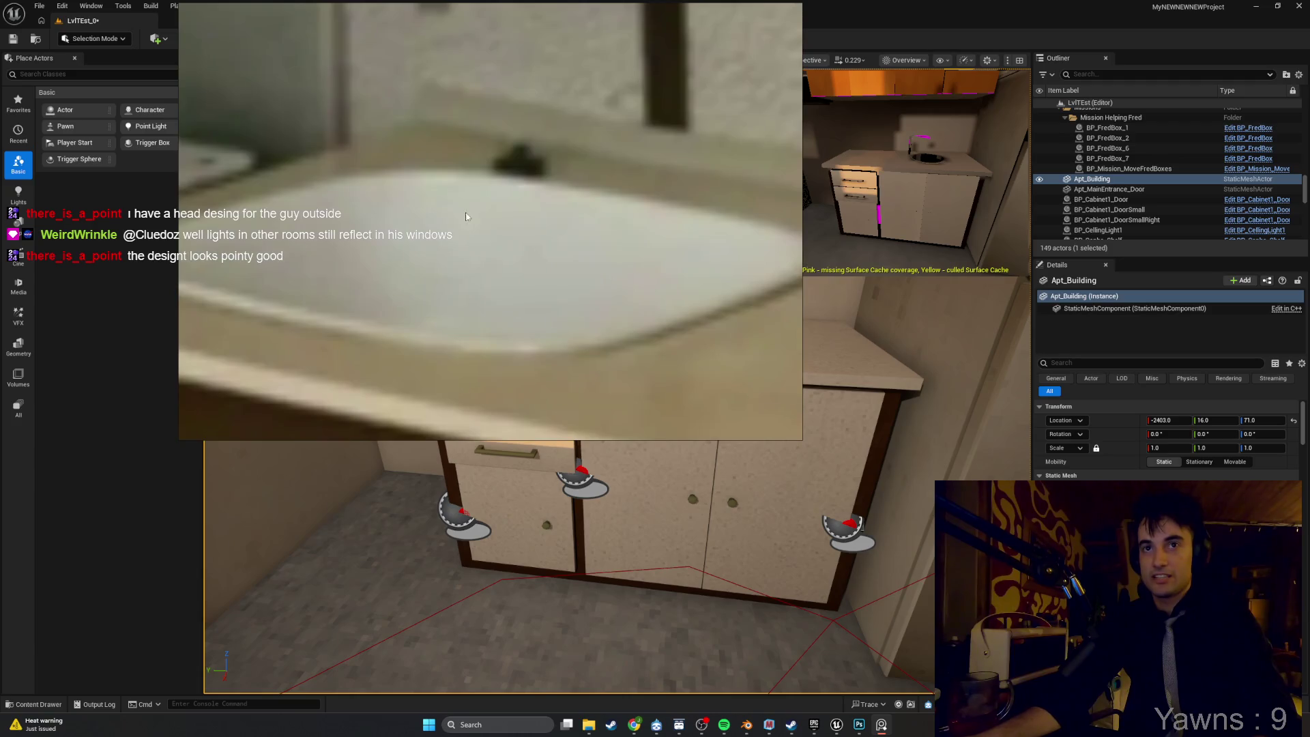
{"action": "scroll", "coordinate": [474, 259], "scroll_direction": "down", "scroll_amount": 2}
{"action": "scroll", "coordinate": [474, 260], "scroll_direction": "down", "scroll_amount": 3}
{"action": "scroll", "coordinate": [484, 245], "scroll_direction": "up", "scroll_amount": 6}
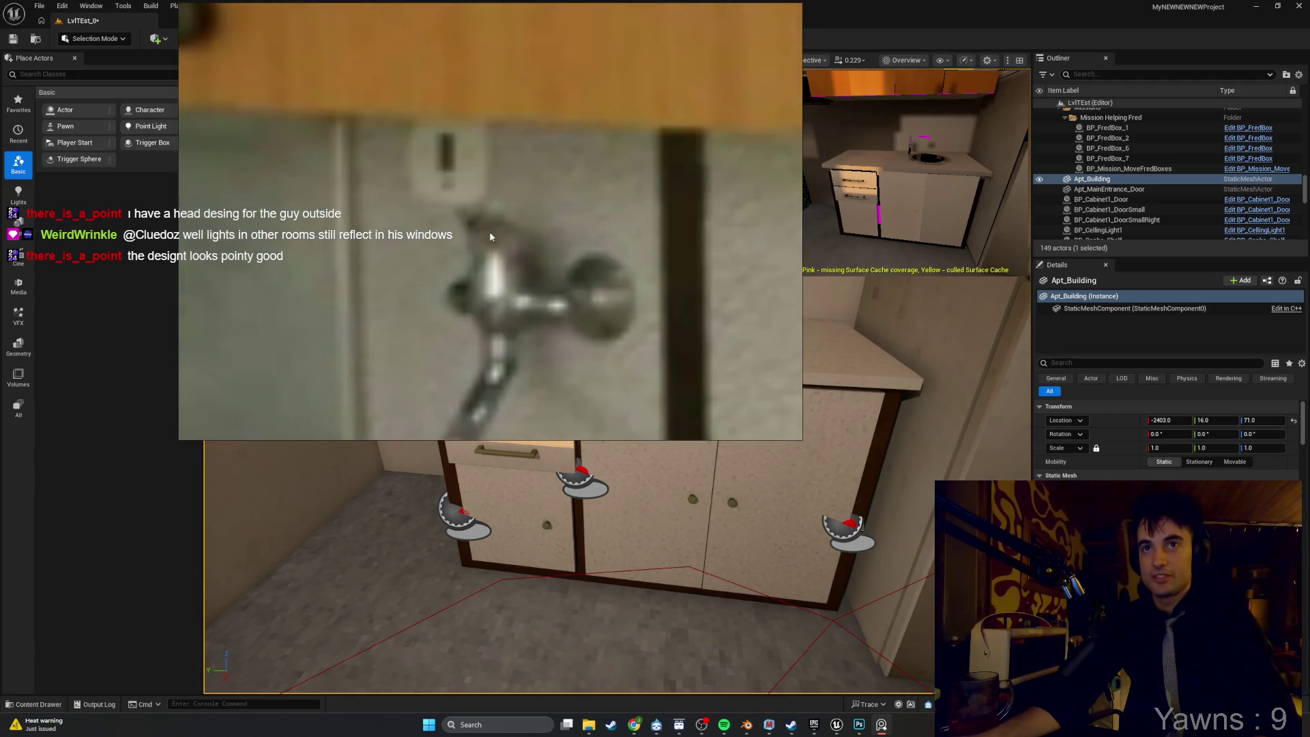
{"action": "scroll", "coordinate": [478, 297], "scroll_direction": "down", "scroll_amount": 1}
{"action": "scroll", "coordinate": [463, 236], "scroll_direction": "up", "scroll_amount": 1}
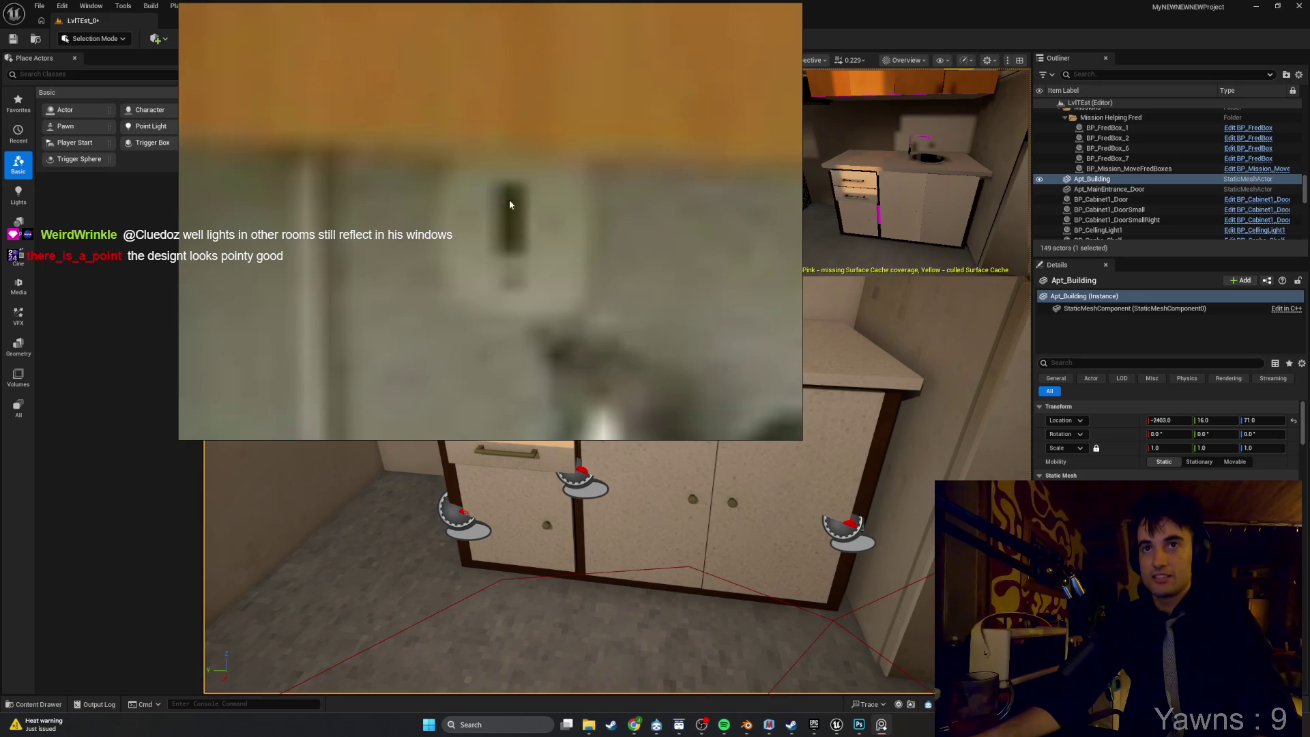
{"action": "scroll", "coordinate": [484, 227], "scroll_direction": "down", "scroll_amount": 4}
{"action": "left_click_drag", "start_coordinate": [455, 259], "coordinate": [327, 243]}
Place the reference photo beside the level view, frame the upper cabinets, and start Play.
{"action": "mouse_move", "coordinate": [706, 294]}
{"action": "left_mouse_down"}
{"action": "mouse_move", "coordinate": [1010, 489]}
{"action": "mouse_move", "coordinate": [1193, 554]}
{"action": "left_mouse_up"}
{"action": "left_click_drag", "start_coordinate": [436, 477], "coordinate": [437, 345]}
{"action": "mouse_move", "coordinate": [754, 412]}
{"action": "left_mouse_down"}
{"action": "mouse_move", "coordinate": [707, 399]}
{"action": "mouse_move", "coordinate": [579, 435]}
{"action": "mouse_move", "coordinate": [320, 544]}
{"action": "mouse_move", "coordinate": [495, 457]}
{"action": "mouse_move", "coordinate": [771, 378]}
{"action": "mouse_move", "coordinate": [781, 392]}
{"action": "left_mouse_up"}
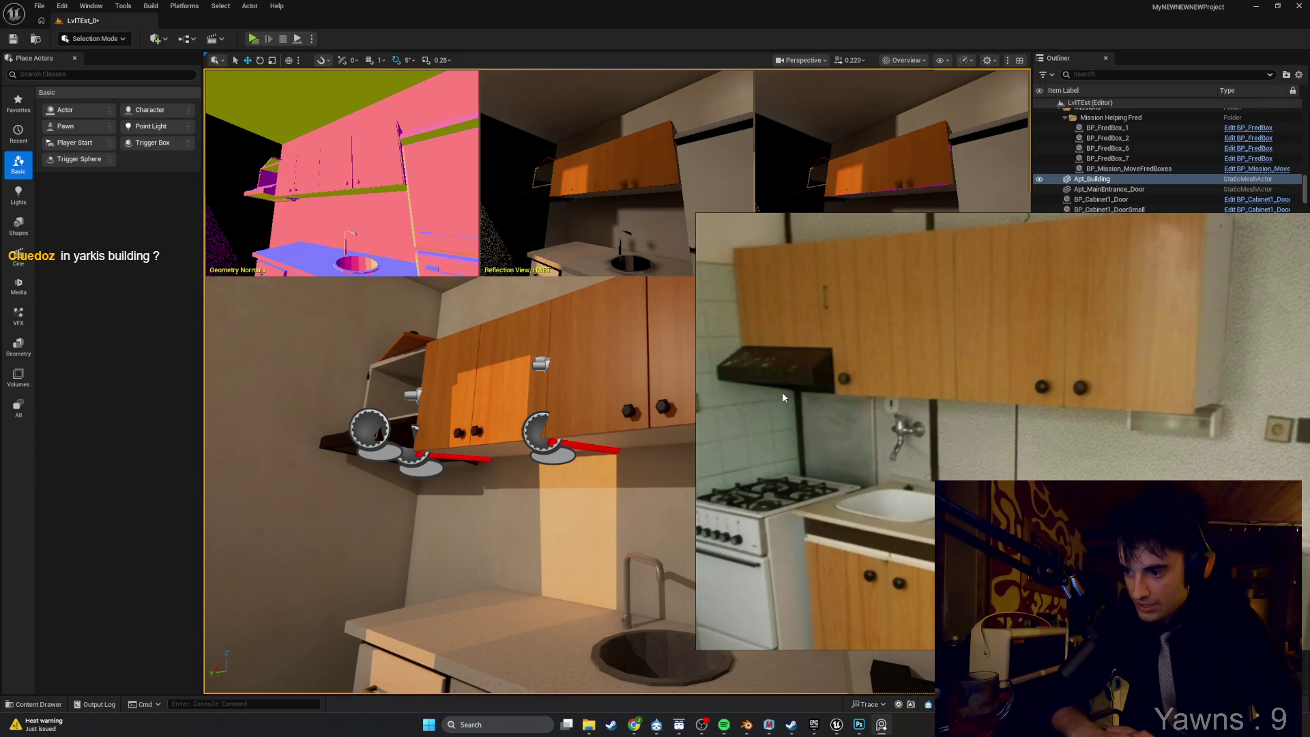
{"action": "mouse_move", "coordinate": [453, 416]}
{"action": "left_mouse_down"}
{"action": "mouse_move", "coordinate": [395, 419]}
{"action": "mouse_move", "coordinate": [622, 398]}
{"action": "left_mouse_up"}
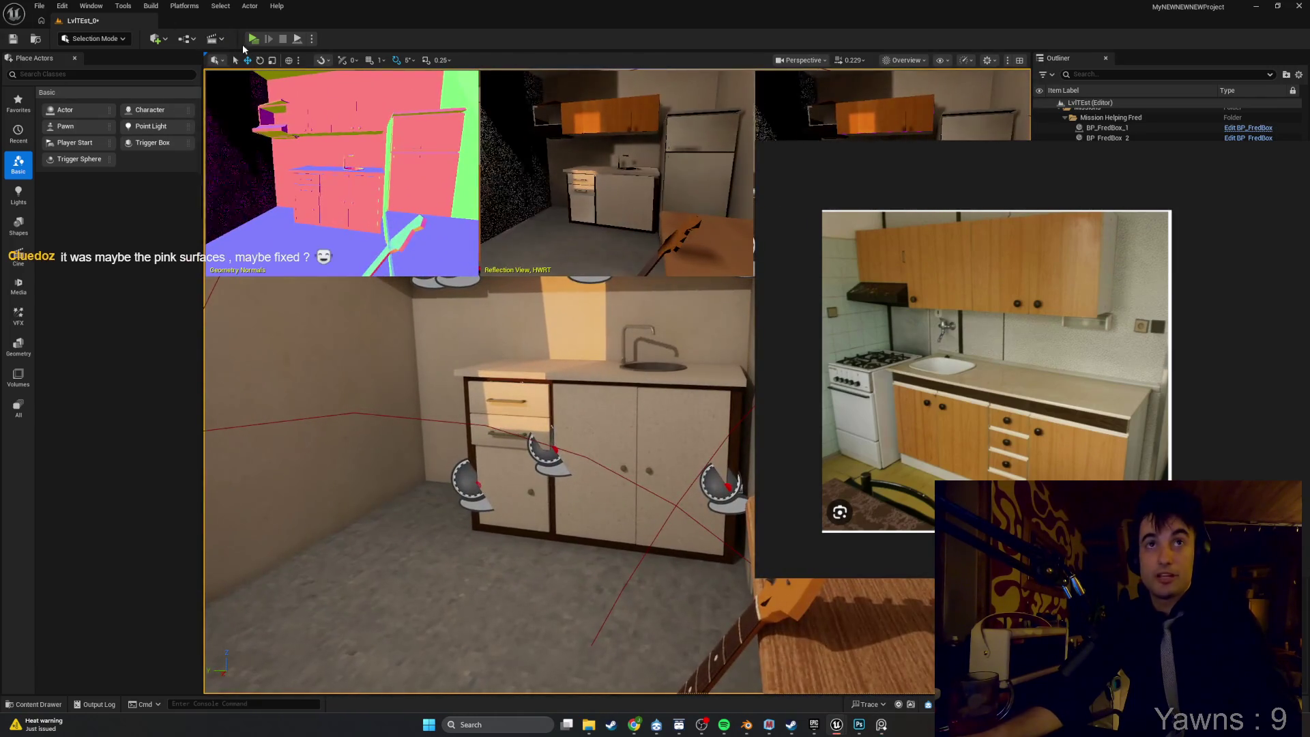
{"action": "left_click", "coordinate": [251, 40]}
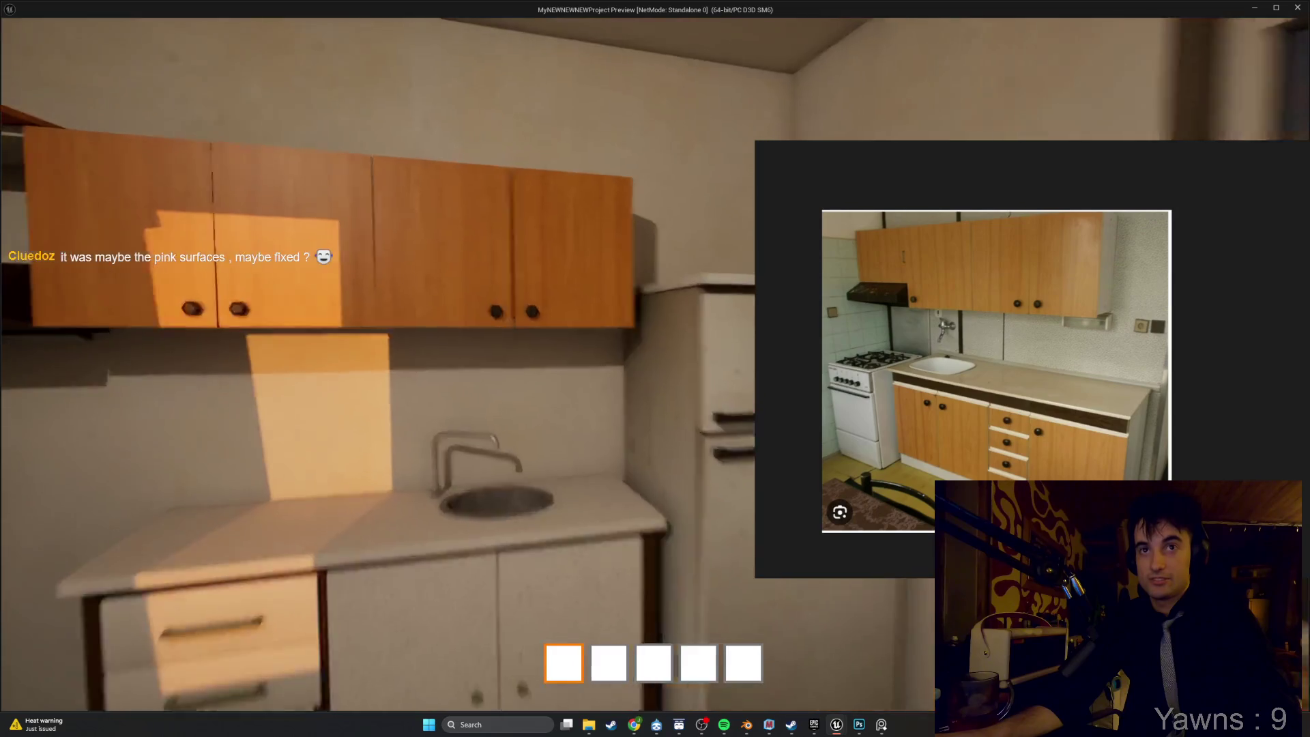
Open the upper wall cabinet doors with E, then toggle the right door shut.
{"action": "key", "text": "e"}
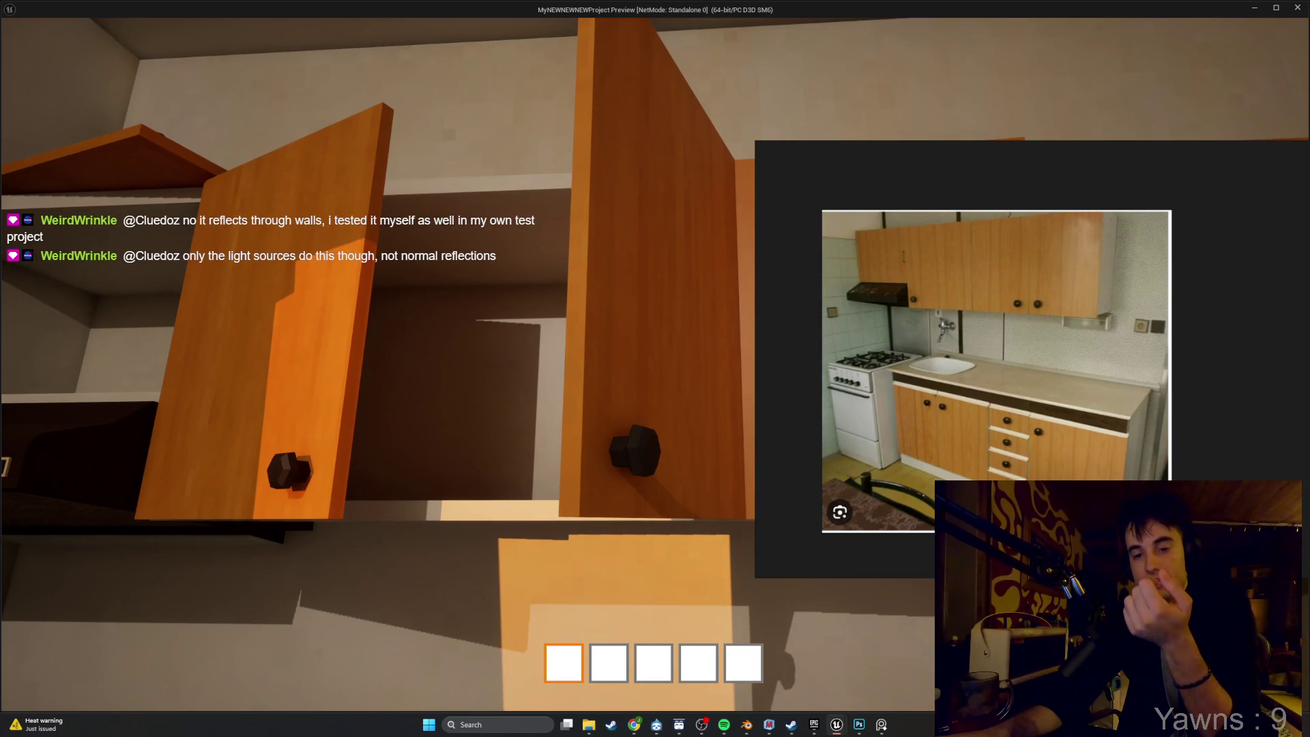
{"action": "key", "text": "e"}
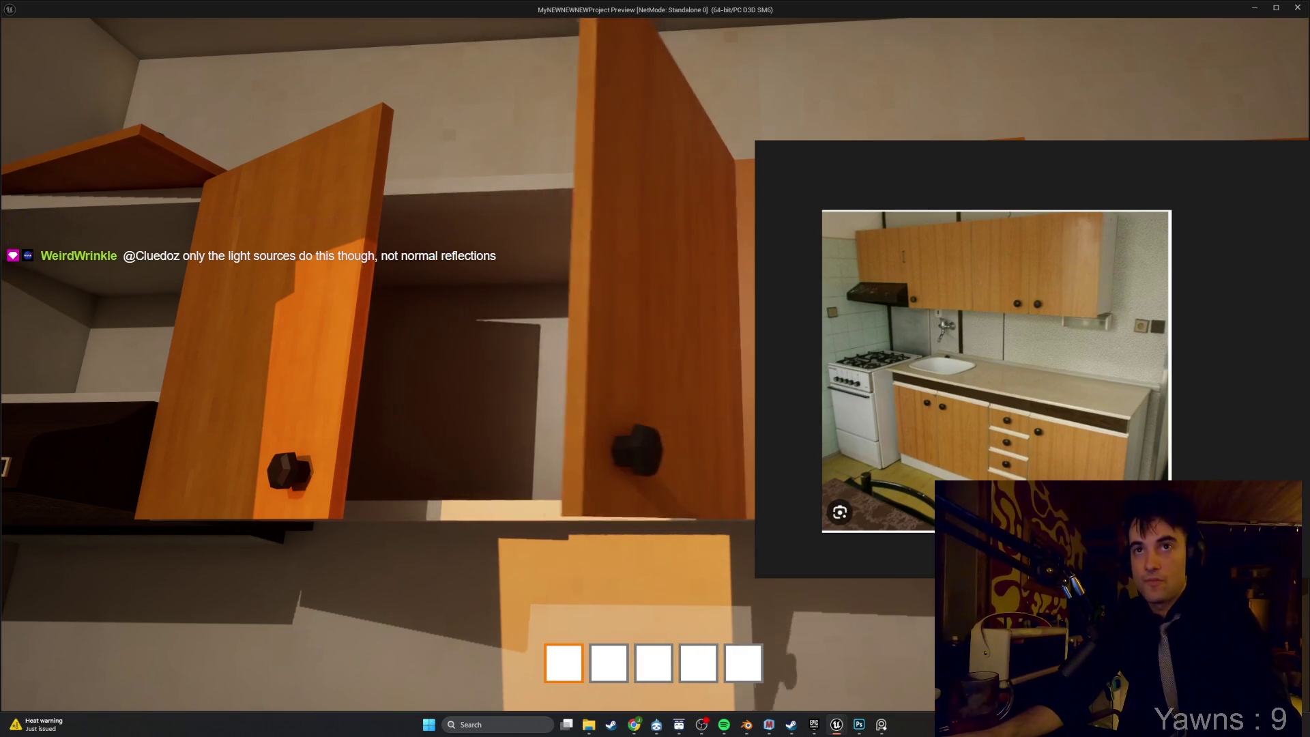
{"action": "key", "text": "e"}
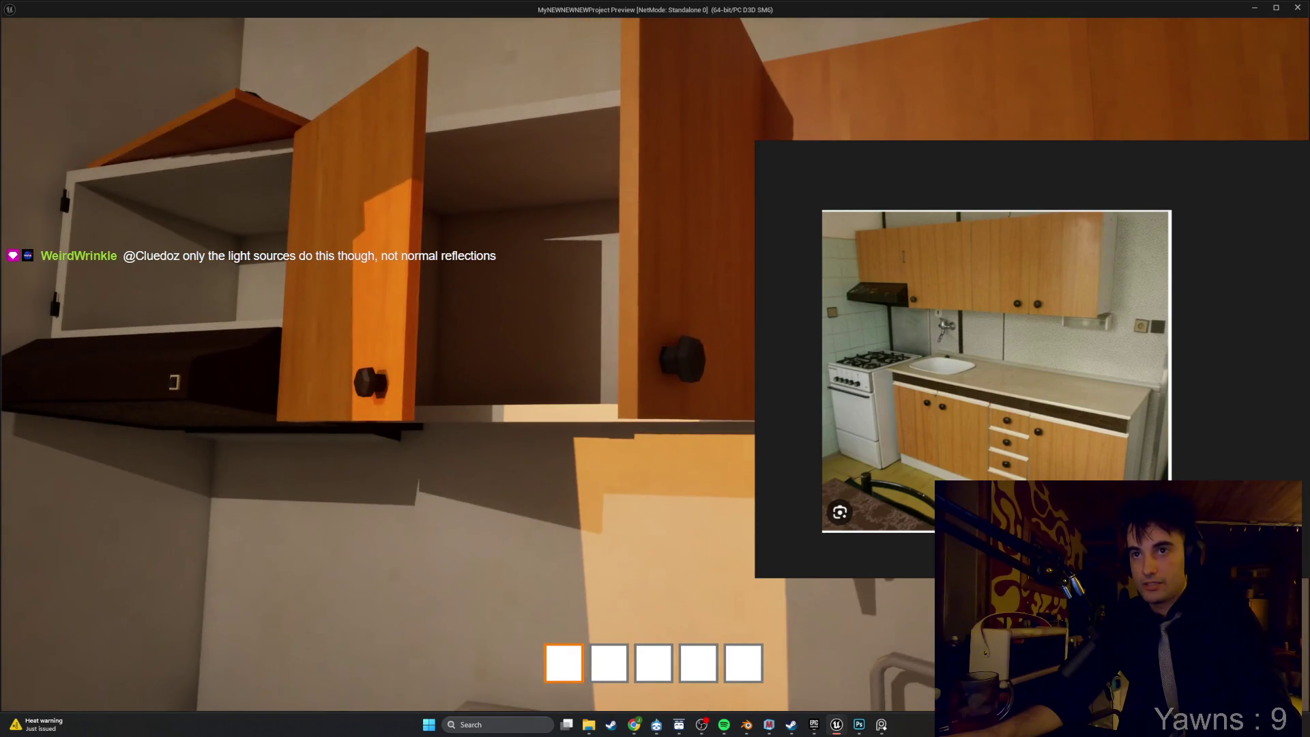
Walk around the cabinets, sink and range hood, and shift the PureRef window left.
{"action": "key", "text": "s"}
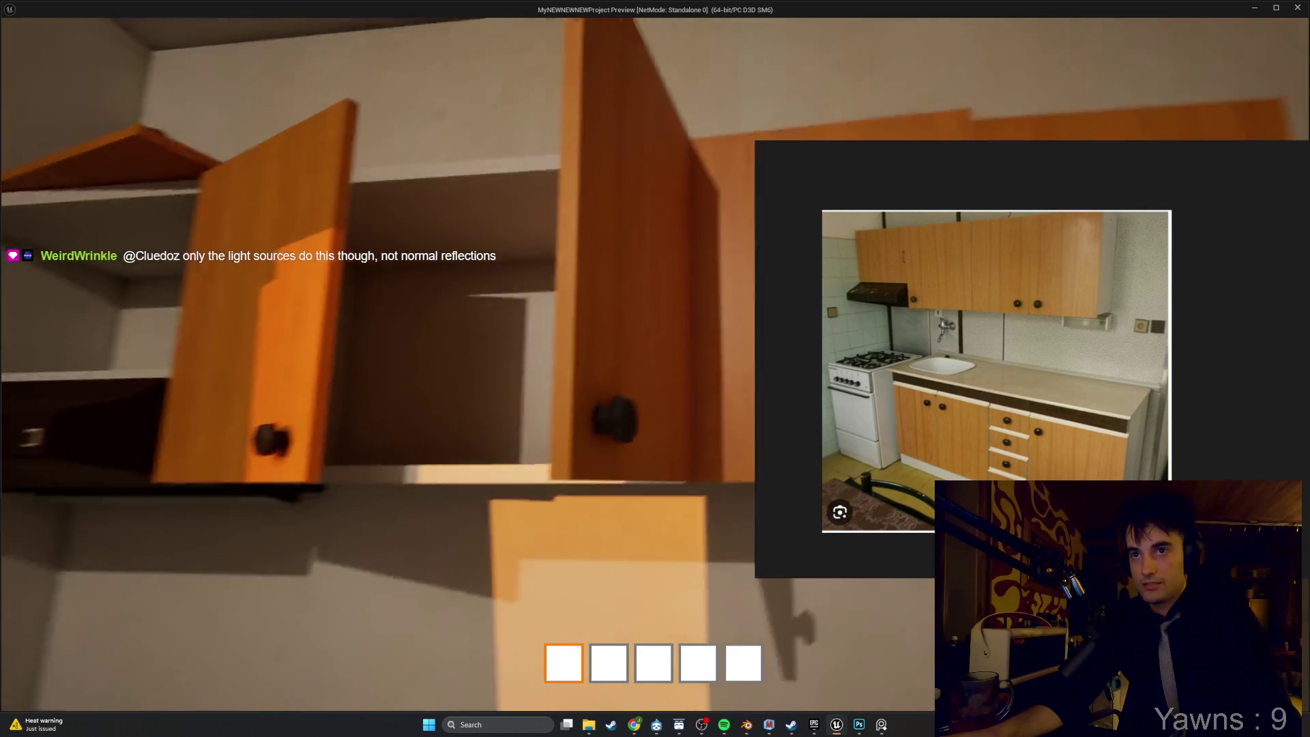
{"action": "key", "text": "w"}
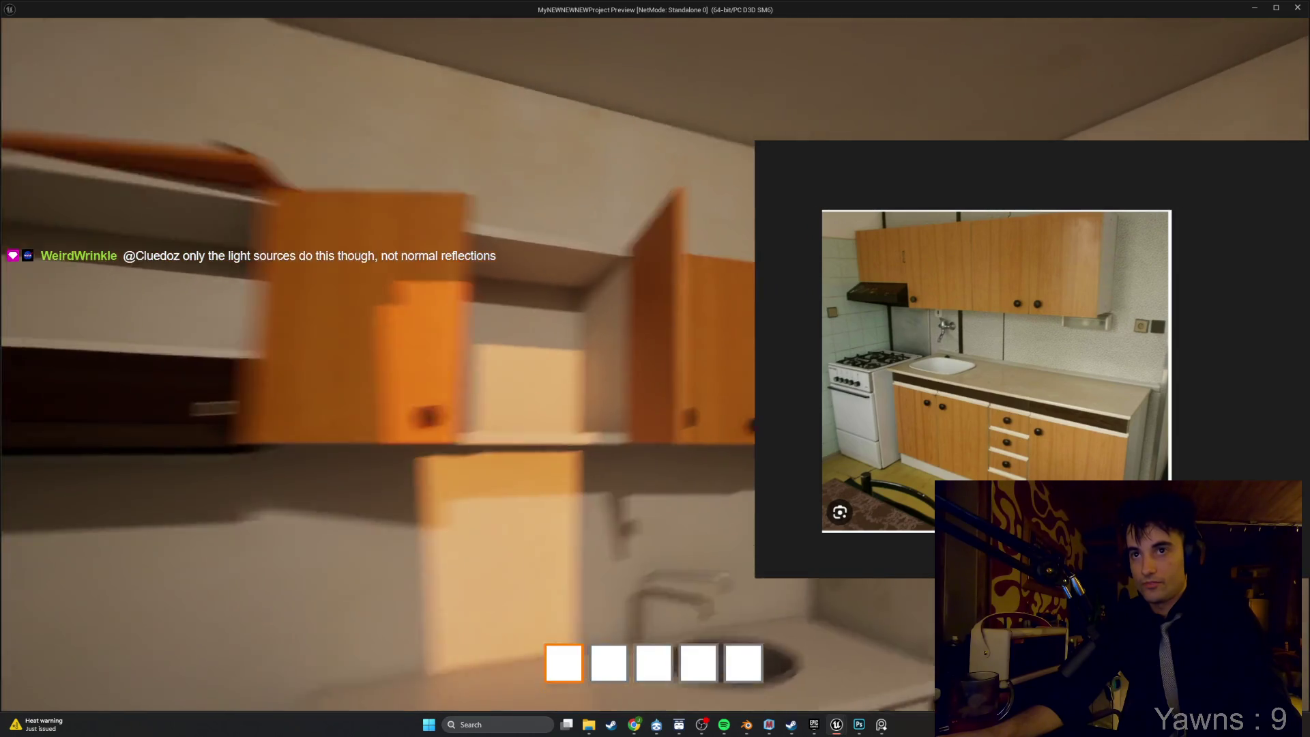
{"action": "key", "text": "a"}
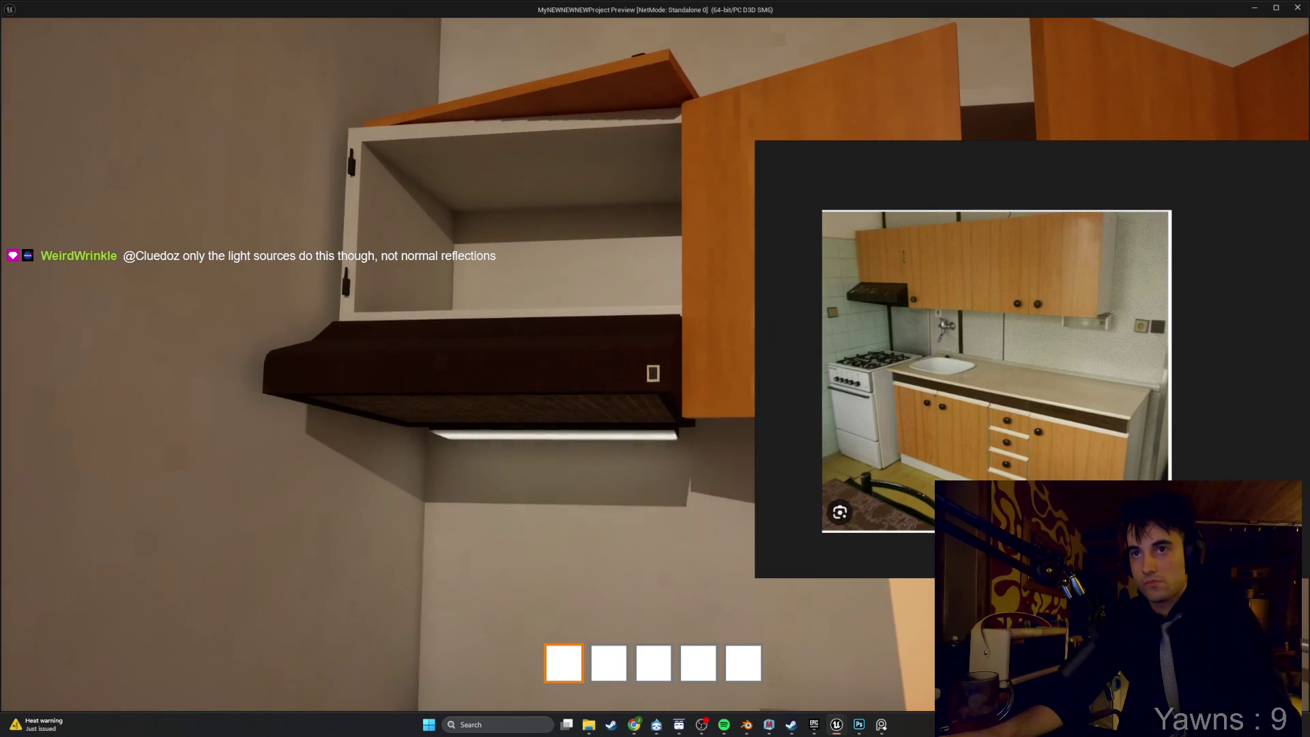
{"action": "key", "text": "d"}
{"action": "key", "text": "s"}
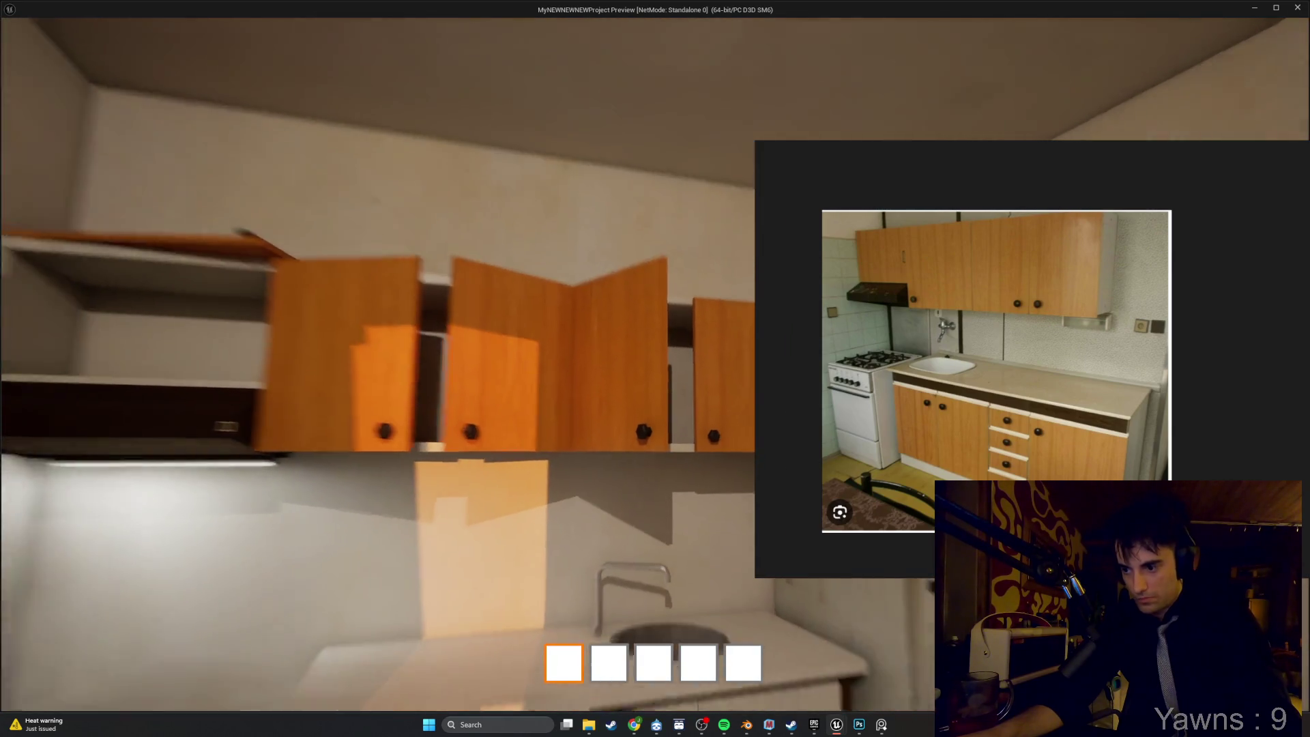
{"action": "key", "text": "a"}
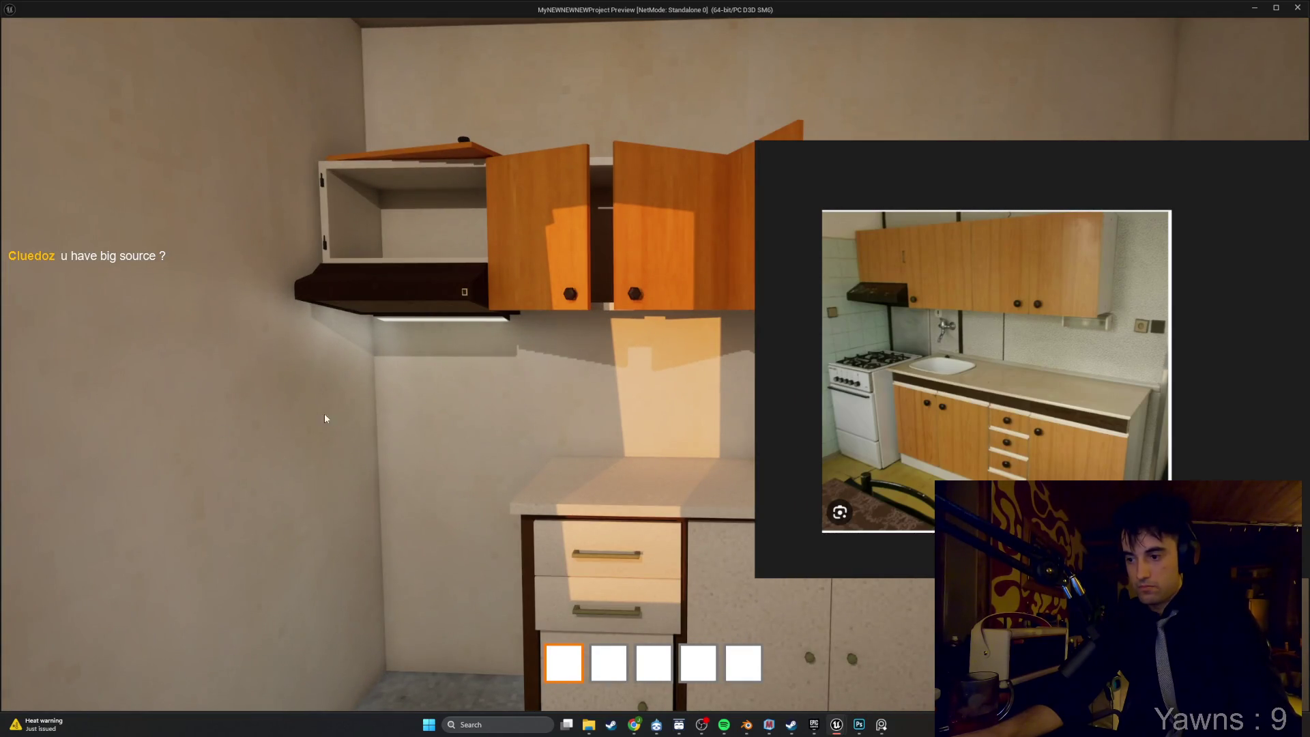
{"action": "left_click_drag", "start_coordinate": [1110, 161], "coordinate": [1030, 183]}
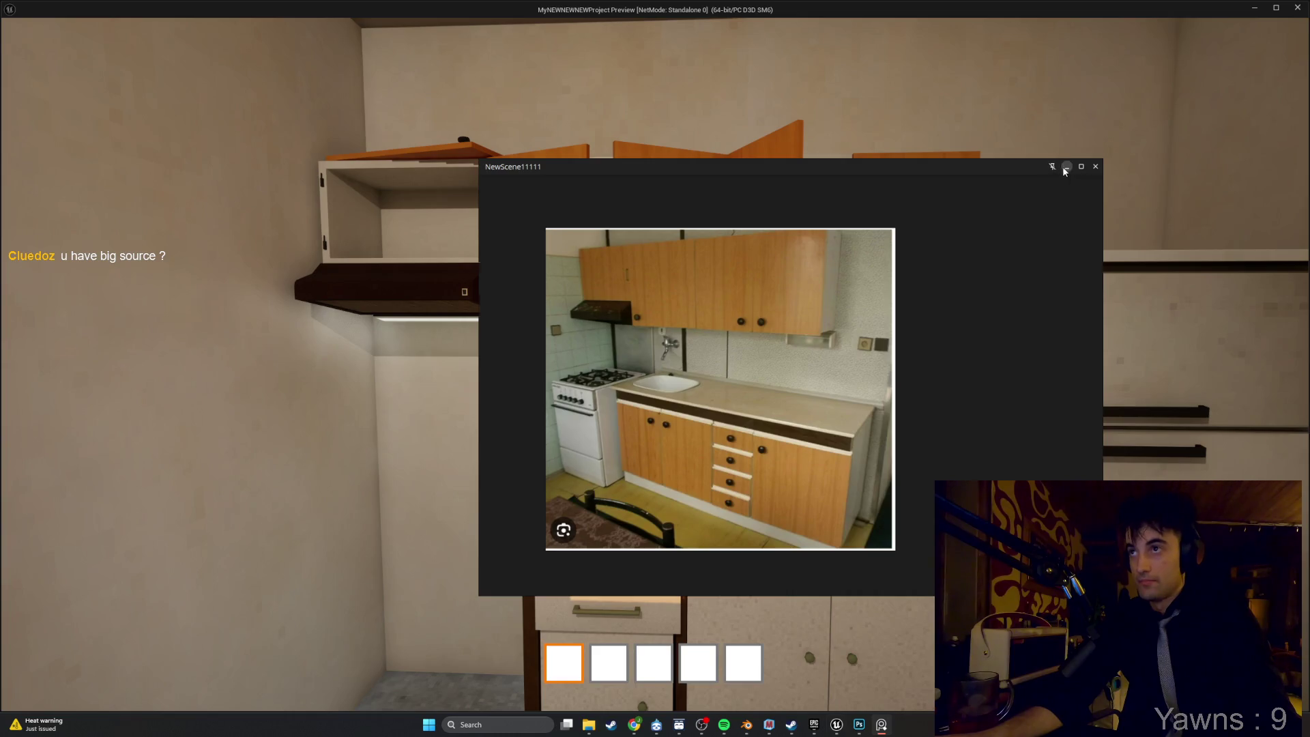
Minimize PureRef, walk past the sink and fridge, then end the play session.
{"action": "left_click", "coordinate": [1066, 167]}
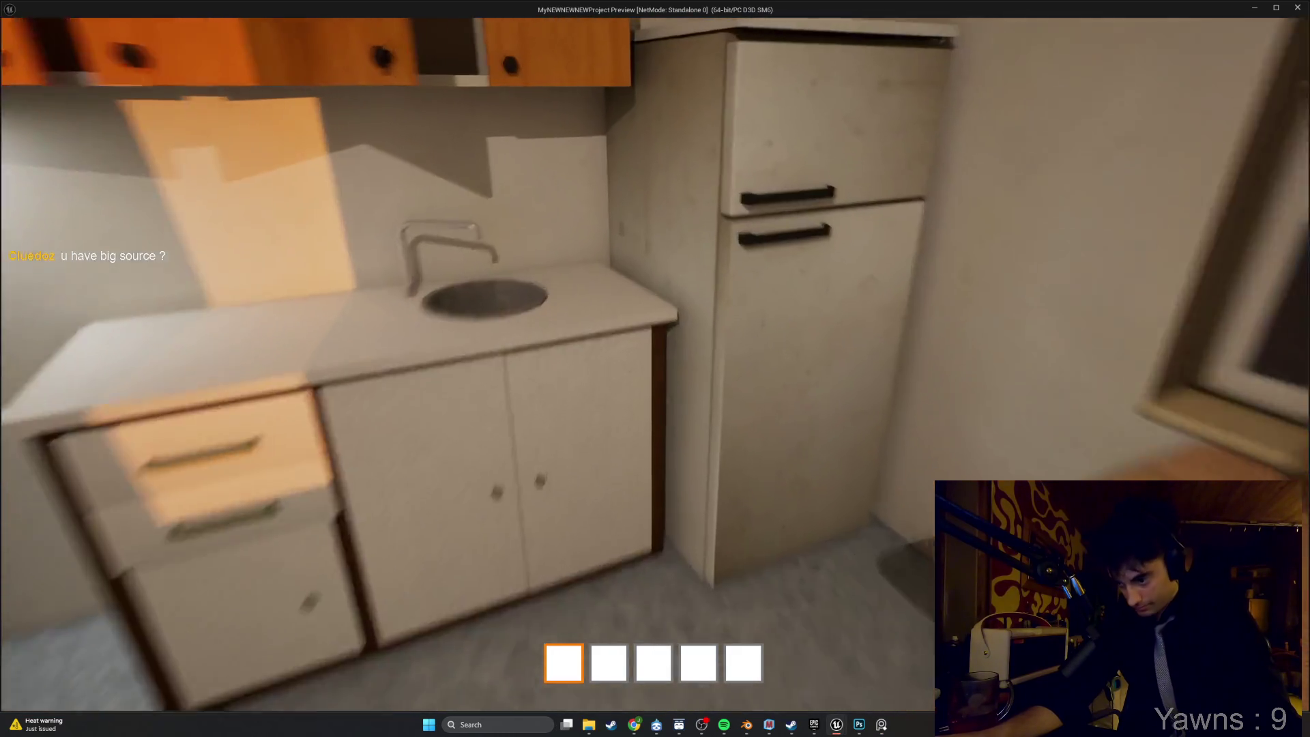
{"action": "key", "text": "w"}
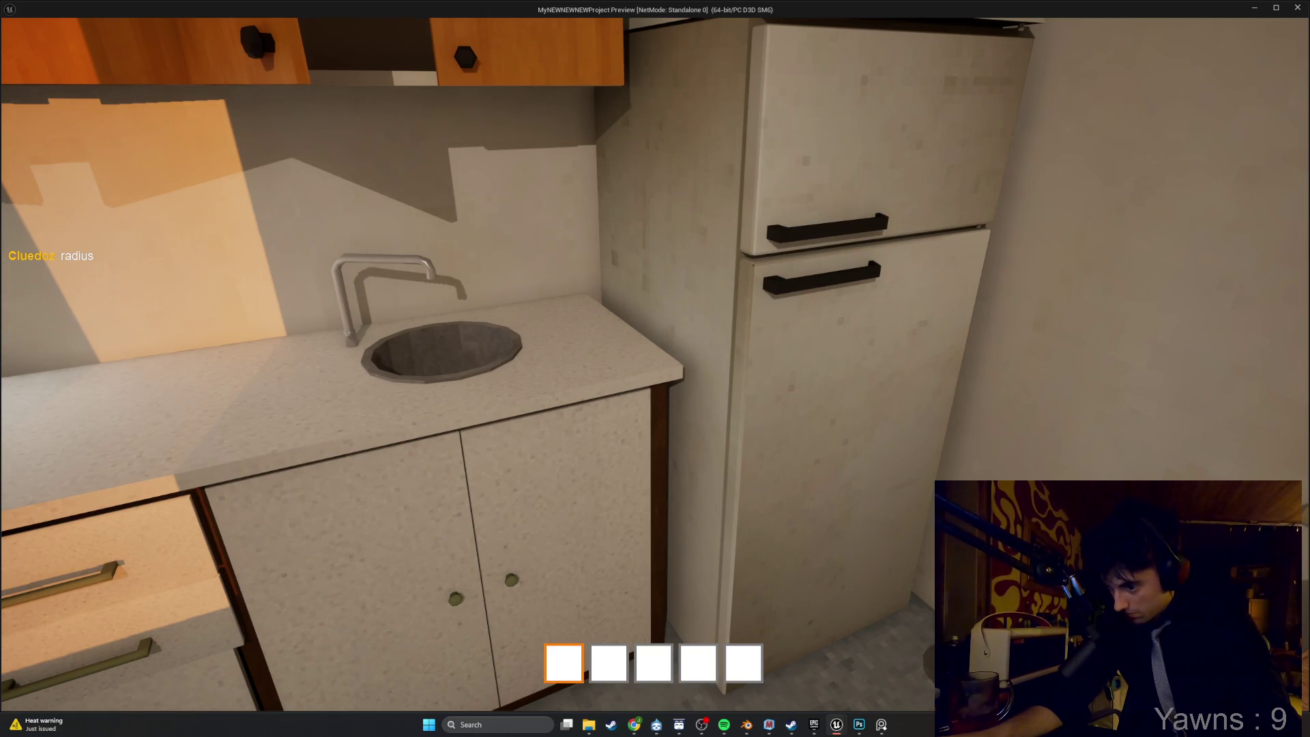
{"action": "key", "text": "s"}
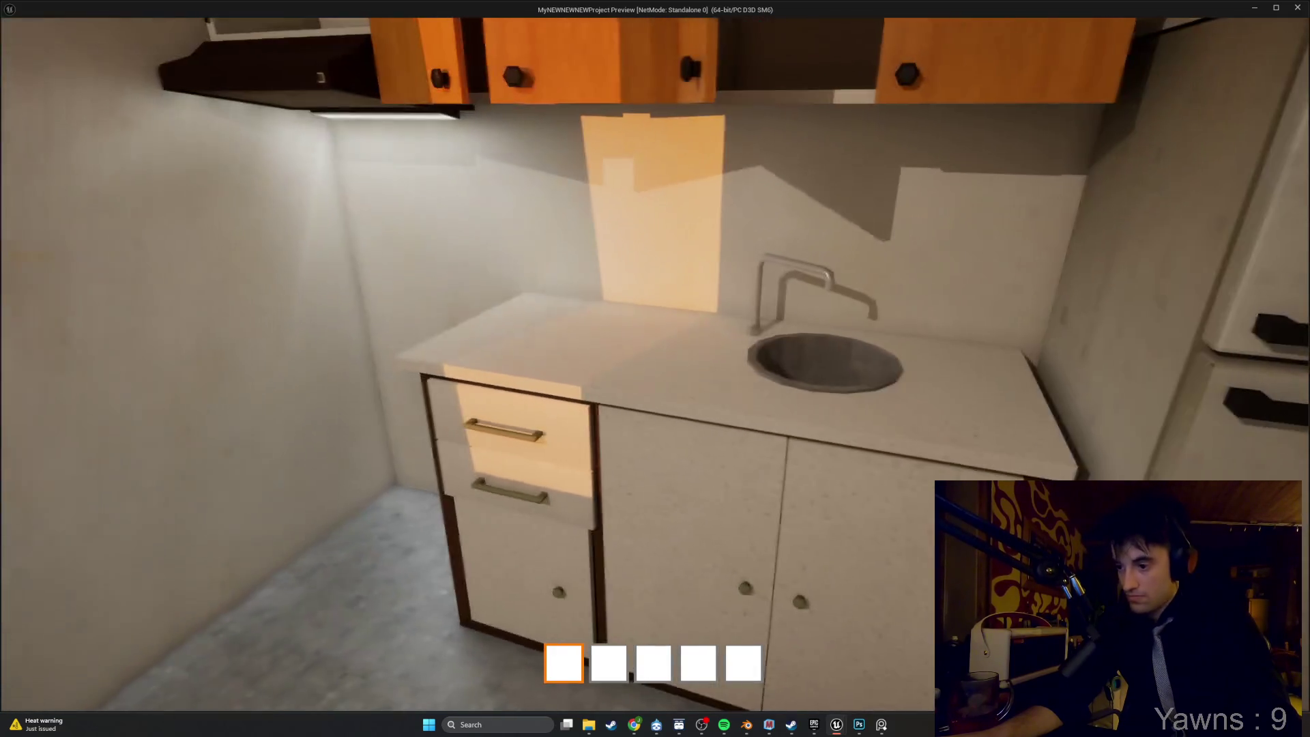
{"action": "key", "text": "s"}
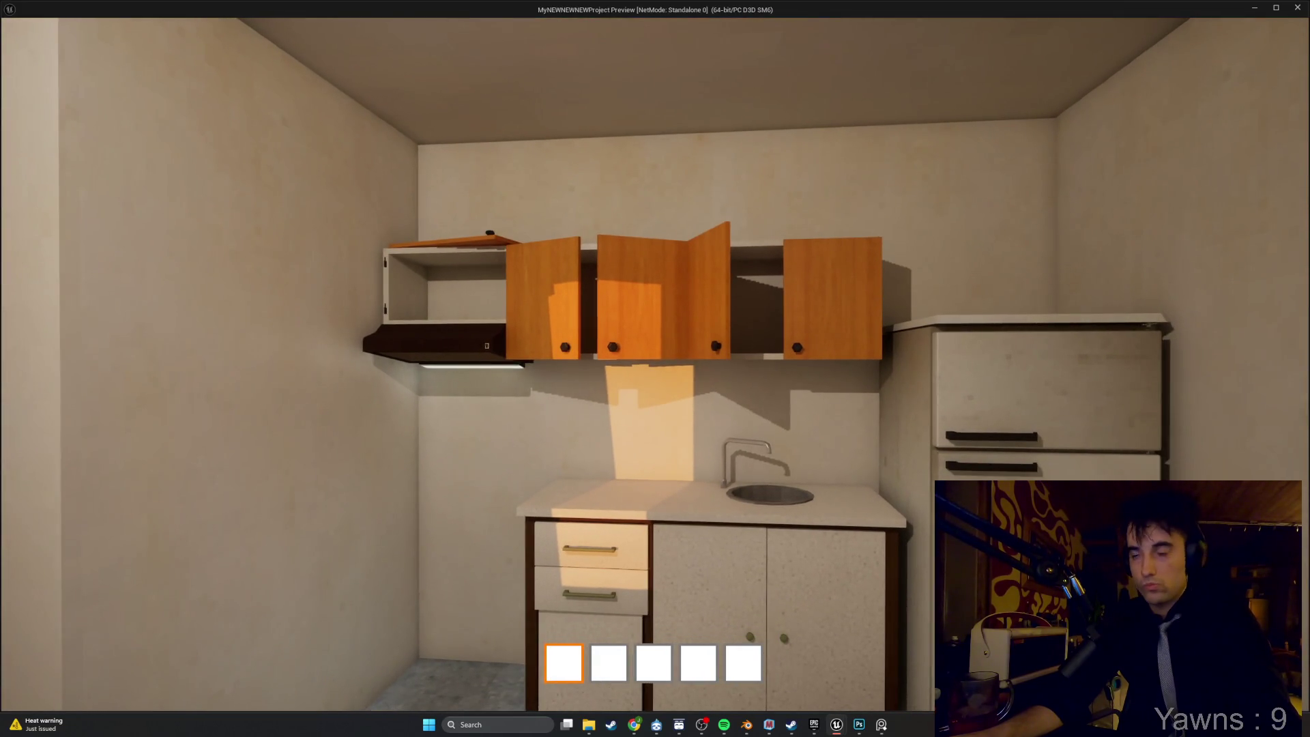
{"action": "key", "text": "Escape"}
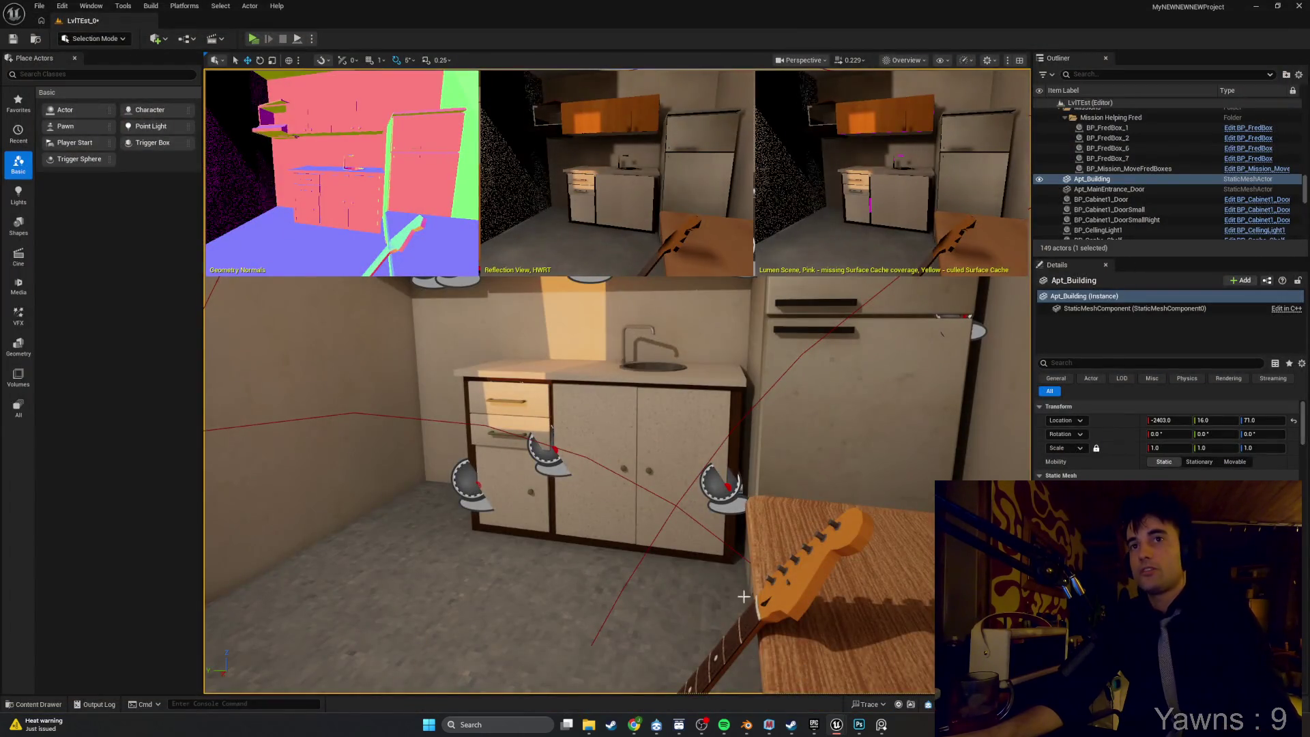
{"action": "left_click", "coordinate": [748, 722]}
Open Apt_Kitchen_All.blend without saving, and put the kitchen counter into Edit Mode.
{"action": "right_click", "coordinate": [655, 425]}
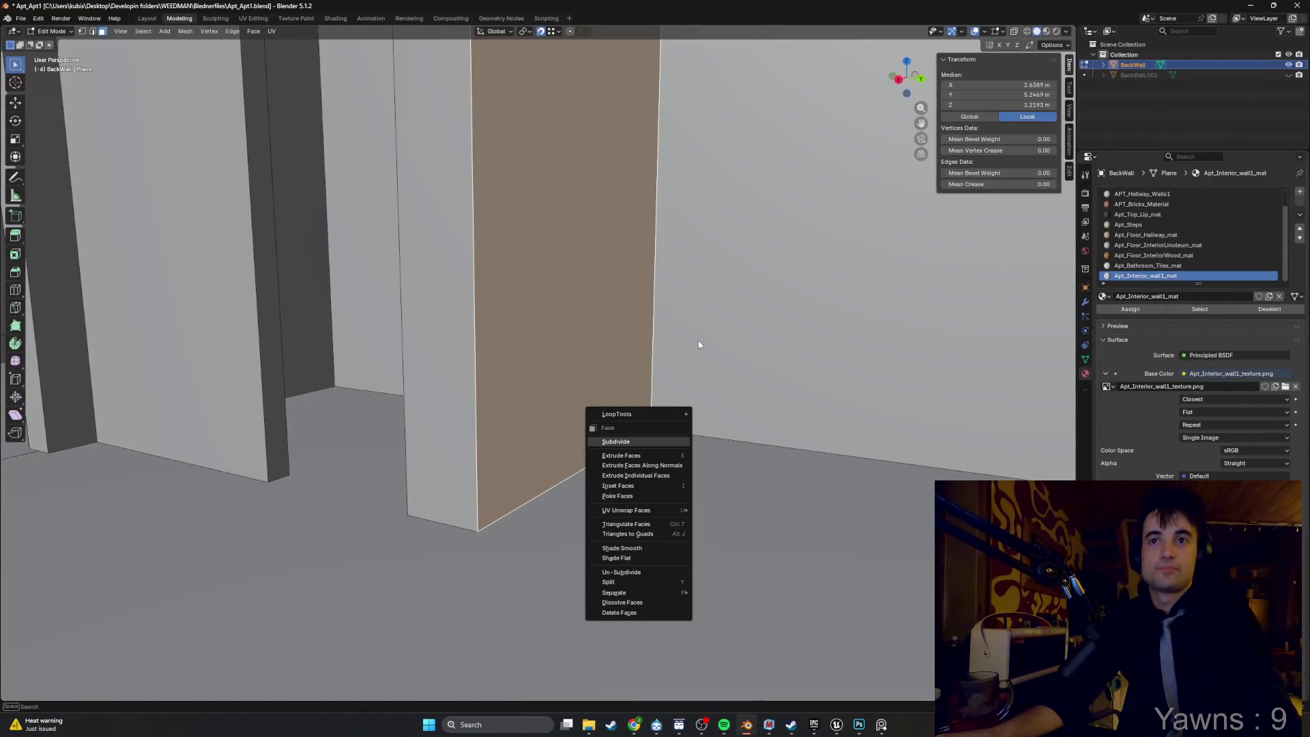
{"action": "left_click", "coordinate": [21, 19]}
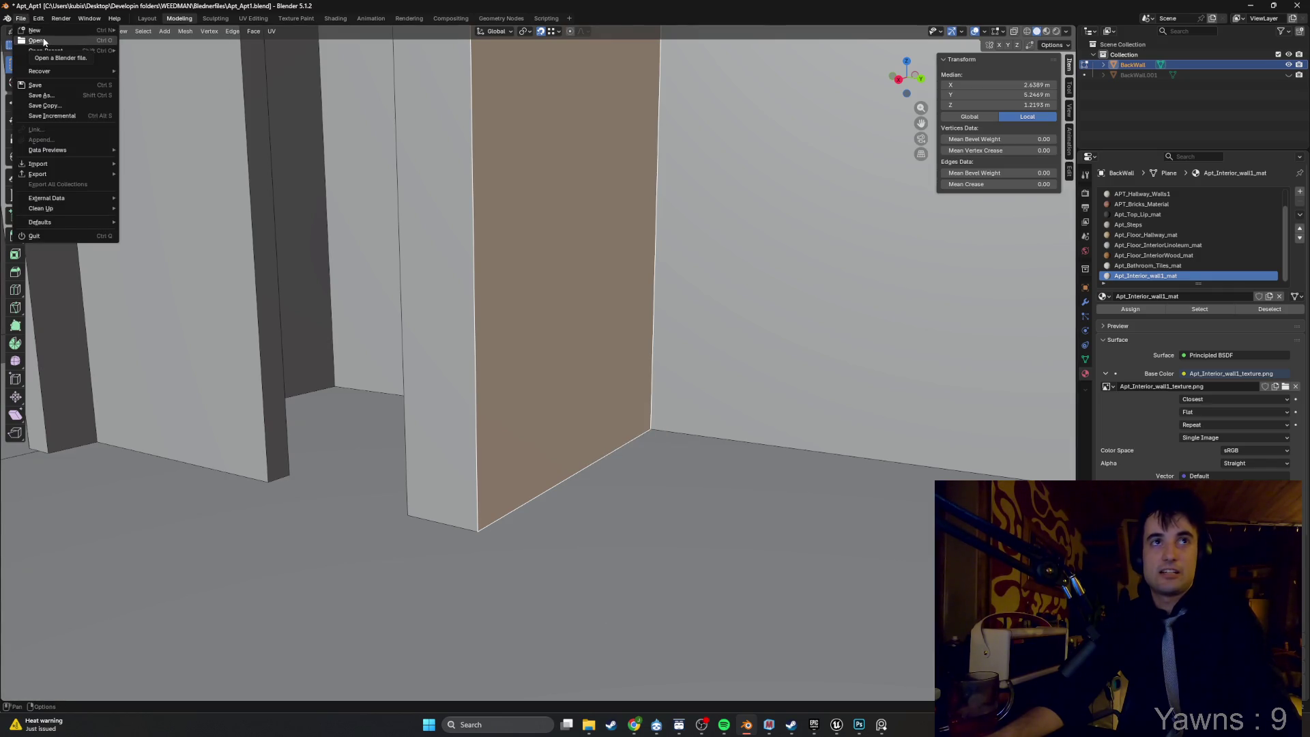
{"action": "left_click", "coordinate": [44, 42]}
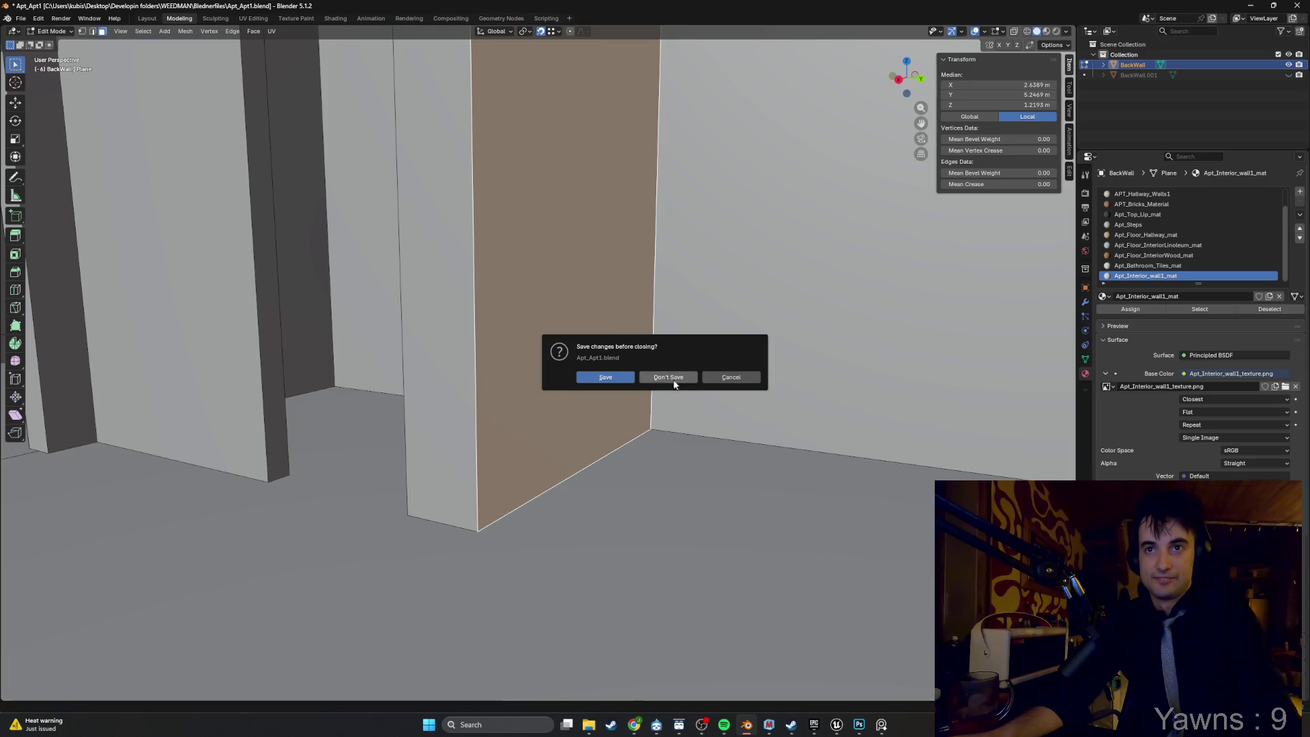
{"action": "left_click", "coordinate": [673, 378]}
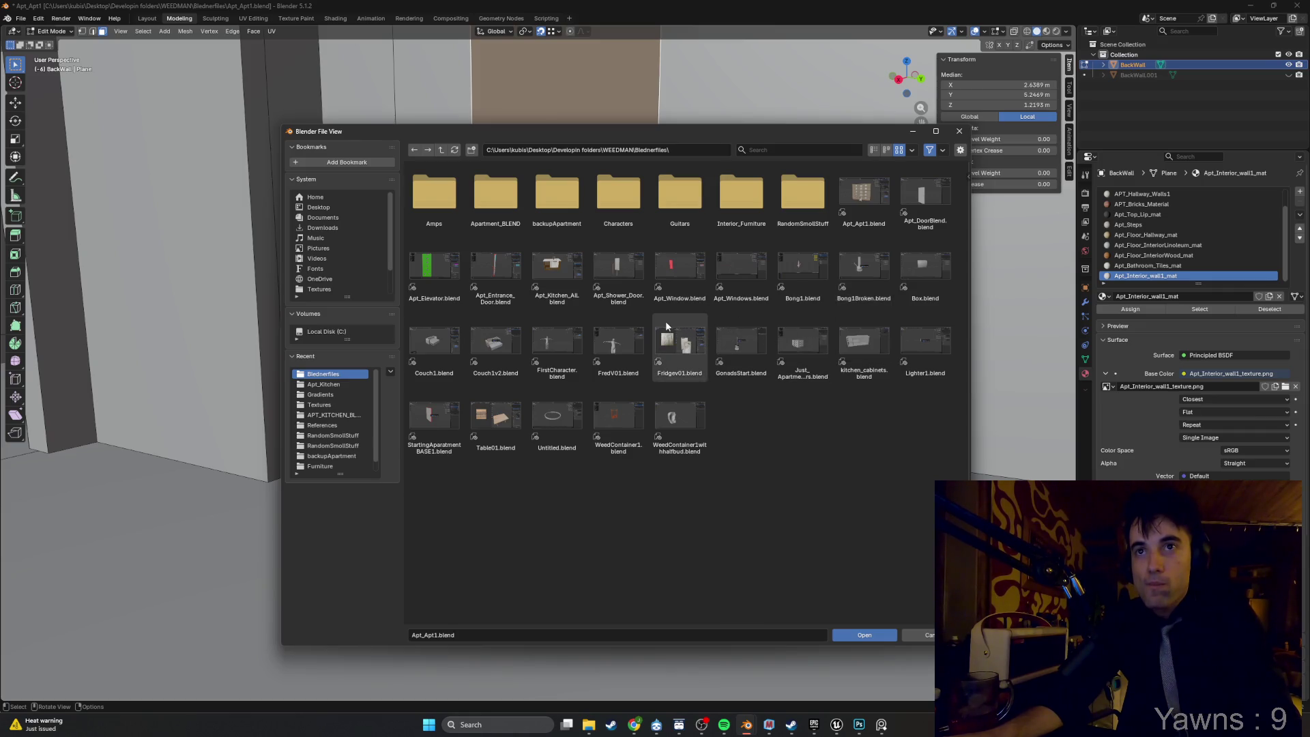
{"action": "double_click", "coordinate": [564, 263]}
{"action": "mouse_move", "coordinate": [568, 271]}
{"action": "left_mouse_down"}
{"action": "mouse_move", "coordinate": [628, 266]}
{"action": "mouse_move", "coordinate": [458, 269]}
{"action": "mouse_move", "coordinate": [509, 277]}
{"action": "mouse_move", "coordinate": [418, 295]}
{"action": "mouse_move", "coordinate": [491, 328]}
{"action": "mouse_move", "coordinate": [549, 287]}
{"action": "left_mouse_up"}
{"action": "key", "text": "Tab"}
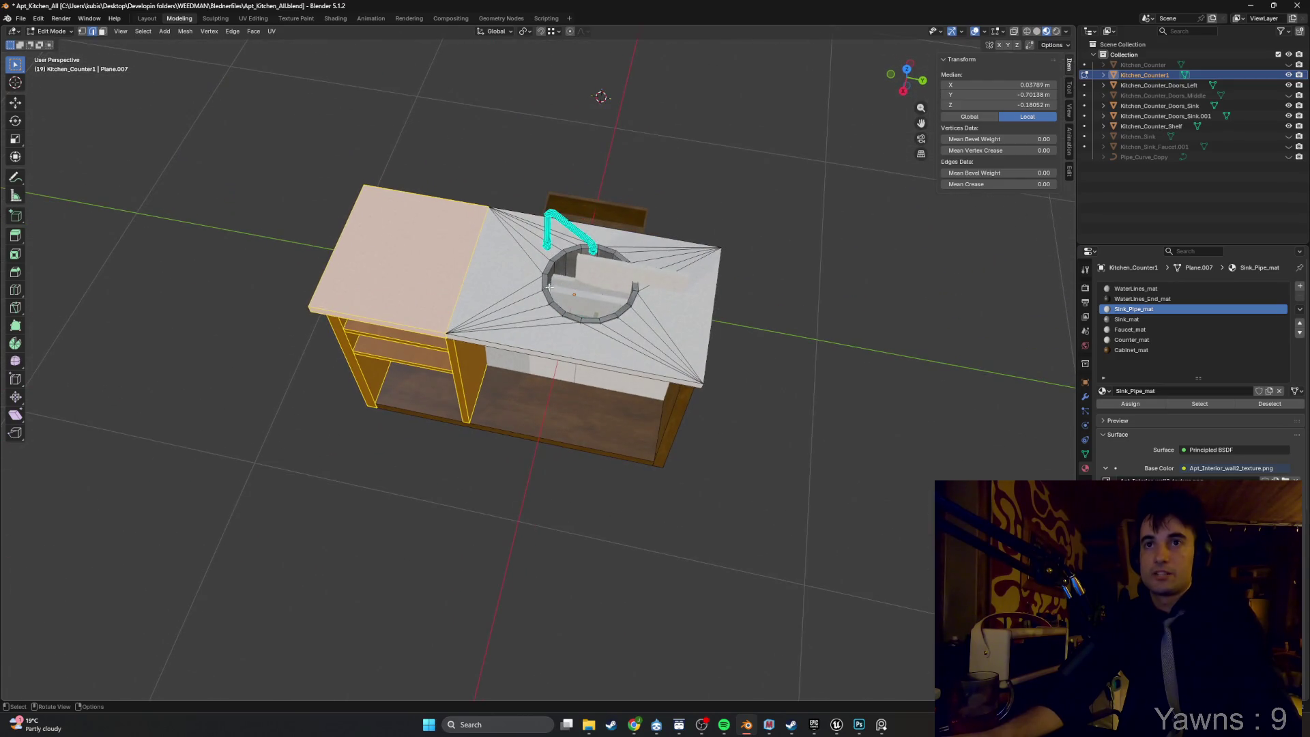
Hide the counter door objects and toggle between solid and material preview shading.
{"action": "scroll", "coordinate": [549, 286], "scroll_direction": "up", "scroll_amount": 5}
{"action": "scroll", "coordinate": [548, 337], "scroll_direction": "down", "scroll_amount": 3}
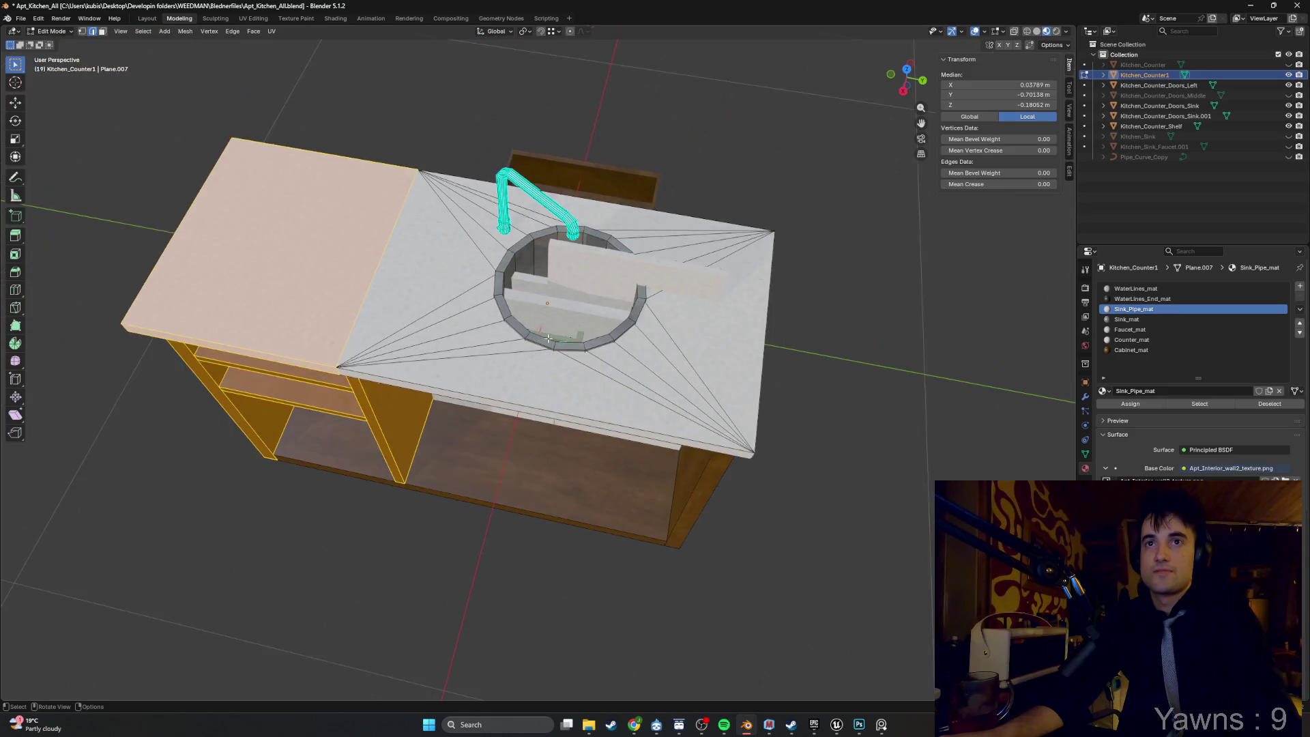
{"action": "mouse_move", "coordinate": [1287, 109]}
{"action": "left_mouse_down"}
{"action": "mouse_move", "coordinate": [1288, 126]}
{"action": "mouse_move", "coordinate": [1288, 85]}
{"action": "left_mouse_up"}
{"action": "mouse_move", "coordinate": [689, 194]}
{"action": "left_mouse_down"}
{"action": "mouse_move", "coordinate": [712, 203]}
{"action": "mouse_move", "coordinate": [462, 97]}
{"action": "mouse_move", "coordinate": [443, 72]}
{"action": "left_mouse_up"}
{"action": "scroll", "coordinate": [531, 225], "scroll_direction": "up", "scroll_amount": 5}
{"action": "key", "text": "z"}
{"action": "left_click", "coordinate": [640, 232]}
{"action": "key", "text": "z"}
{"action": "left_click", "coordinate": [614, 273]}
{"action": "key", "text": "Tab"}
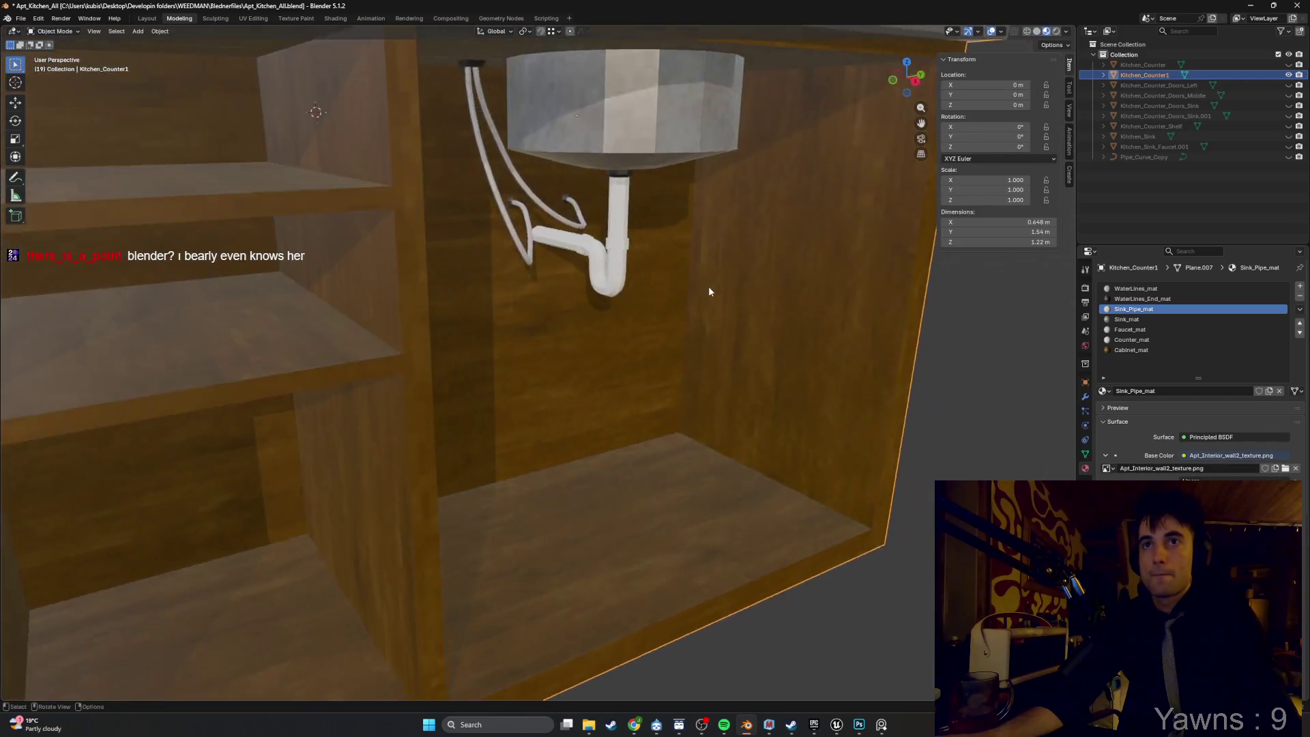
Orbit around the sink cabinet to inspect the drain pipe and whole cabinet.
{"action": "scroll", "coordinate": [557, 190], "scroll_direction": "up", "scroll_amount": 8}
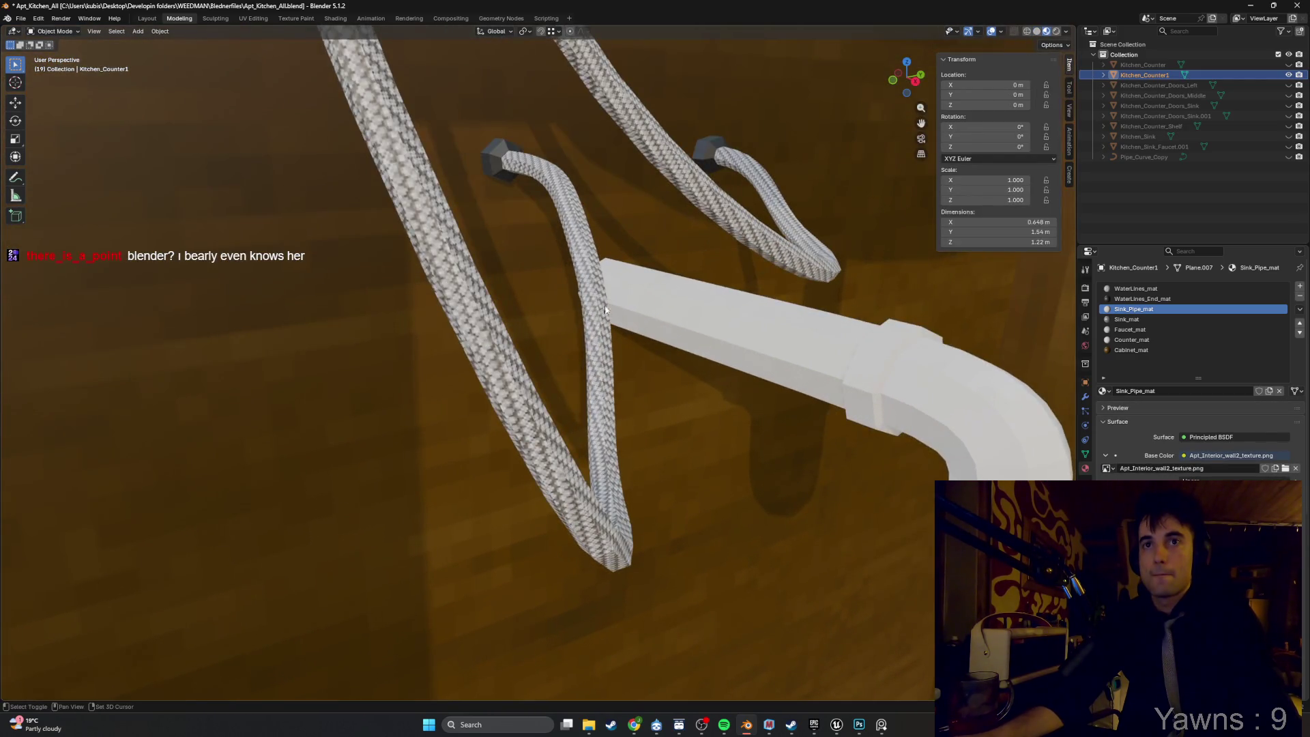
{"action": "scroll", "coordinate": [605, 309], "scroll_direction": "down", "scroll_amount": 3}
{"action": "left_click_drag", "start_coordinate": [646, 410], "coordinate": [674, 387]}
{"action": "scroll", "coordinate": [674, 387], "scroll_direction": "up", "scroll_amount": 4}
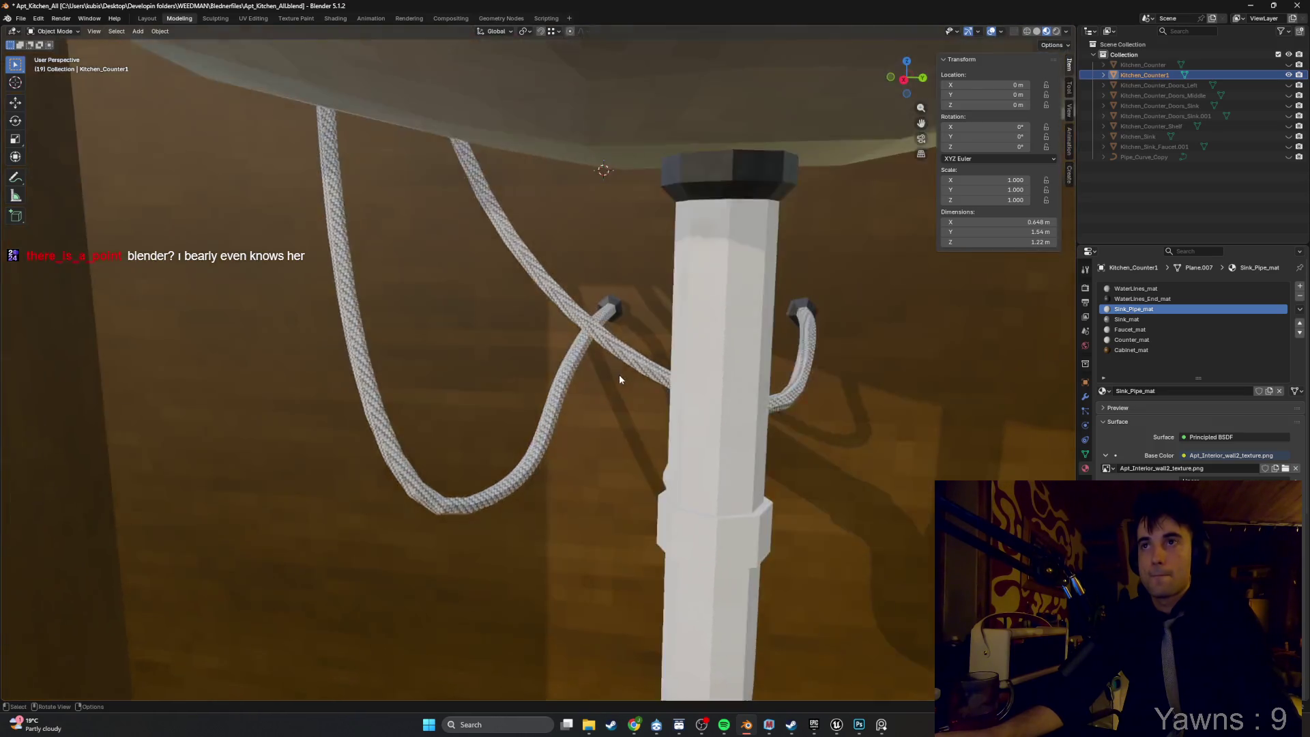
{"action": "scroll", "coordinate": [620, 376], "scroll_direction": "down", "scroll_amount": 8}
{"action": "mouse_move", "coordinate": [652, 297]}
{"action": "left_mouse_down"}
{"action": "mouse_move", "coordinate": [534, 261]}
{"action": "mouse_move", "coordinate": [706, 295]}
{"action": "mouse_move", "coordinate": [652, 358]}
{"action": "mouse_move", "coordinate": [641, 303]}
{"action": "mouse_move", "coordinate": [579, 288]}
{"action": "mouse_move", "coordinate": [549, 255]}
{"action": "mouse_move", "coordinate": [575, 264]}
{"action": "left_mouse_up"}
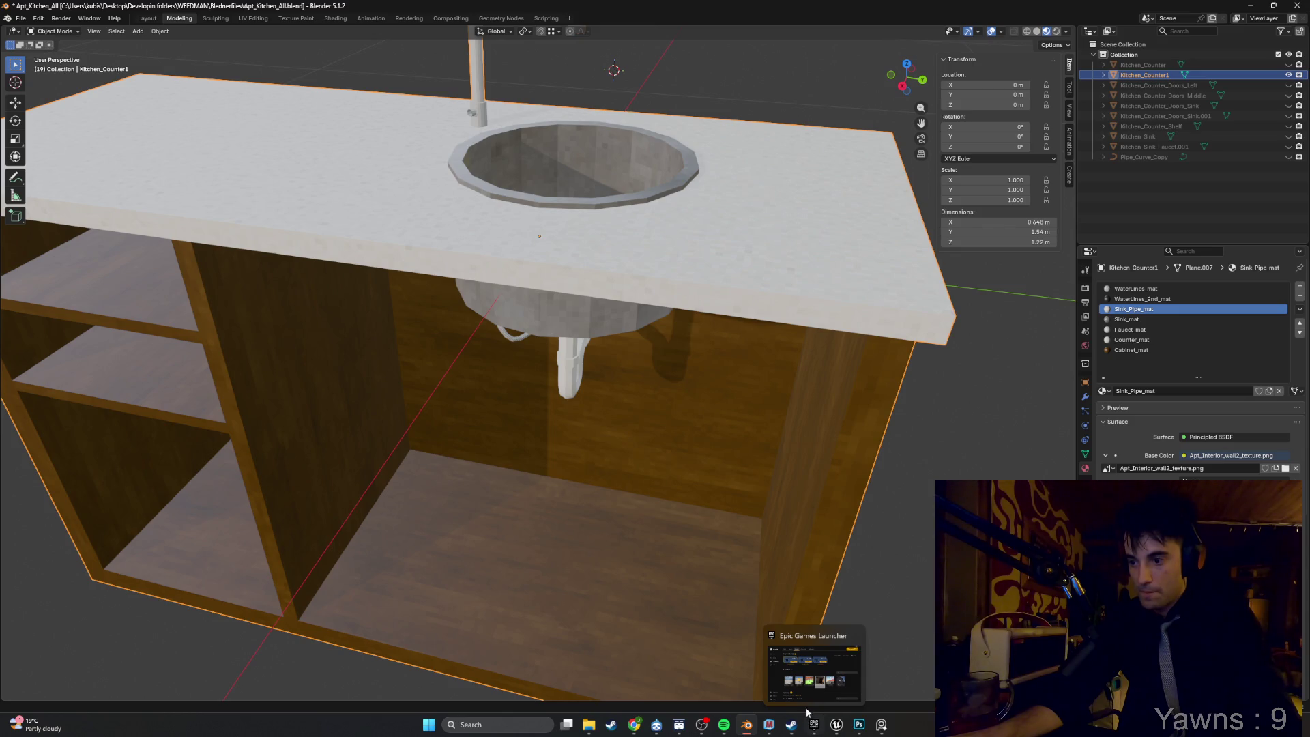
Return to Unreal Engine and play-test the apartment level again.
{"action": "mouse_move", "coordinate": [836, 724]}
{"action": "left_click", "coordinate": [900, 675]}
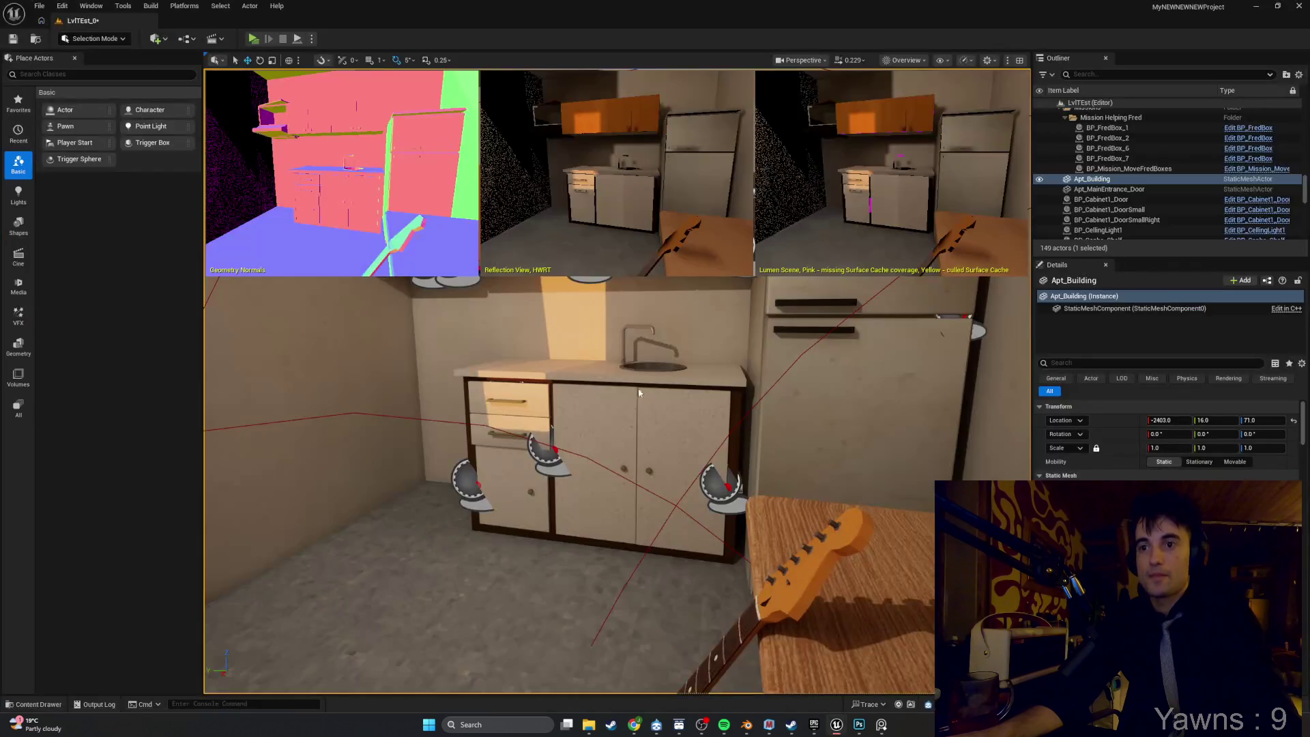
{"action": "left_click", "coordinate": [253, 39]}
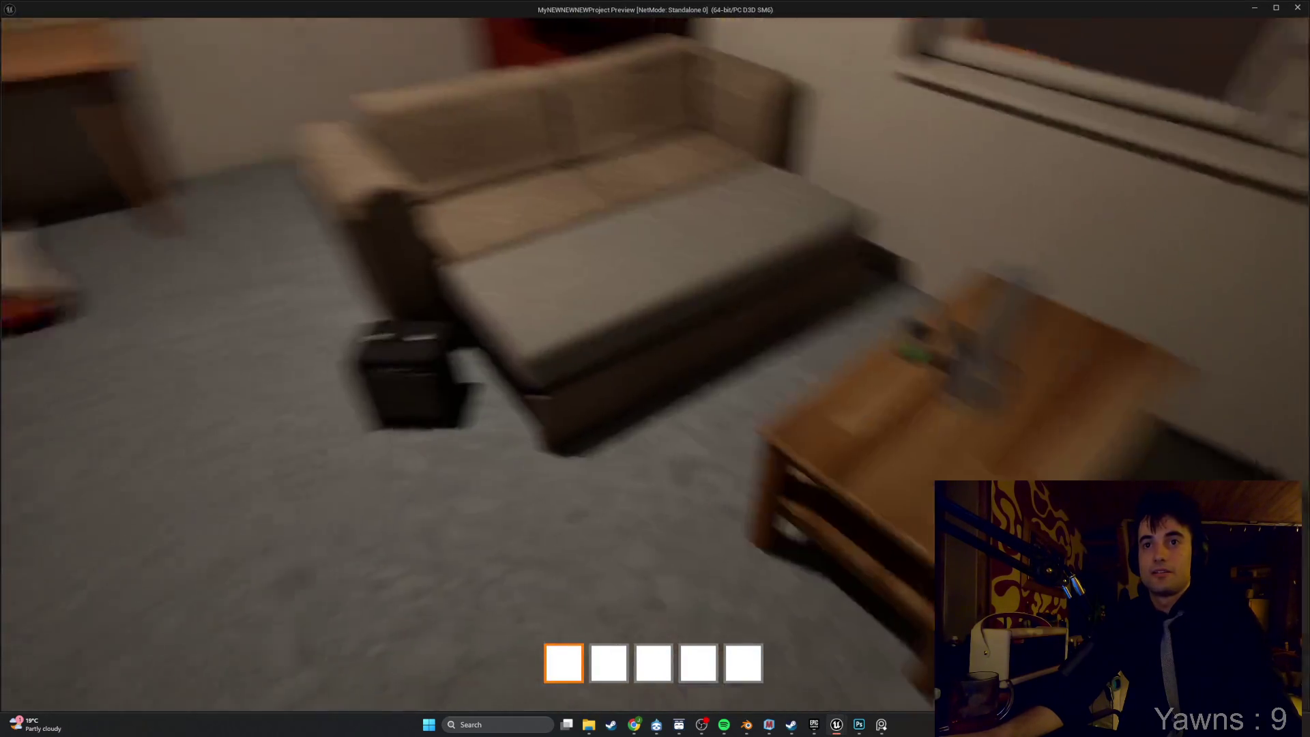
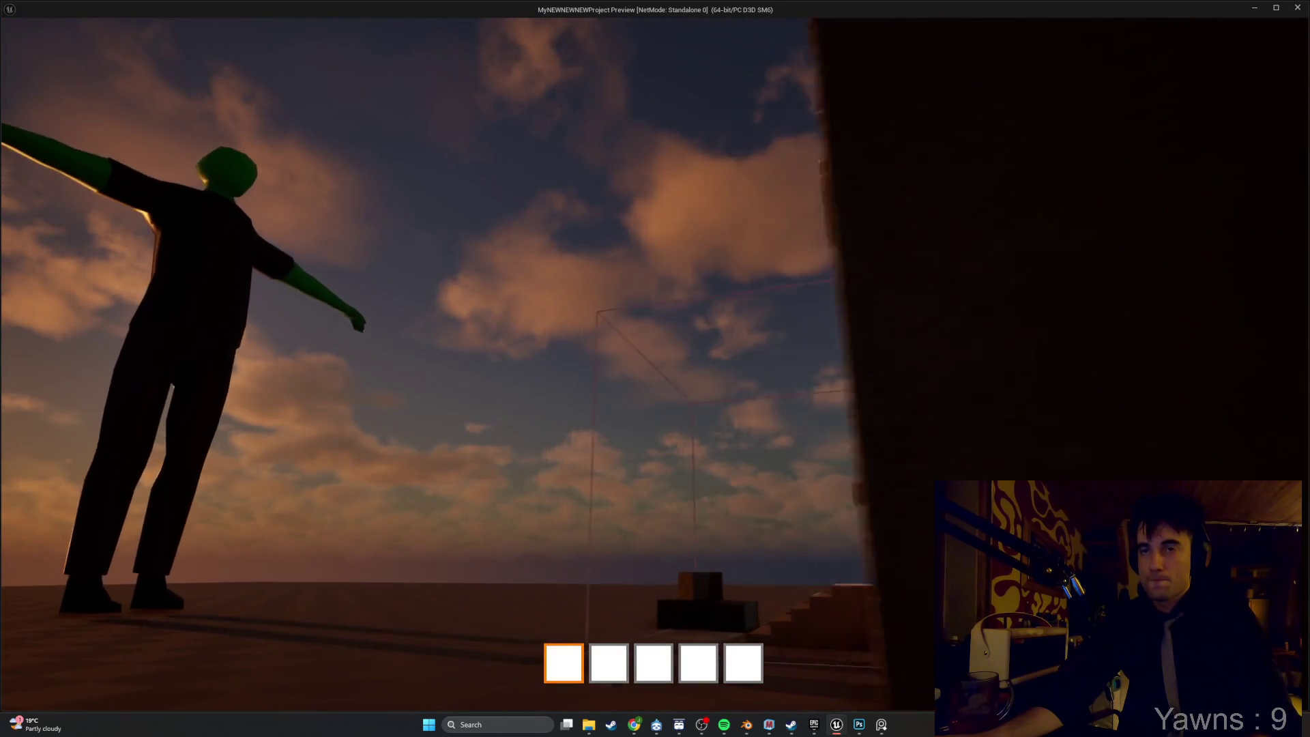
Stop the Unreal Engine play preview and return to the kitchen counter model in Blender.
{"action": "key", "text": "Escape"}
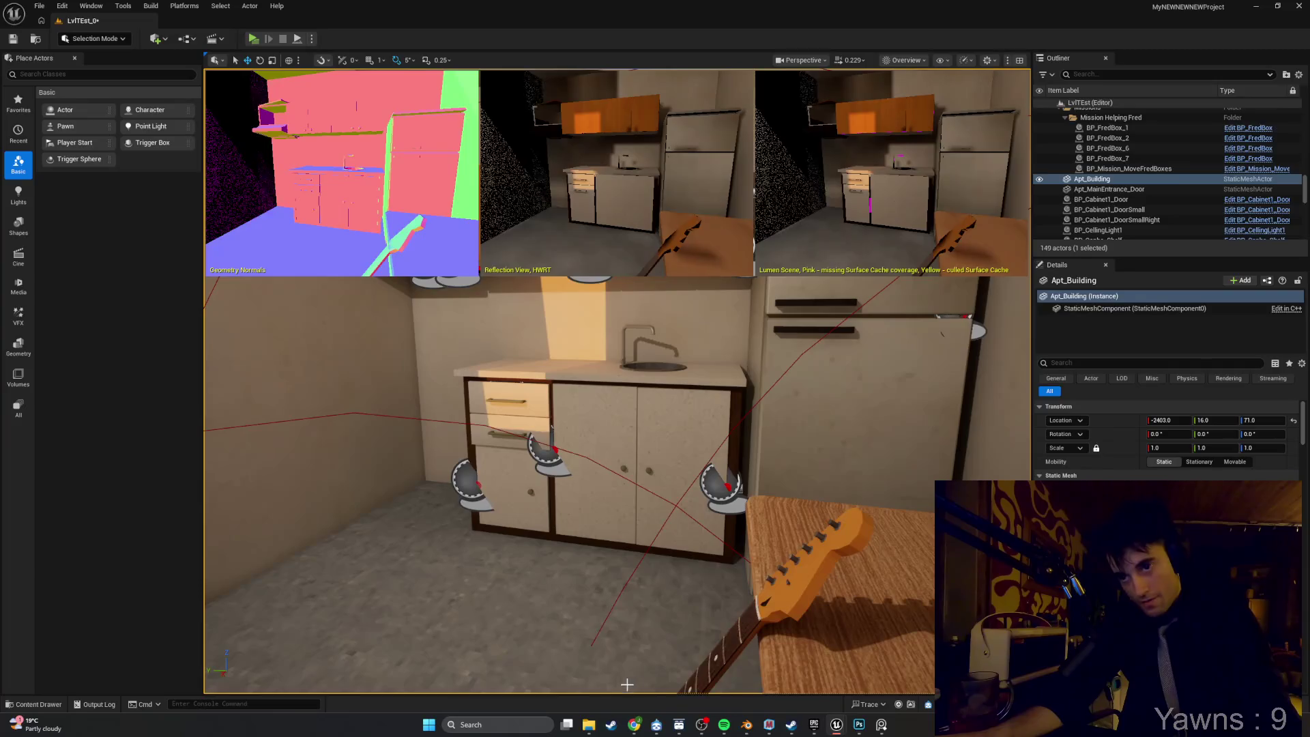
{"action": "left_click", "coordinate": [753, 729]}
{"action": "mouse_move", "coordinate": [723, 632]}
{"action": "left_mouse_down"}
{"action": "mouse_move", "coordinate": [453, 444]}
{"action": "mouse_move", "coordinate": [599, 377]}
{"action": "mouse_move", "coordinate": [643, 383]}
{"action": "mouse_move", "coordinate": [671, 408]}
{"action": "mouse_move", "coordinate": [685, 390]}
{"action": "mouse_move", "coordinate": [473, 392]}
{"action": "mouse_move", "coordinate": [564, 374]}
{"action": "mouse_move", "coordinate": [546, 371]}
{"action": "mouse_move", "coordinate": [564, 383]}
{"action": "mouse_move", "coordinate": [550, 374]}
{"action": "mouse_move", "coordinate": [568, 368]}
{"action": "left_mouse_up"}
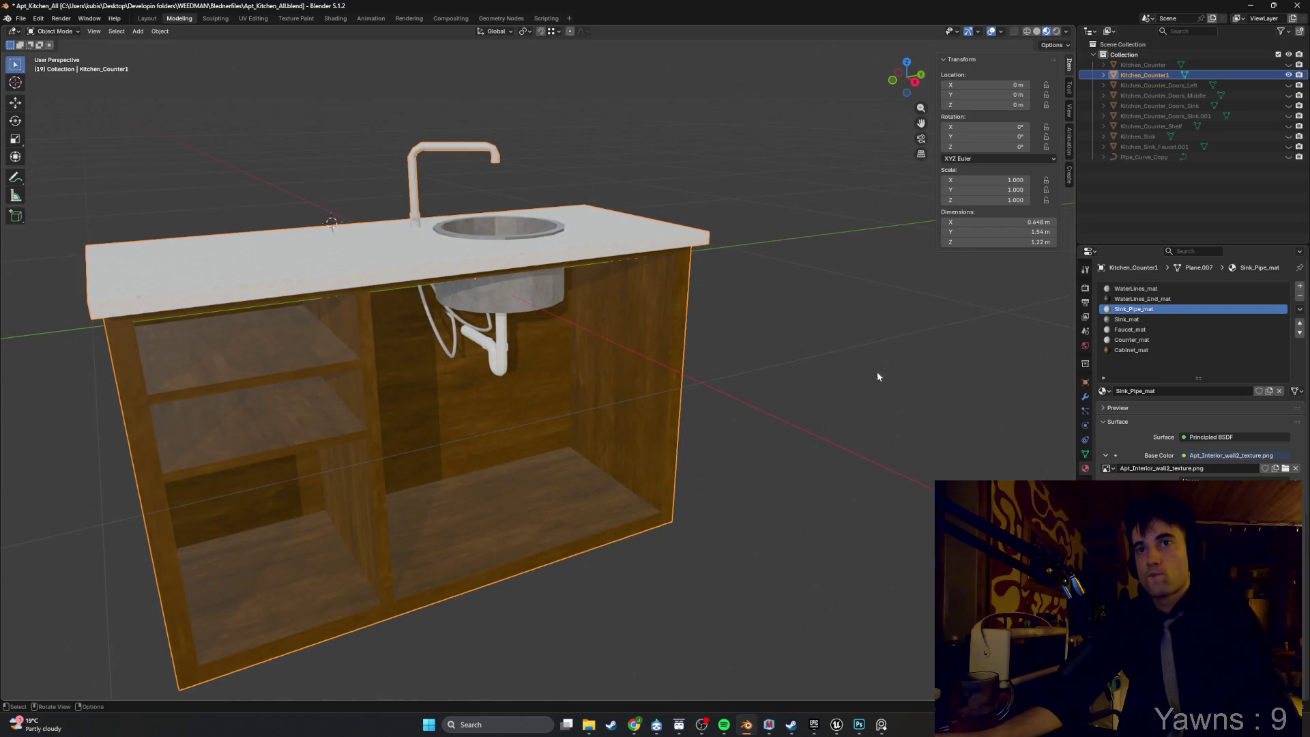
Give Cabinet_mat the Greasy_White_Foil_texture.png image and unhide the left and middle cabinet doors.
{"action": "left_click", "coordinate": [1150, 350]}
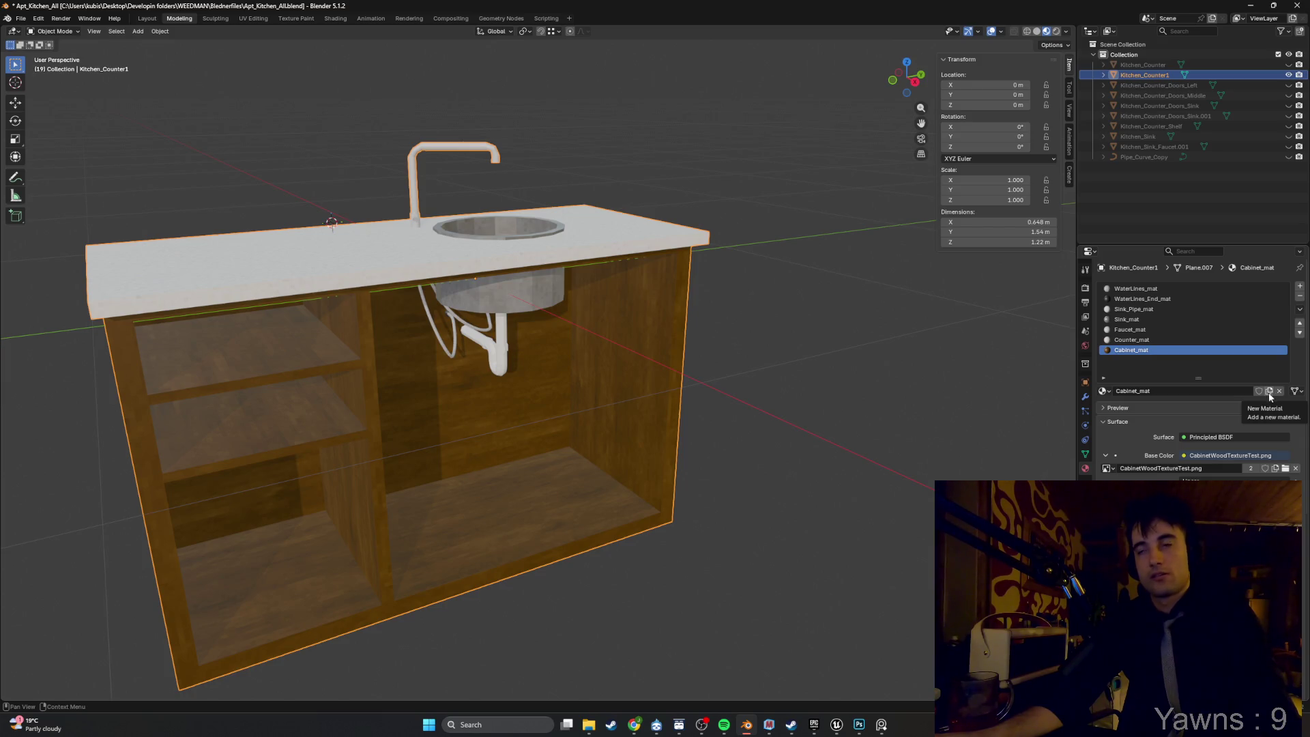
{"action": "left_click", "coordinate": [1277, 468]}
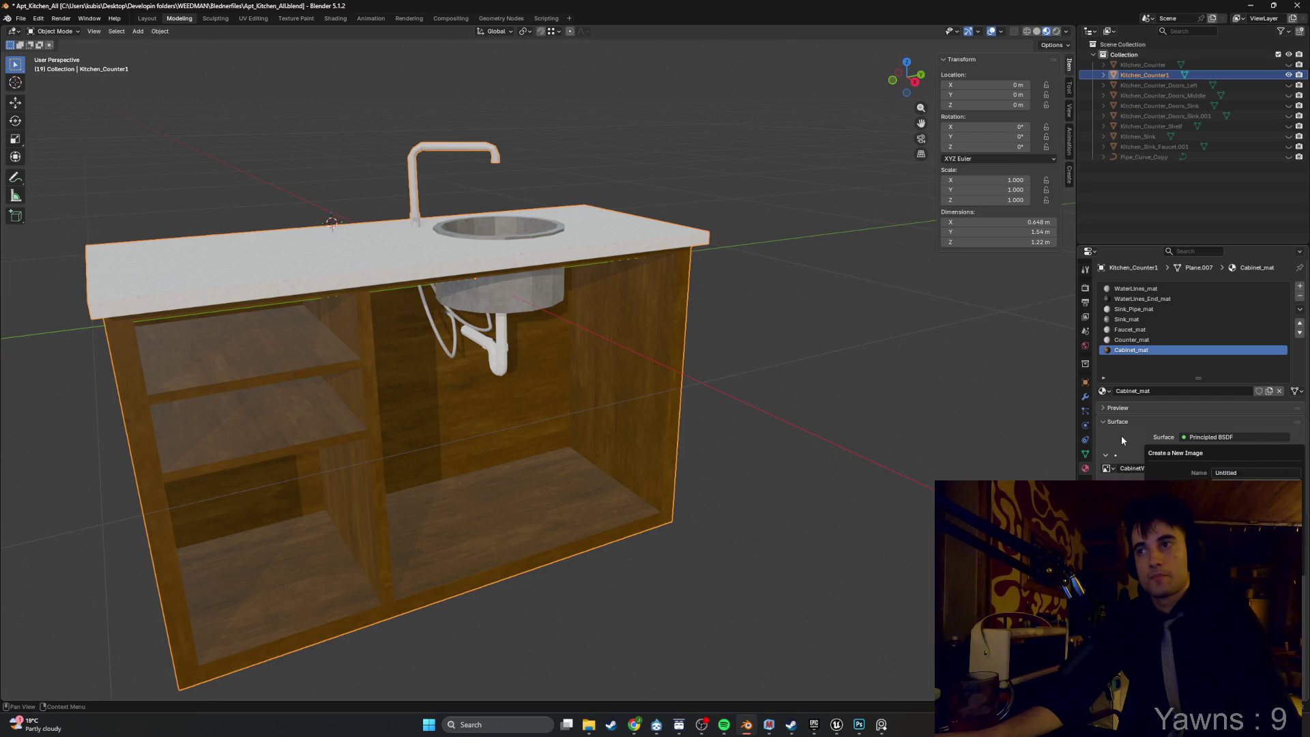
{"action": "left_click", "coordinate": [1285, 468]}
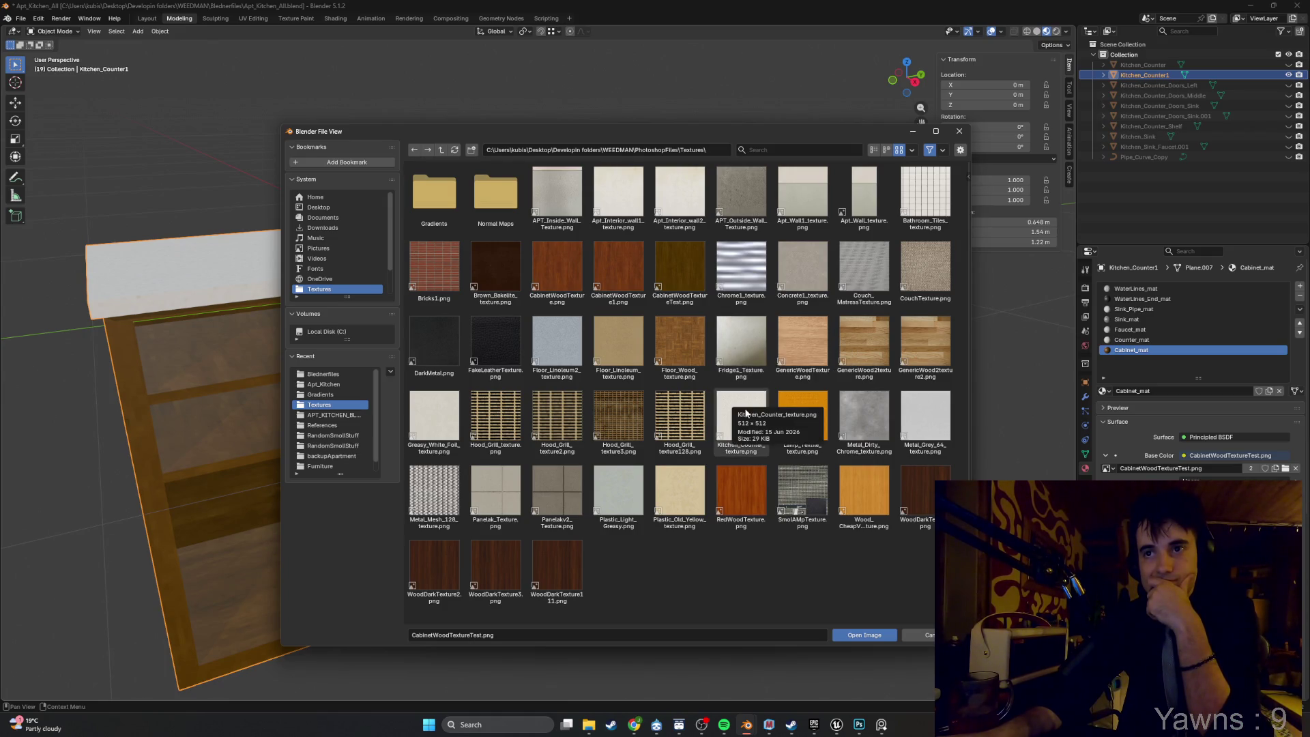
{"action": "double_click", "coordinate": [447, 420]}
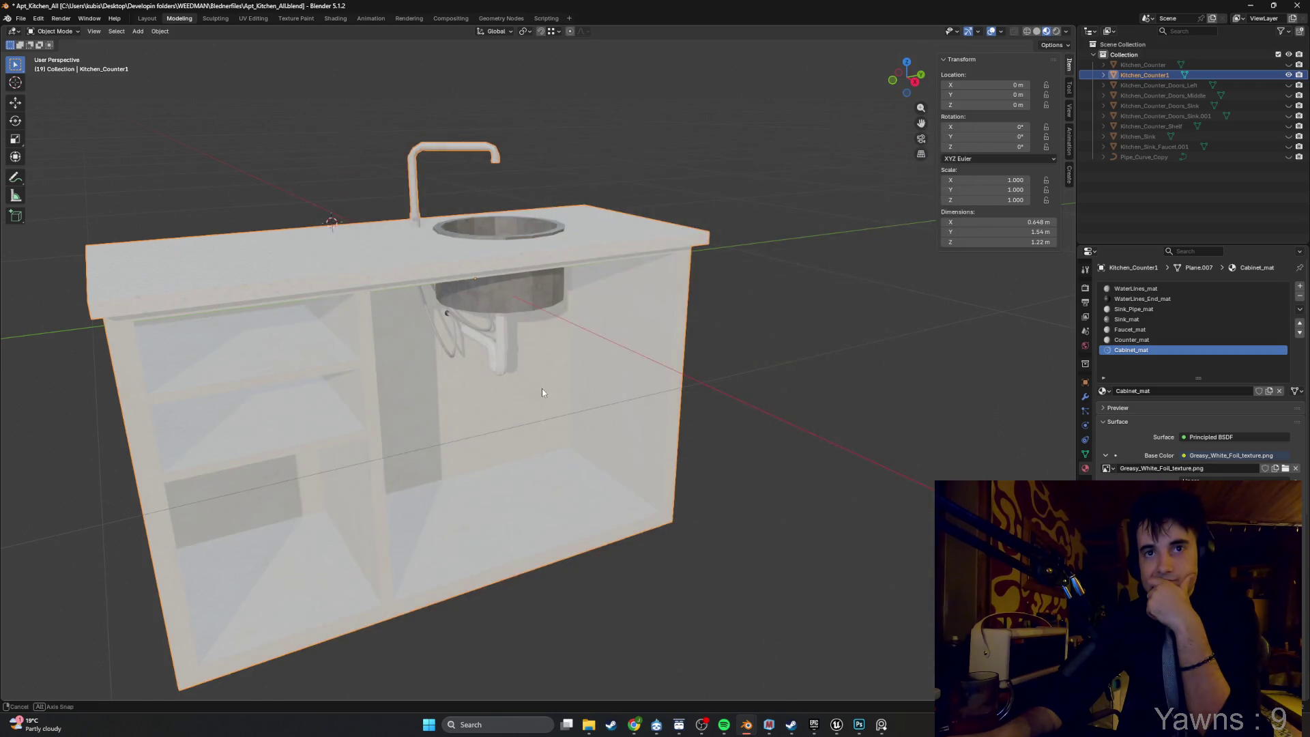
{"action": "mouse_move", "coordinate": [484, 372]}
{"action": "left_mouse_down"}
{"action": "mouse_move", "coordinate": [455, 377]}
{"action": "mouse_move", "coordinate": [503, 387]}
{"action": "left_mouse_up"}
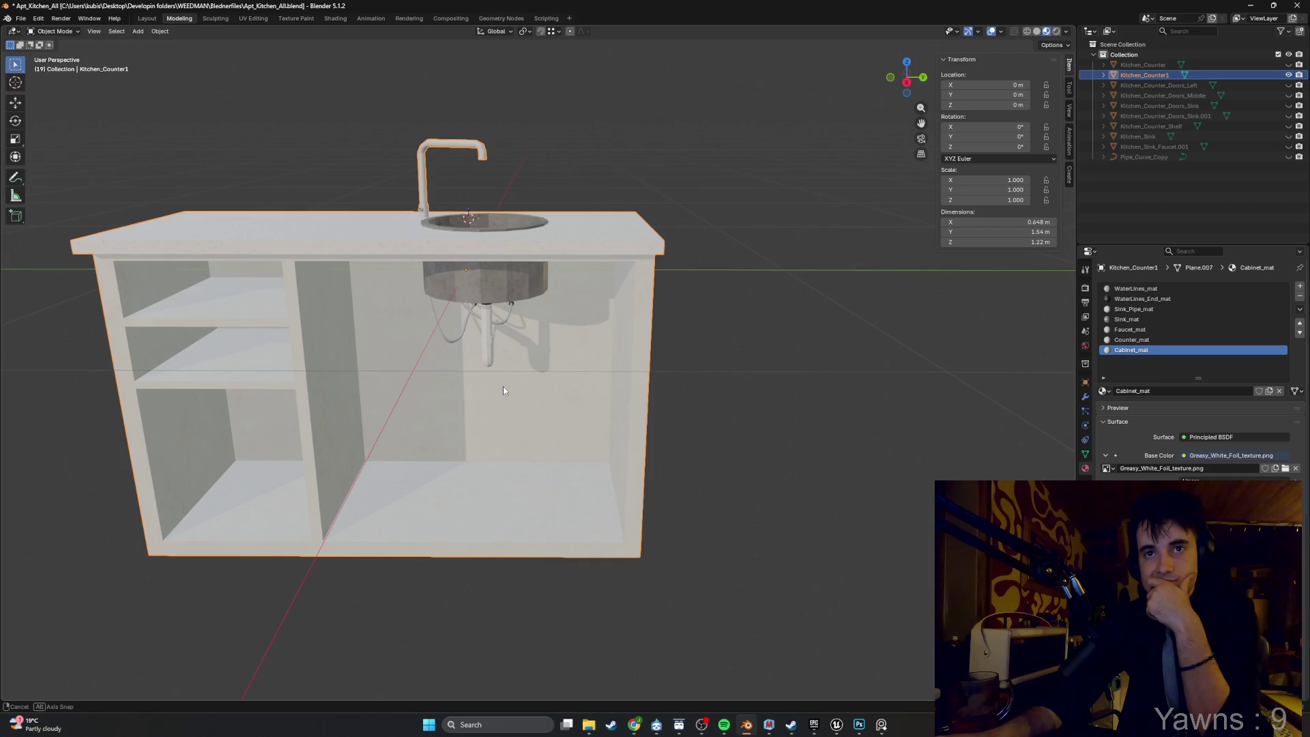
{"action": "left_click_drag", "start_coordinate": [1288, 85], "coordinate": [1289, 116]}
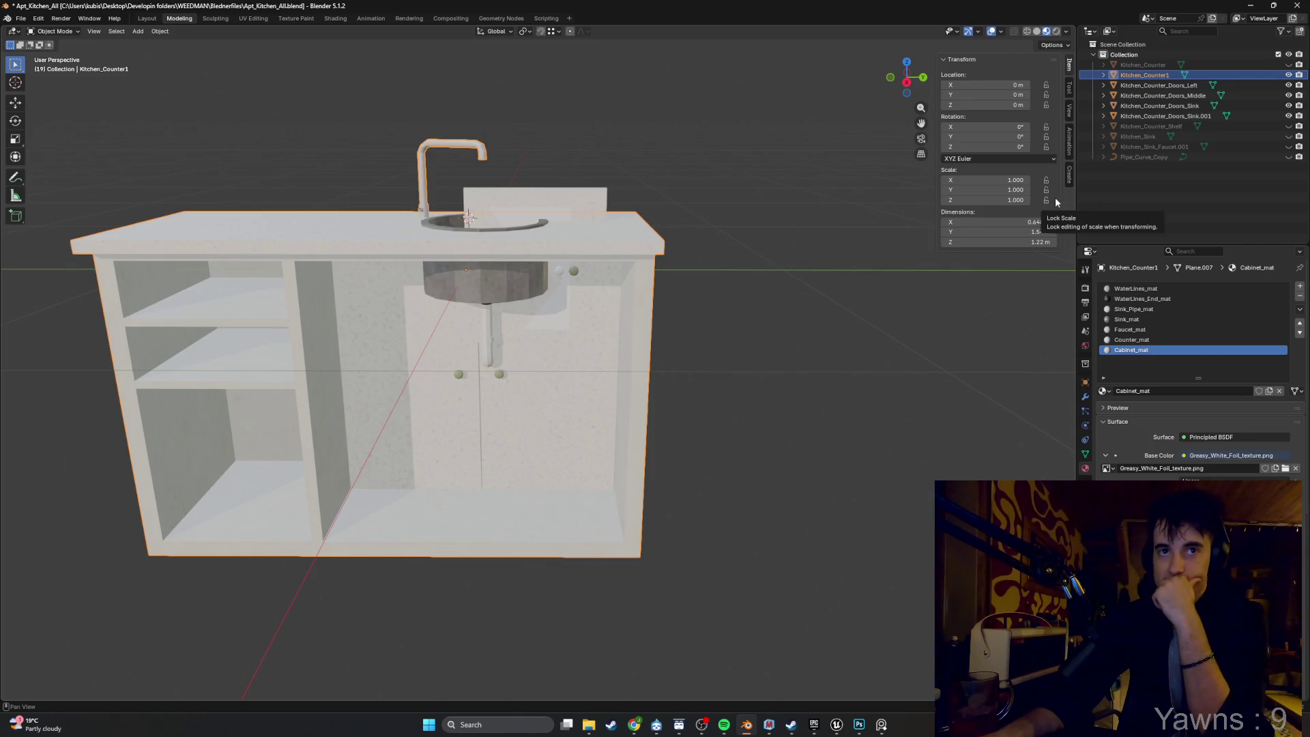
Toggle the four door objects off and on, then hide the Kitchen_Counter1 body.
{"action": "mouse_move", "coordinate": [401, 398]}
{"action": "left_mouse_down"}
{"action": "mouse_move", "coordinate": [472, 381]}
{"action": "mouse_move", "coordinate": [428, 367]}
{"action": "mouse_move", "coordinate": [438, 376]}
{"action": "mouse_move", "coordinate": [399, 379]}
{"action": "mouse_move", "coordinate": [412, 384]}
{"action": "left_mouse_up"}
{"action": "mouse_move", "coordinate": [412, 382]}
{"action": "left_mouse_down"}
{"action": "mouse_move", "coordinate": [472, 382]}
{"action": "mouse_move", "coordinate": [442, 387]}
{"action": "mouse_move", "coordinate": [457, 389]}
{"action": "left_mouse_up"}
{"action": "left_click_drag", "start_coordinate": [562, 389], "coordinate": [671, 386]}
{"action": "left_click_drag", "start_coordinate": [1289, 84], "coordinate": [1289, 118]}
{"action": "left_click", "coordinate": [1289, 75]}
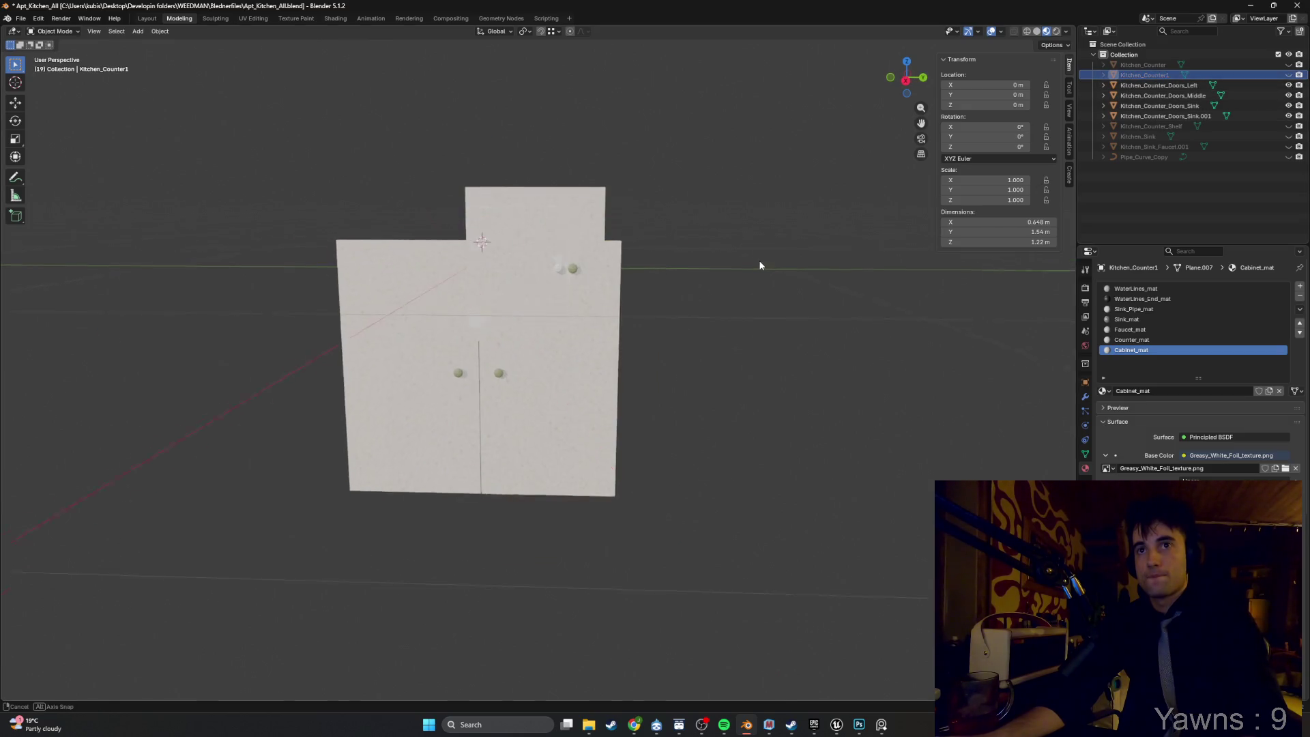
{"action": "scroll", "coordinate": [740, 286], "scroll_direction": "up", "scroll_amount": 4}
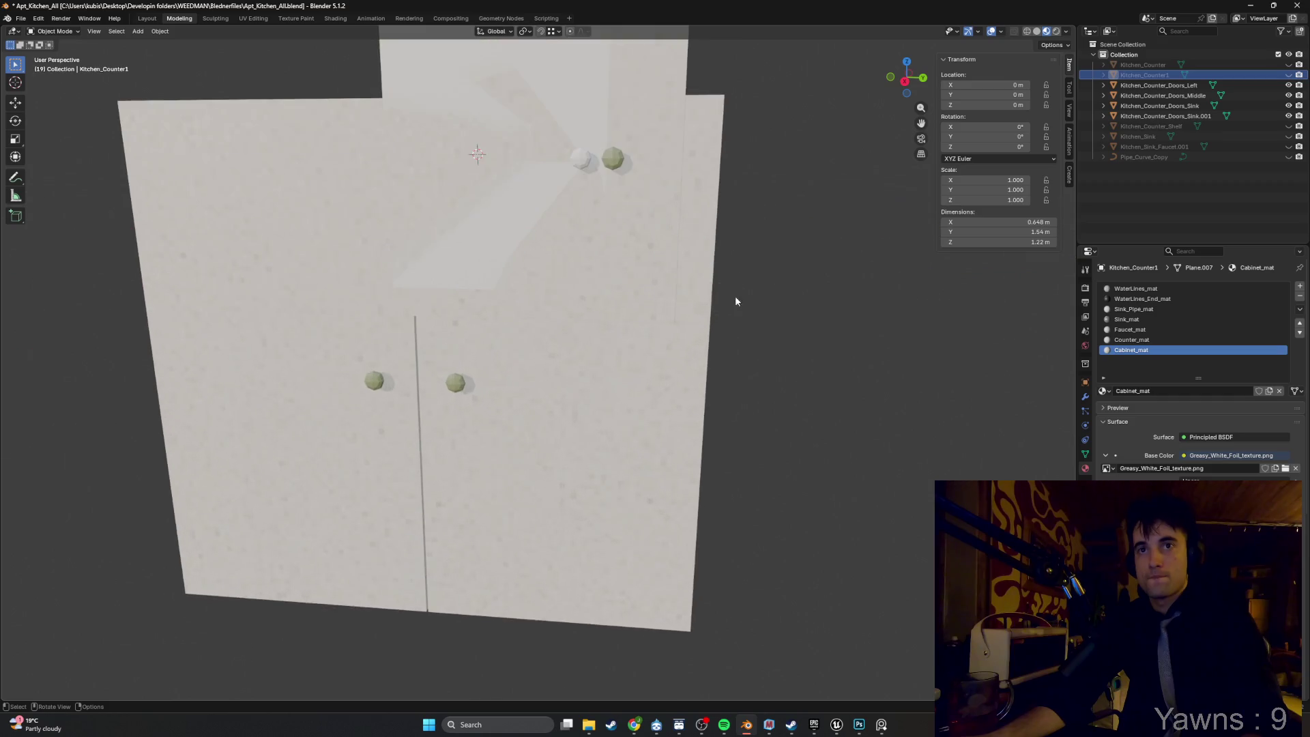
Hide the left and middle doors and give Door_mat.001 the Wood_CheapVeneer_texture.png image.
{"action": "left_click", "coordinate": [1288, 85]}
{"action": "left_click", "coordinate": [1289, 95]}
{"action": "left_click", "coordinate": [623, 349]}
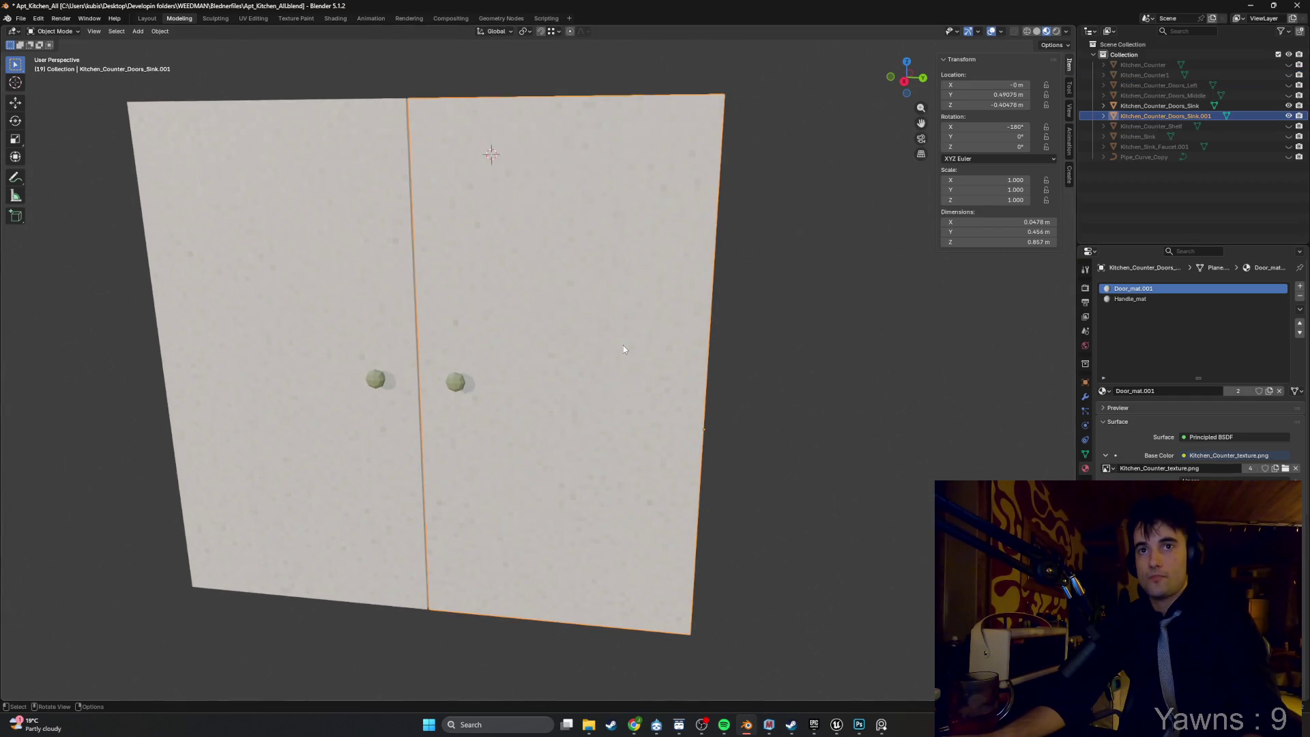
{"action": "left_click", "coordinate": [1286, 469]}
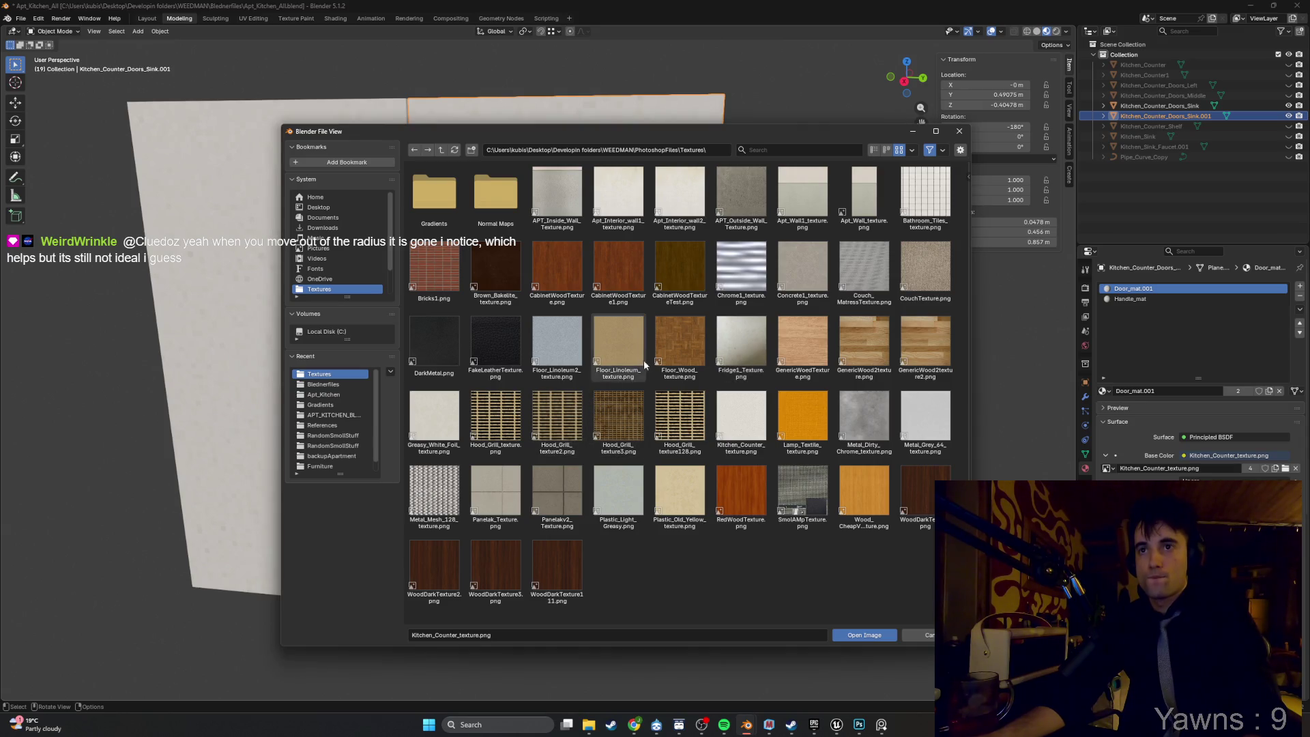
{"action": "double_click", "coordinate": [859, 471]}
{"action": "mouse_move", "coordinate": [854, 476]}
{"action": "left_mouse_down"}
{"action": "mouse_move", "coordinate": [584, 375]}
{"action": "mouse_move", "coordinate": [614, 348]}
{"action": "mouse_move", "coordinate": [587, 325]}
{"action": "mouse_move", "coordinate": [561, 337]}
{"action": "mouse_move", "coordinate": [577, 350]}
{"action": "left_mouse_up"}
Select both sink doors and give their knobs' Handle_mat the DarkMetal.png texture.
{"action": "left_click", "coordinate": [648, 378], "text": "shift"}
{"action": "left_click", "coordinate": [607, 381], "text": "shift"}
{"action": "left_click", "coordinate": [403, 371], "text": "shift"}
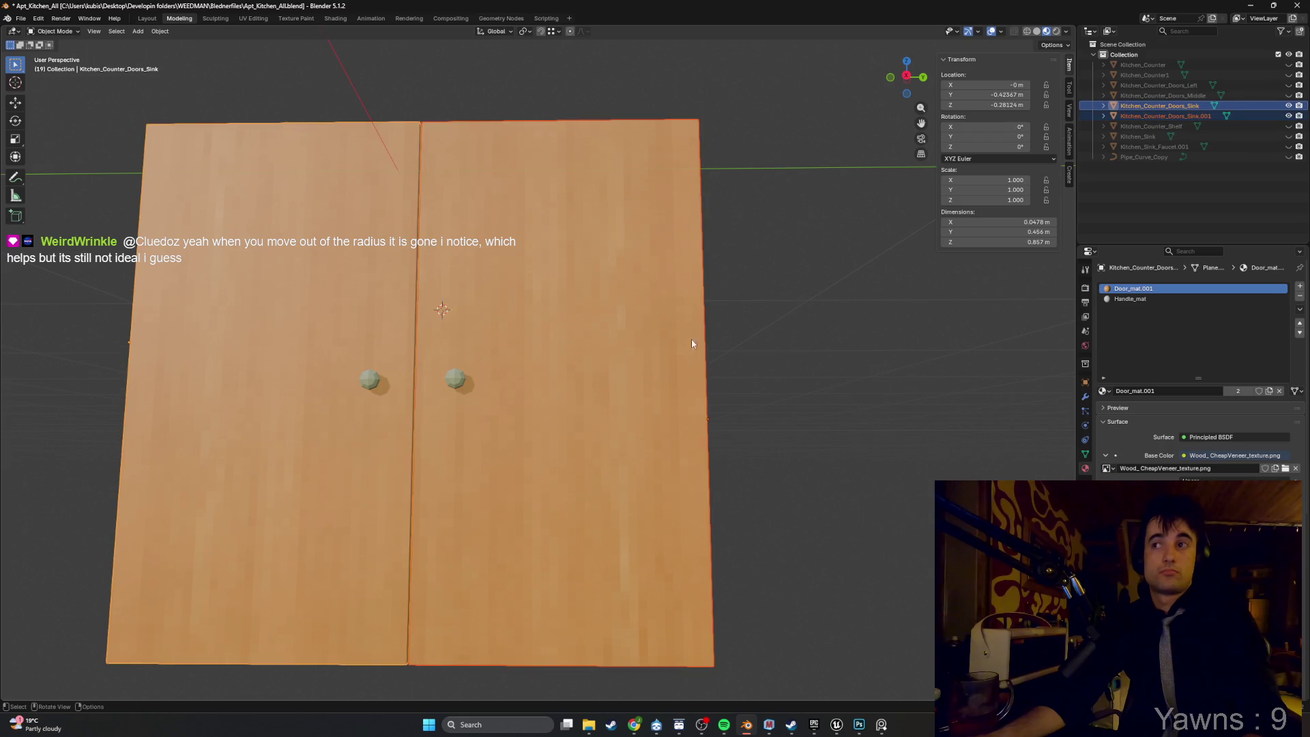
{"action": "left_click", "coordinate": [1120, 300]}
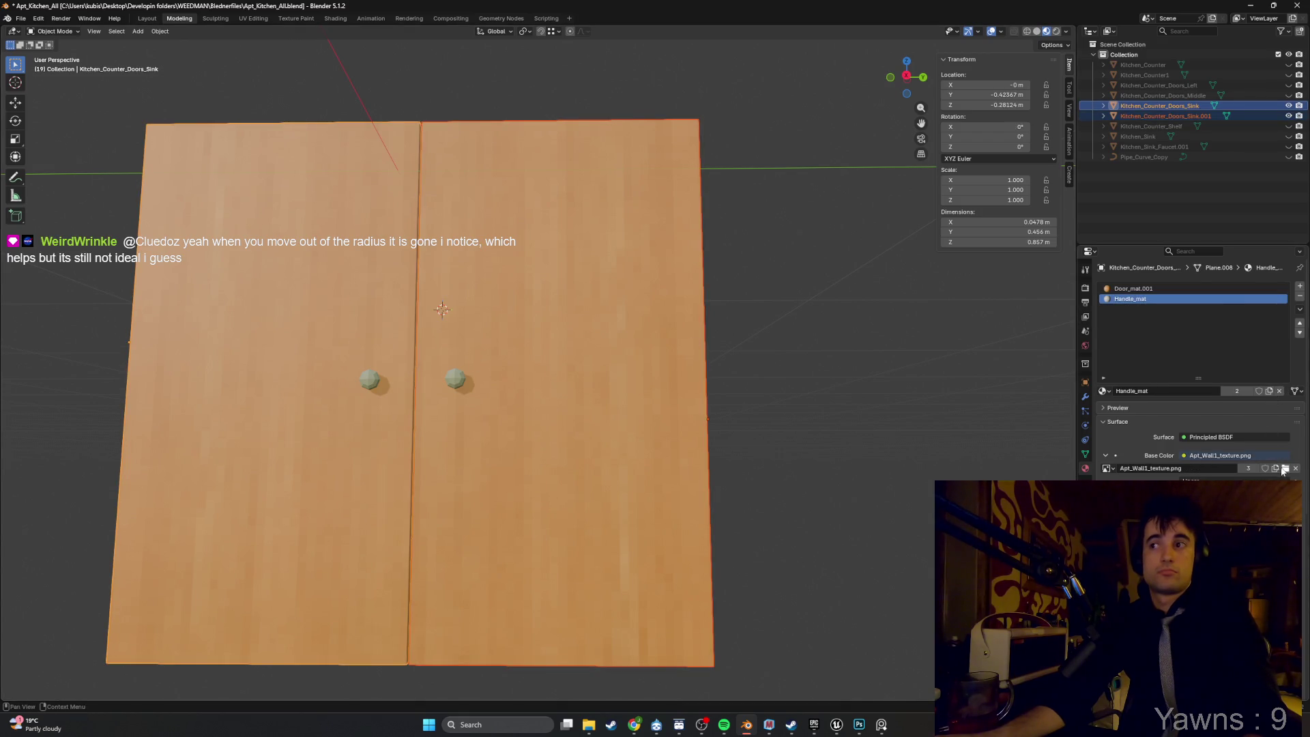
{"action": "left_click", "coordinate": [1284, 468]}
{"action": "left_click", "coordinate": [454, 355]}
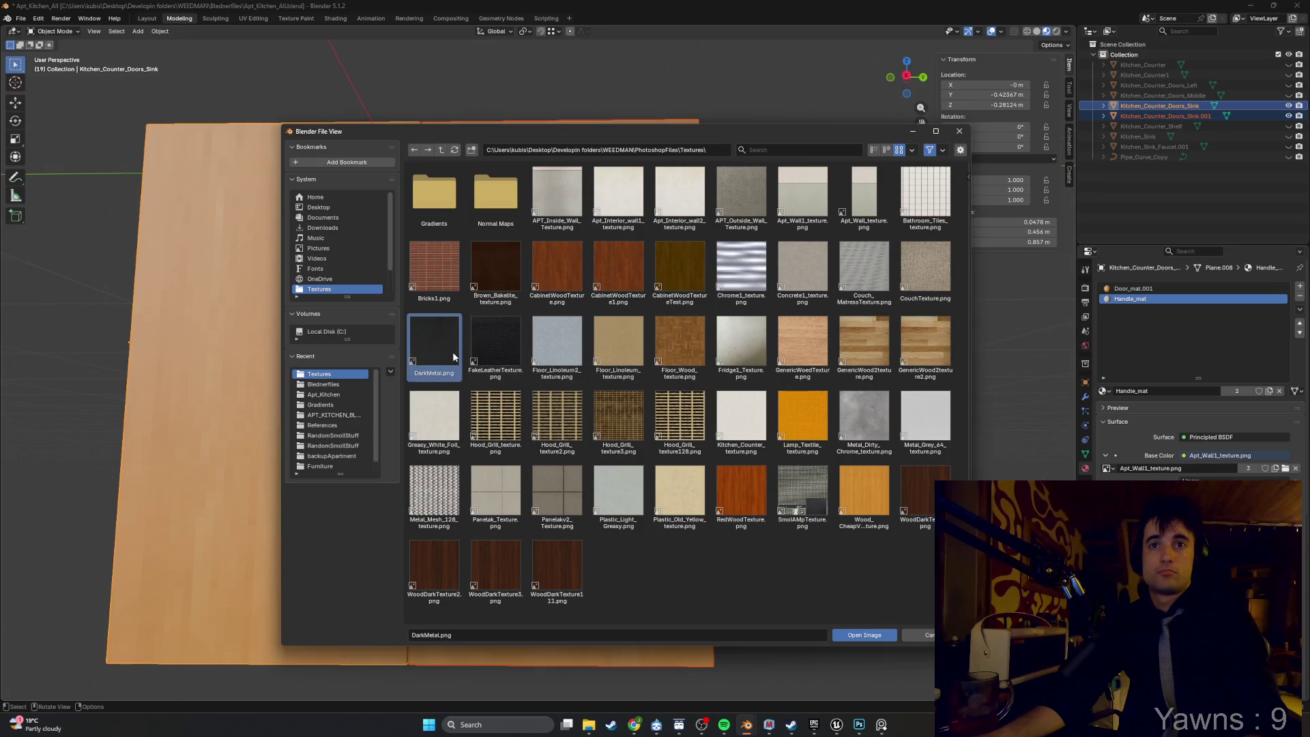
{"action": "double_click", "coordinate": [452, 351]}
{"action": "mouse_move", "coordinate": [801, 388]}
{"action": "left_mouse_down"}
{"action": "mouse_move", "coordinate": [672, 389]}
{"action": "mouse_move", "coordinate": [648, 367]}
{"action": "mouse_move", "coordinate": [605, 378]}
{"action": "mouse_move", "coordinate": [584, 414]}
{"action": "mouse_move", "coordinate": [648, 429]}
{"action": "mouse_move", "coordinate": [739, 417]}
{"action": "mouse_move", "coordinate": [655, 412]}
{"action": "left_mouse_up"}
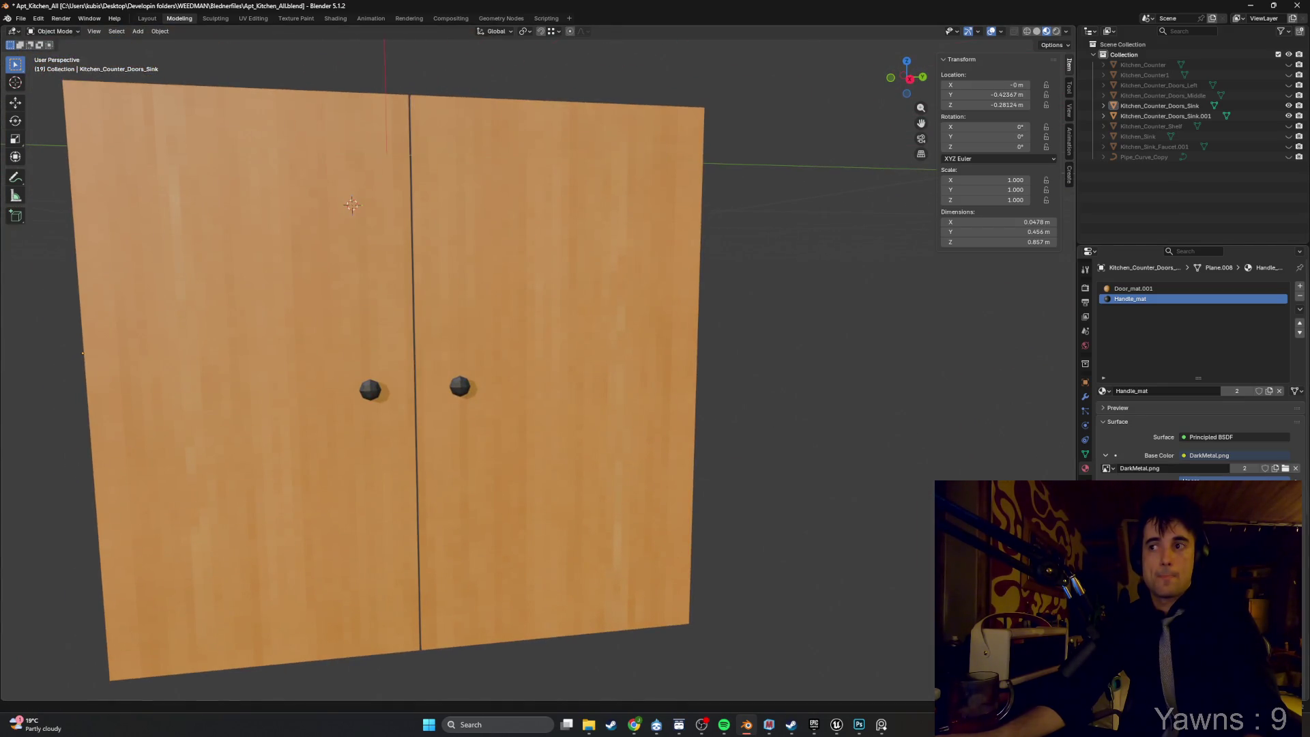
{"action": "left_click", "coordinate": [1144, 289]}
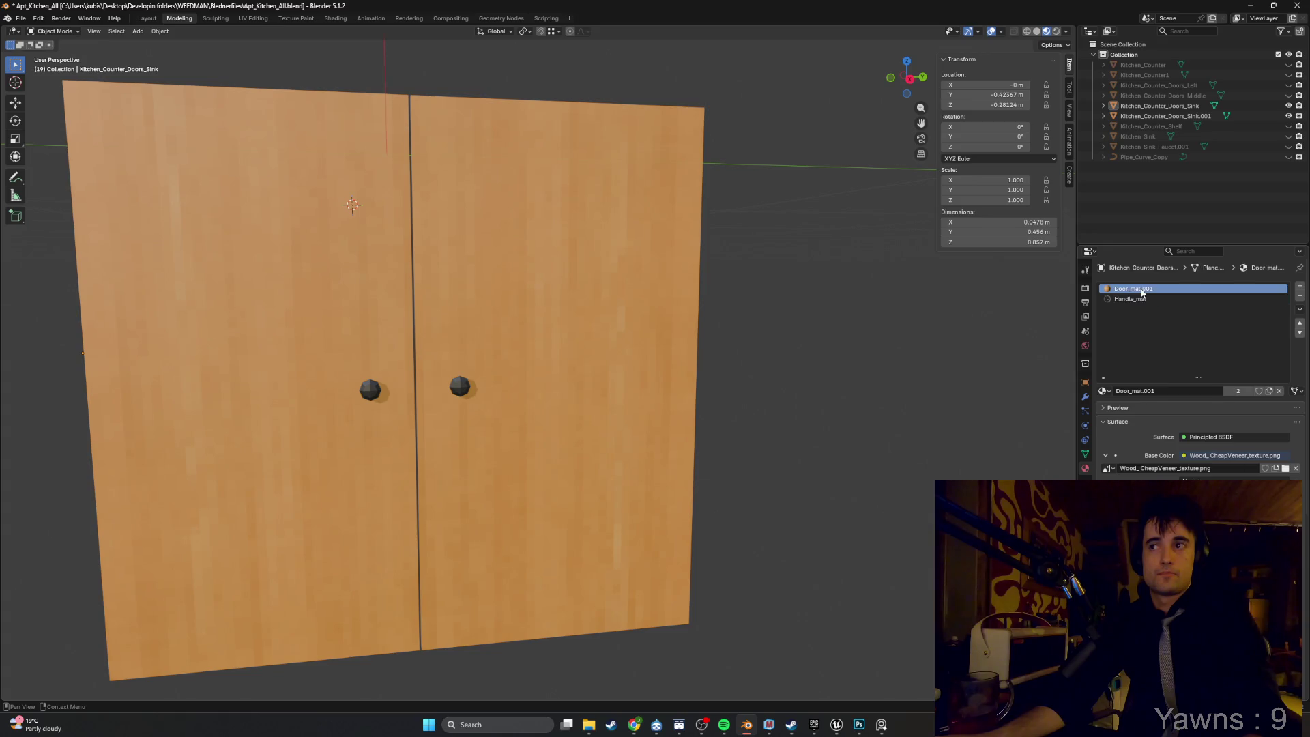
{"action": "mouse_move", "coordinate": [723, 410]}
{"action": "left_mouse_down"}
{"action": "mouse_move", "coordinate": [552, 418]}
{"action": "mouse_move", "coordinate": [576, 348]}
{"action": "mouse_move", "coordinate": [515, 349]}
{"action": "mouse_move", "coordinate": [384, 409]}
{"action": "left_mouse_up"}
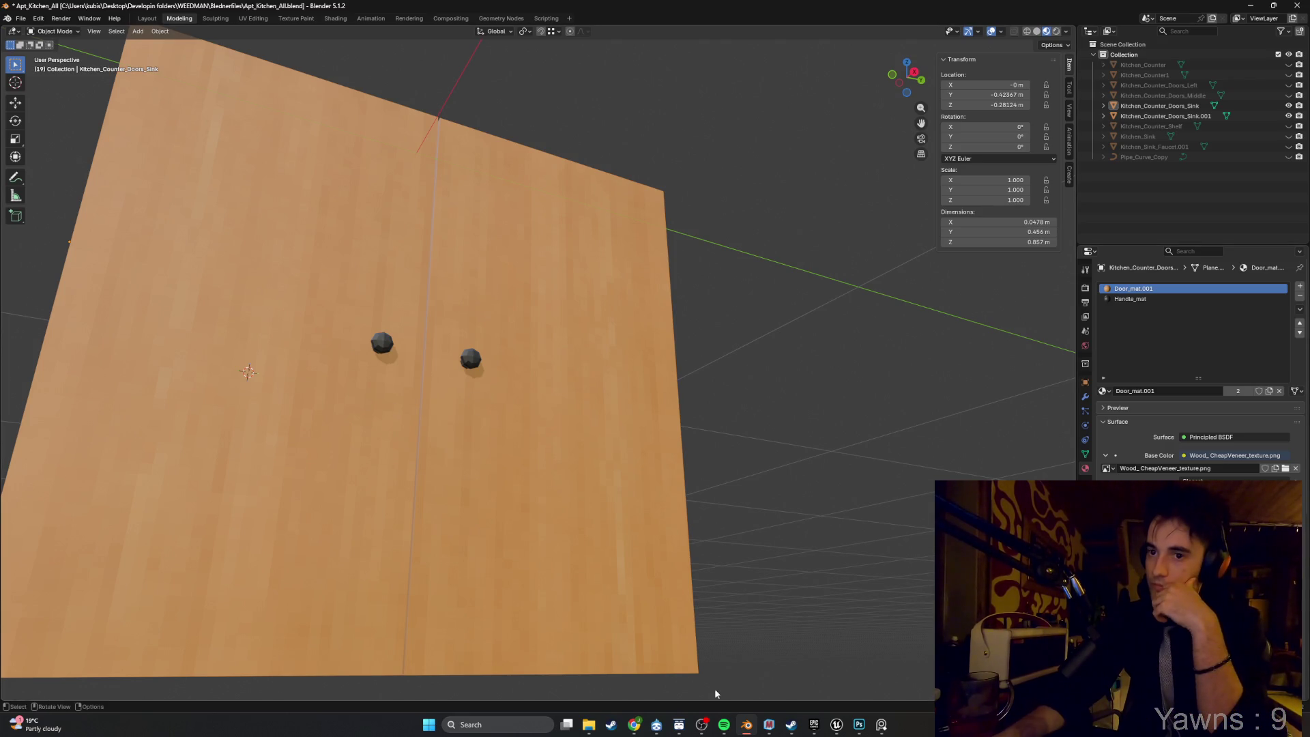
Unhide Kitchen_Counter_Shelf so the drawer with its handle appears above the sink doors.
{"action": "mouse_move", "coordinate": [802, 506]}
{"action": "left_mouse_down"}
{"action": "mouse_move", "coordinate": [808, 521]}
{"action": "mouse_move", "coordinate": [755, 562]}
{"action": "left_mouse_up"}
{"action": "key", "text": "super"}
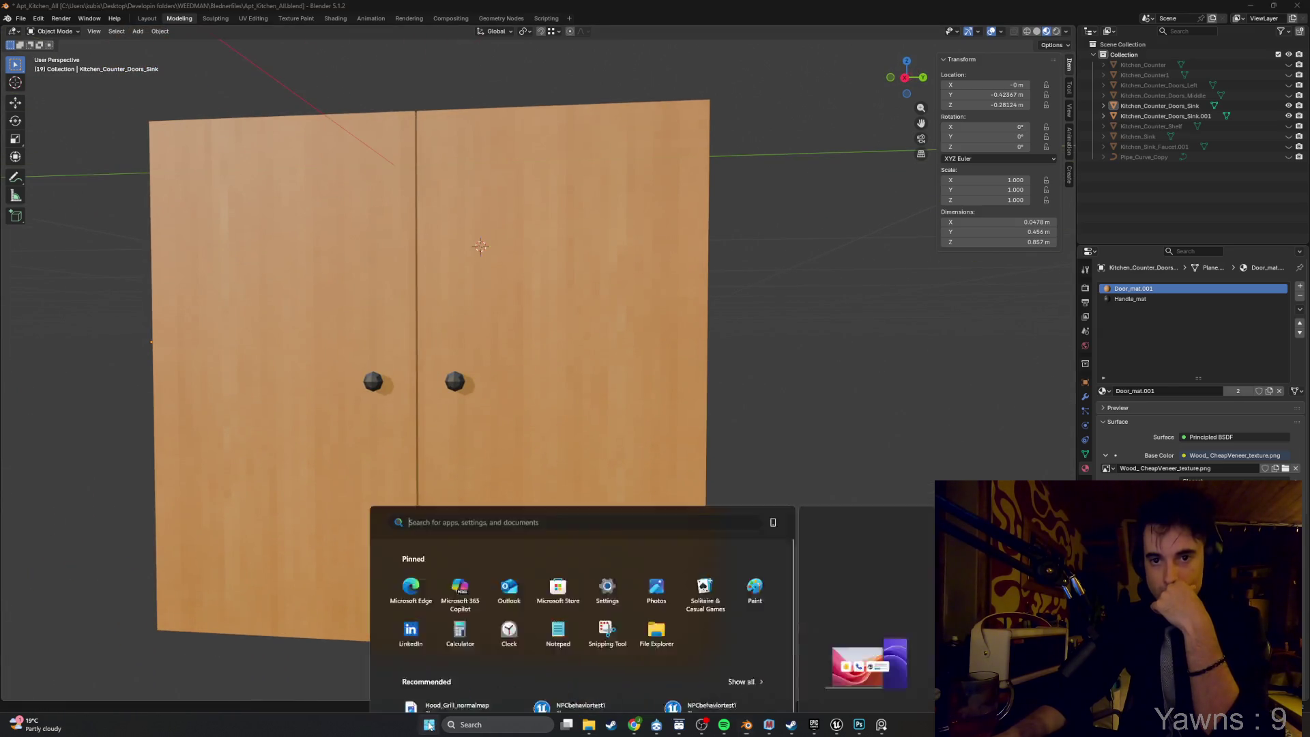
{"action": "key", "text": "super"}
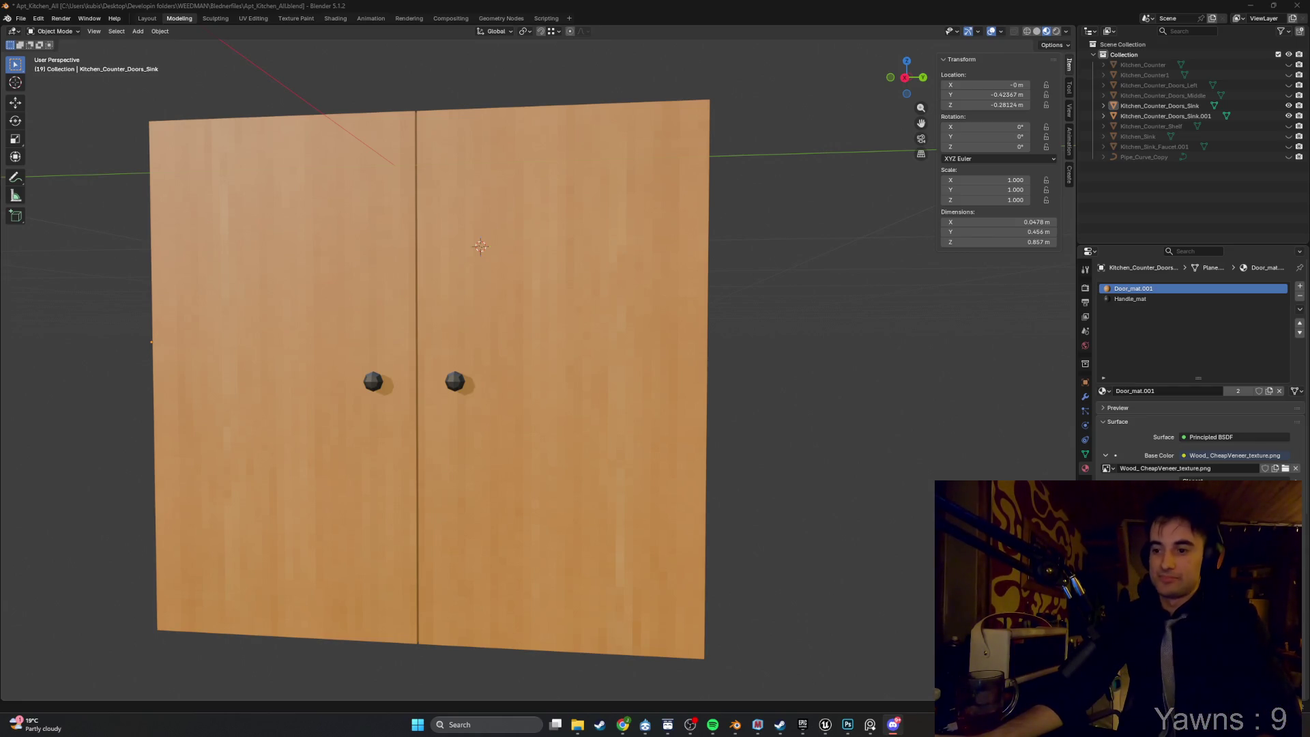
{"action": "left_click_drag", "start_coordinate": [914, 503], "coordinate": [736, 476]}
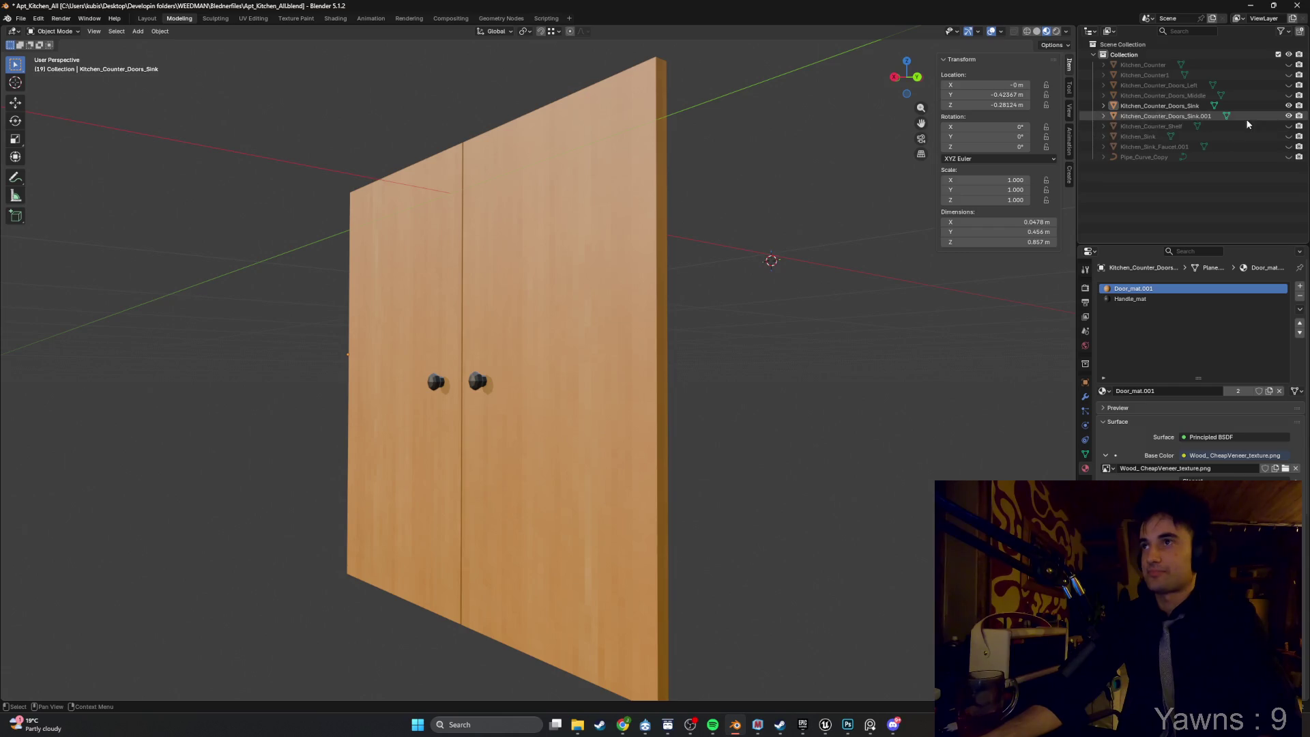
{"action": "left_click", "coordinate": [1287, 126]}
{"action": "mouse_move", "coordinate": [819, 273]}
{"action": "left_mouse_down"}
{"action": "mouse_move", "coordinate": [623, 280]}
{"action": "mouse_move", "coordinate": [515, 482]}
{"action": "mouse_move", "coordinate": [715, 458]}
{"action": "mouse_move", "coordinate": [569, 452]}
{"action": "mouse_move", "coordinate": [607, 463]}
{"action": "mouse_move", "coordinate": [534, 428]}
{"action": "mouse_move", "coordinate": [604, 448]}
{"action": "left_mouse_up"}
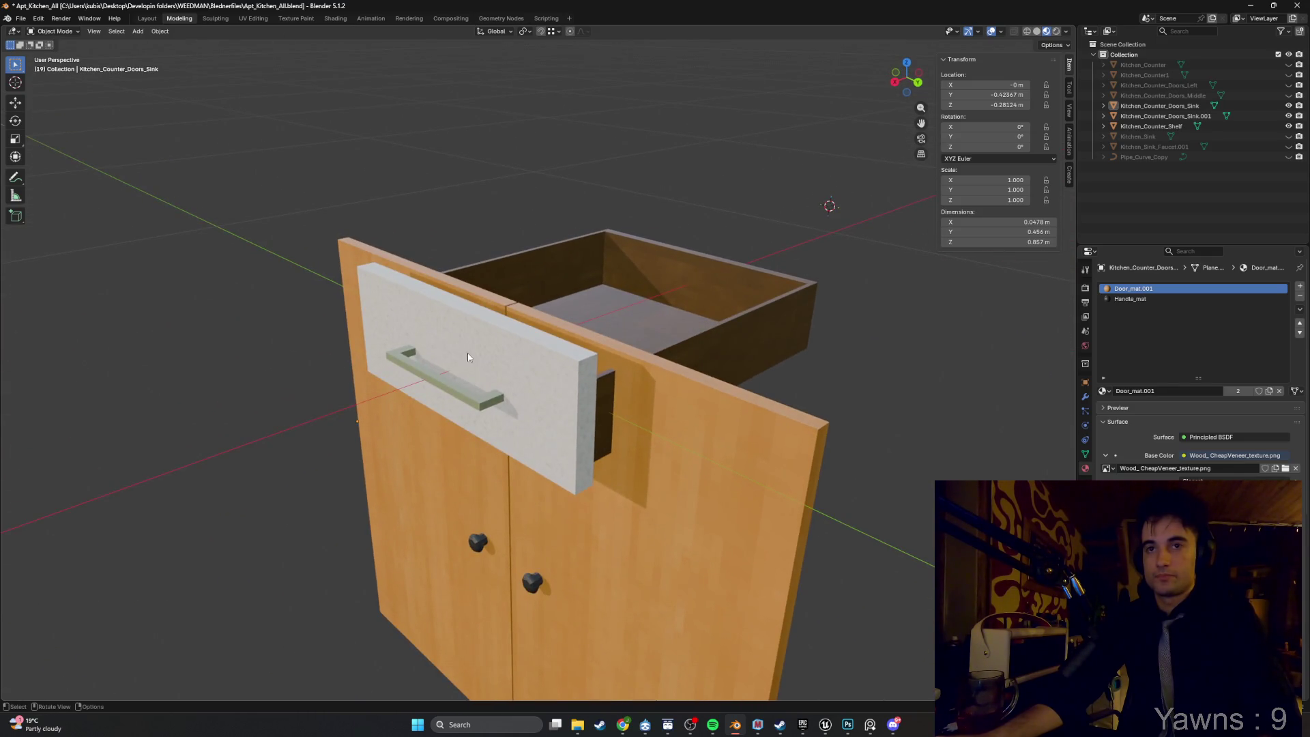
Select the drawer shelf, undo the material copy, and give Shelf_mat the Greasy_White_Foil texture.
{"action": "left_click", "coordinate": [503, 365]}
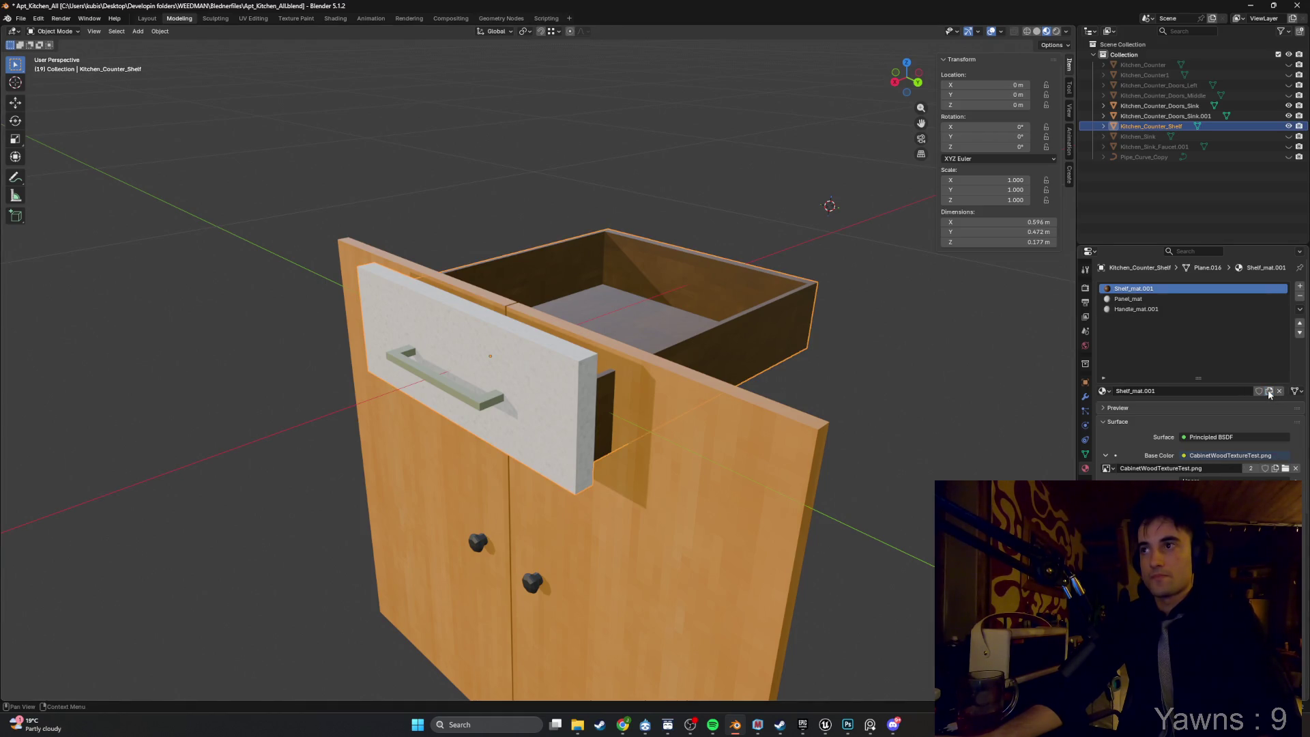
{"action": "key", "text": "ctrl+z"}
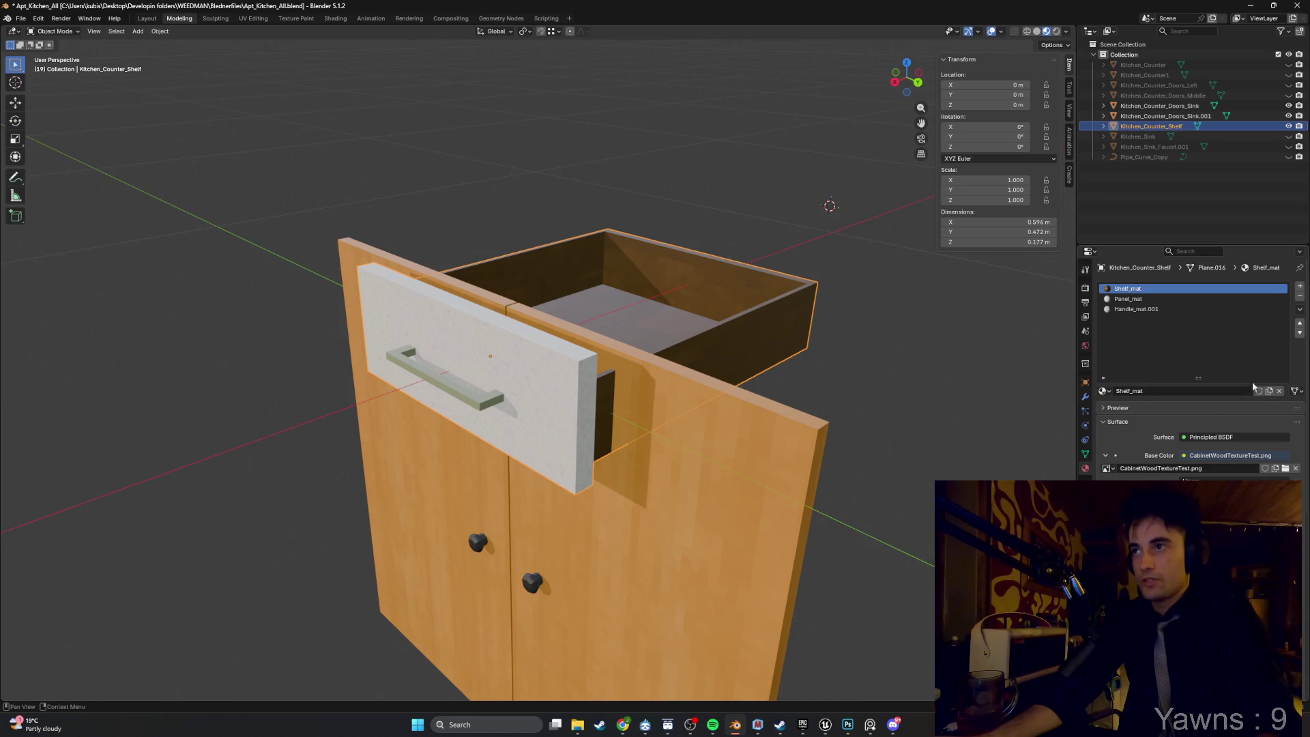
{"action": "left_click", "coordinate": [1285, 468]}
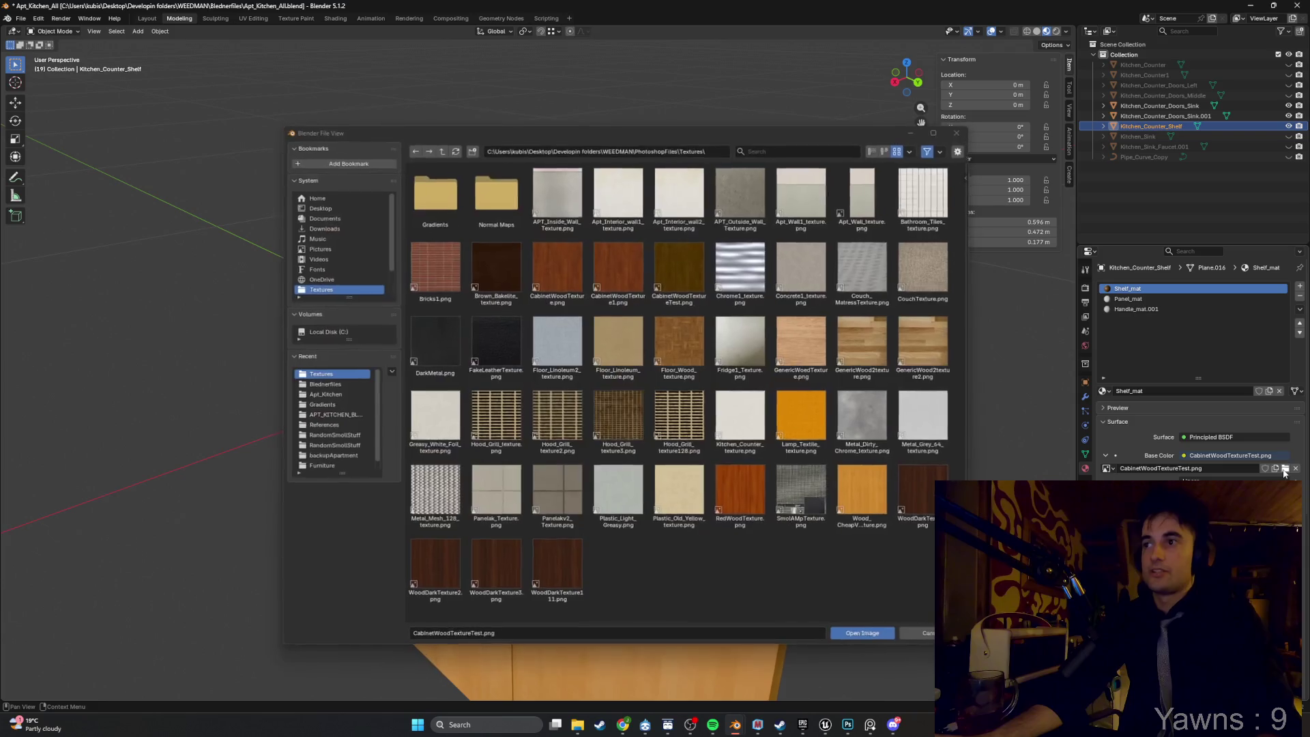
{"action": "double_click", "coordinate": [458, 425]}
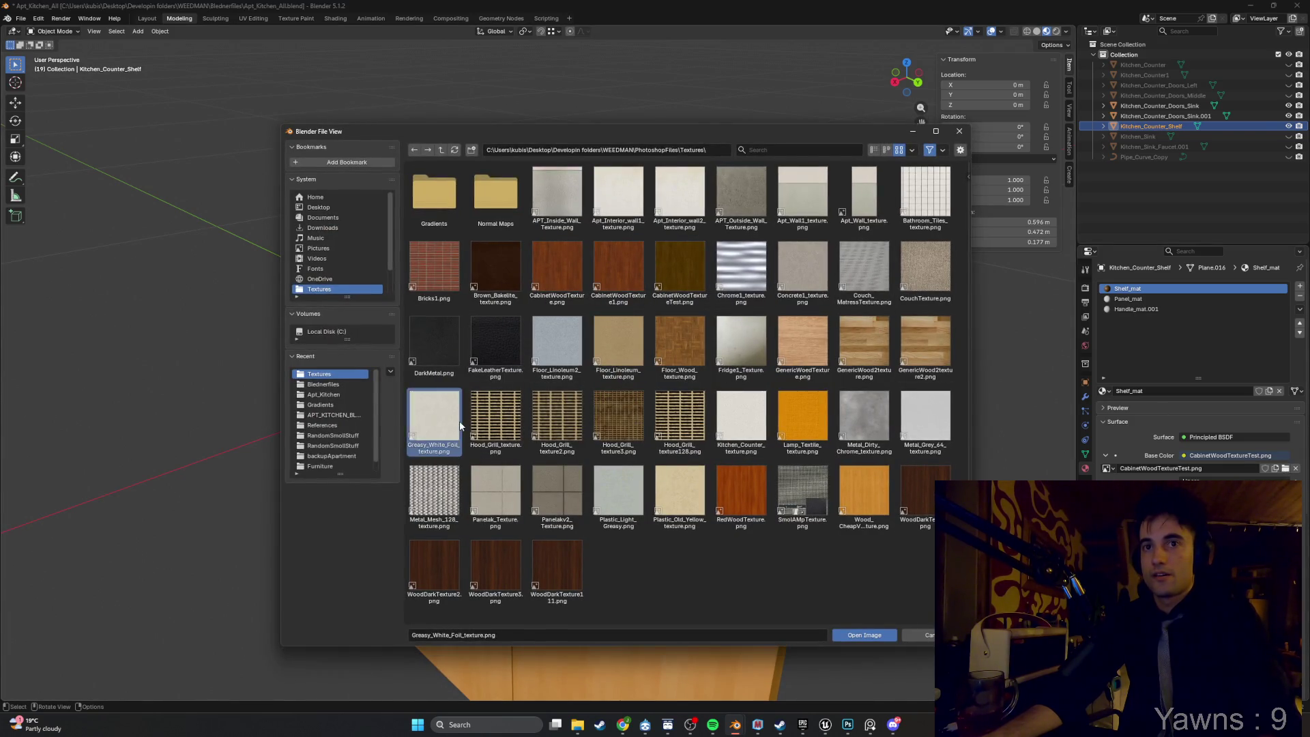
Give the drawer handle's Handle_mat.001 the DarkMetal.png texture, then briefly check the middle door panel.
{"action": "left_click", "coordinate": [1167, 299]}
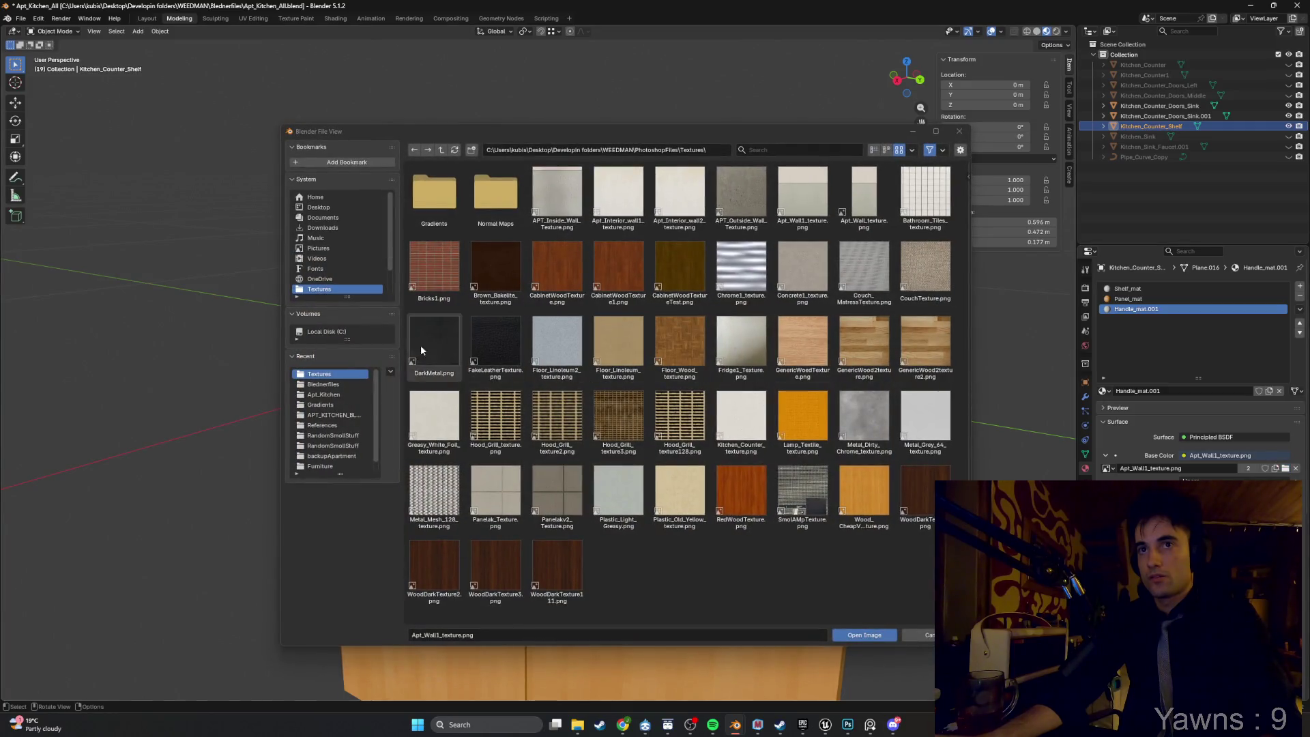
{"action": "double_click", "coordinate": [419, 346]}
{"action": "mouse_move", "coordinate": [859, 329]}
{"action": "left_mouse_down"}
{"action": "mouse_move", "coordinate": [735, 361]}
{"action": "mouse_move", "coordinate": [829, 314]}
{"action": "mouse_move", "coordinate": [968, 337]}
{"action": "mouse_move", "coordinate": [987, 269]}
{"action": "mouse_move", "coordinate": [861, 300]}
{"action": "mouse_move", "coordinate": [880, 293]}
{"action": "left_mouse_up"}
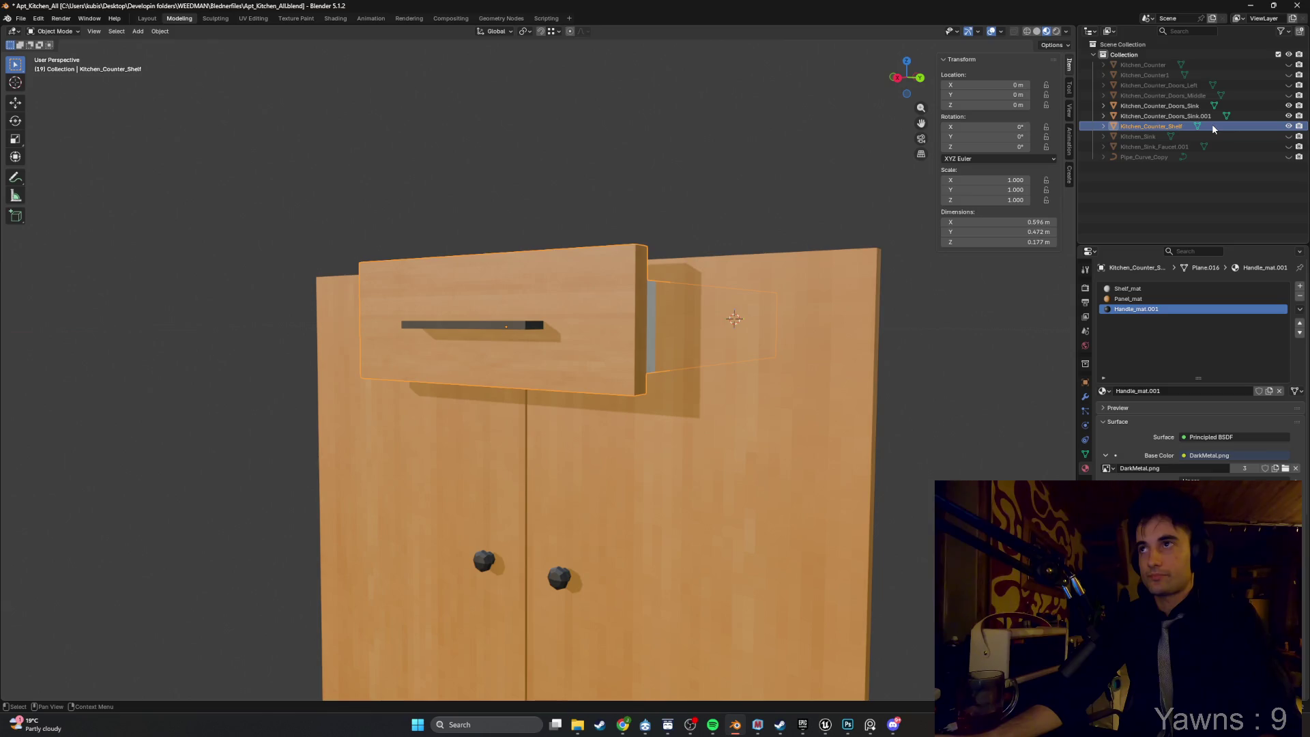
{"action": "scroll", "coordinate": [882, 326], "scroll_direction": "down", "scroll_amount": 3}
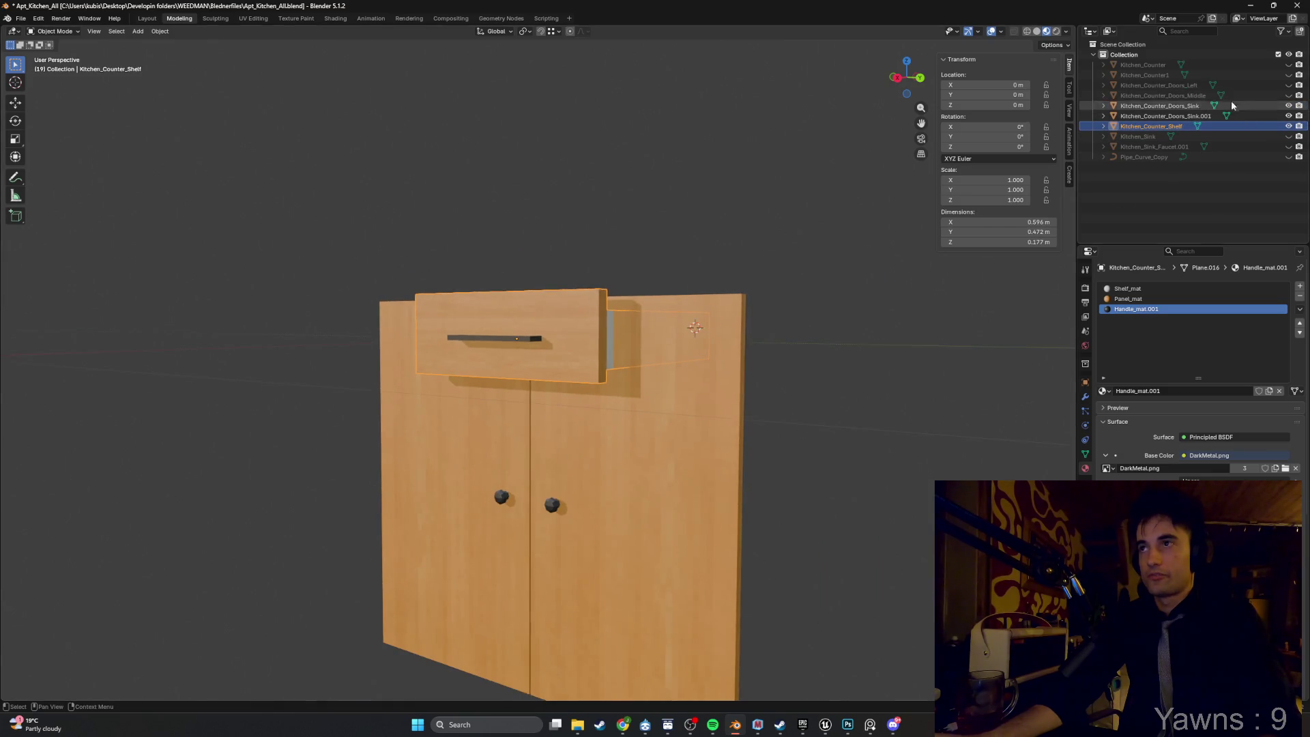
{"action": "left_click", "coordinate": [1289, 95]}
{"action": "left_click", "coordinate": [1289, 96]}
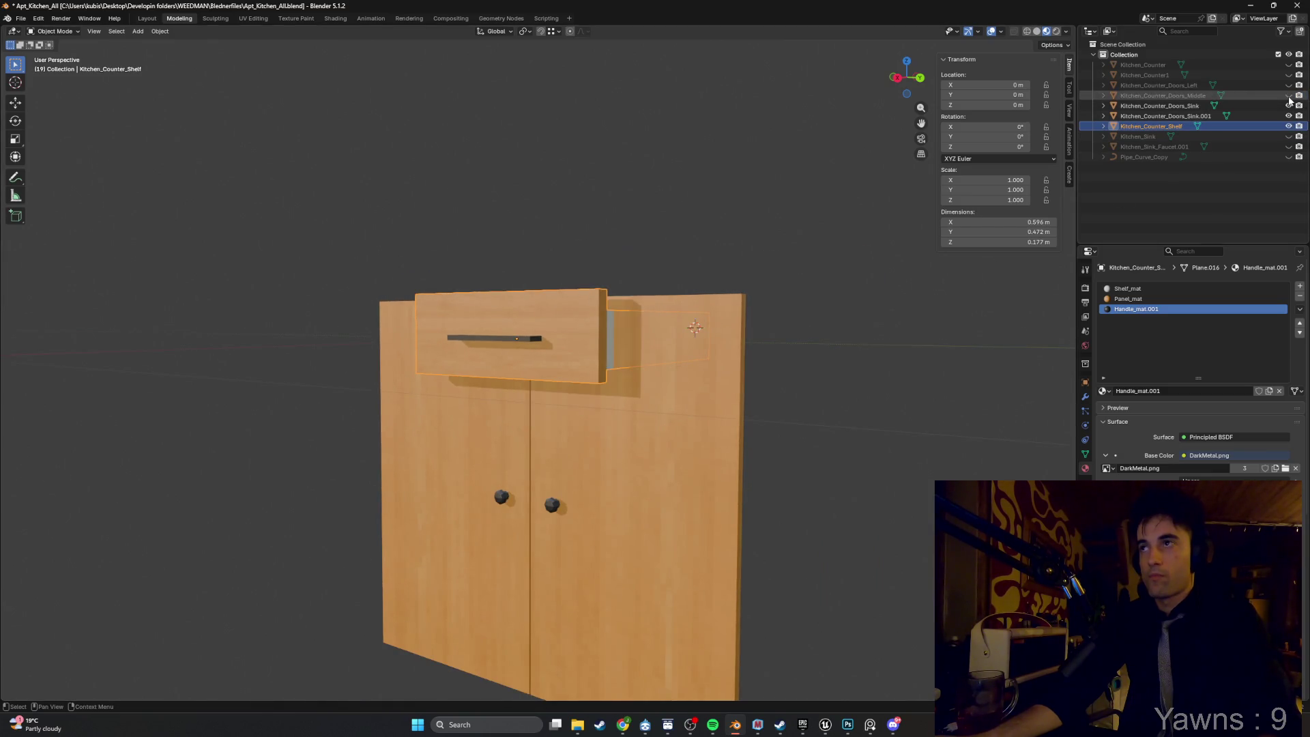
Show the left door panel and give its Door_mat the Wood_CheapVeneer_texture.png image.
{"action": "left_click", "coordinate": [1289, 85]}
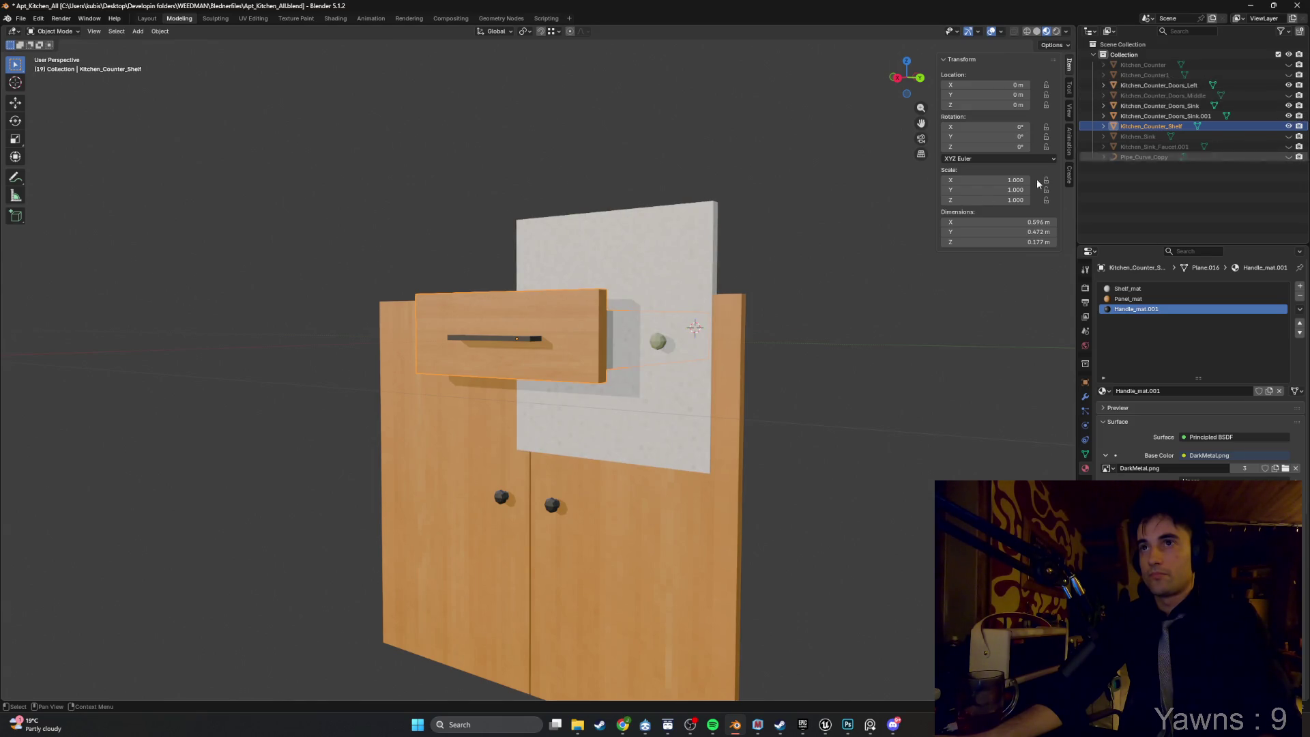
{"action": "left_click", "coordinate": [705, 265]}
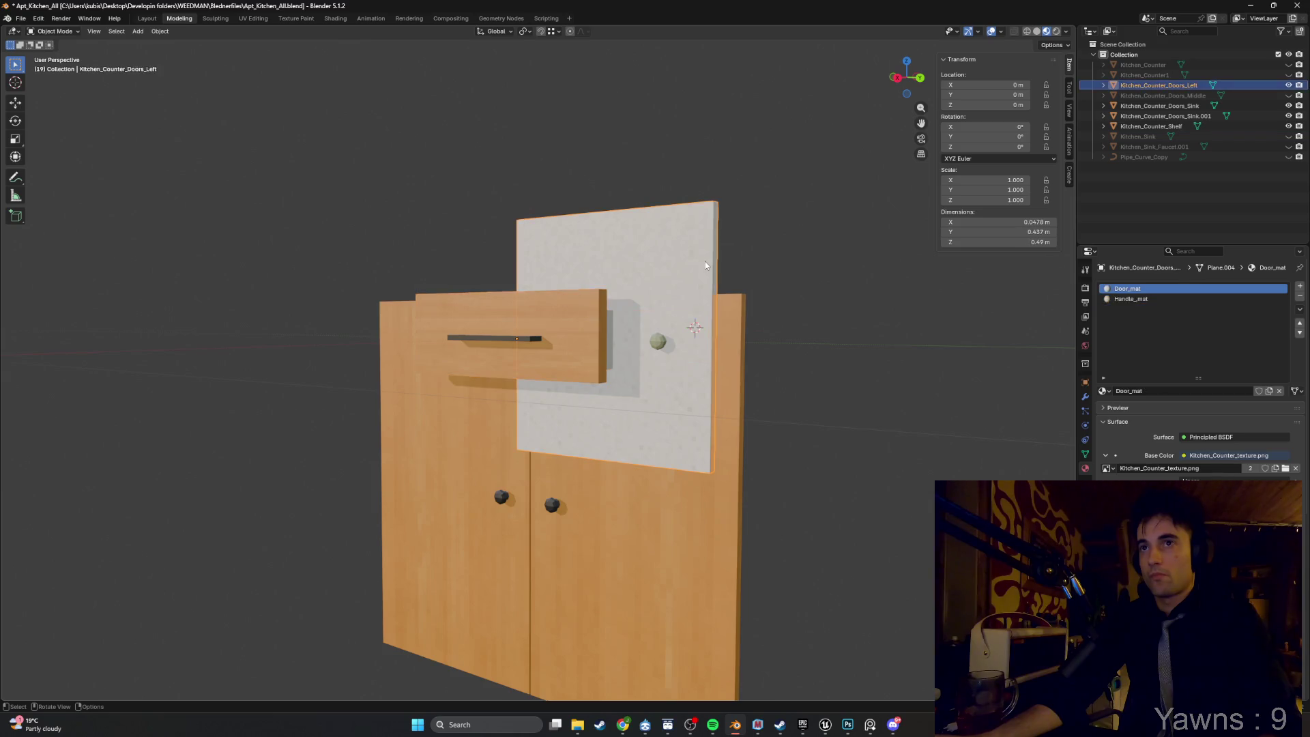
{"action": "left_click", "coordinate": [1285, 468]}
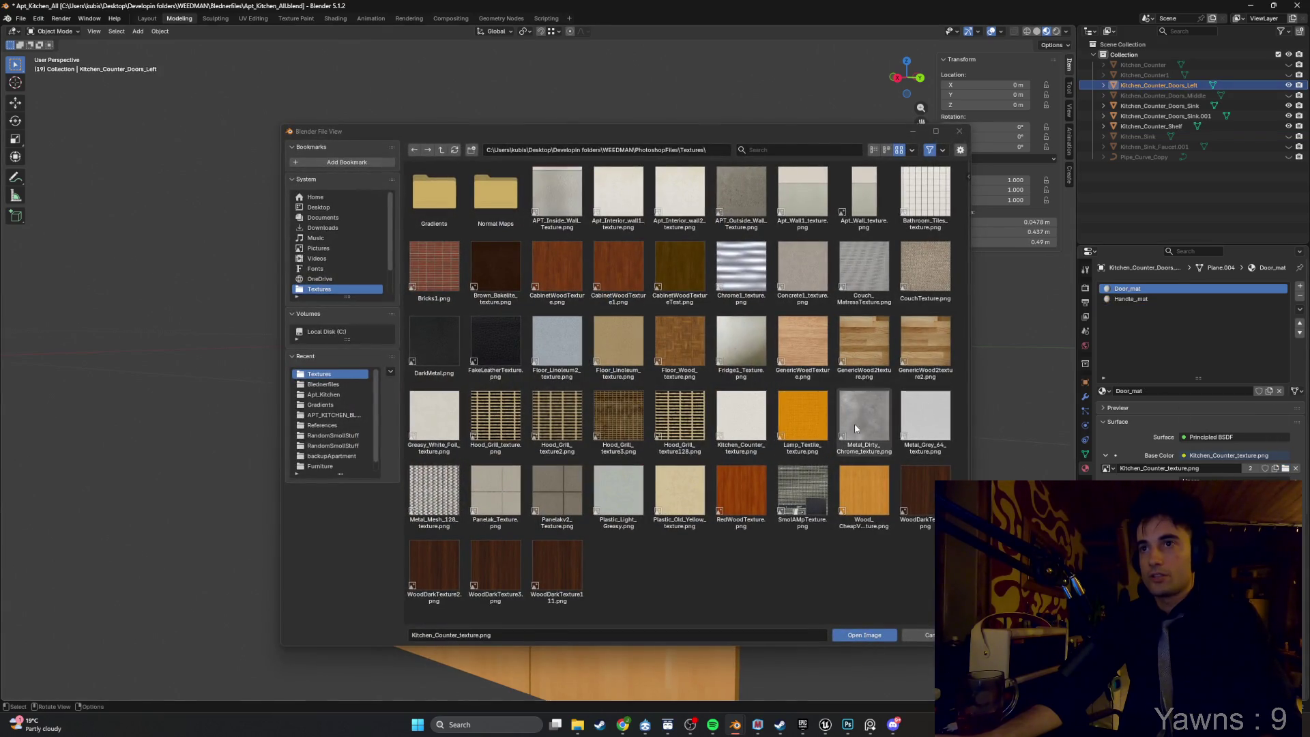
{"action": "double_click", "coordinate": [875, 493]}
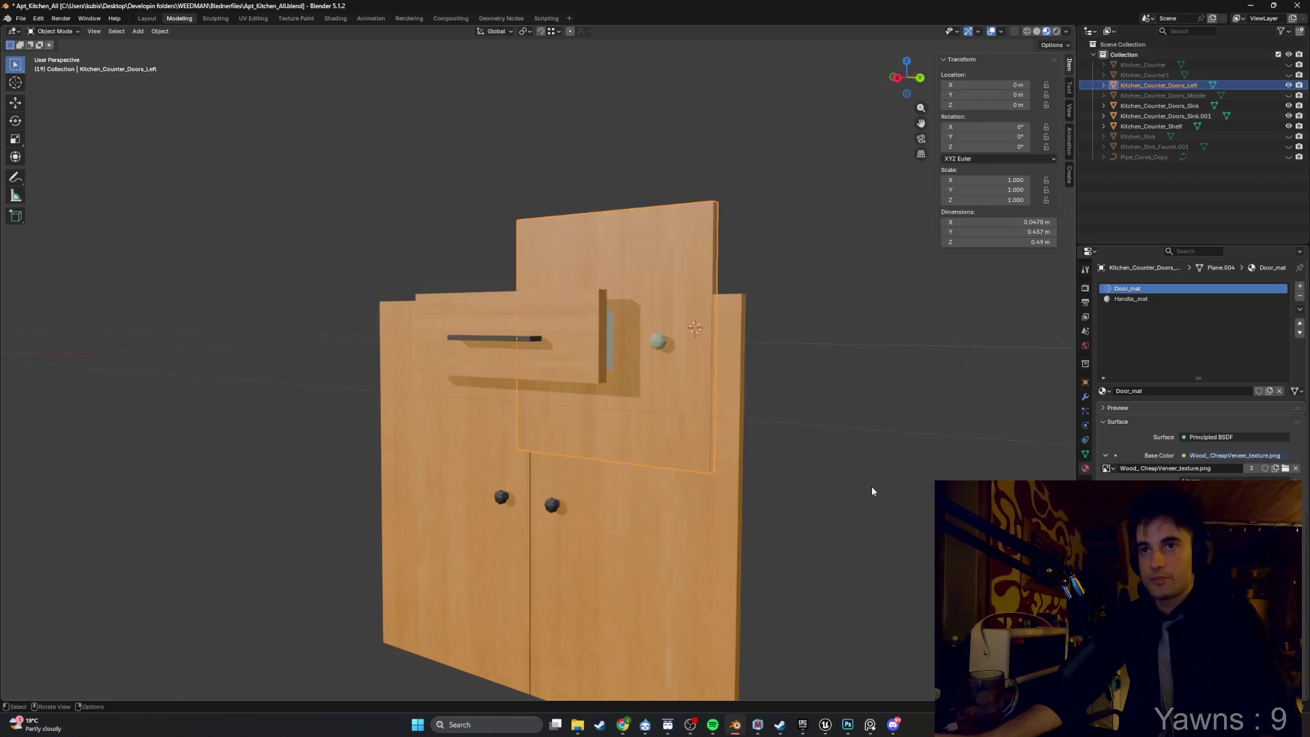
{"action": "left_click", "coordinate": [1285, 469]}
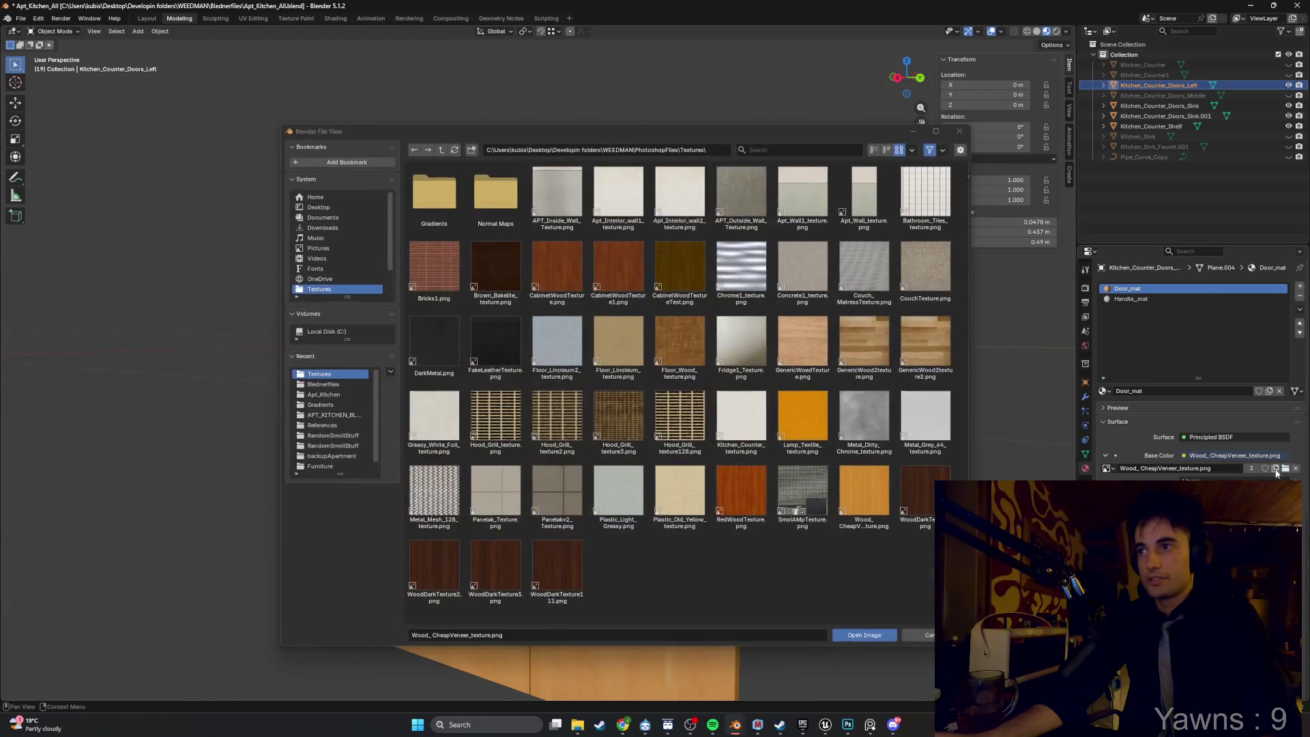
{"action": "double_click", "coordinate": [427, 336]}
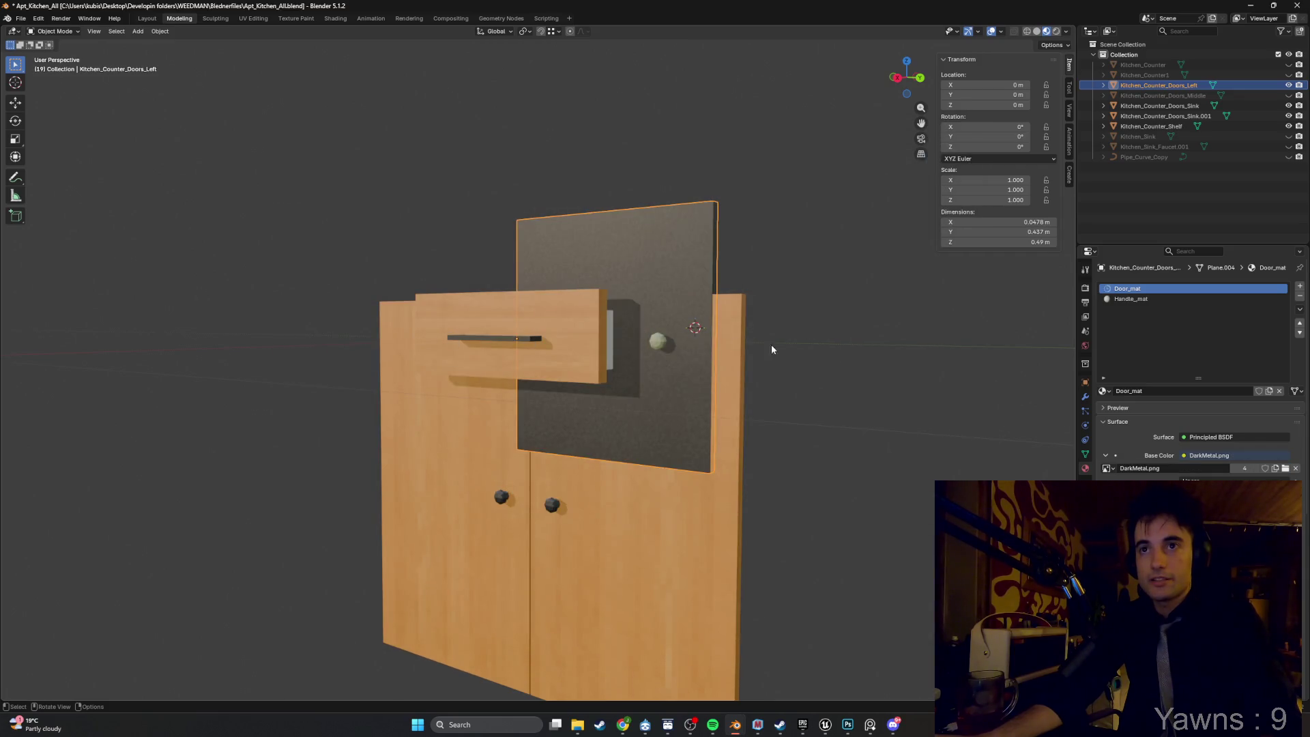
{"action": "left_click", "coordinate": [1285, 468]}
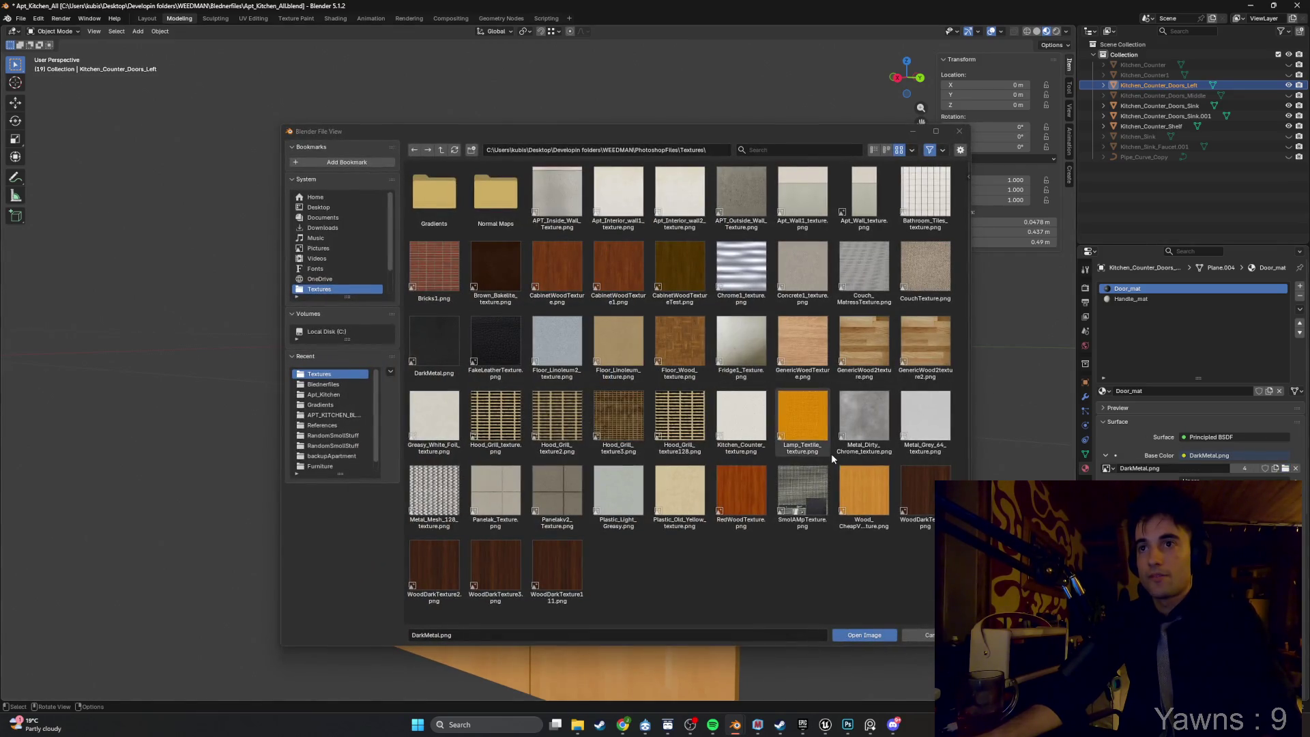
{"action": "double_click", "coordinate": [864, 494]}
Give the left door's knob material Handle_mat the DarkMetal.png texture.
{"action": "left_click", "coordinate": [1130, 300]}
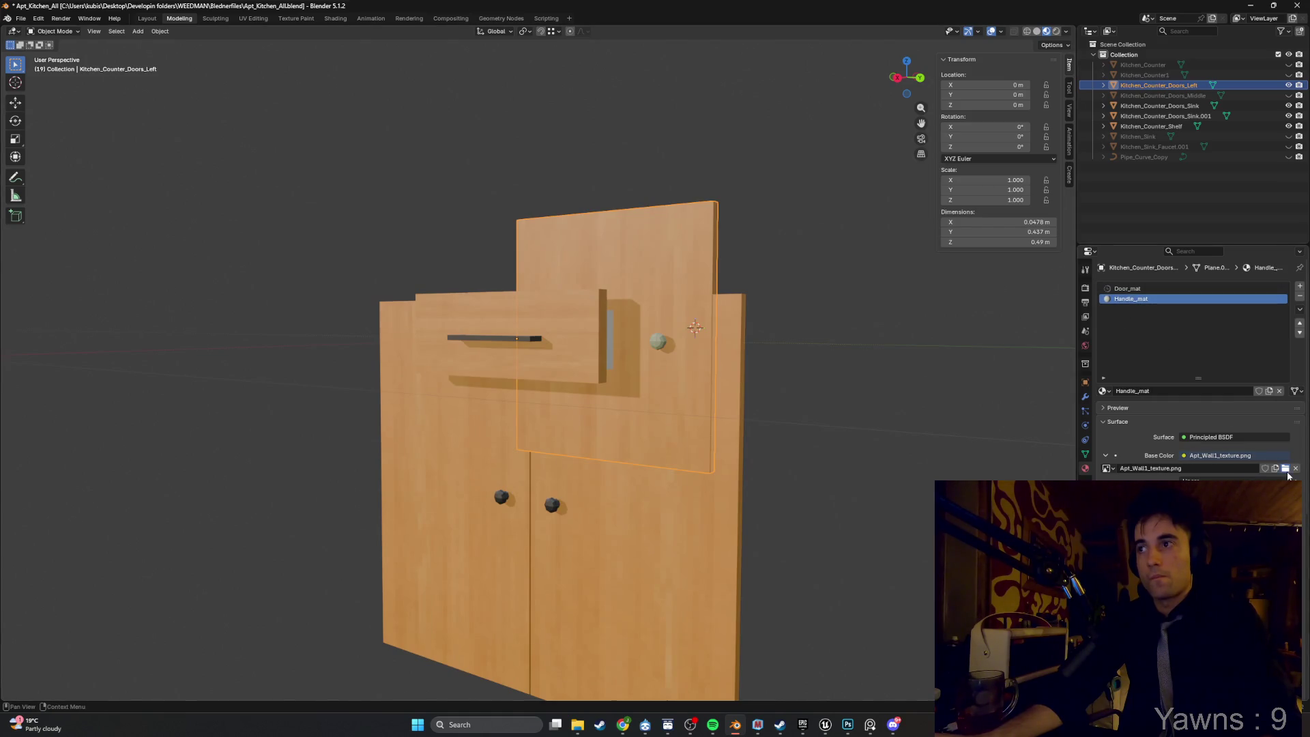
{"action": "left_click", "coordinate": [1285, 469]}
{"action": "double_click", "coordinate": [456, 341]}
{"action": "mouse_move", "coordinate": [652, 356]}
{"action": "left_mouse_down"}
{"action": "mouse_move", "coordinate": [784, 325]}
{"action": "mouse_move", "coordinate": [728, 293]}
{"action": "mouse_move", "coordinate": [582, 345]}
{"action": "mouse_move", "coordinate": [1010, 212]}
{"action": "mouse_move", "coordinate": [794, 259]}
{"action": "mouse_move", "coordinate": [812, 262]}
{"action": "left_mouse_up"}
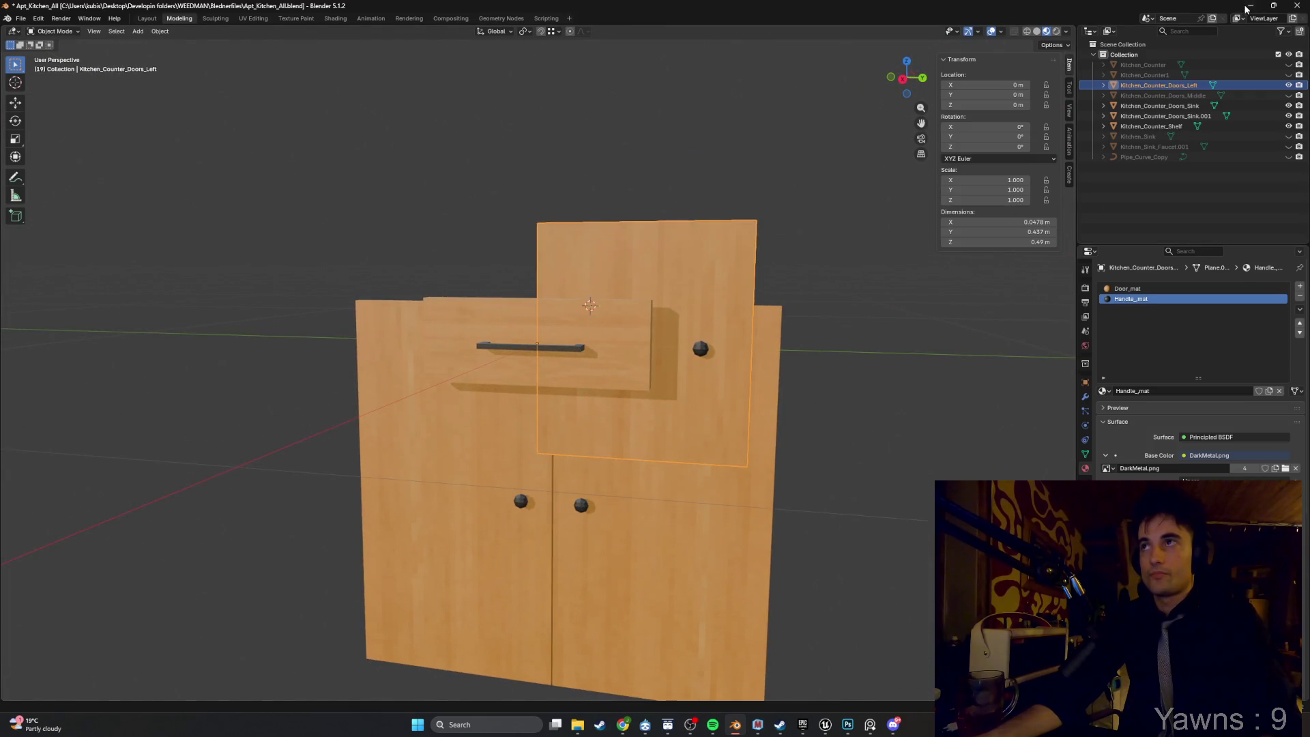
Check the sink up close in the Unreal Editor, then return to Blender.
{"action": "left_click", "coordinate": [1247, 7]}
{"action": "mouse_move", "coordinate": [678, 419]}
{"action": "left_mouse_down"}
{"action": "mouse_move", "coordinate": [528, 684]}
{"action": "mouse_move", "coordinate": [528, 613]}
{"action": "mouse_move", "coordinate": [527, 675]}
{"action": "left_mouse_up"}
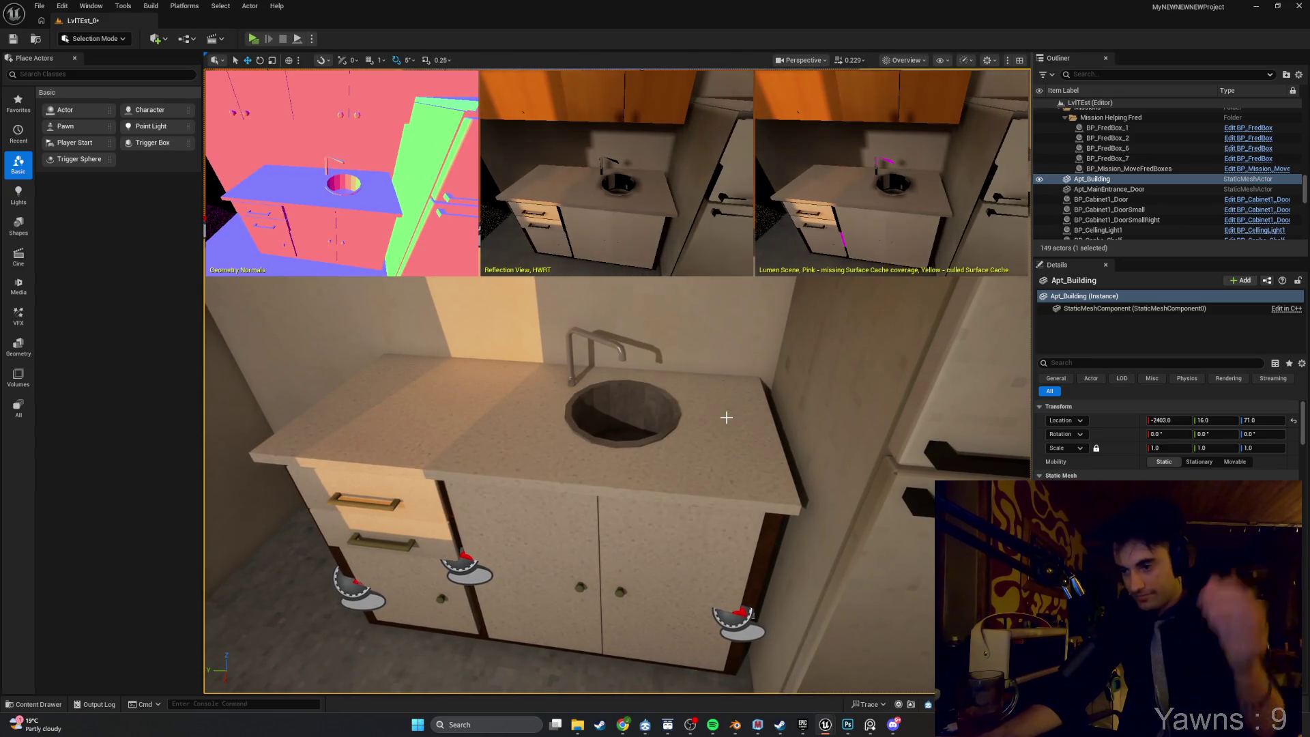
{"action": "left_click", "coordinate": [735, 724]}
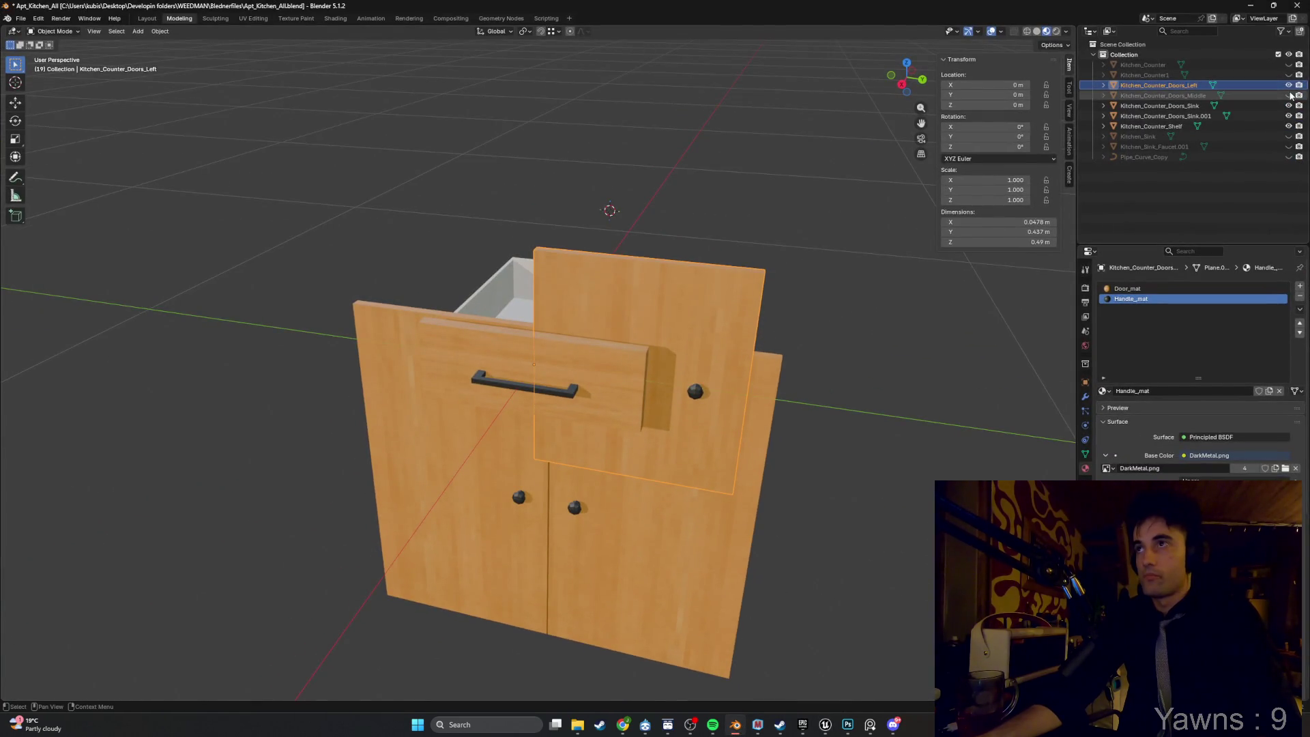
Hide the doors, sink and plain Kitchen_Counter, leaving Kitchen_Counter1 and the shelf visible.
{"action": "left_click", "coordinate": [1289, 65]}
{"action": "left_click", "coordinate": [1289, 65]}
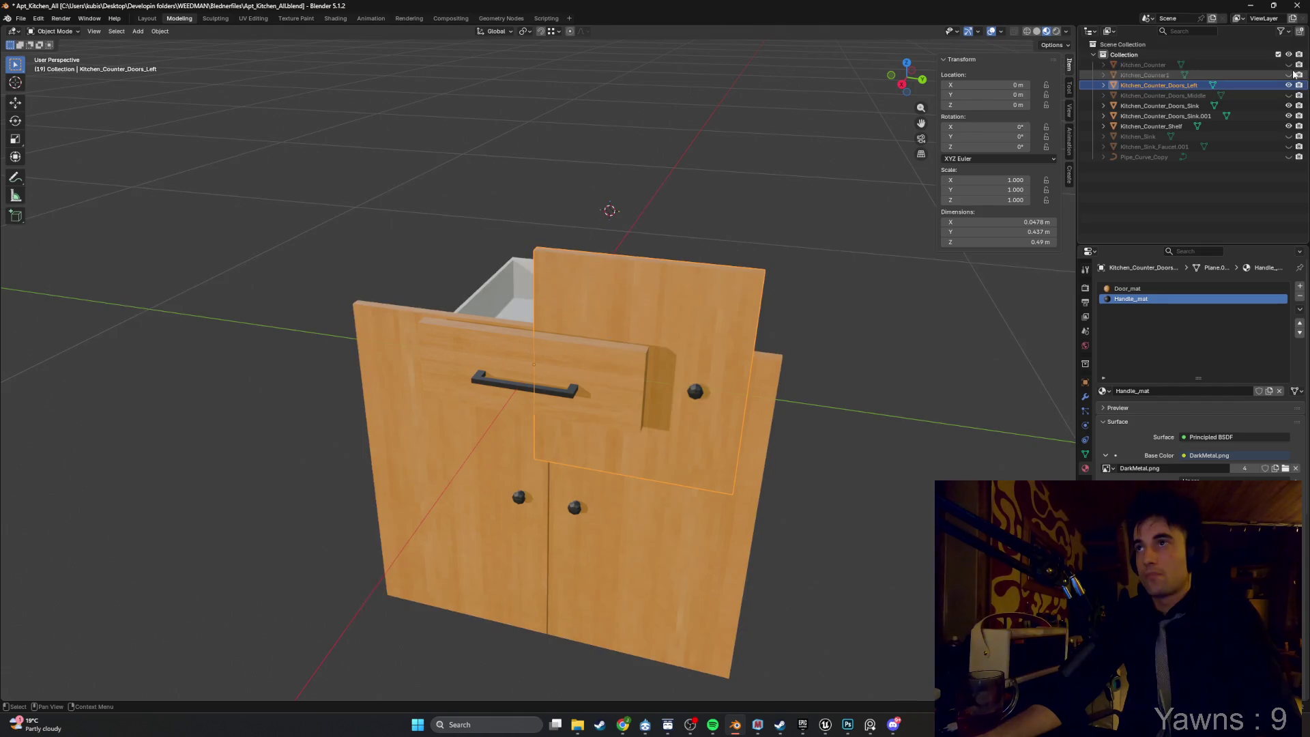
{"action": "left_click", "coordinate": [1289, 75]}
{"action": "left_click", "coordinate": [1288, 85]}
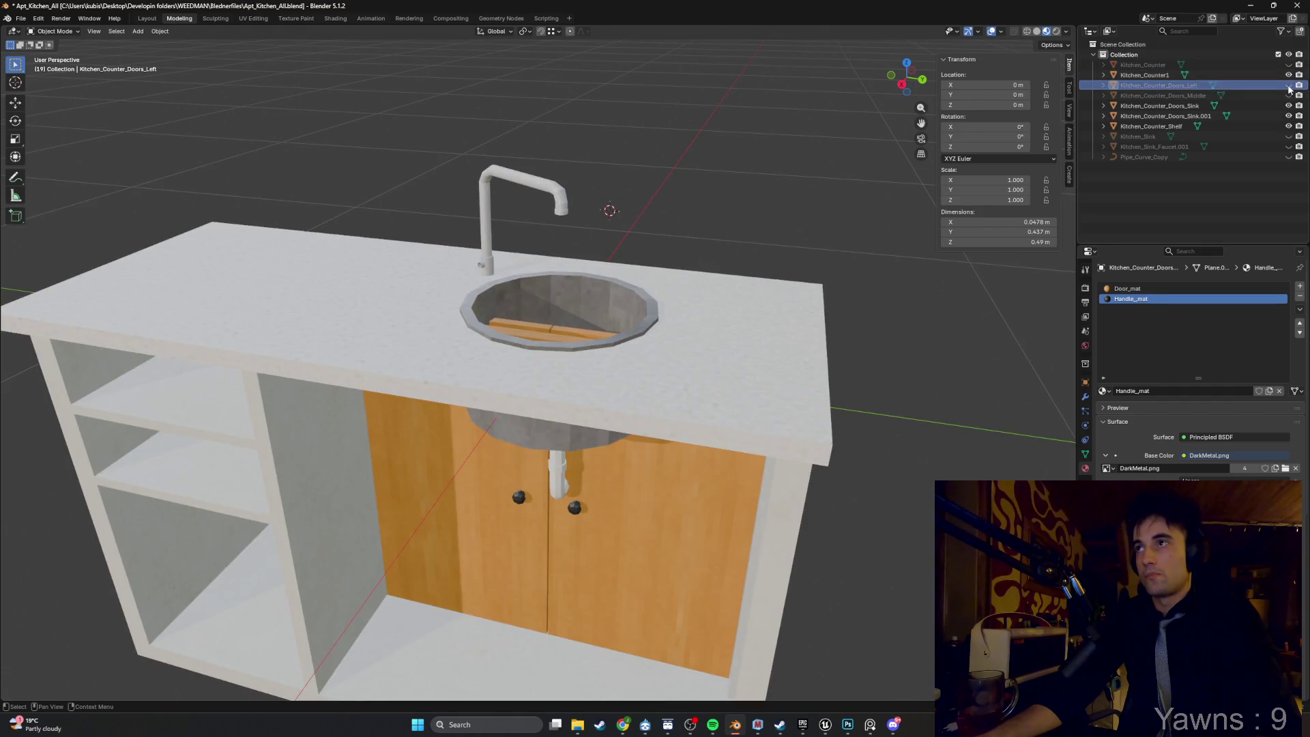
{"action": "left_click", "coordinate": [1289, 106]}
{"action": "left_click", "coordinate": [1289, 127]}
{"action": "left_click", "coordinate": [1288, 137]}
{"action": "left_click", "coordinate": [1289, 127]}
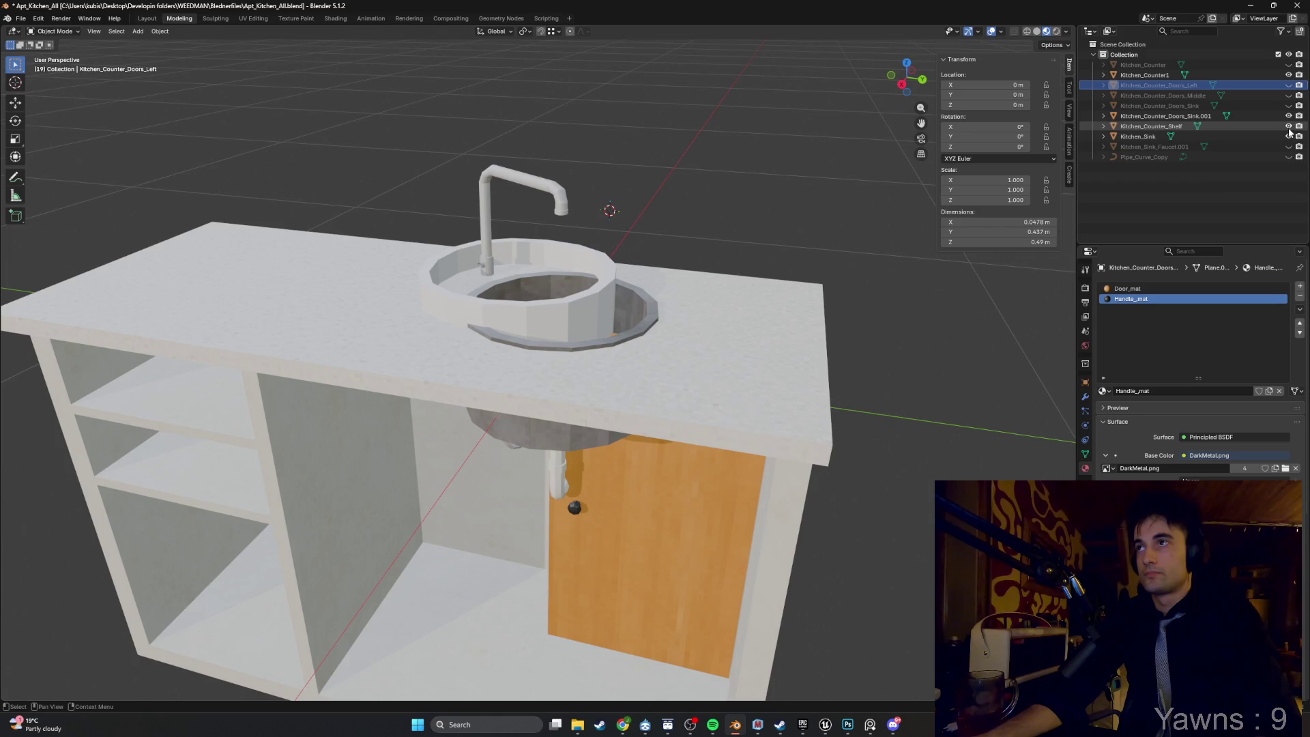
{"action": "left_click", "coordinate": [1288, 116]}
{"action": "left_click", "coordinate": [1288, 137]}
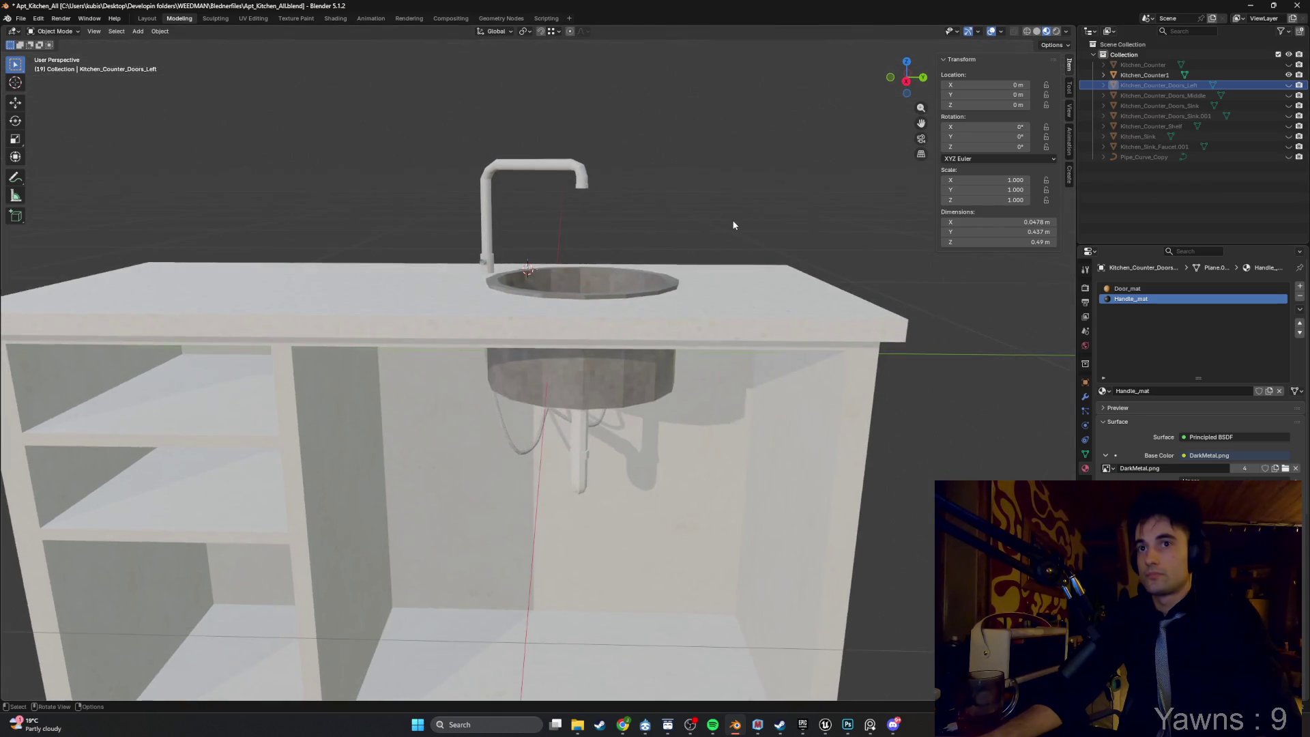
Put Kitchen_Counter1 into Edit Mode and select a triangular countertop face plus the front edge.
{"action": "left_click", "coordinate": [551, 388]}
{"action": "key", "text": "Tab"}
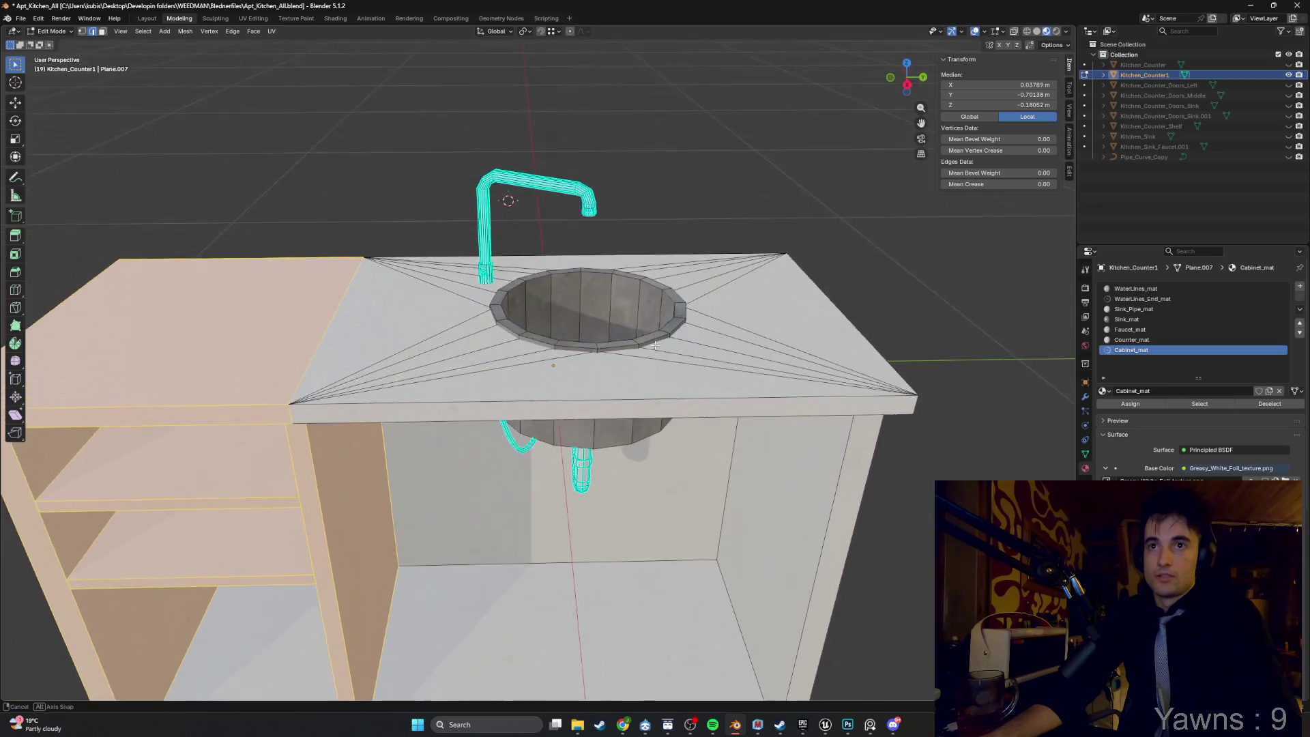
{"action": "mouse_move", "coordinate": [702, 356]}
{"action": "left_mouse_down"}
{"action": "mouse_move", "coordinate": [649, 272]}
{"action": "mouse_move", "coordinate": [671, 339]}
{"action": "mouse_move", "coordinate": [684, 320]}
{"action": "mouse_move", "coordinate": [581, 327]}
{"action": "left_mouse_up"}
{"action": "left_click", "coordinate": [421, 371]}
{"action": "key", "text": "3"}
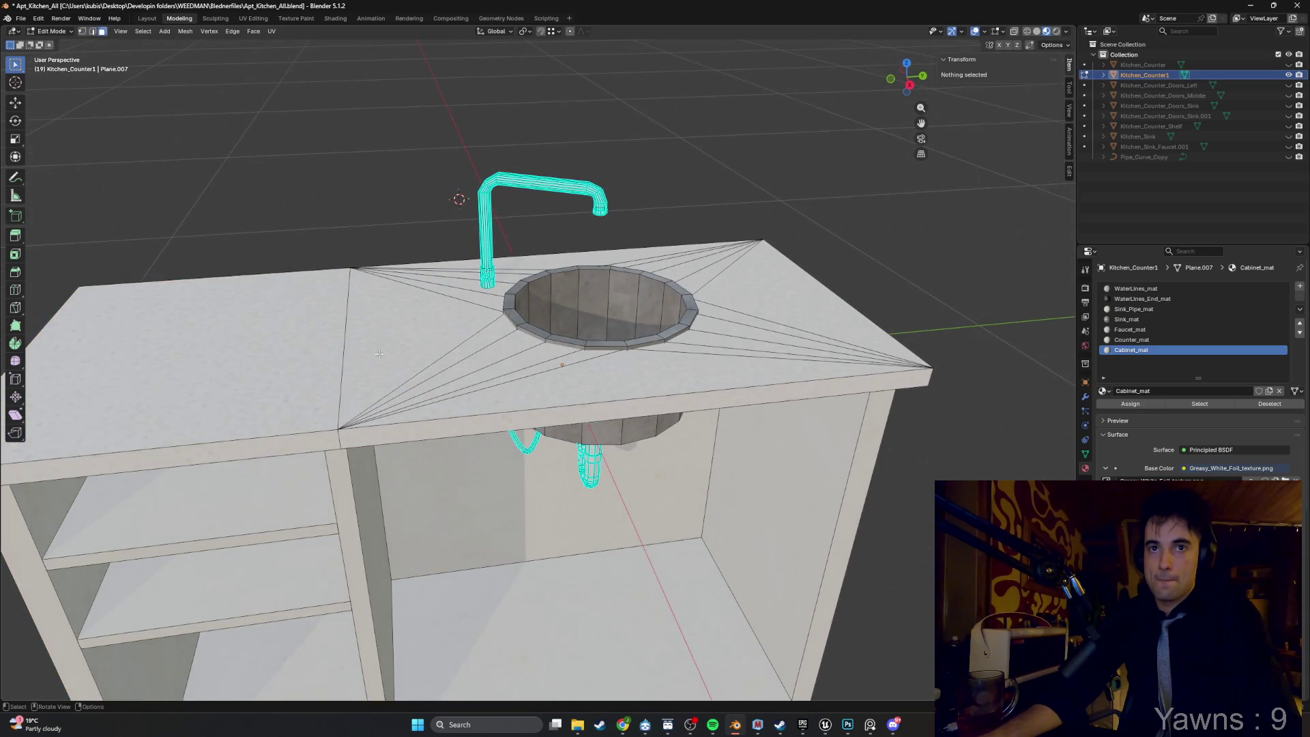
{"action": "left_click", "coordinate": [348, 356]}
{"action": "left_click", "coordinate": [495, 422], "text": "shift"}
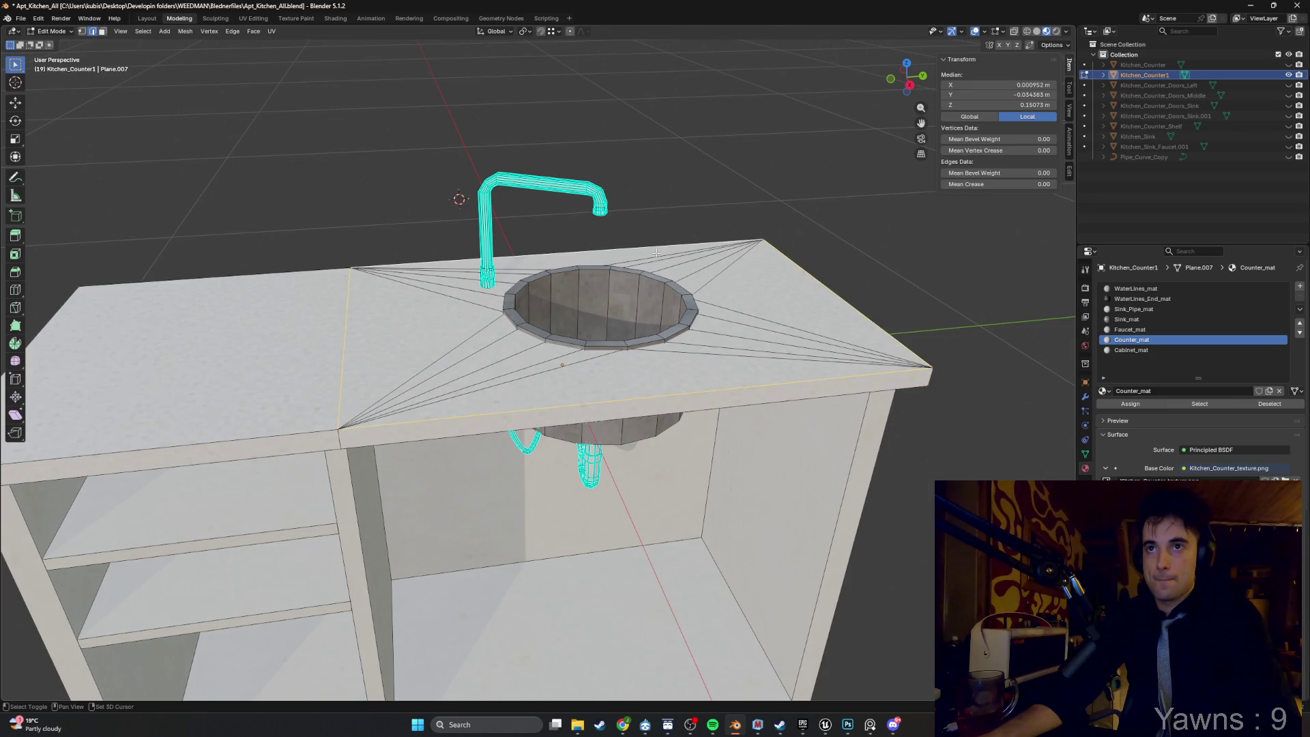
{"action": "scroll", "coordinate": [655, 253], "scroll_direction": "down", "scroll_amount": 6}
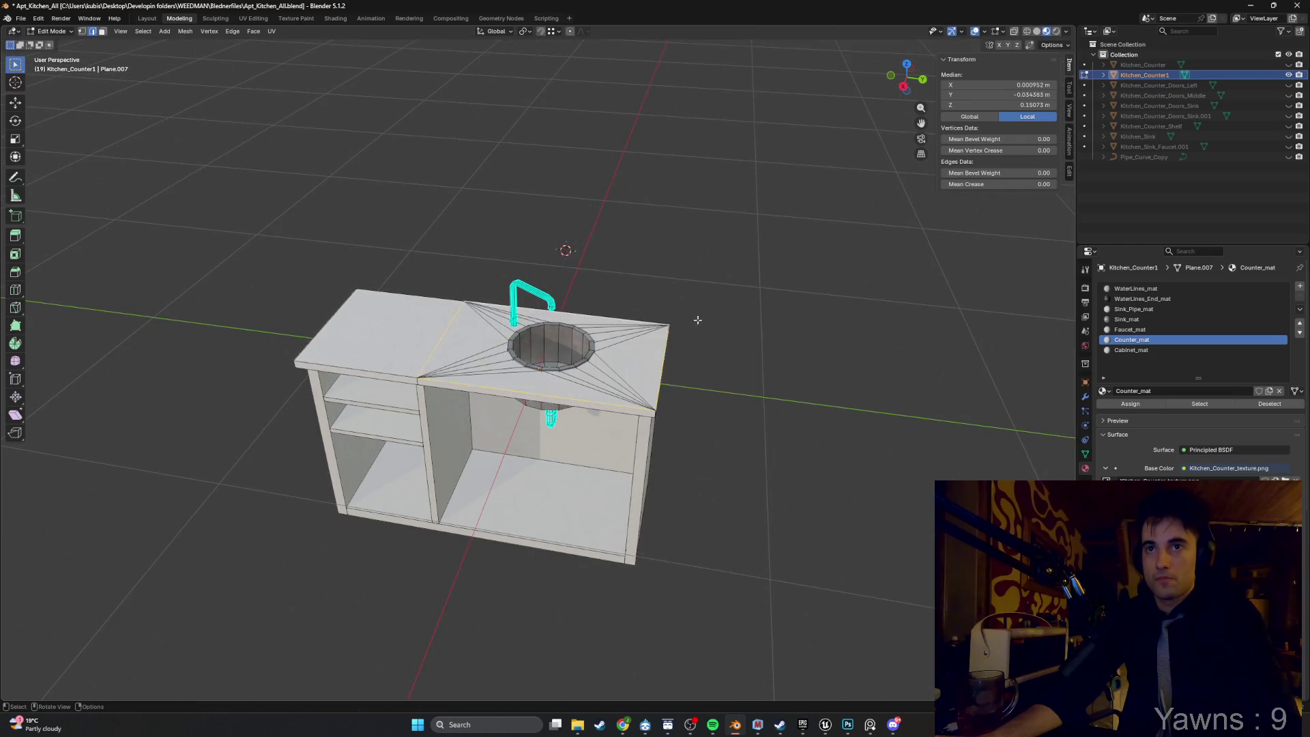
Duplicate the selected countertop face and move the copy along Y beside the counter.
{"action": "key", "text": "shift+d"}
{"action": "key", "text": "y"}
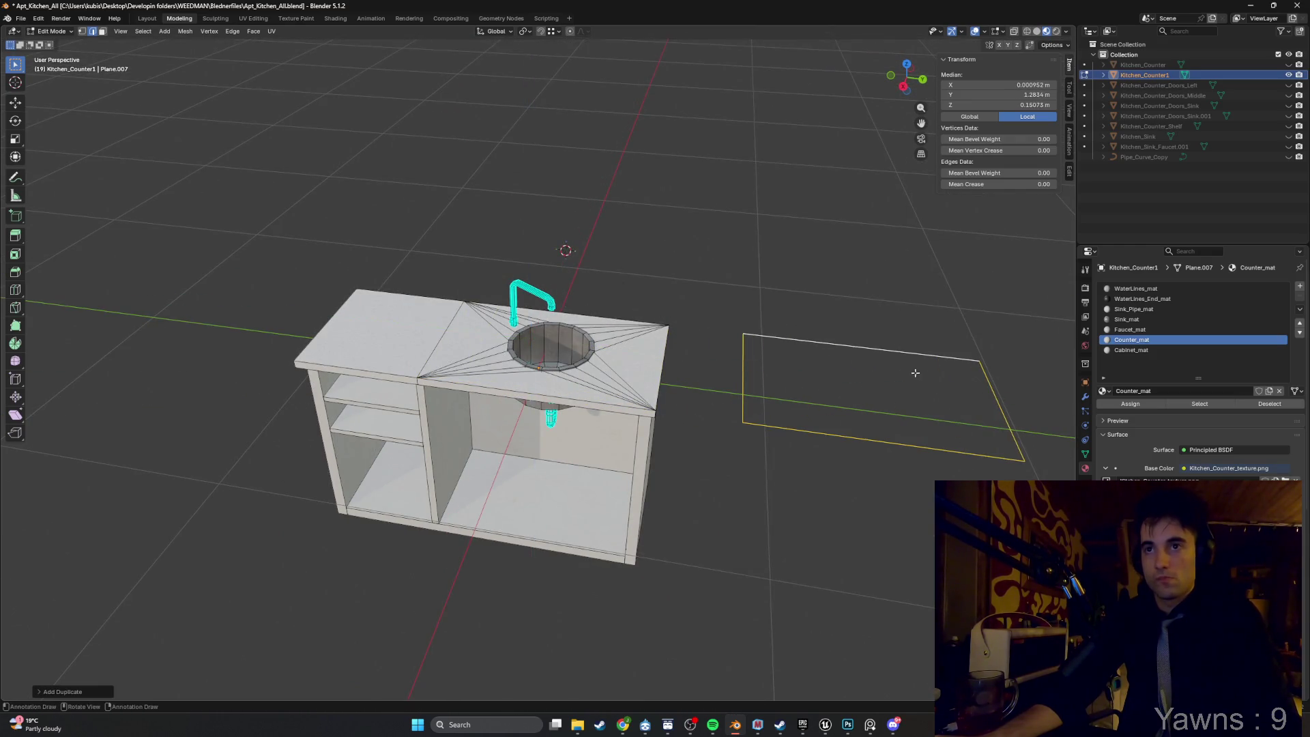
{"action": "left_click", "coordinate": [712, 341]}
{"action": "scroll", "coordinate": [551, 334], "scroll_direction": "up", "scroll_amount": 3}
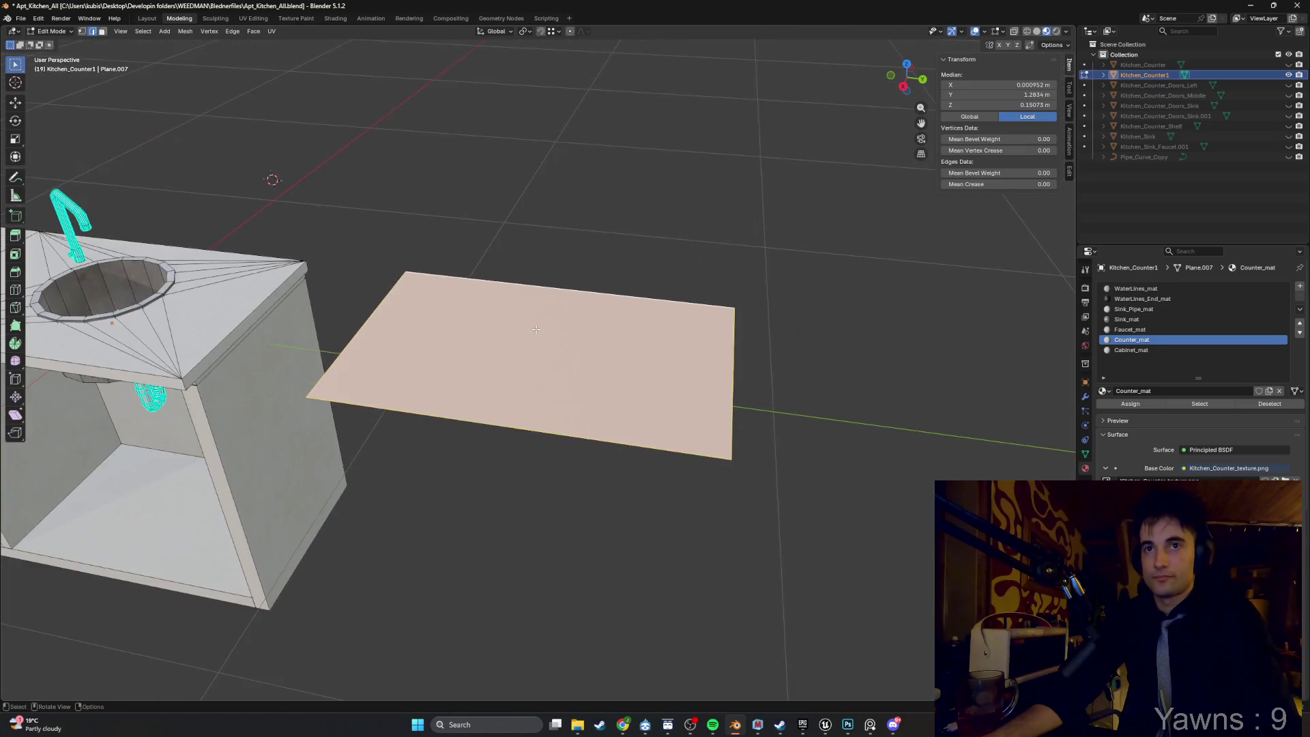
{"action": "key", "text": "i"}
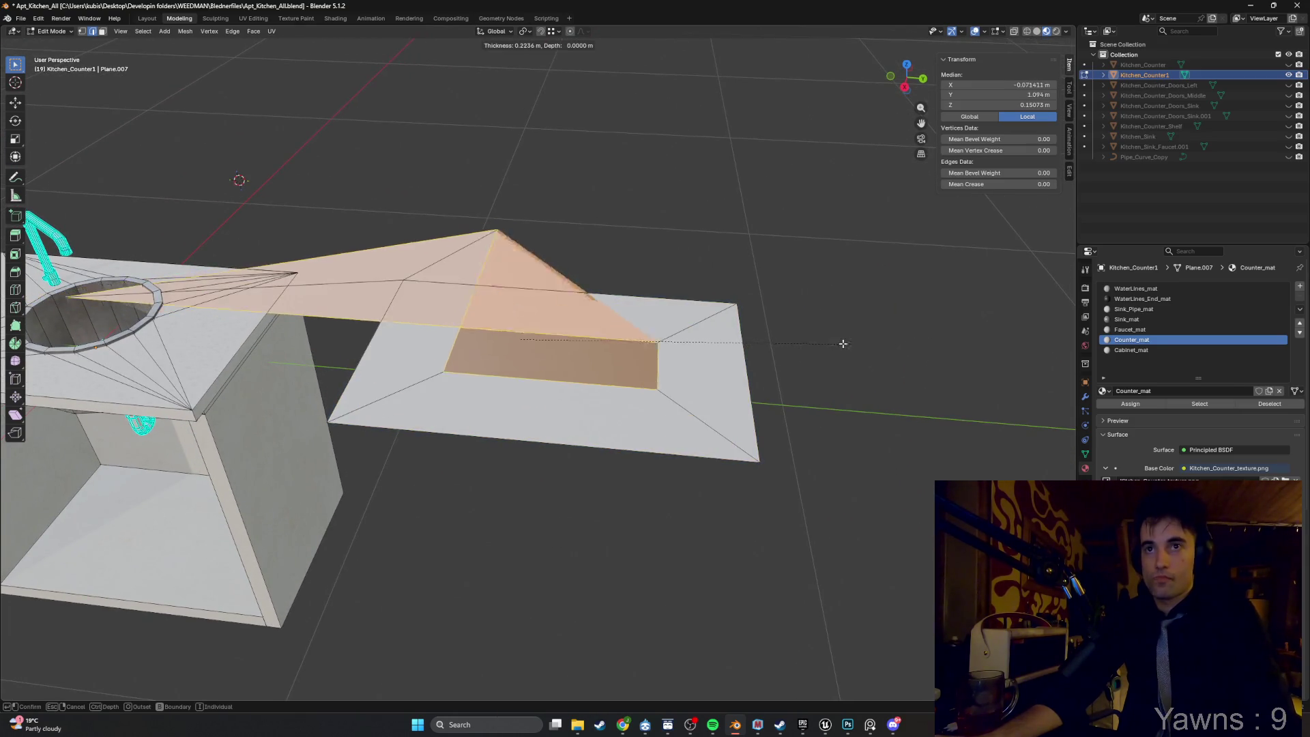
{"action": "key", "text": "Escape"}
Merge the plane's overlapping corner vertices by distance, then try an inset and undo it.
{"action": "mouse_move", "coordinate": [760, 329]}
{"action": "left_mouse_down"}
{"action": "mouse_move", "coordinate": [732, 255]}
{"action": "mouse_move", "coordinate": [582, 325]}
{"action": "mouse_move", "coordinate": [616, 325]}
{"action": "mouse_move", "coordinate": [600, 320]}
{"action": "left_mouse_up"}
{"action": "key", "text": "1"}
{"action": "left_click_drag", "start_coordinate": [818, 438], "coordinate": [682, 375]}
{"action": "key", "text": "m"}
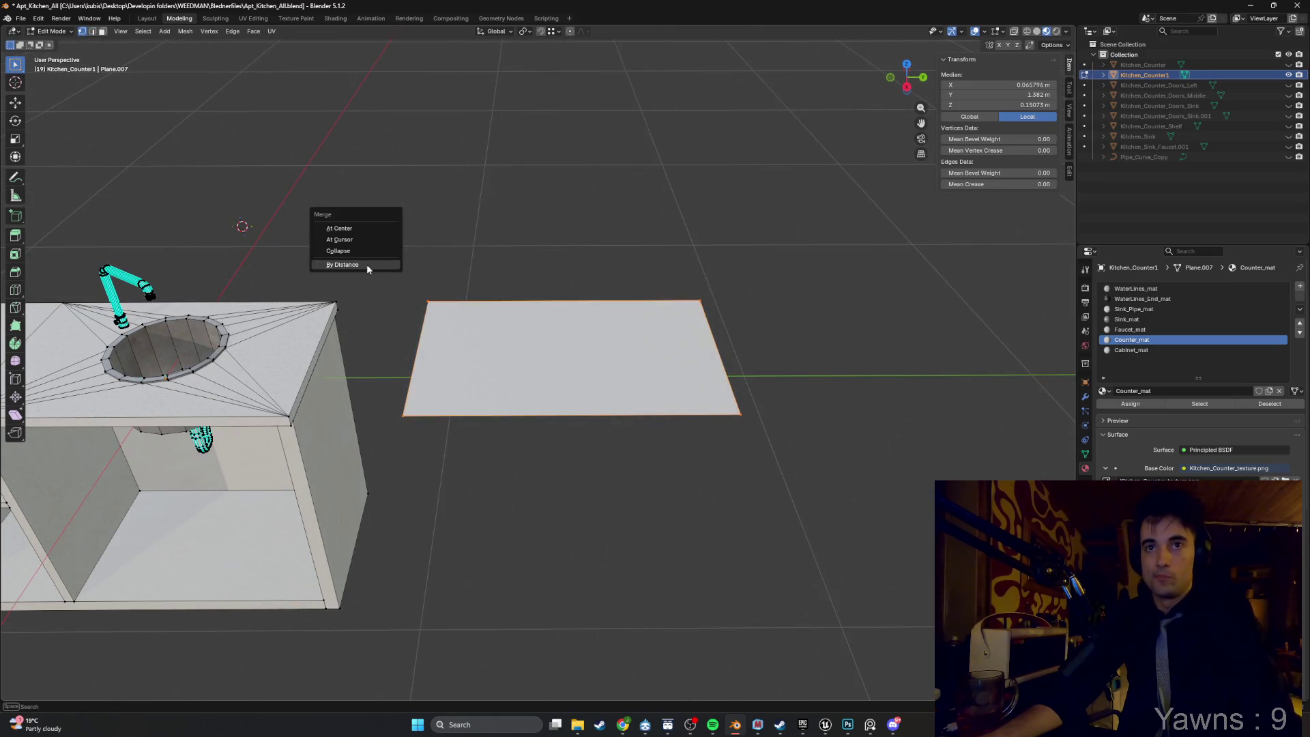
{"action": "left_click", "coordinate": [345, 265]}
{"action": "key", "text": "3"}
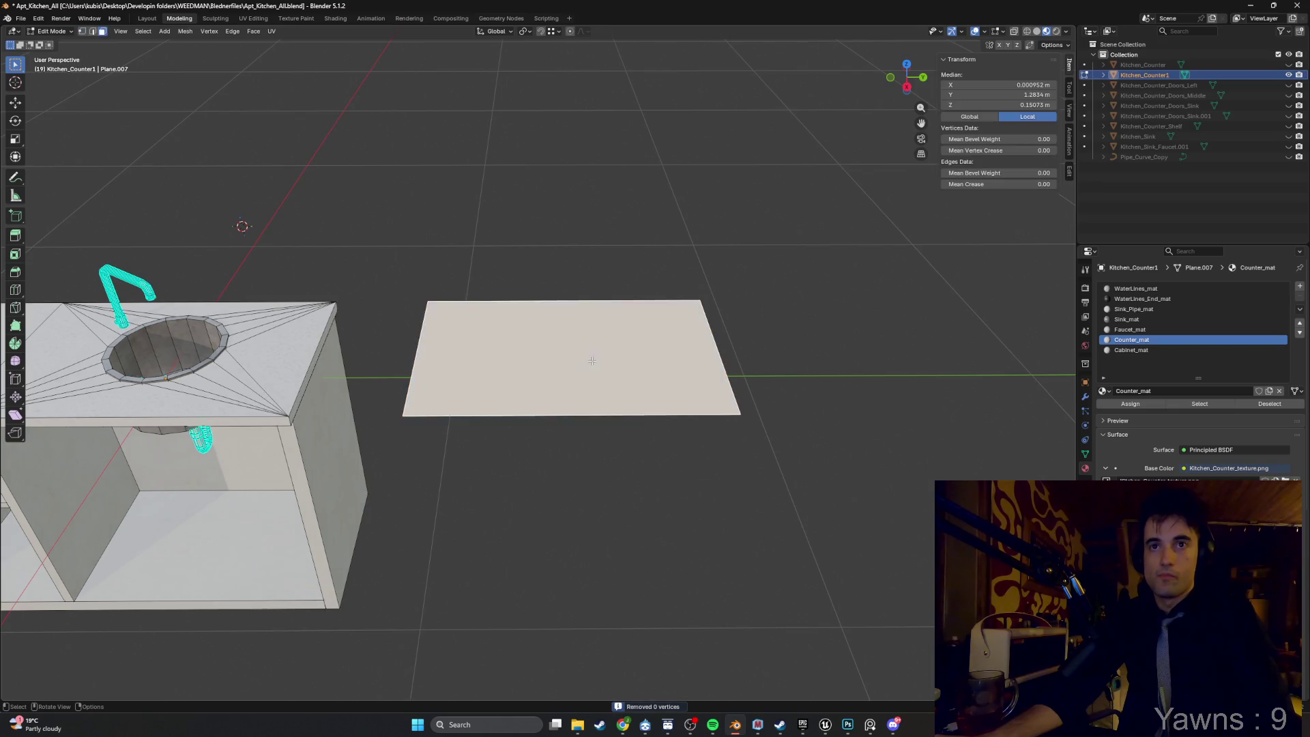
{"action": "key", "text": "i"}
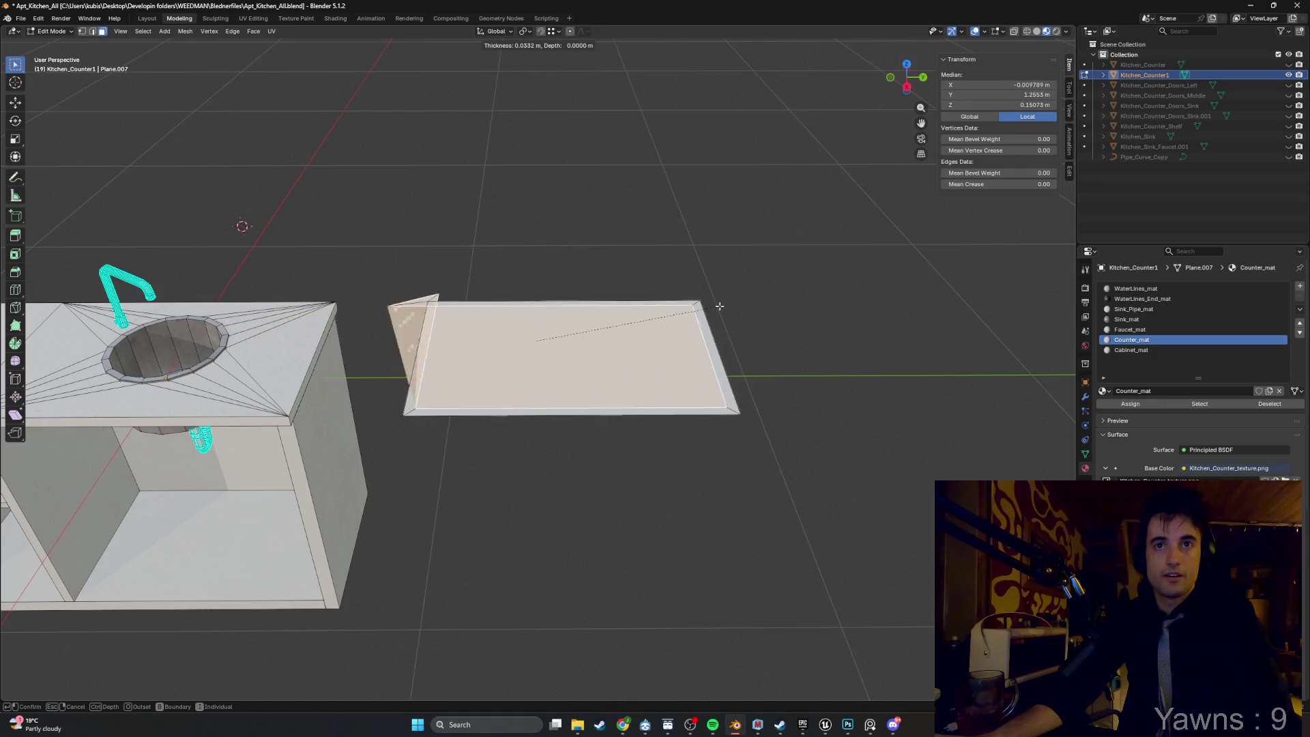
{"action": "key", "text": "Escape"}
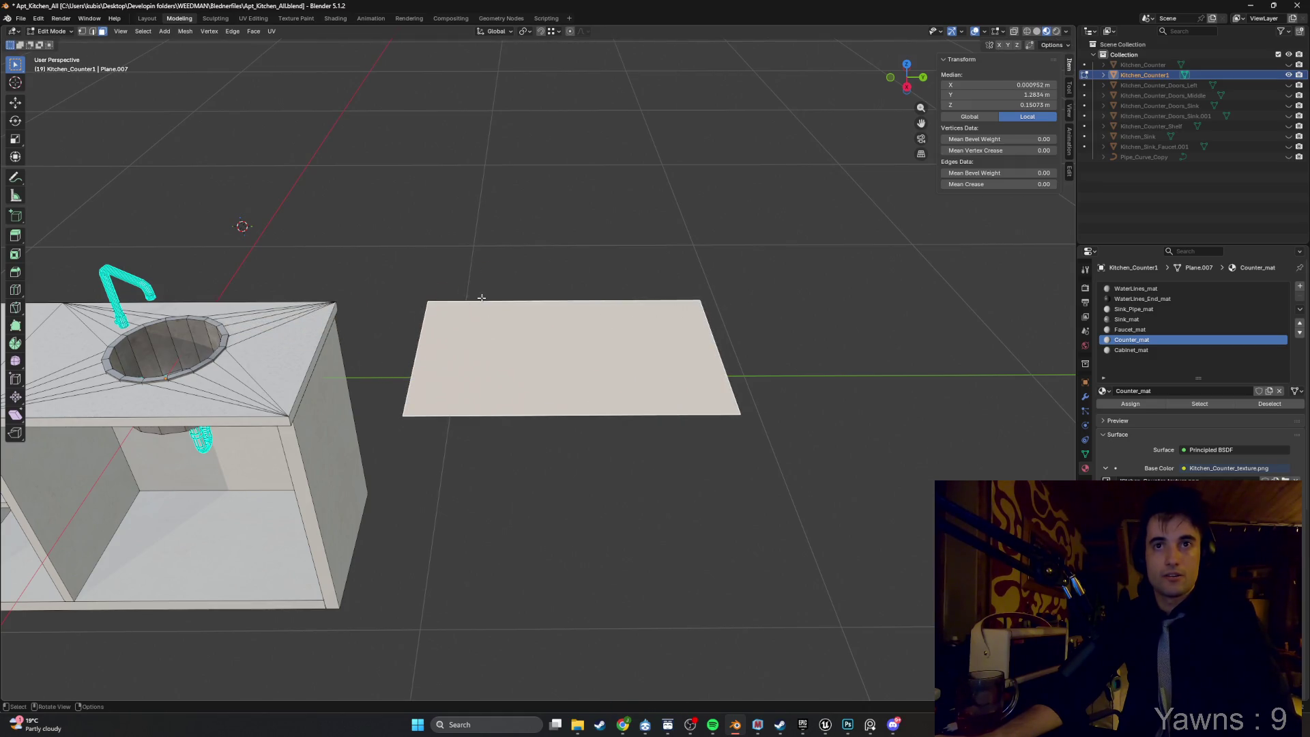
{"action": "key", "text": "ctrl+z"}
{"action": "key", "text": "ctrl+z"}
{"action": "key", "text": "ctrl+z"}
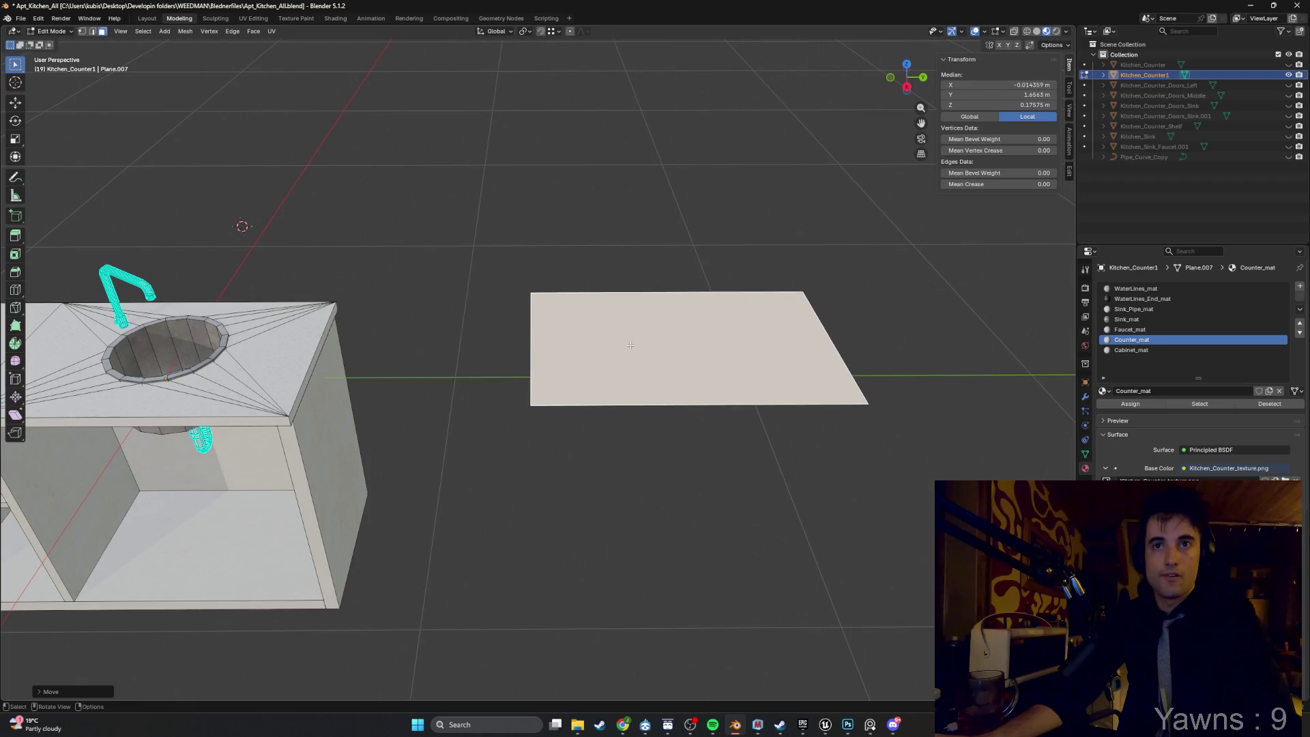
{"action": "left_click_drag", "start_coordinate": [502, 280], "coordinate": [502, 281]}
With X-ray on, select the whole plane and merge its duplicate vertices by distance.
{"action": "key", "text": "2"}
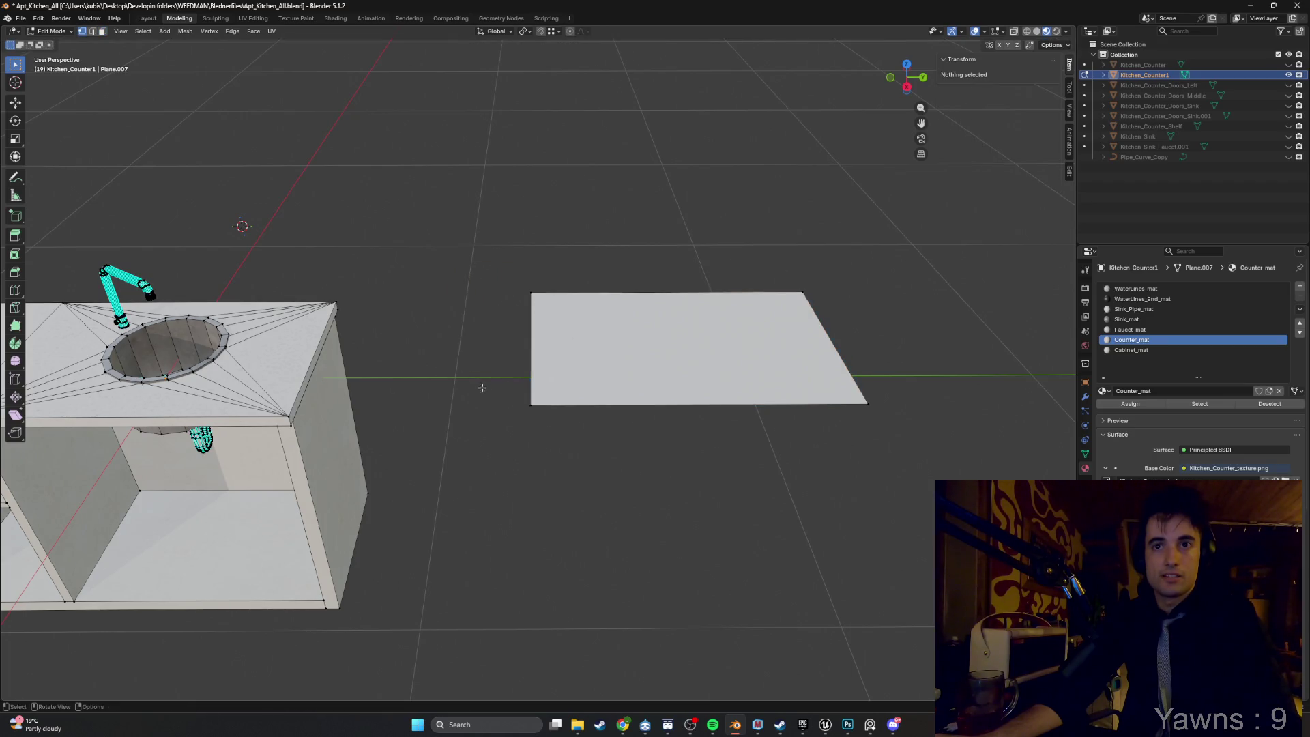
{"action": "left_click", "coordinate": [532, 352]}
{"action": "key", "text": "g"}
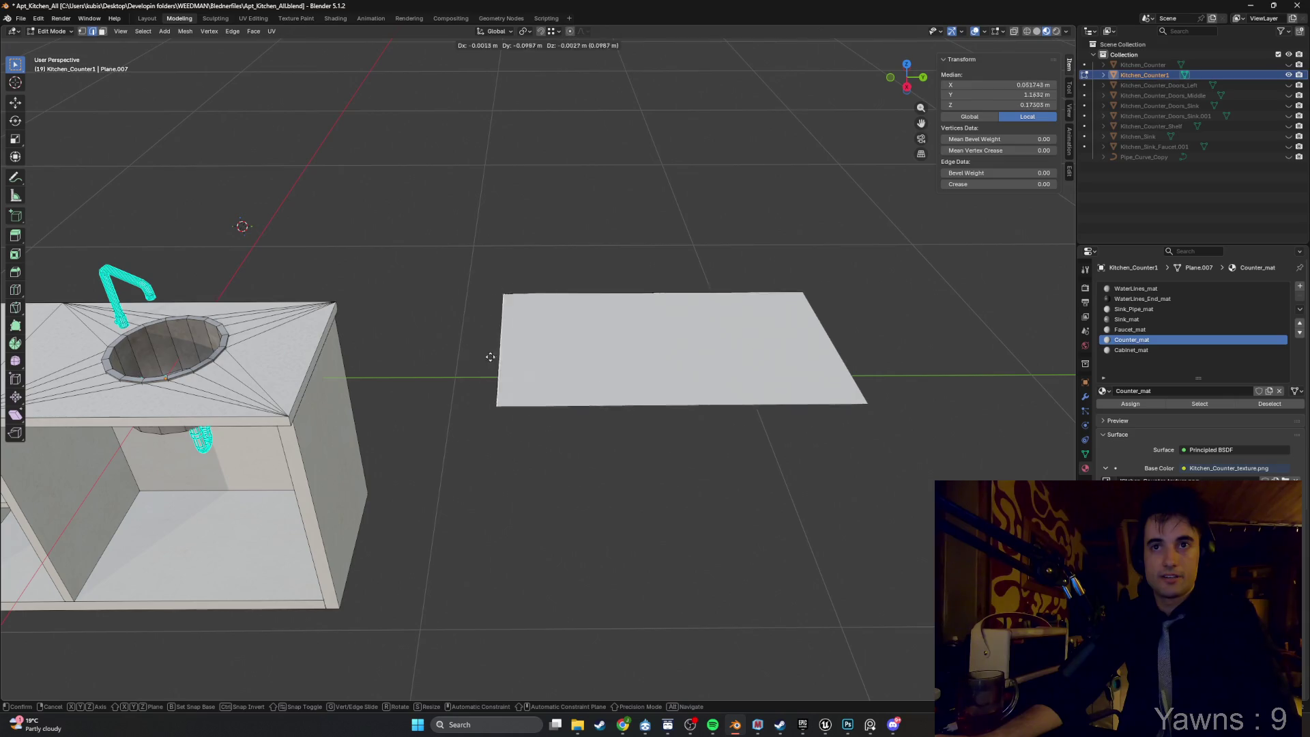
{"action": "key", "text": "Escape"}
{"action": "scroll", "coordinate": [526, 301], "scroll_direction": "up", "scroll_amount": 2}
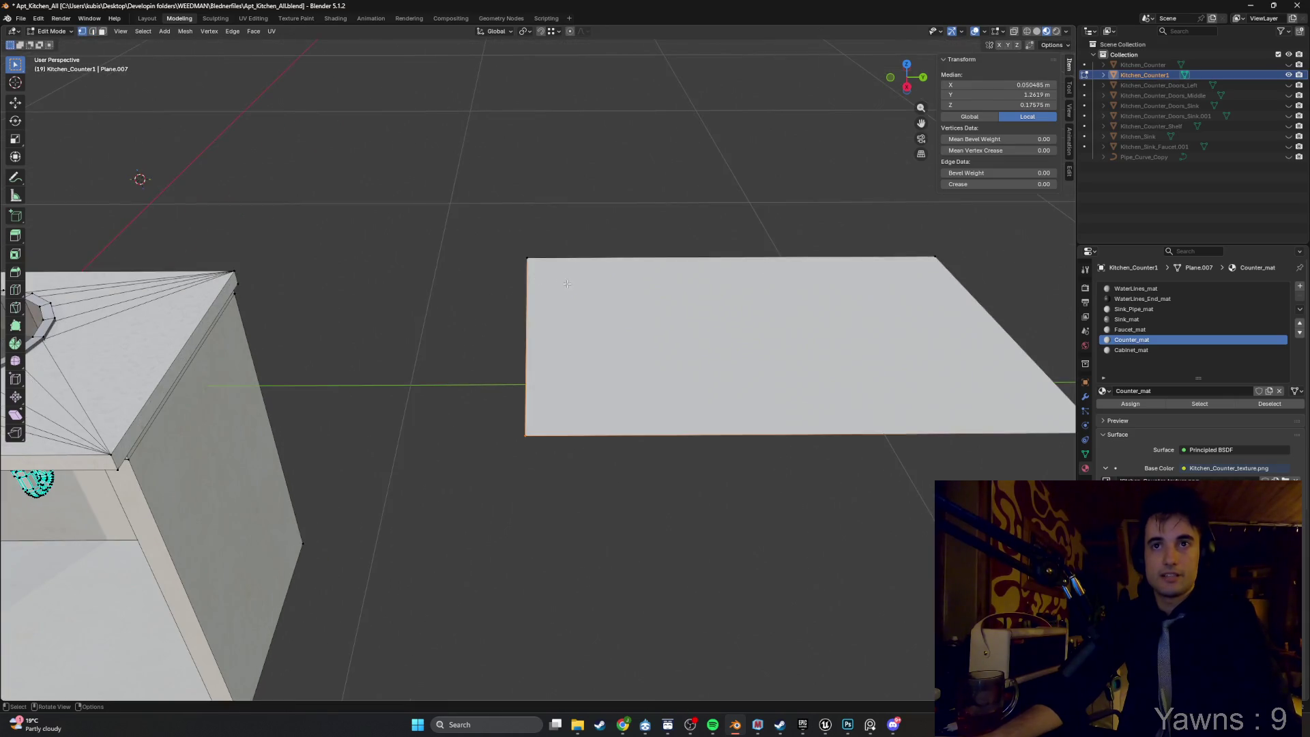
{"action": "key", "text": "alt+z"}
{"action": "left_click_drag", "start_coordinate": [535, 301], "coordinate": [464, 234]}
{"action": "key", "text": "m"}
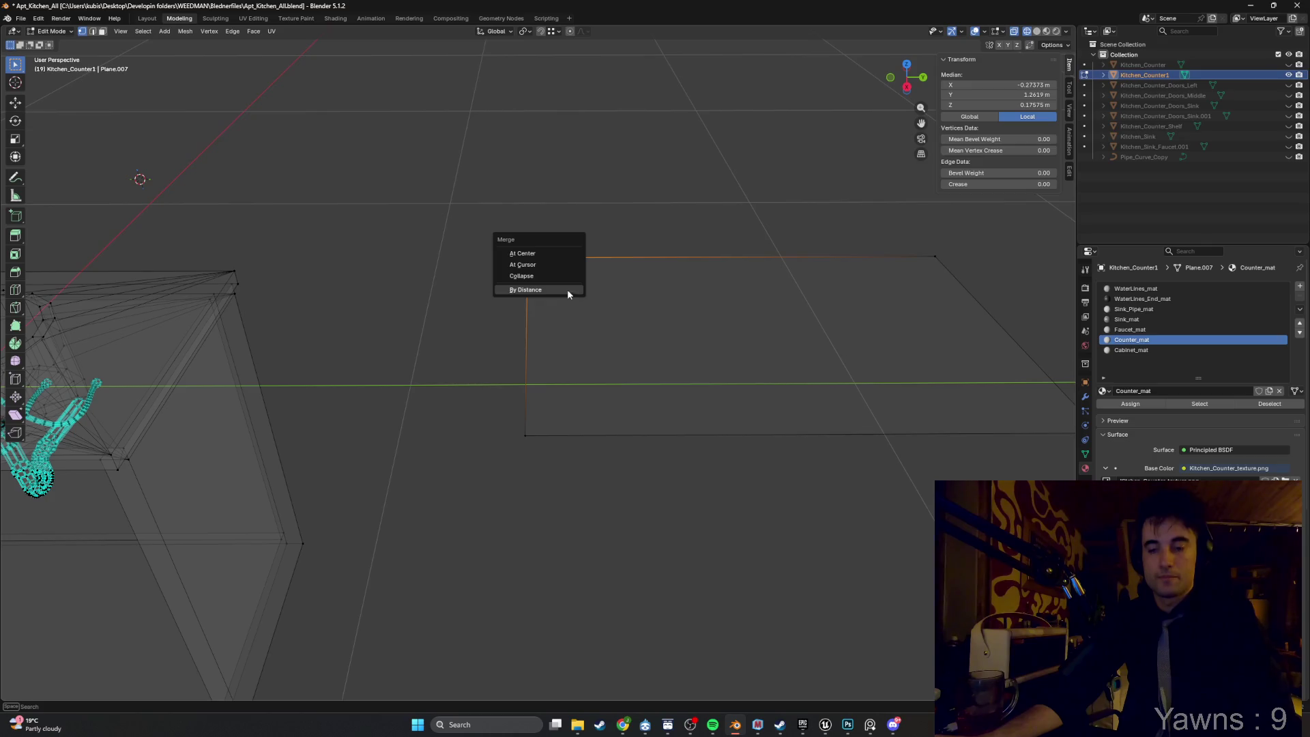
{"action": "left_click", "coordinate": [567, 289]}
{"action": "left_click_drag", "start_coordinate": [833, 398], "coordinate": [429, 266]}
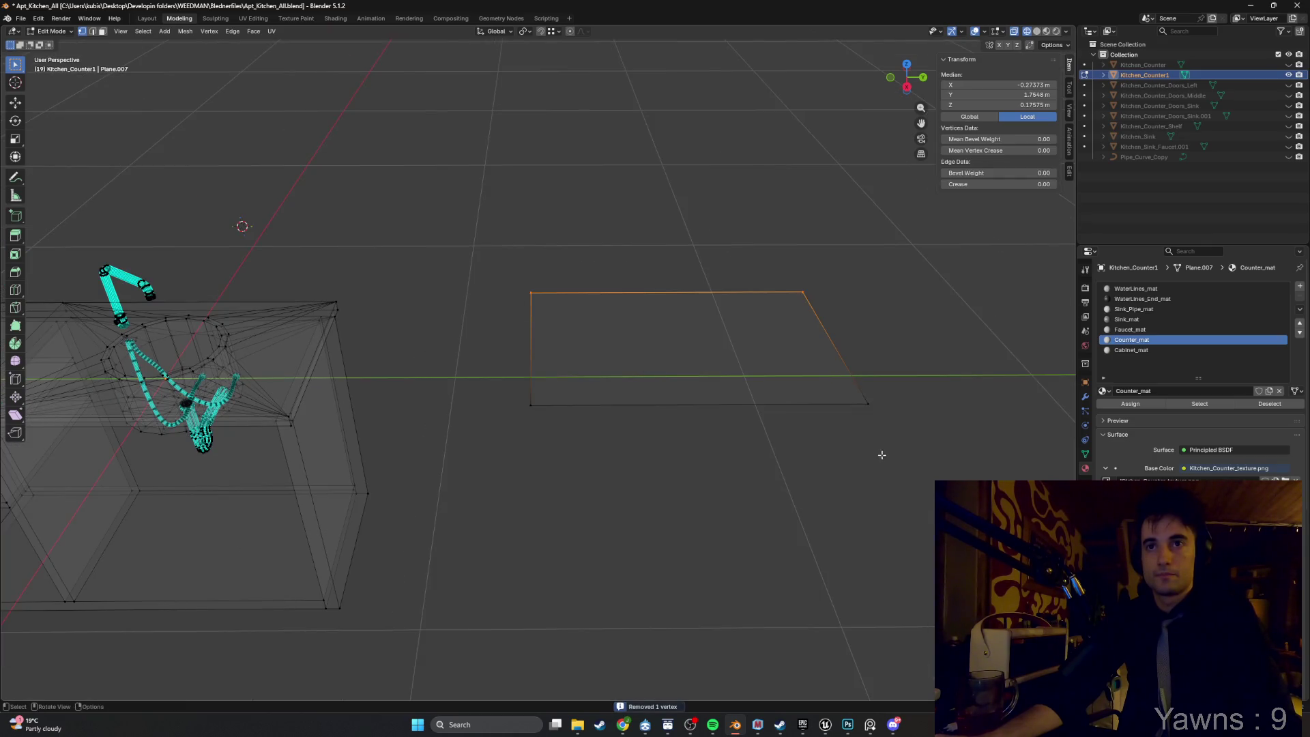
{"action": "left_click_drag", "start_coordinate": [880, 452], "coordinate": [375, 224]}
{"action": "key", "text": "m"}
{"action": "left_click", "coordinate": [450, 271]}
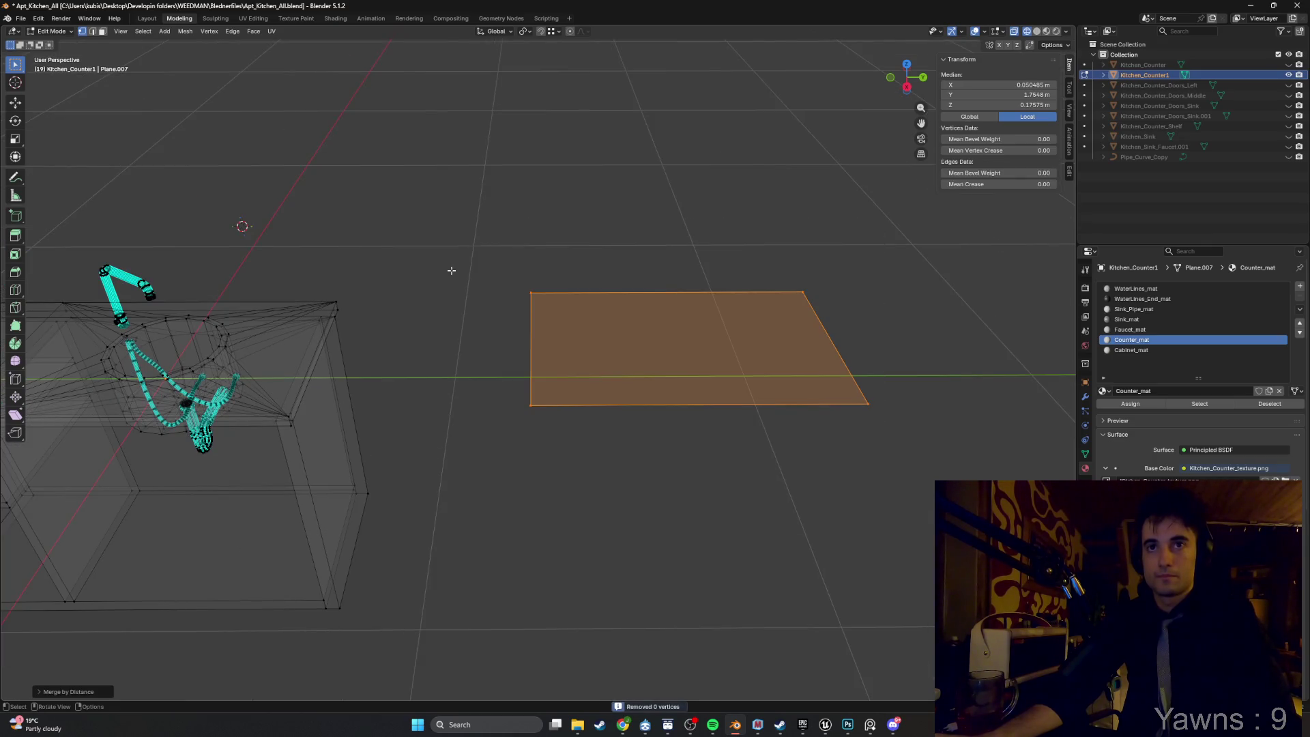
Return to solid shading and inset the plane's face, viewing it from above.
{"action": "key", "text": "Tab"}
{"action": "key", "text": "Tab"}
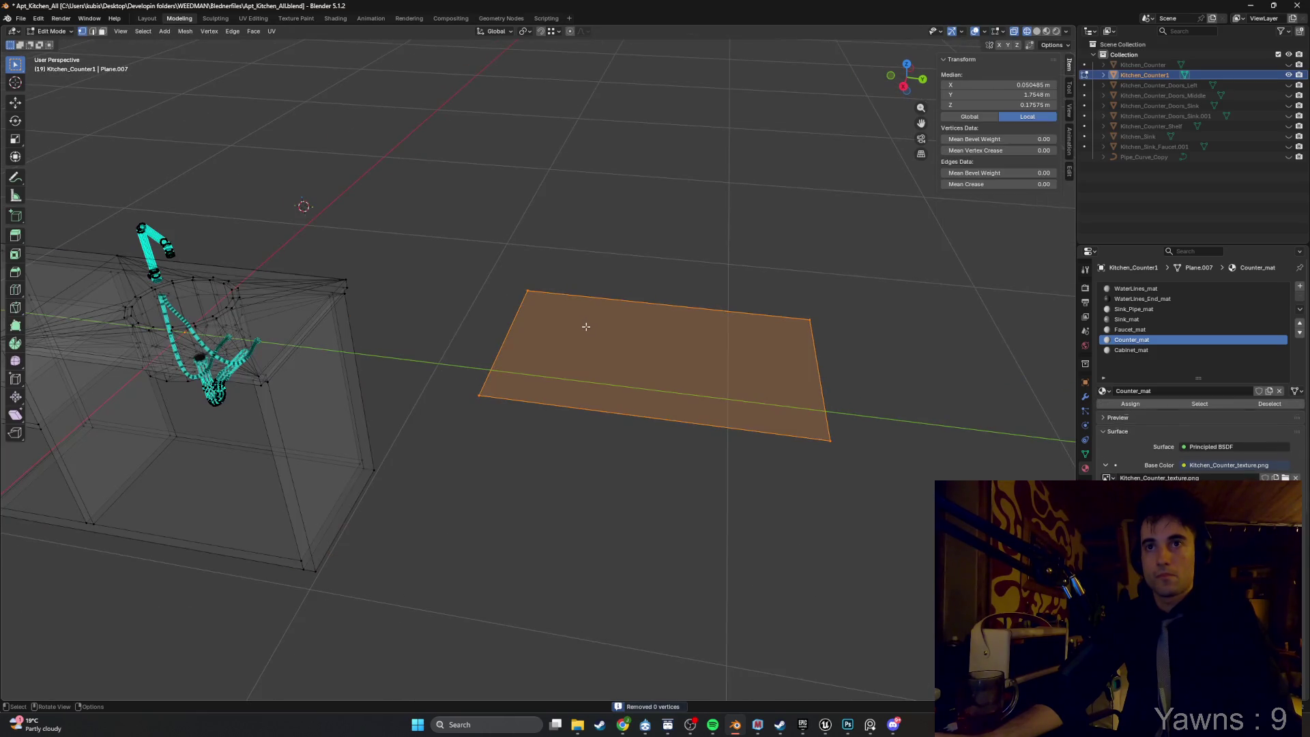
{"action": "key", "text": "shift+z"}
{"action": "key", "text": "3"}
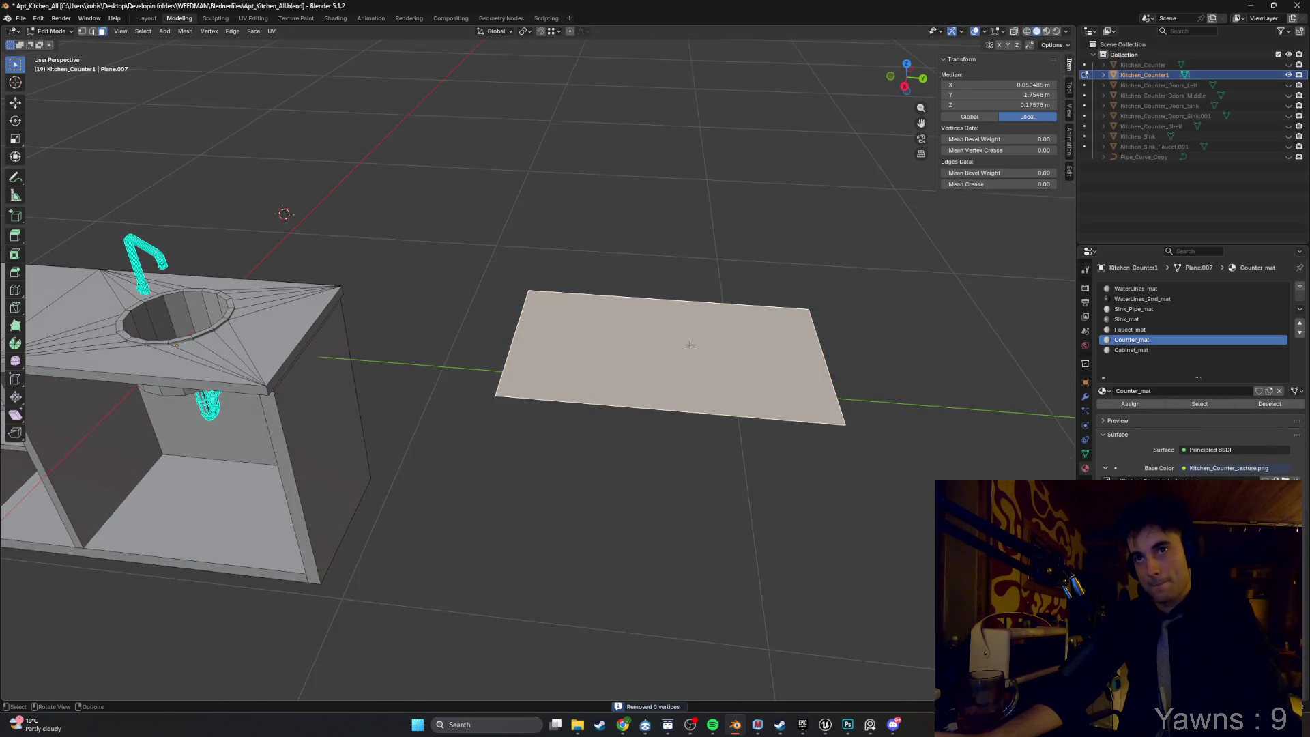
{"action": "key", "text": "i"}
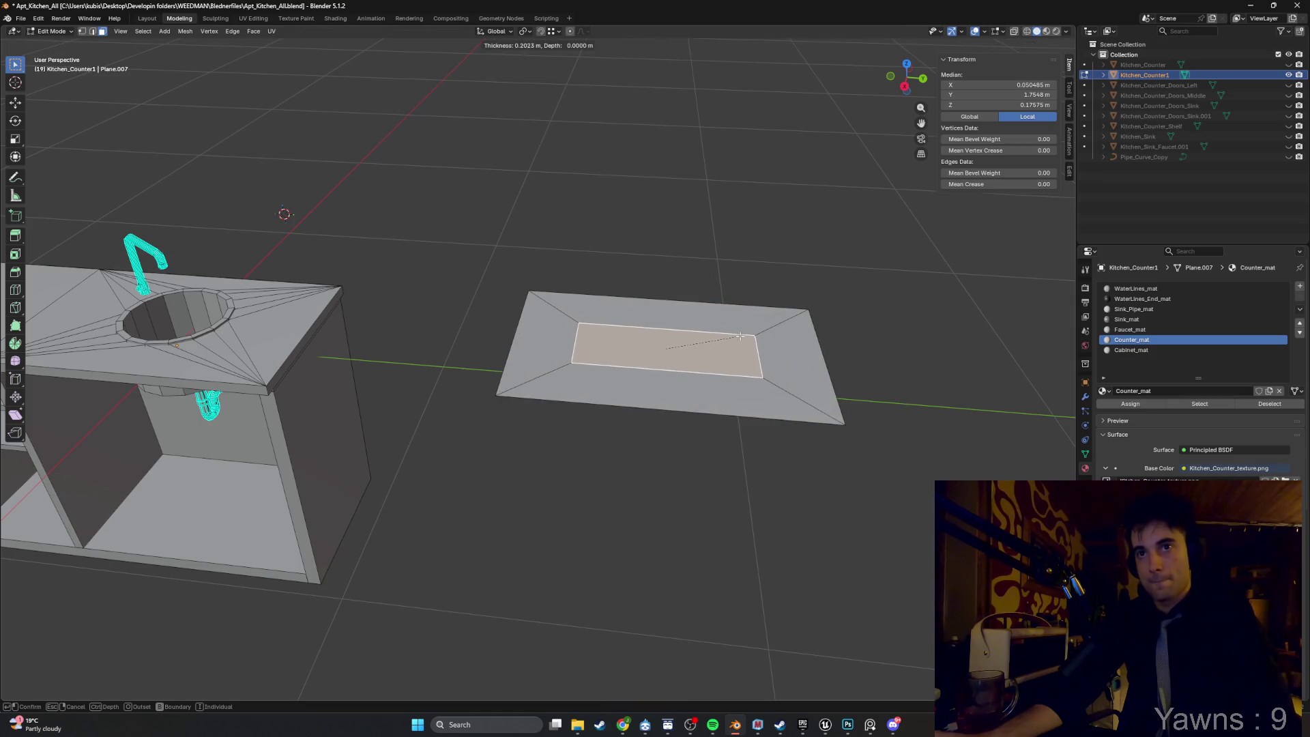
{"action": "left_click", "coordinate": [759, 349]}
{"action": "mouse_move", "coordinate": [752, 346]}
{"action": "left_mouse_down"}
{"action": "mouse_move", "coordinate": [522, 413]}
{"action": "mouse_move", "coordinate": [648, 390]}
{"action": "mouse_move", "coordinate": [668, 467]}
{"action": "left_mouse_up"}
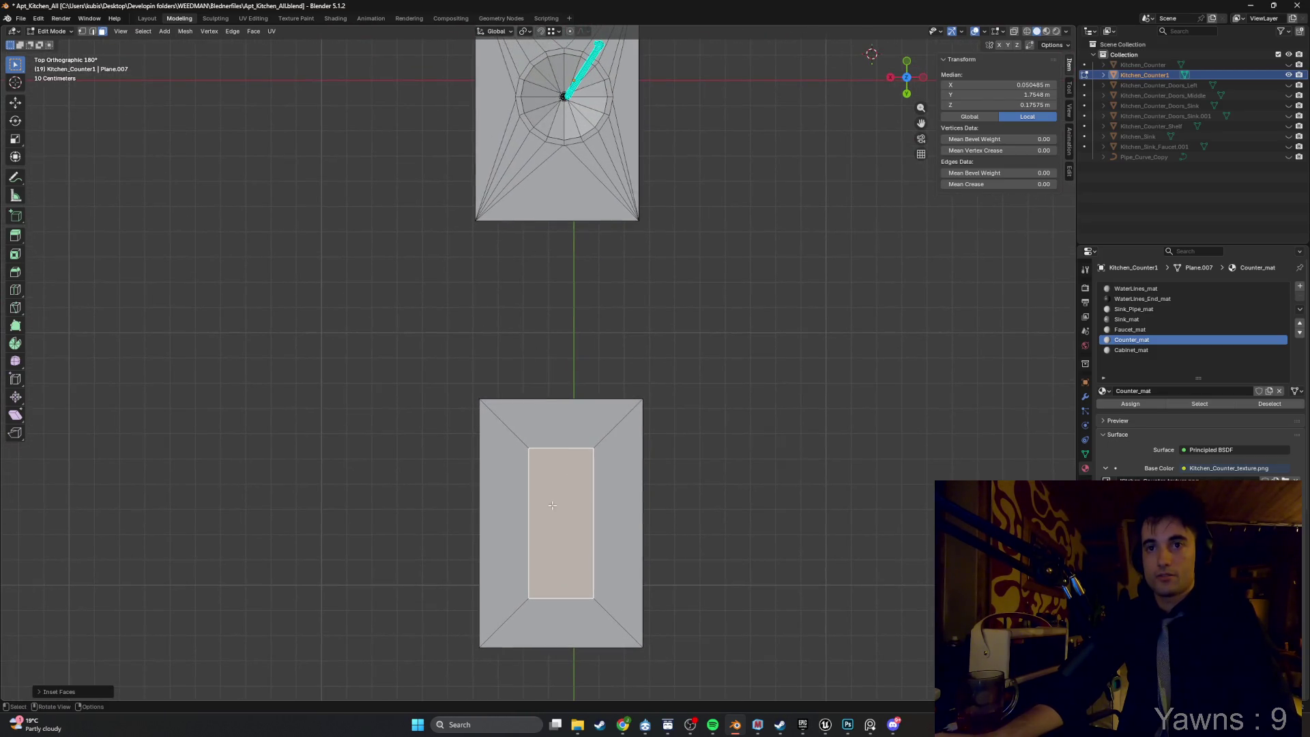
In edge mode, shift the inner rectangle's right edge along X.
{"action": "key", "text": "2"}
{"action": "key", "text": "g"}
{"action": "key", "text": "y"}
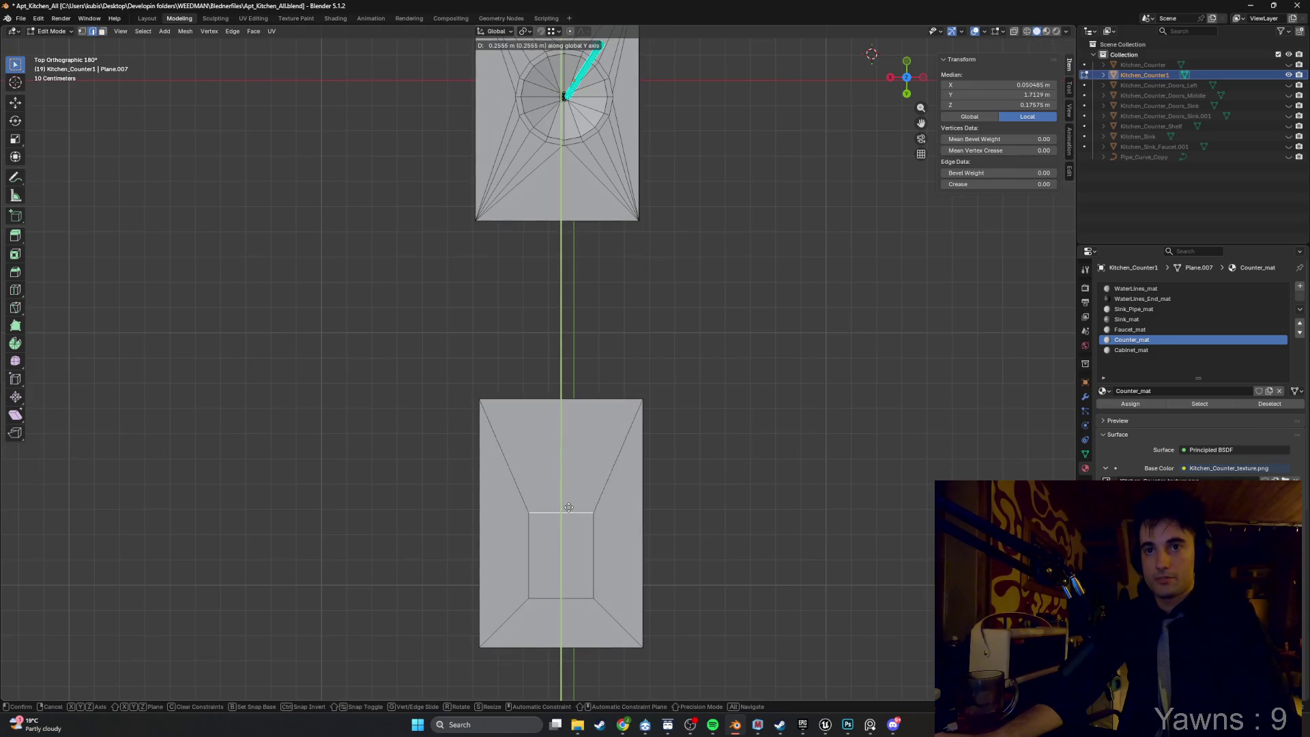
{"action": "right_click", "coordinate": [569, 521]}
{"action": "left_click", "coordinate": [595, 560]}
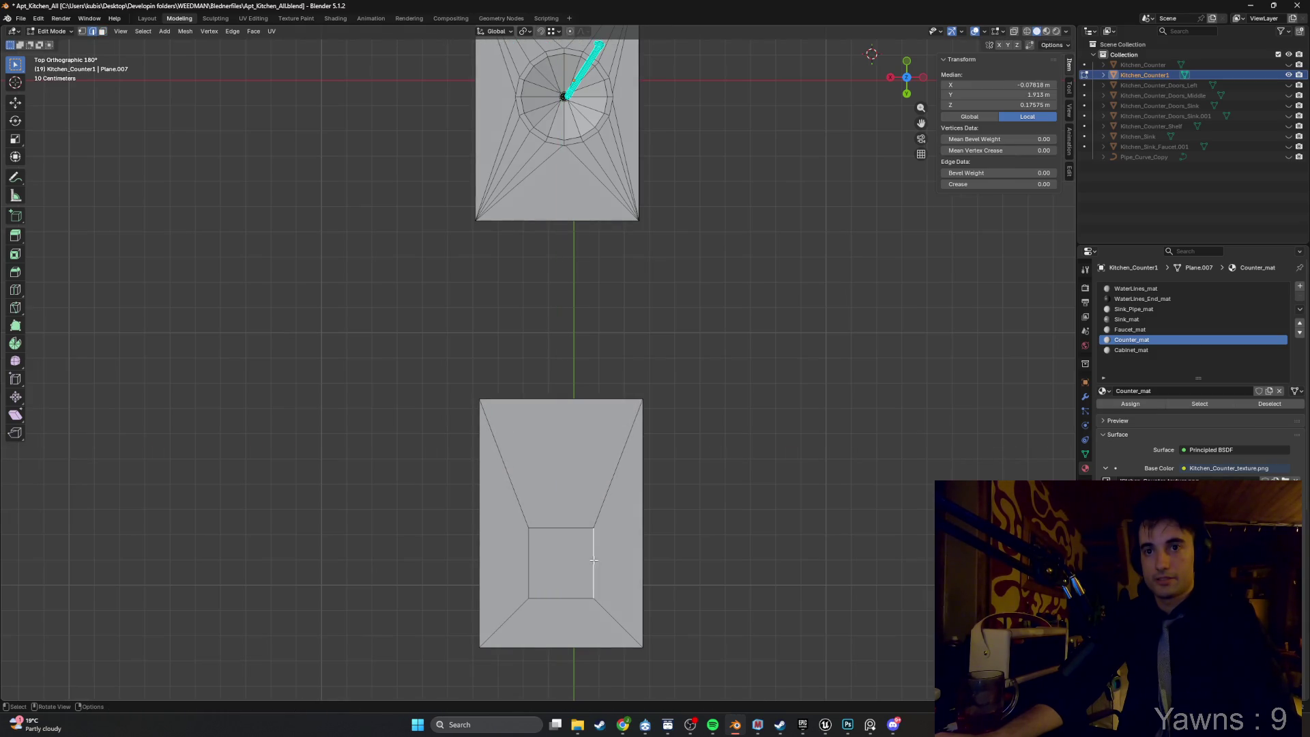
{"action": "key", "text": "g"}
{"action": "key", "text": "x"}
{"action": "left_click", "coordinate": [595, 561]}
Lower the inner rectangle's top edge along Y.
{"action": "left_click", "coordinate": [529, 550]}
{"action": "key", "text": "g"}
{"action": "key", "text": "y"}
{"action": "right_click", "coordinate": [558, 528]}
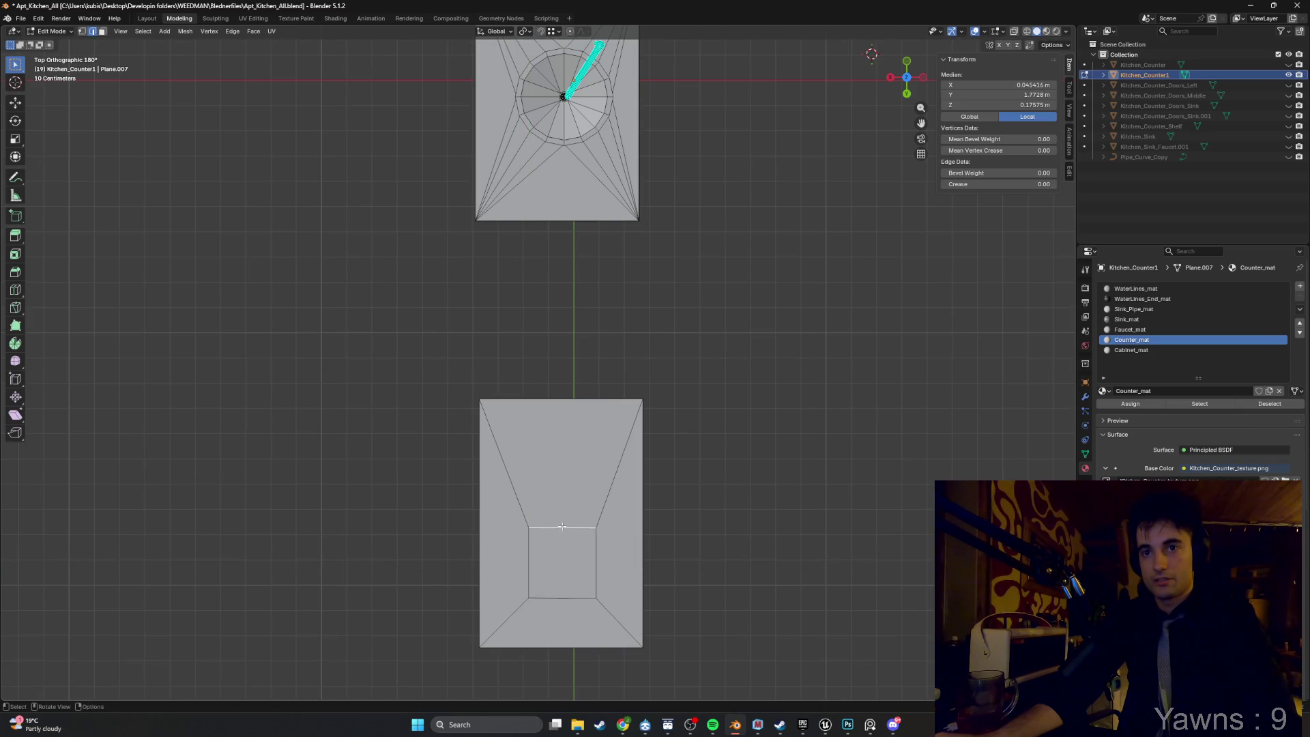
{"action": "key", "text": "g"}
{"action": "key", "text": "x"}
{"action": "key", "text": "x"}
{"action": "key", "text": "x"}
{"action": "key", "text": "y"}
{"action": "left_click", "coordinate": [556, 502]}
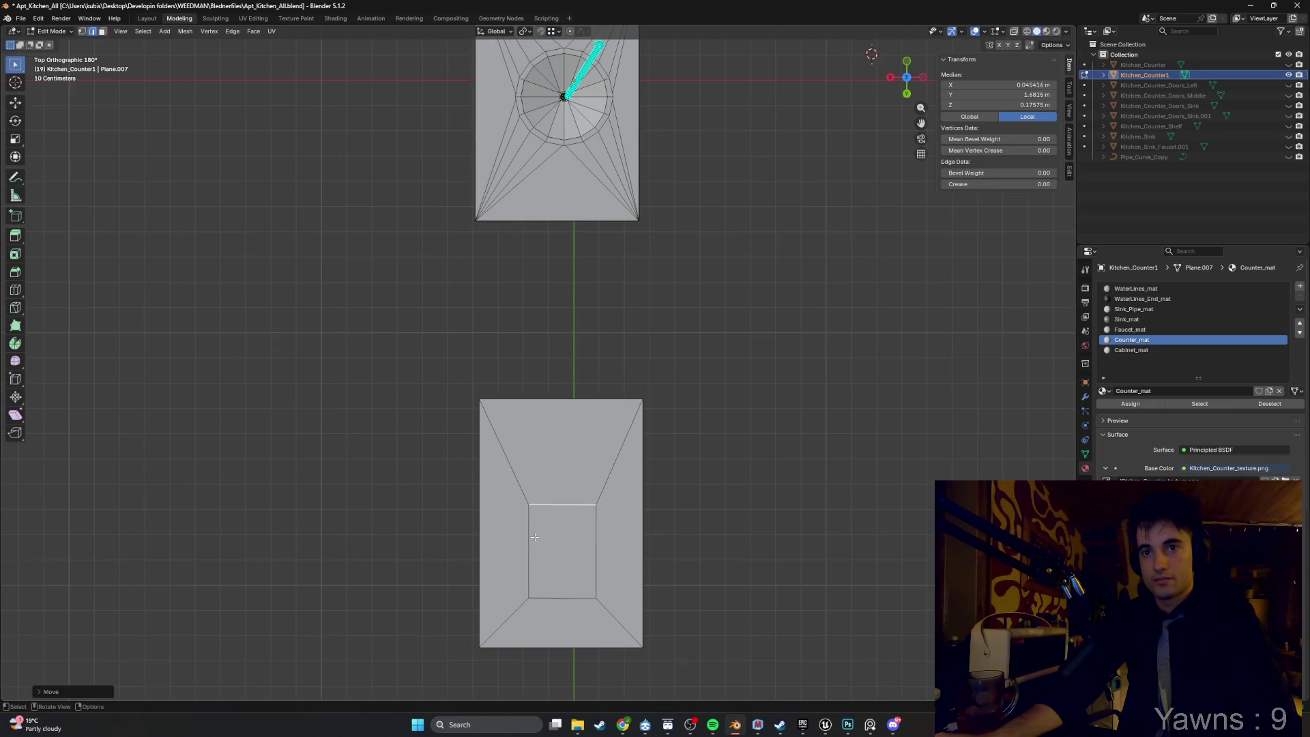
Reposition the left inner edge along X, then adjust the edge along X and Y.
{"action": "key", "text": "g"}
{"action": "key", "text": "x"}
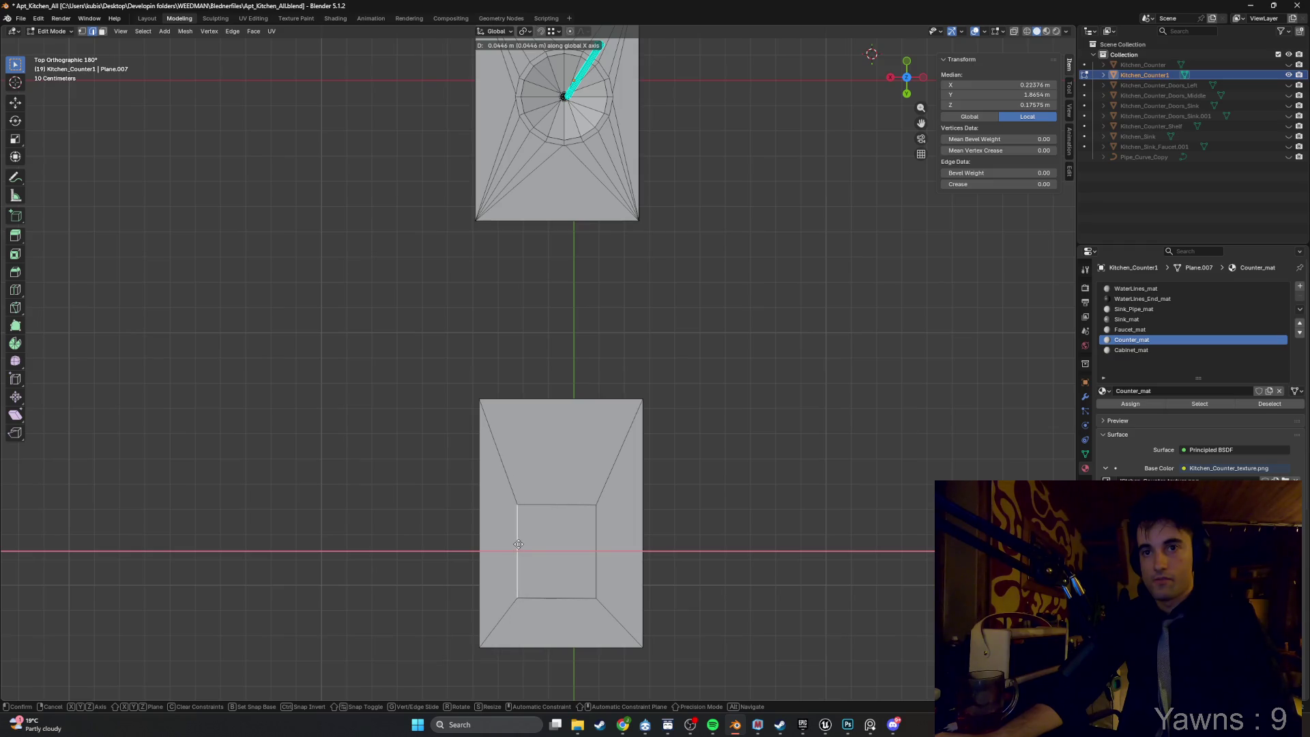
{"action": "left_click", "coordinate": [518, 544]}
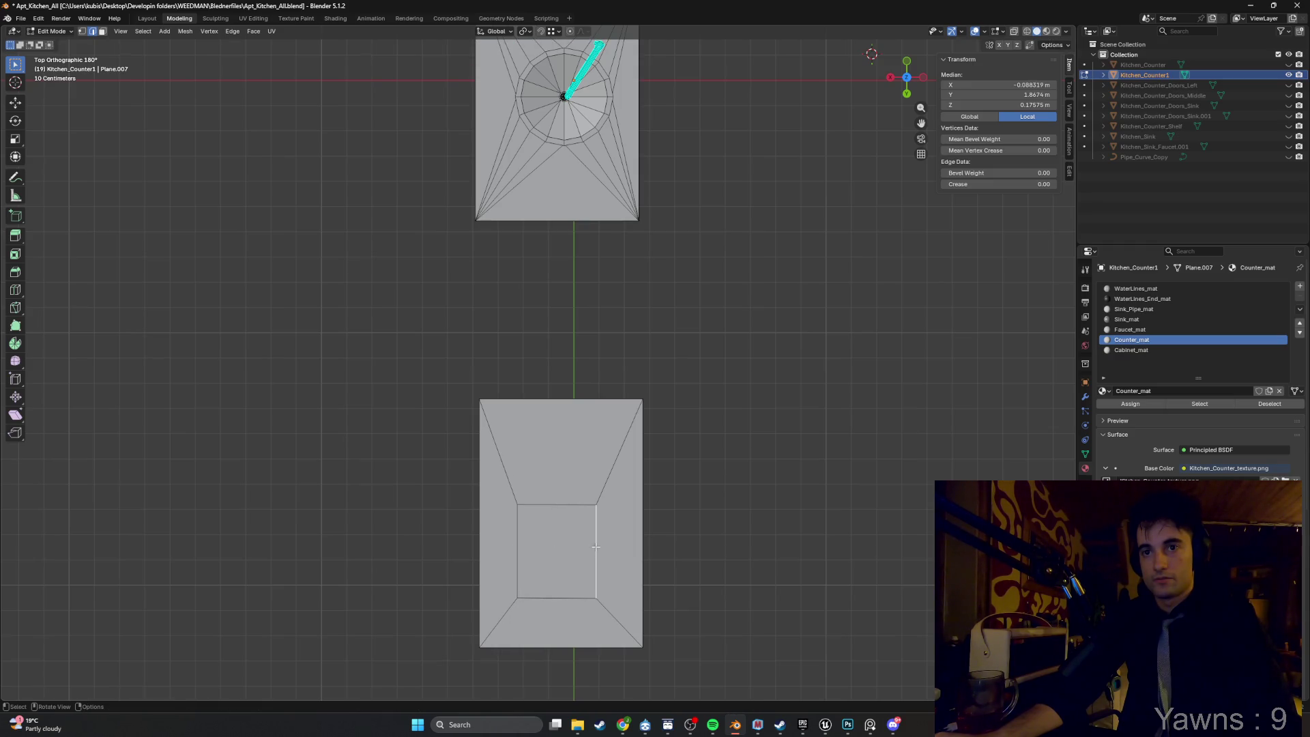
{"action": "key", "text": "g"}
{"action": "key", "text": "x"}
{"action": "left_click", "coordinate": [603, 545]}
{"action": "key", "text": "g"}
{"action": "key", "text": "y"}
{"action": "left_click", "coordinate": [566, 500]}
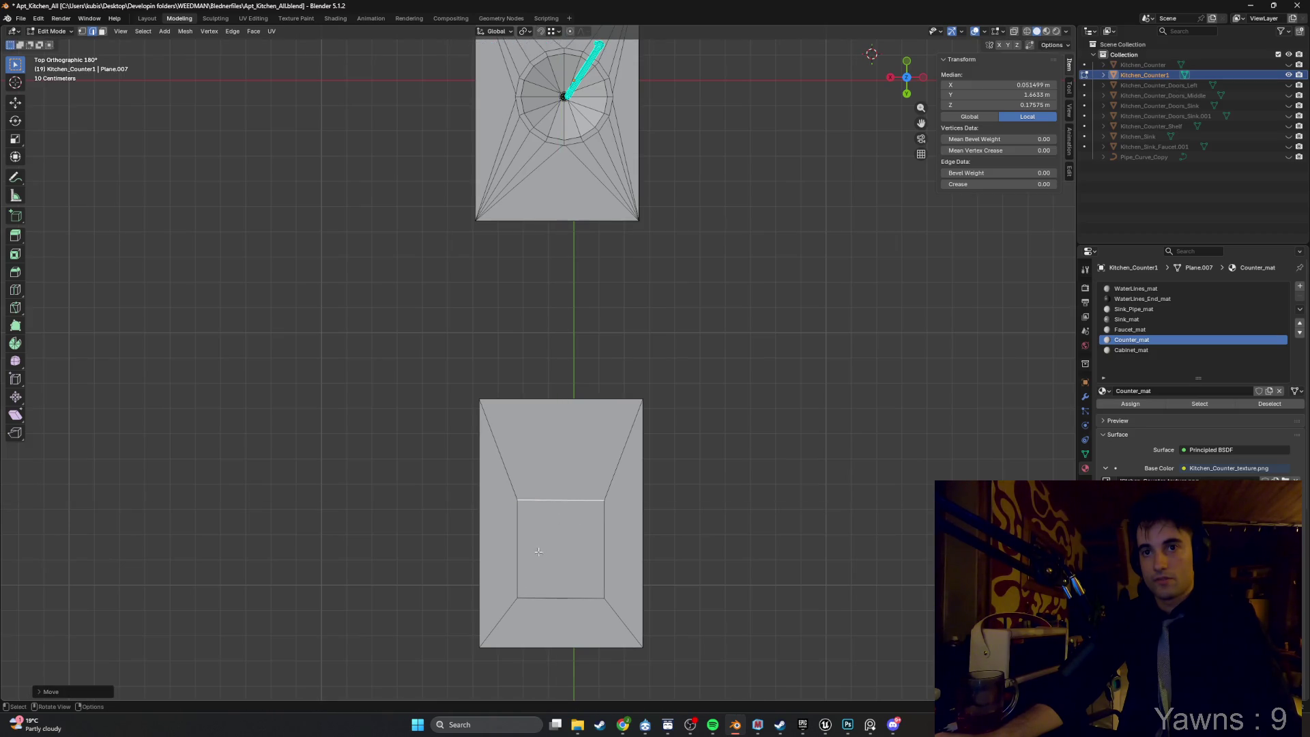
Move the left and right inner edges inward along X, snapping the right edge.
{"action": "left_click", "coordinate": [516, 557]}
{"action": "key", "text": "g"}
{"action": "key", "text": "x"}
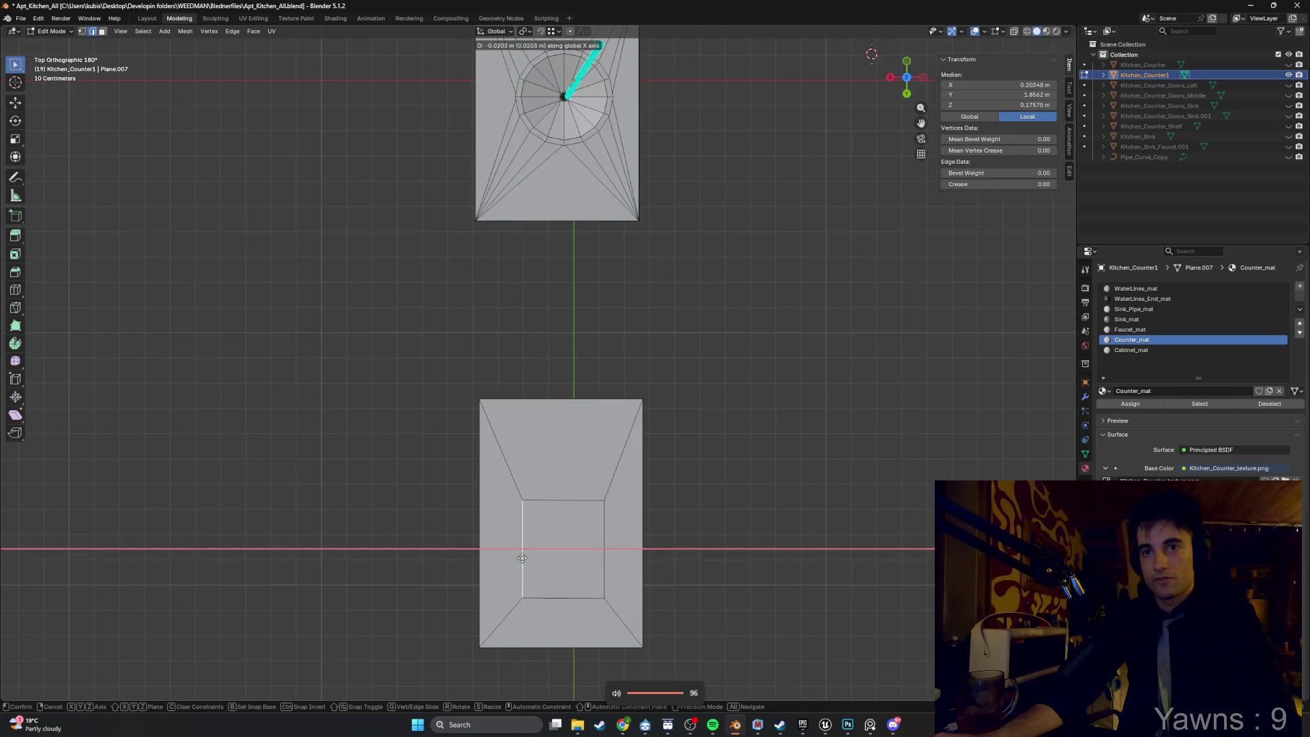
{"action": "left_click", "coordinate": [565, 557]}
{"action": "left_click", "coordinate": [603, 546]}
{"action": "key", "text": "g"}
{"action": "key", "text": "x"}
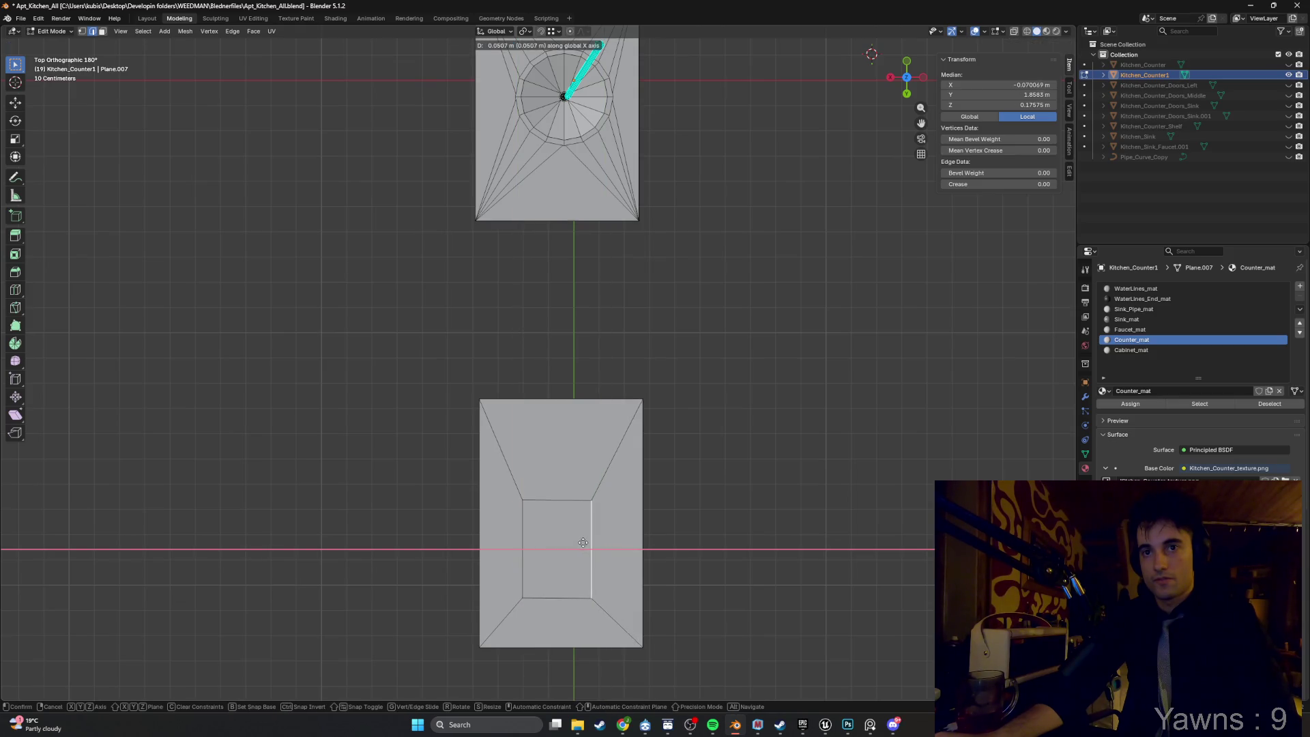
{"action": "key", "text": "ctrl"}
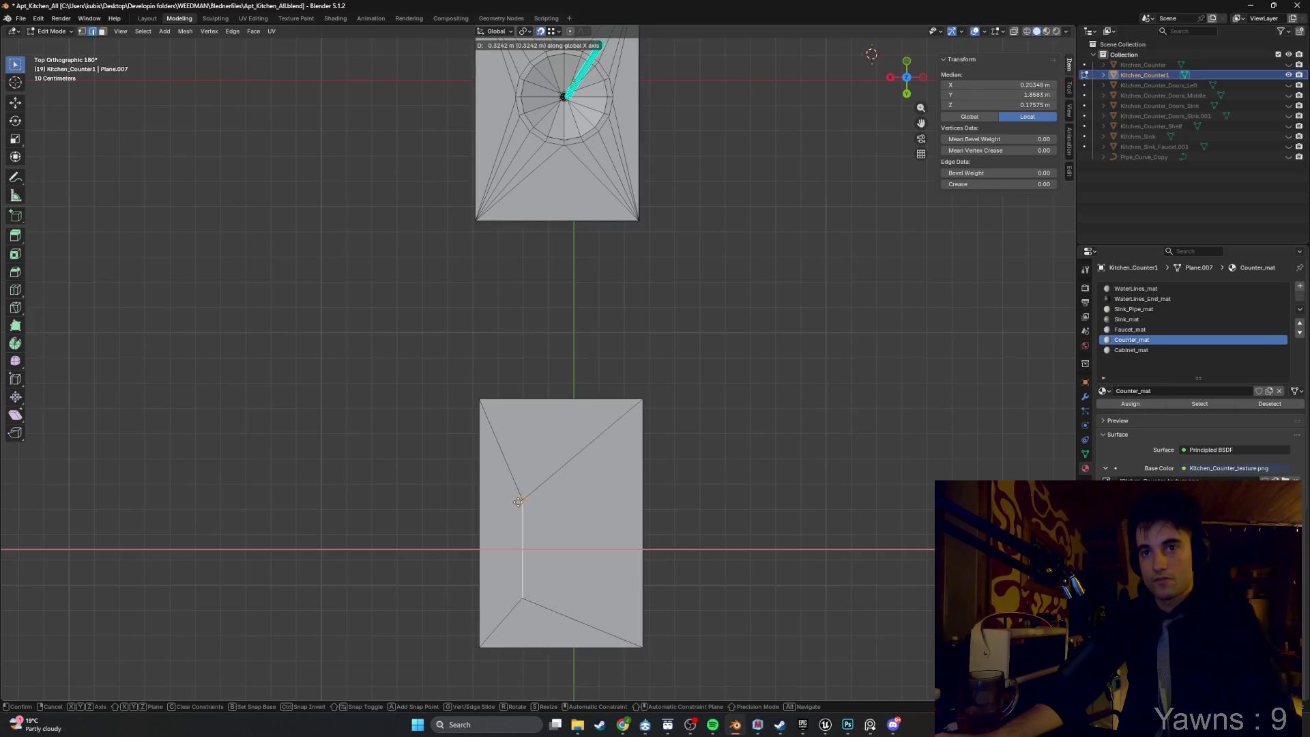
{"action": "left_click", "coordinate": [579, 518]}
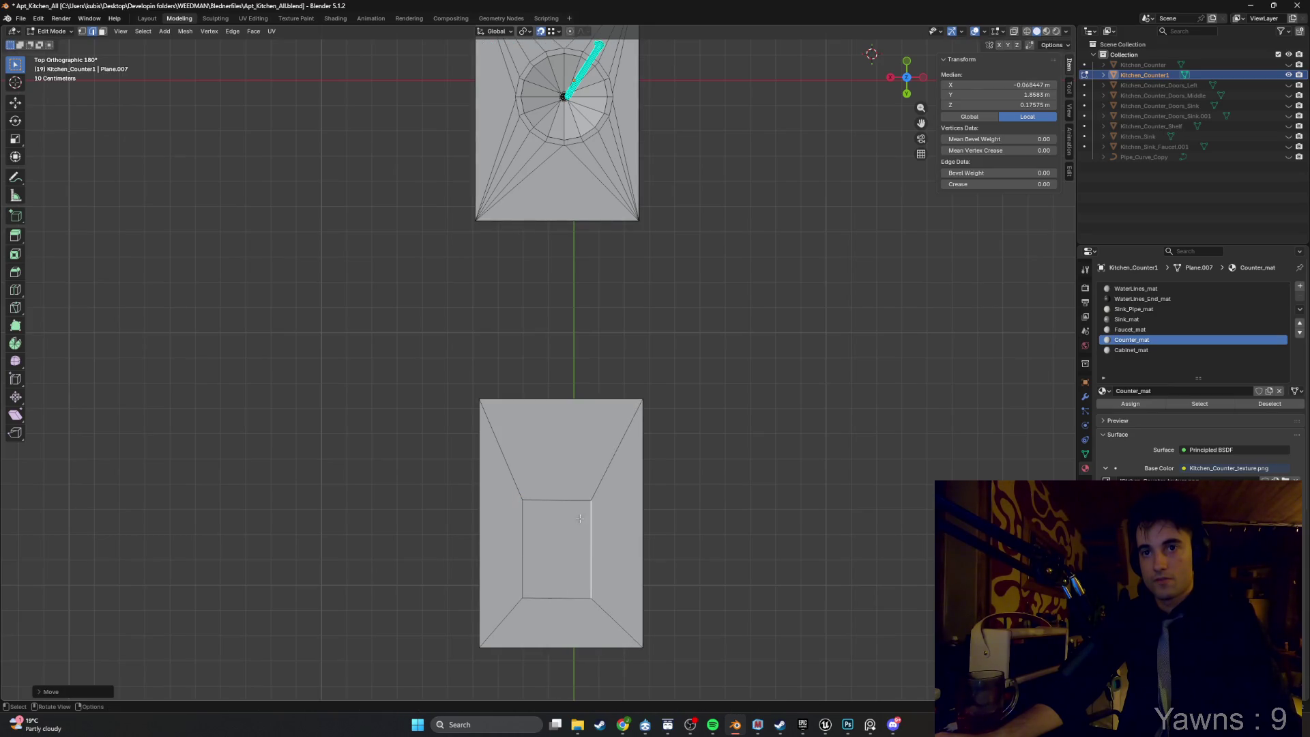
{"action": "mouse_move", "coordinate": [585, 535]}
{"action": "left_mouse_down"}
{"action": "mouse_move", "coordinate": [702, 655]}
{"action": "mouse_move", "coordinate": [705, 573]}
{"action": "mouse_move", "coordinate": [538, 427]}
{"action": "mouse_move", "coordinate": [595, 389]}
{"action": "mouse_move", "coordinate": [556, 413]}
{"action": "left_mouse_up"}
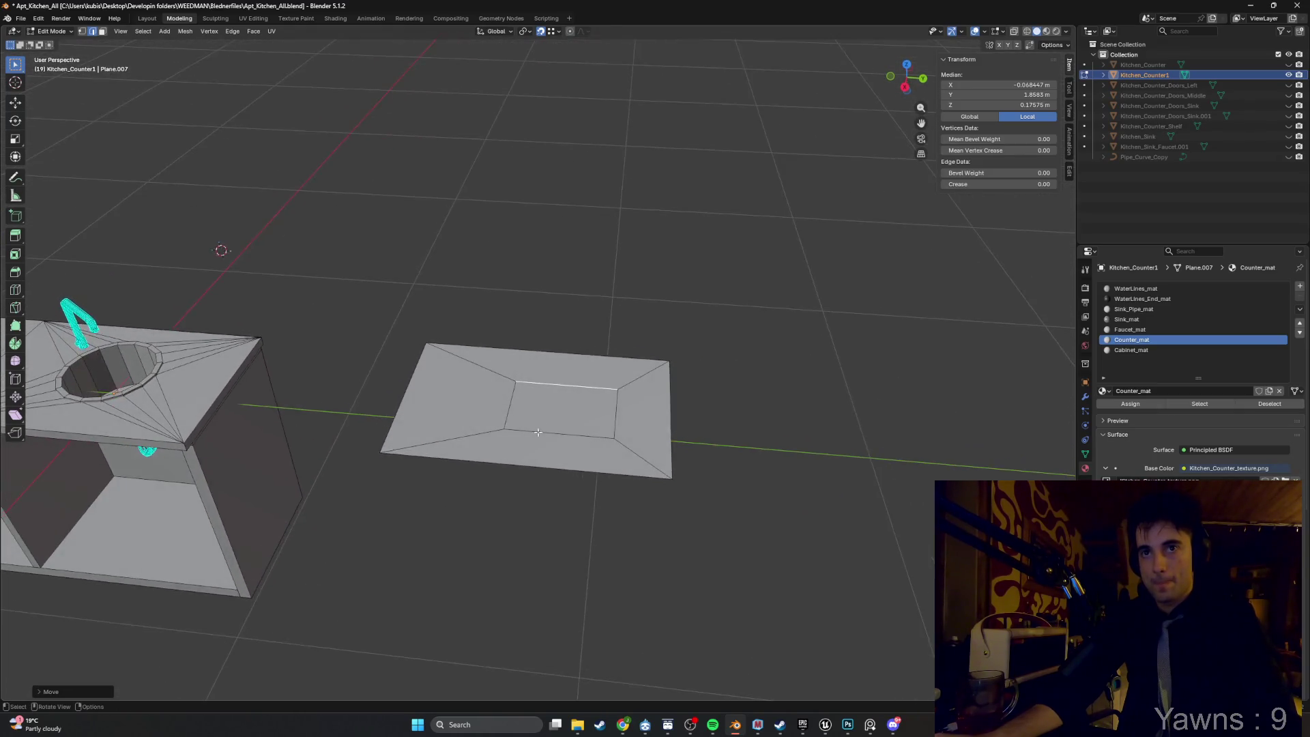
Raise the inner face along Z and delete the face beneath, leaving a hole.
{"action": "scroll", "coordinate": [549, 418], "scroll_direction": "up", "scroll_amount": 4}
{"action": "key", "text": "3"}
{"action": "left_click", "coordinate": [549, 418]}
{"action": "key", "text": "g"}
{"action": "key", "text": "z"}
{"action": "left_click", "coordinate": [578, 336]}
{"action": "left_click", "coordinate": [570, 423]}
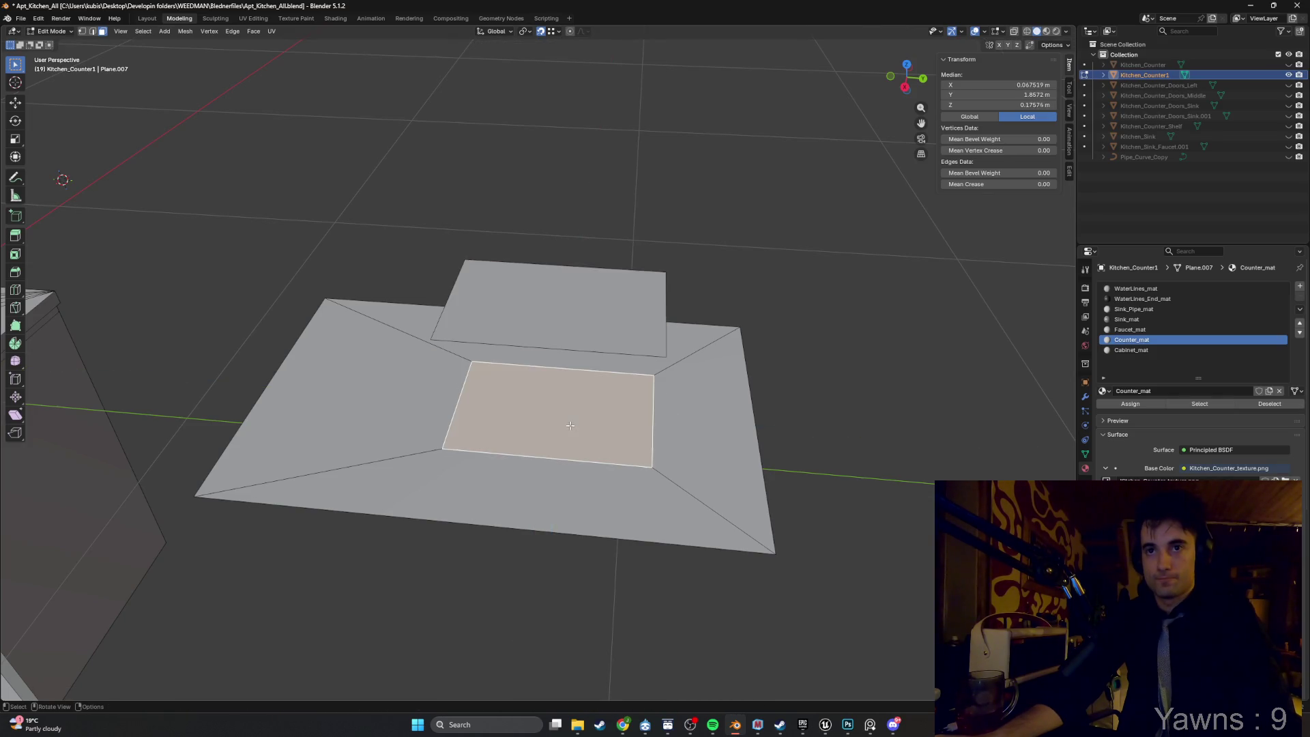
{"action": "key", "text": "x"}
{"action": "left_click", "coordinate": [520, 445]}
Lower the raised face back down into the opening along Z.
{"action": "left_click_drag", "start_coordinate": [549, 398], "coordinate": [546, 344]}
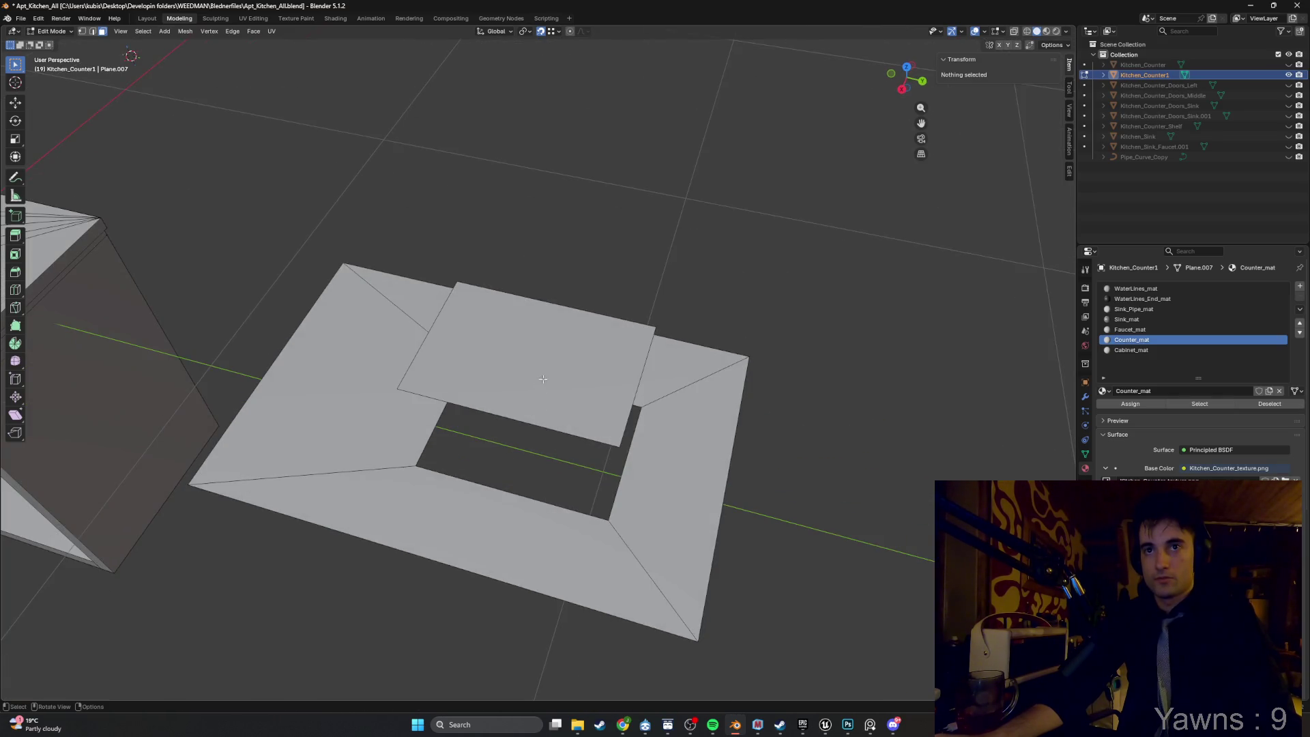
{"action": "left_click", "coordinate": [545, 344]}
{"action": "key", "text": "g"}
{"action": "key", "text": "z"}
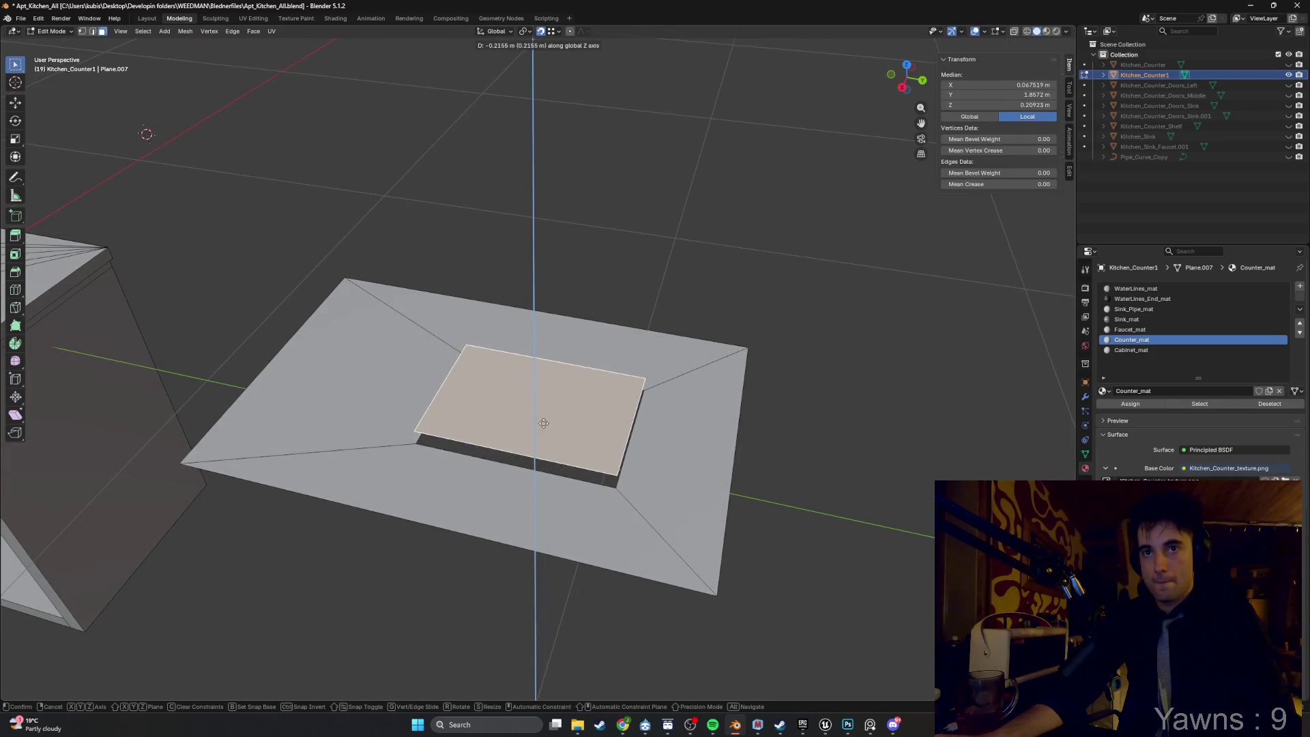
{"action": "left_click", "coordinate": [567, 378]}
Inset the face, extrude it downward into a basin, and adjust the floor height.
{"action": "key", "text": "i"}
{"action": "left_click", "coordinate": [599, 387]}
{"action": "key", "text": "e"}
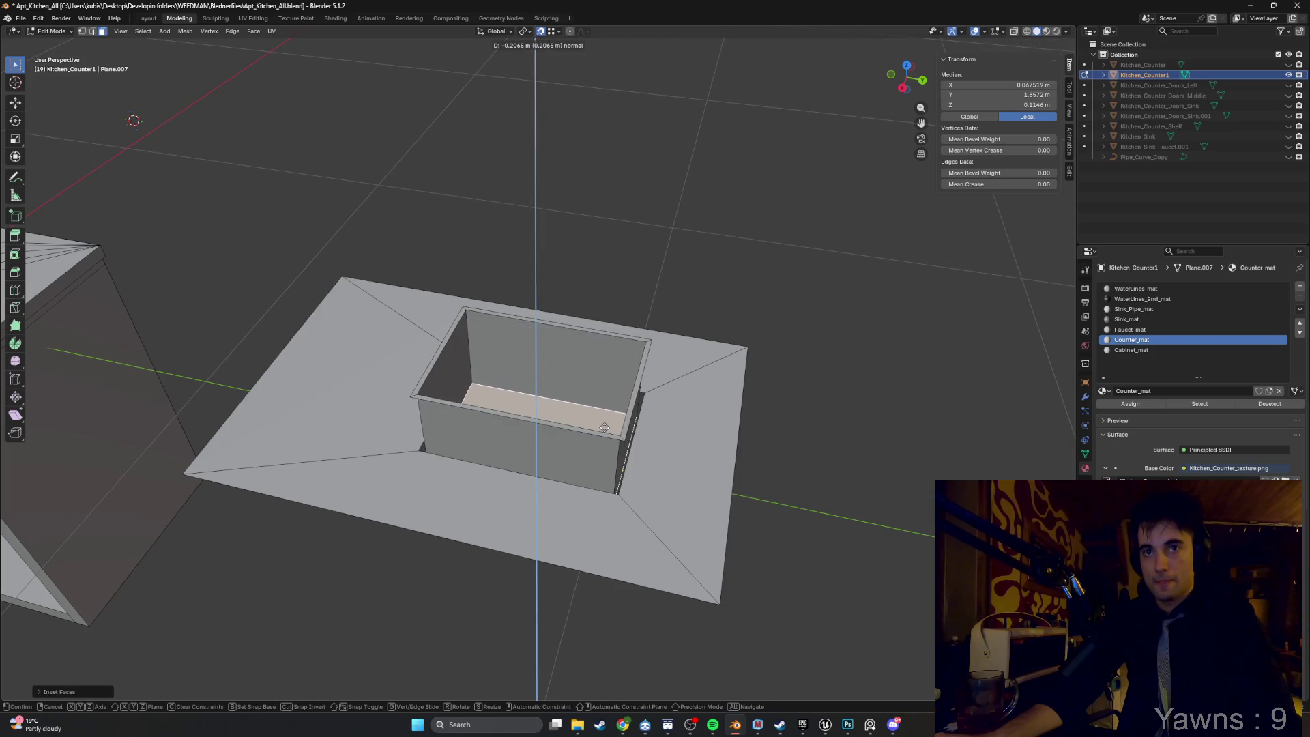
{"action": "left_click", "coordinate": [605, 427]}
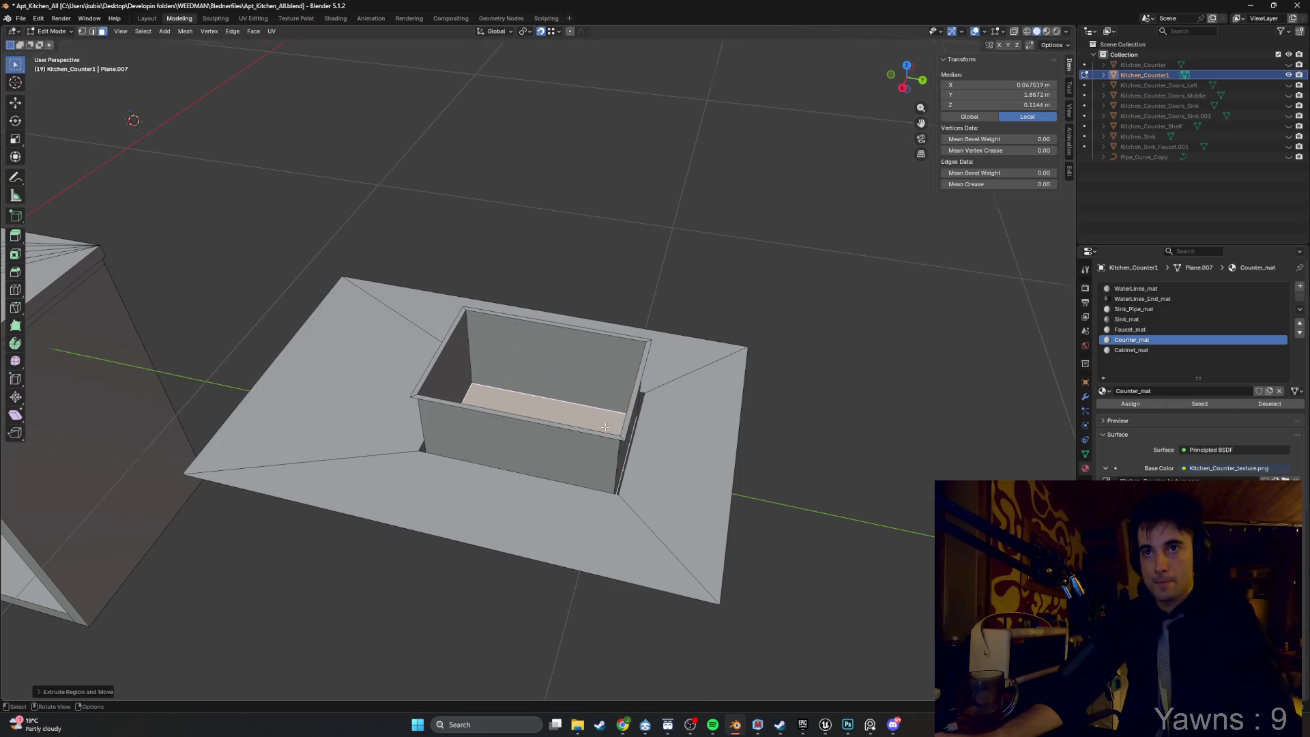
{"action": "key", "text": "g"}
{"action": "key", "text": "z"}
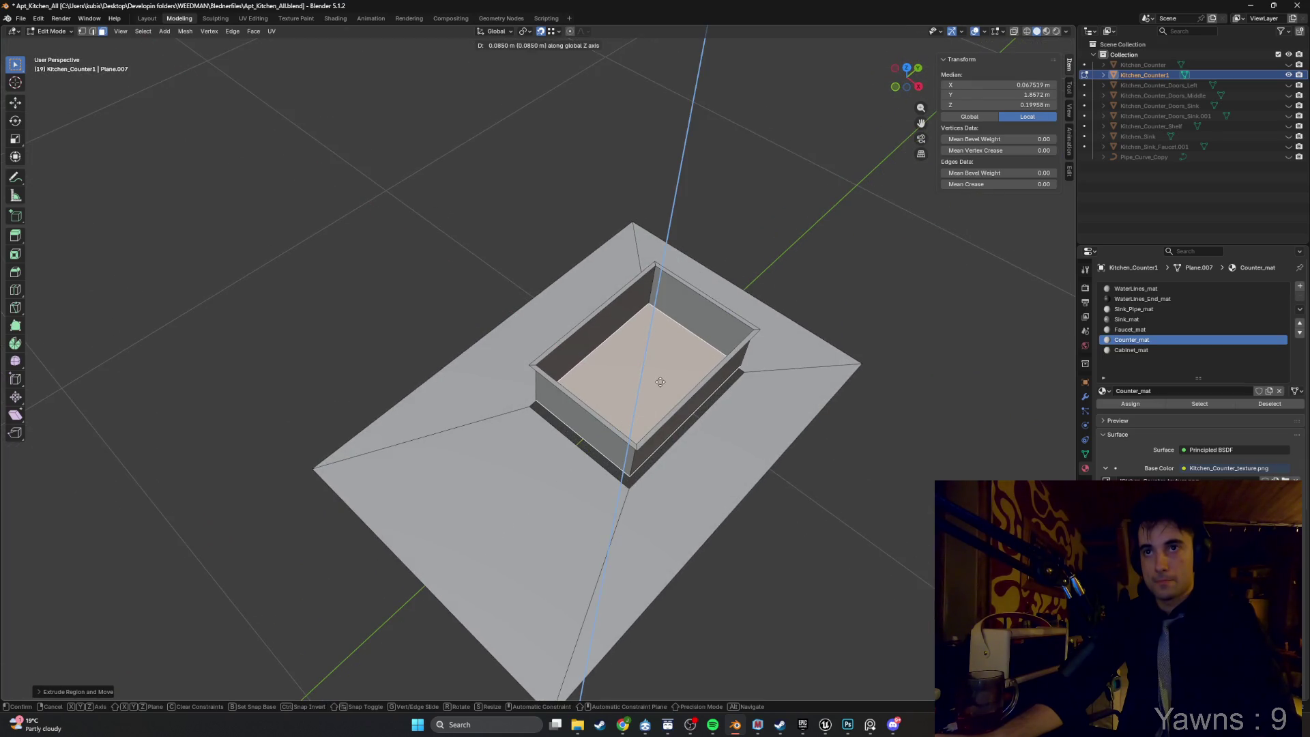
{"action": "left_click", "coordinate": [659, 382]}
Select two vertical corner edges of the basin for beveling.
{"action": "scroll", "coordinate": [601, 341], "scroll_direction": "up", "scroll_amount": 5}
{"action": "key", "text": "2"}
{"action": "left_click", "coordinate": [583, 326]}
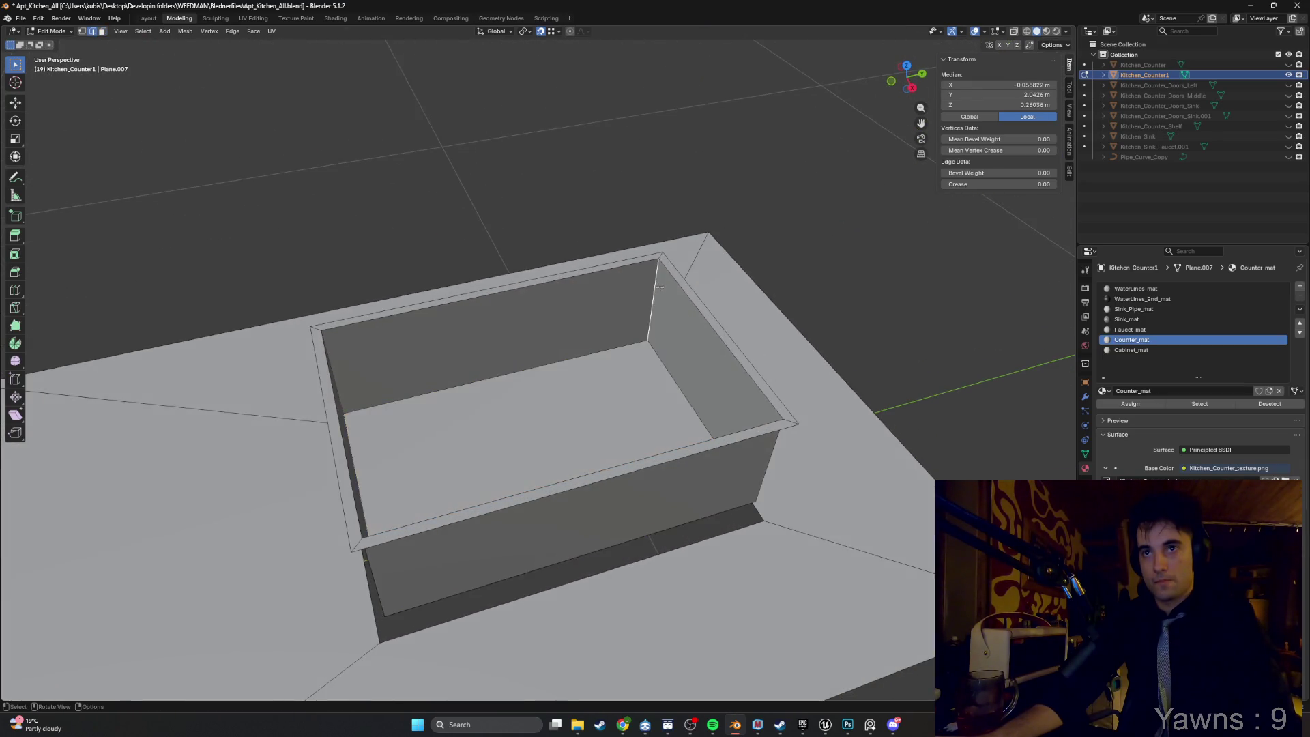
{"action": "left_click", "coordinate": [352, 227], "text": "shift"}
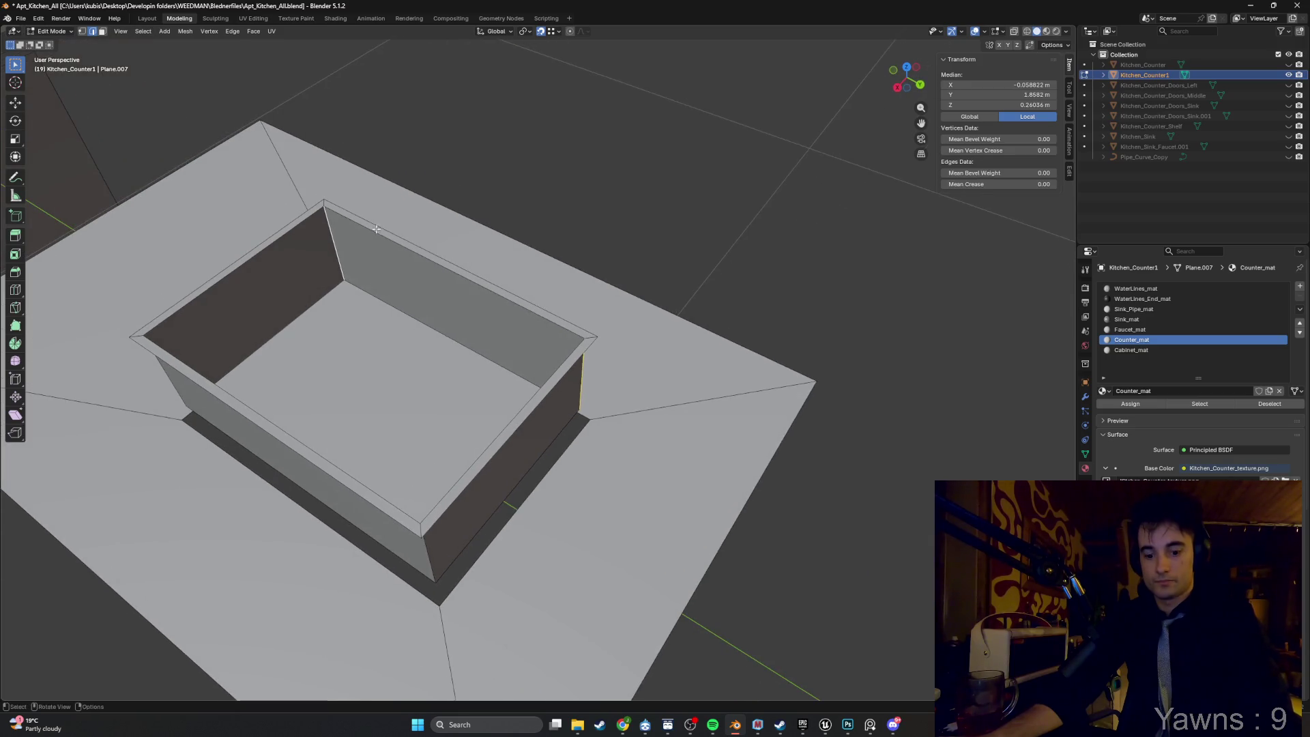
{"action": "key", "text": "ctrl+b"}
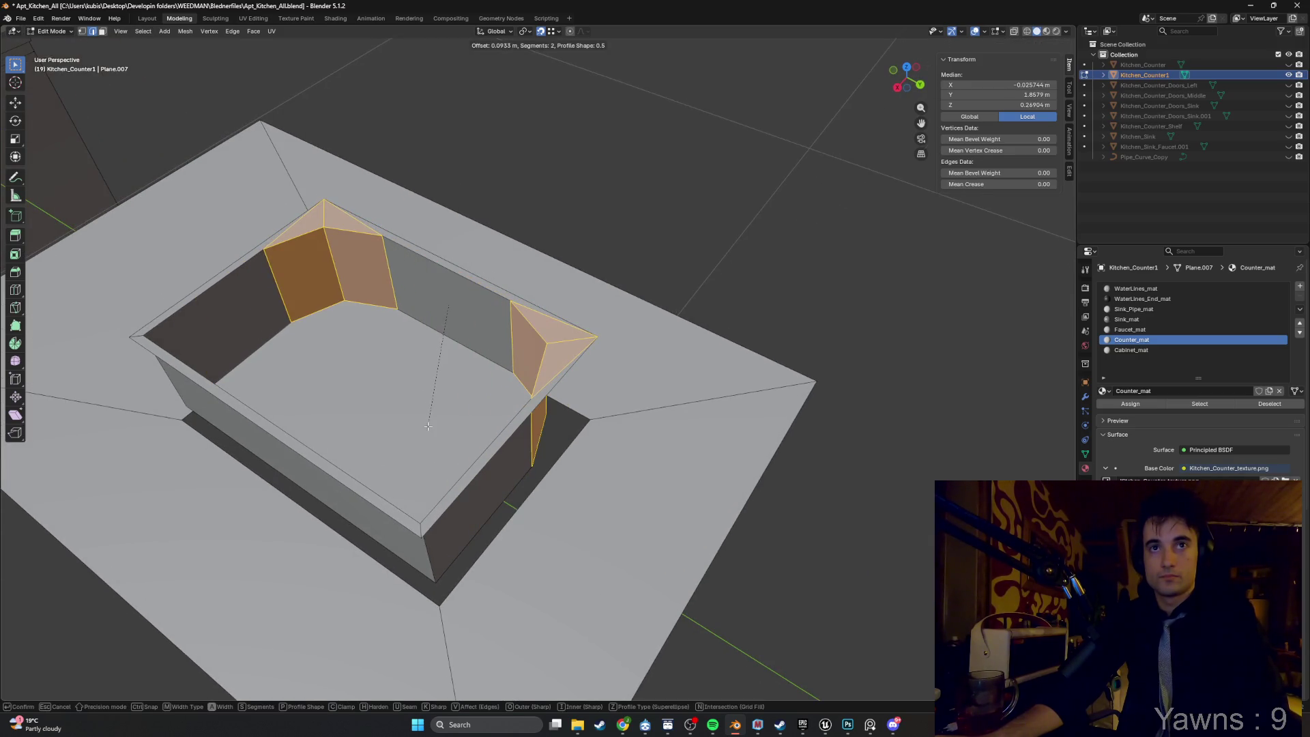
Add the back corner edge and bevel all four basin corners with 4 segments.
{"action": "key", "text": "Escape"}
{"action": "mouse_move", "coordinate": [341, 142]}
{"action": "left_mouse_down"}
{"action": "mouse_move", "coordinate": [618, 148]}
{"action": "mouse_move", "coordinate": [614, 273]}
{"action": "mouse_move", "coordinate": [643, 310]}
{"action": "mouse_move", "coordinate": [819, 372]}
{"action": "left_mouse_up"}
{"action": "left_click", "coordinate": [597, 139], "text": "shift"}
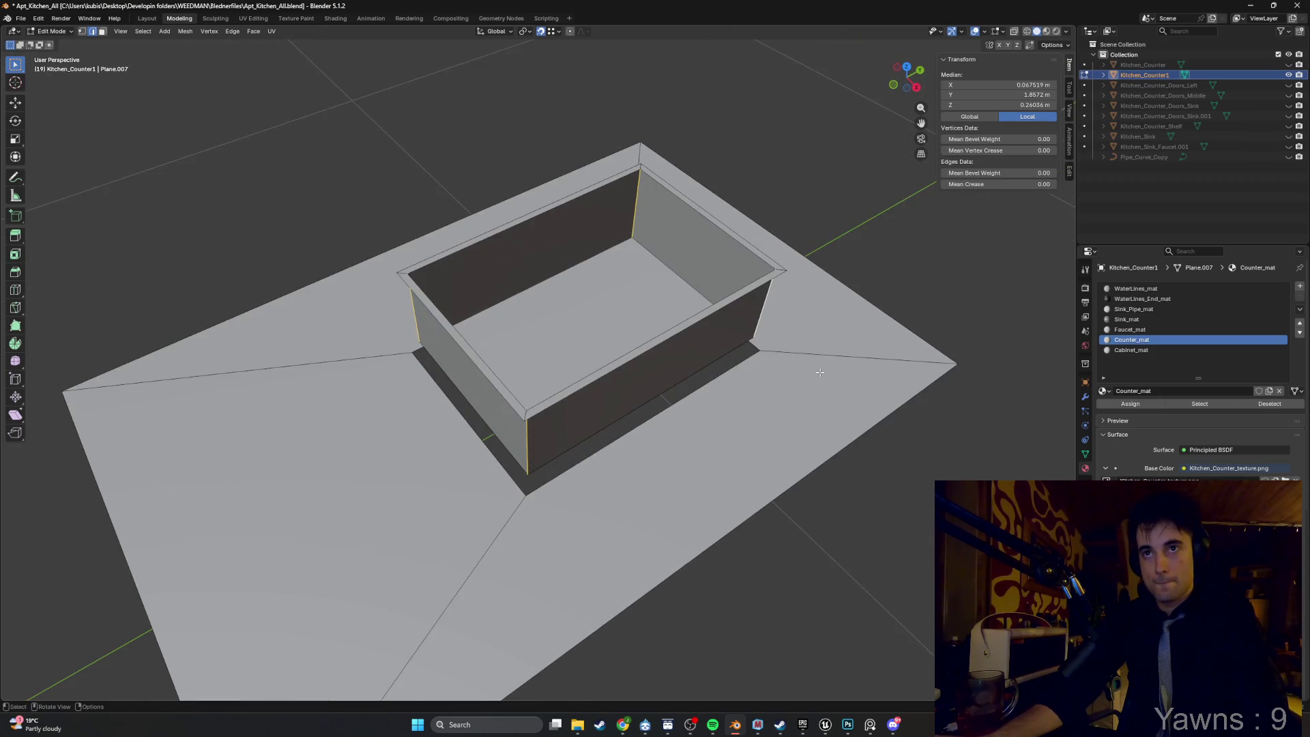
{"action": "key", "text": "ctrl+b"}
{"action": "scroll", "coordinate": [764, 328], "scroll_direction": "up", "scroll_amount": 2}
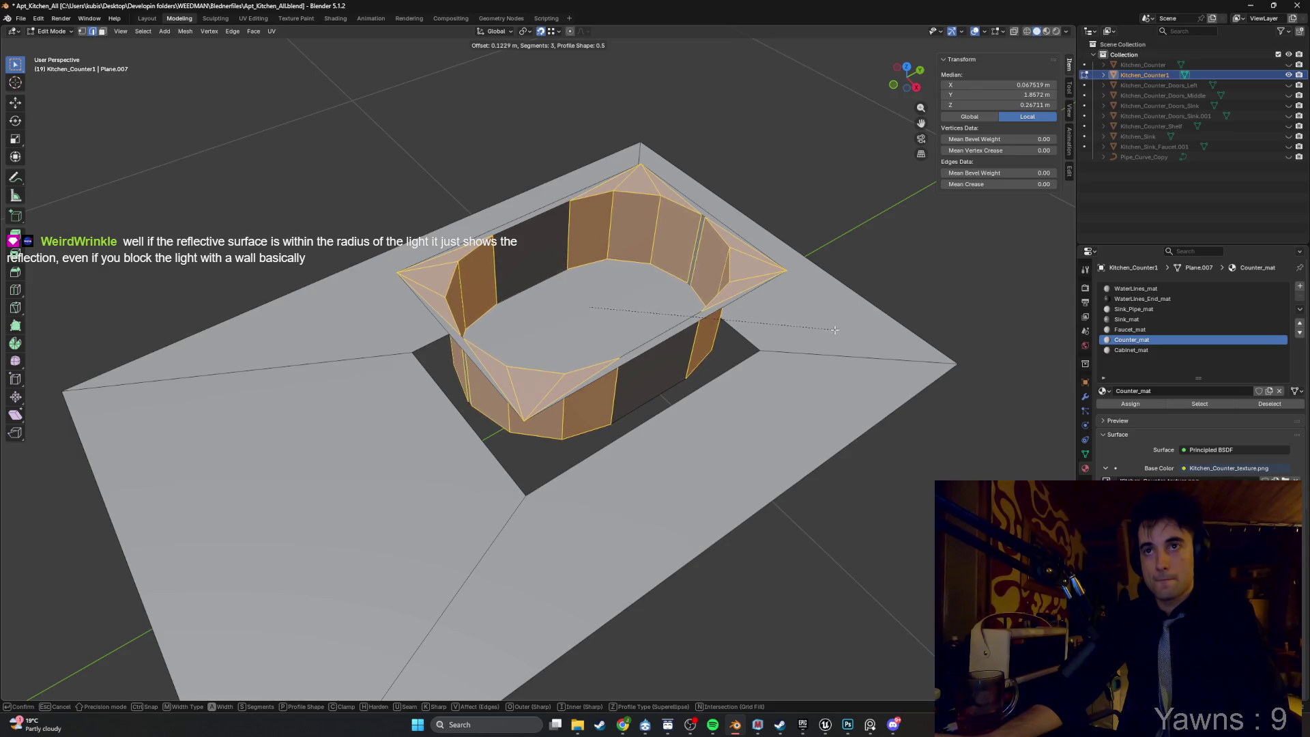
{"action": "scroll", "coordinate": [829, 330], "scroll_direction": "up", "scroll_amount": 1}
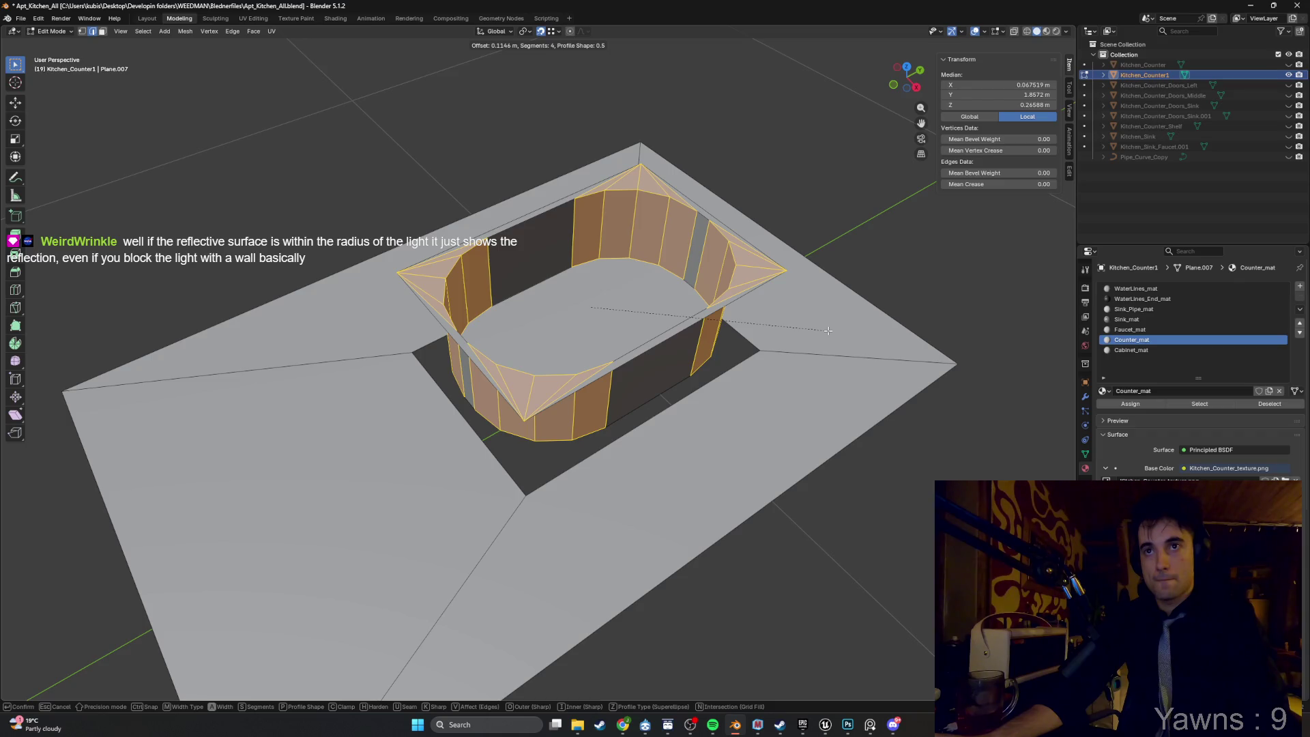
{"action": "left_click", "coordinate": [828, 330]}
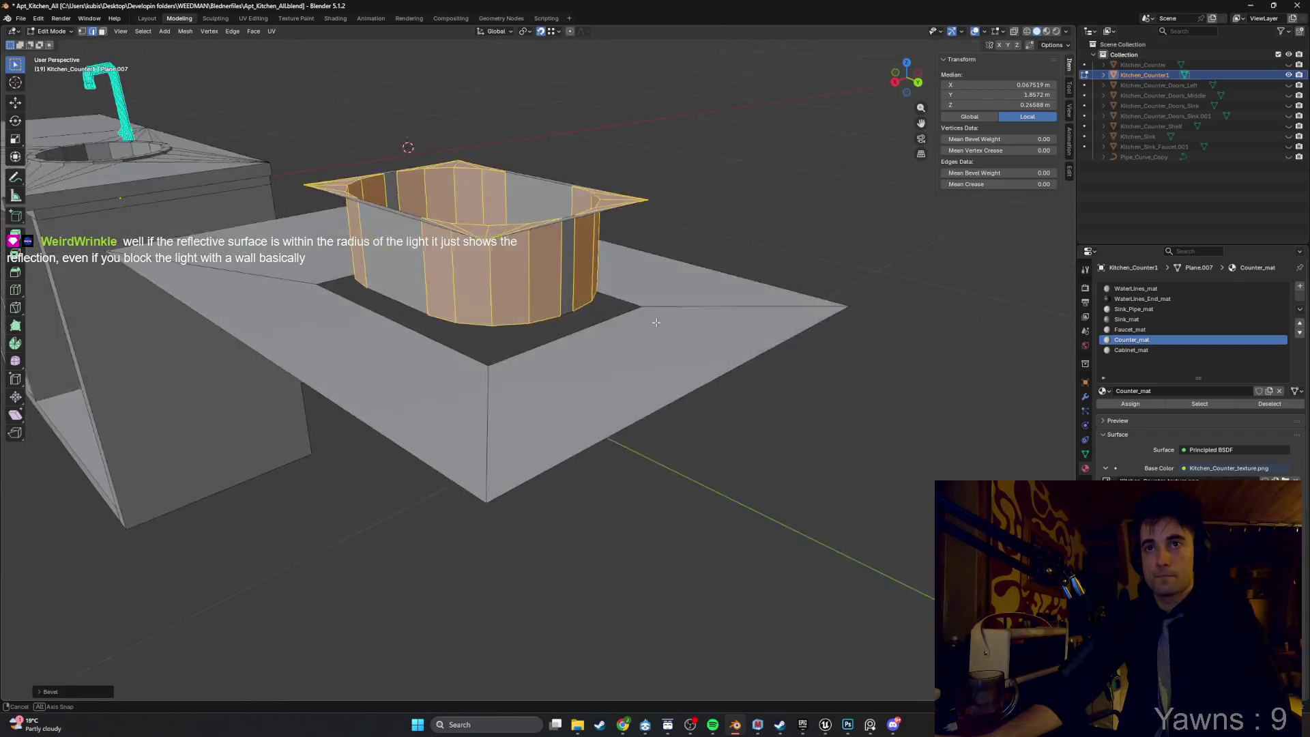
Select the sink rim edges and move them along Z to form a lip.
{"action": "left_click", "coordinate": [761, 331]}
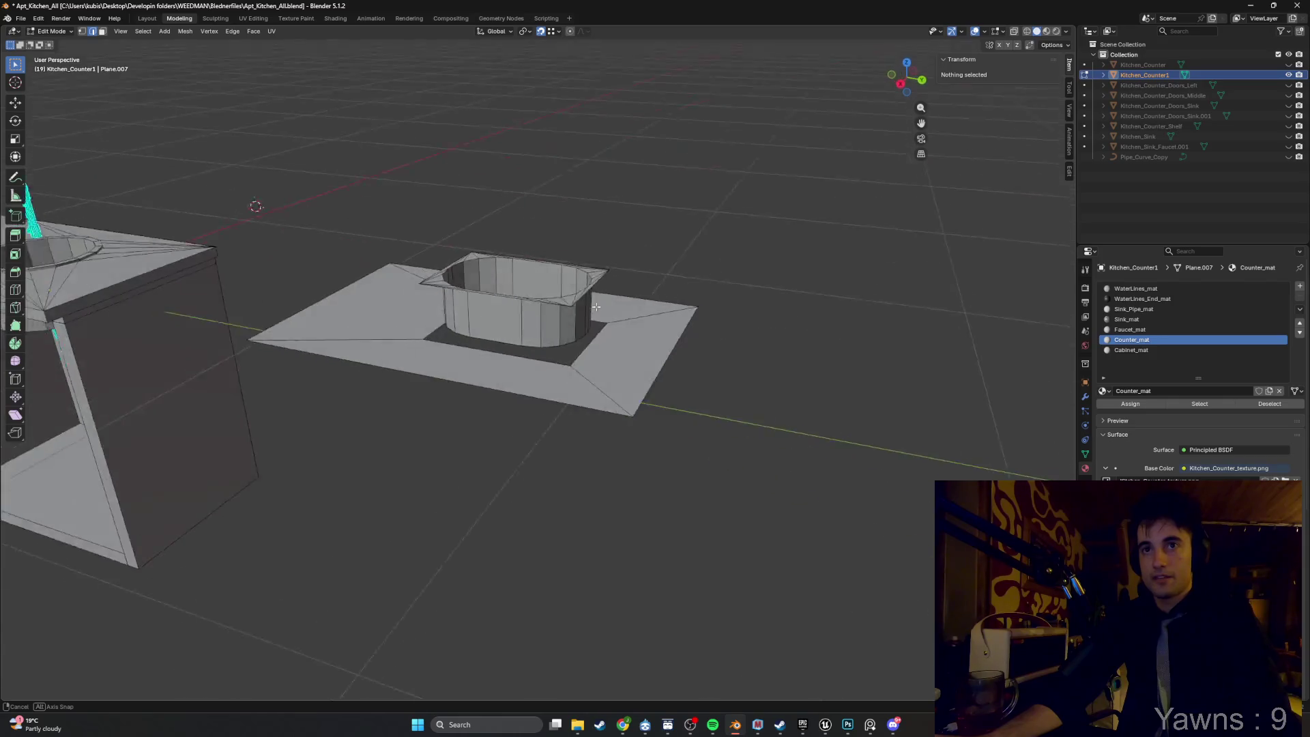
{"action": "scroll", "coordinate": [582, 252], "scroll_direction": "up", "scroll_amount": 4}
{"action": "mouse_move", "coordinate": [581, 251]}
{"action": "left_mouse_down"}
{"action": "mouse_move", "coordinate": [614, 385]}
{"action": "mouse_move", "coordinate": [589, 371]}
{"action": "mouse_move", "coordinate": [527, 397]}
{"action": "mouse_move", "coordinate": [460, 332]}
{"action": "mouse_move", "coordinate": [545, 386]}
{"action": "mouse_move", "coordinate": [600, 324]}
{"action": "left_mouse_up"}
{"action": "left_click", "coordinate": [551, 395]}
{"action": "scroll", "coordinate": [569, 404], "scroll_direction": "down", "scroll_amount": 3}
{"action": "left_click", "coordinate": [456, 312], "text": "shift"}
{"action": "key", "text": "g"}
{"action": "key", "text": "z"}
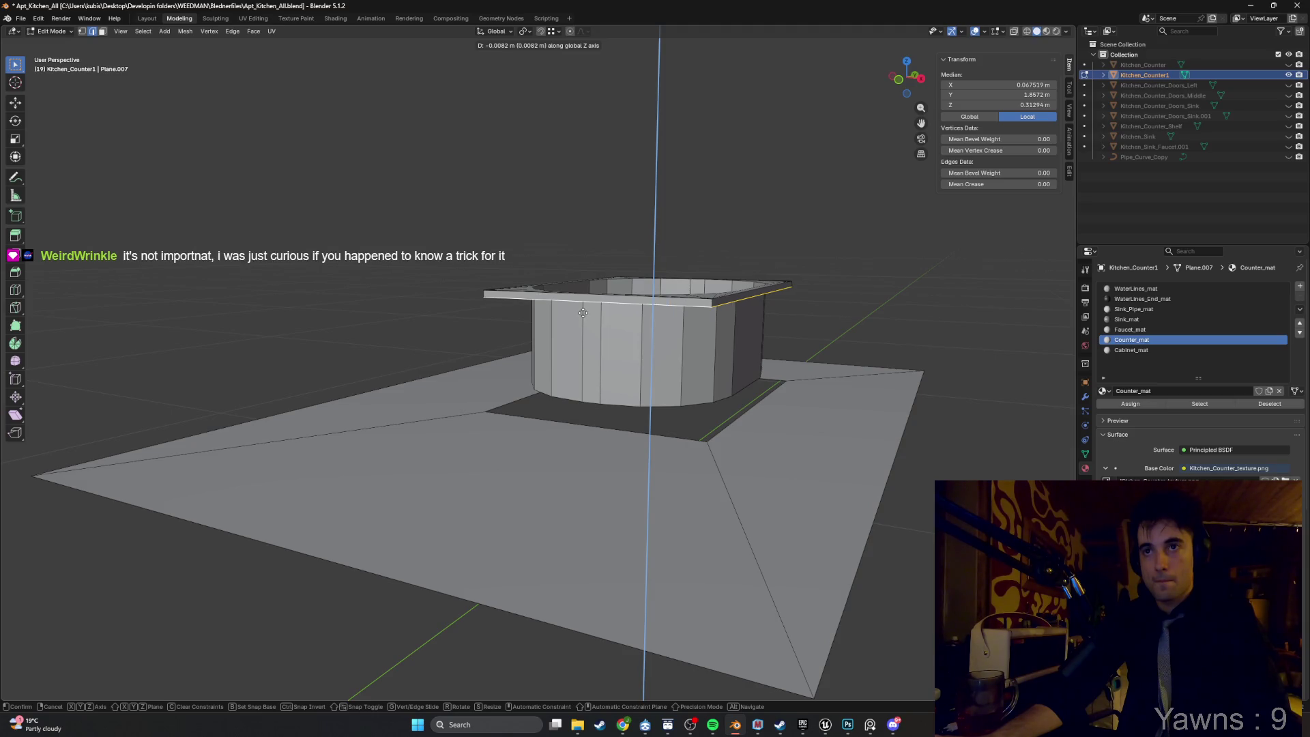
{"action": "left_click", "coordinate": [583, 312]}
Switch to a side orthographic X-ray view, hide extra geometry, and select the whole mesh.
{"action": "left_click_drag", "start_coordinate": [583, 312], "coordinate": [578, 366]}
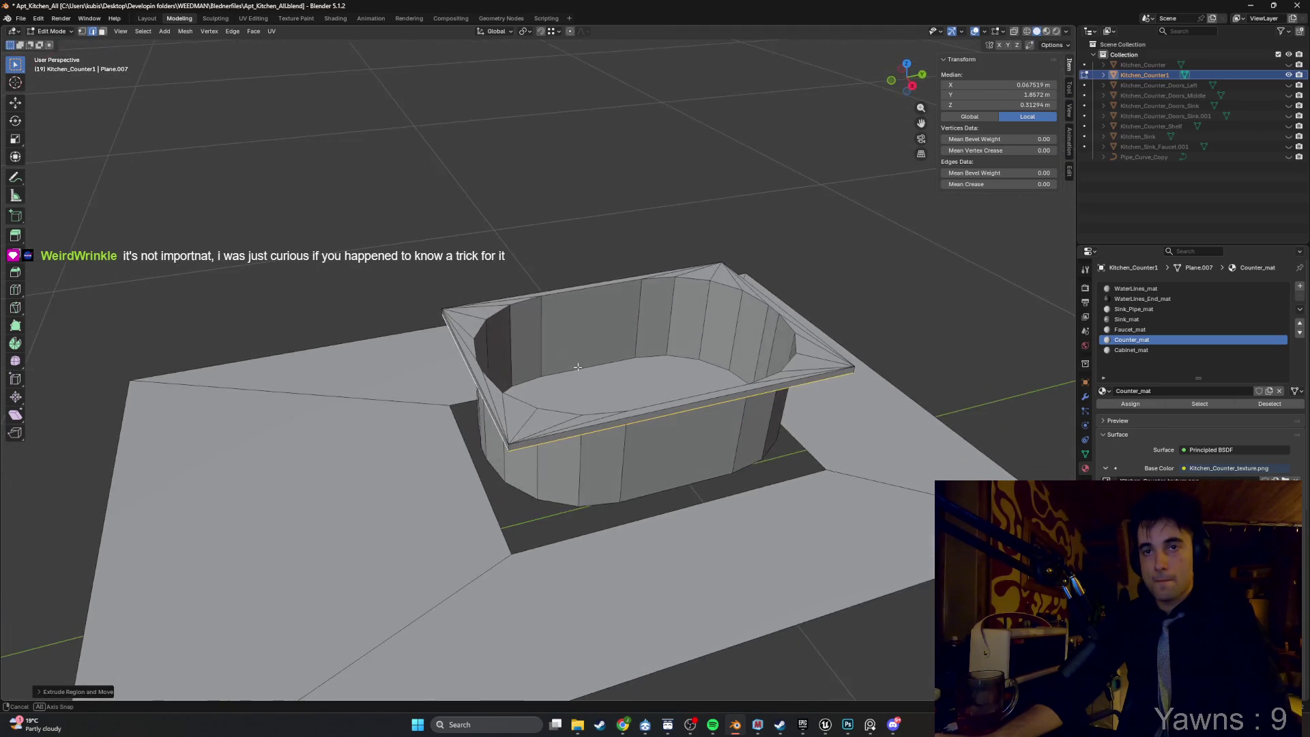
{"action": "scroll", "coordinate": [599, 368], "scroll_direction": "down", "scroll_amount": 2}
{"action": "key", "text": "grave"}
{"action": "left_click", "coordinate": [685, 371]}
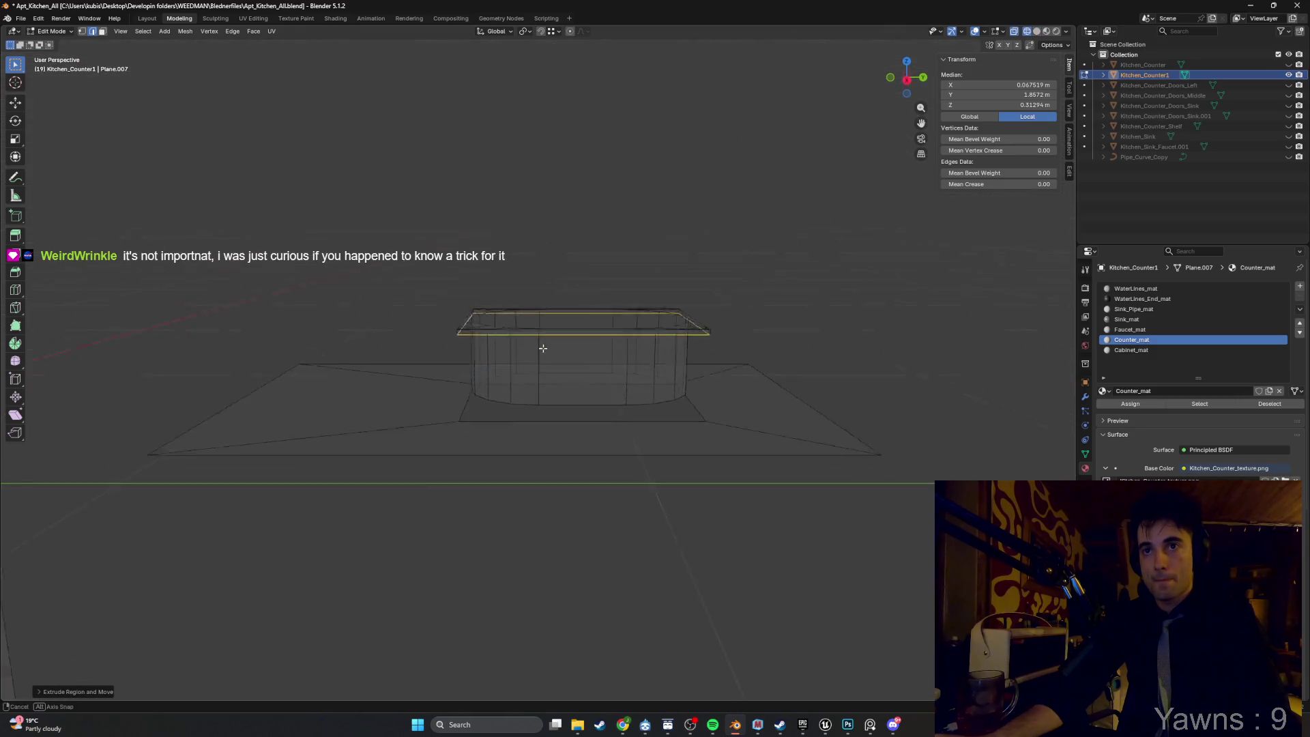
{"action": "key", "text": "alt+z"}
{"action": "key", "text": "h"}
{"action": "key", "text": "grave"}
{"action": "left_click", "coordinate": [647, 359]}
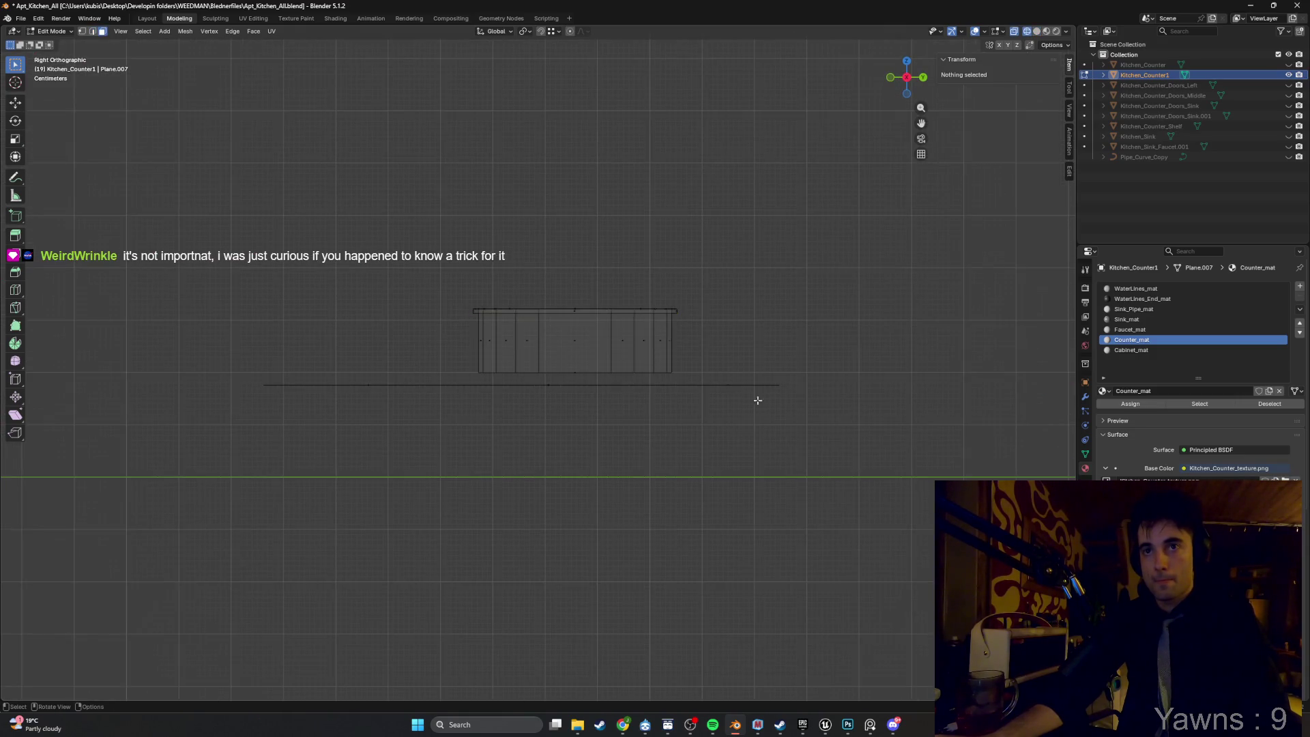
{"action": "key", "text": "a"}
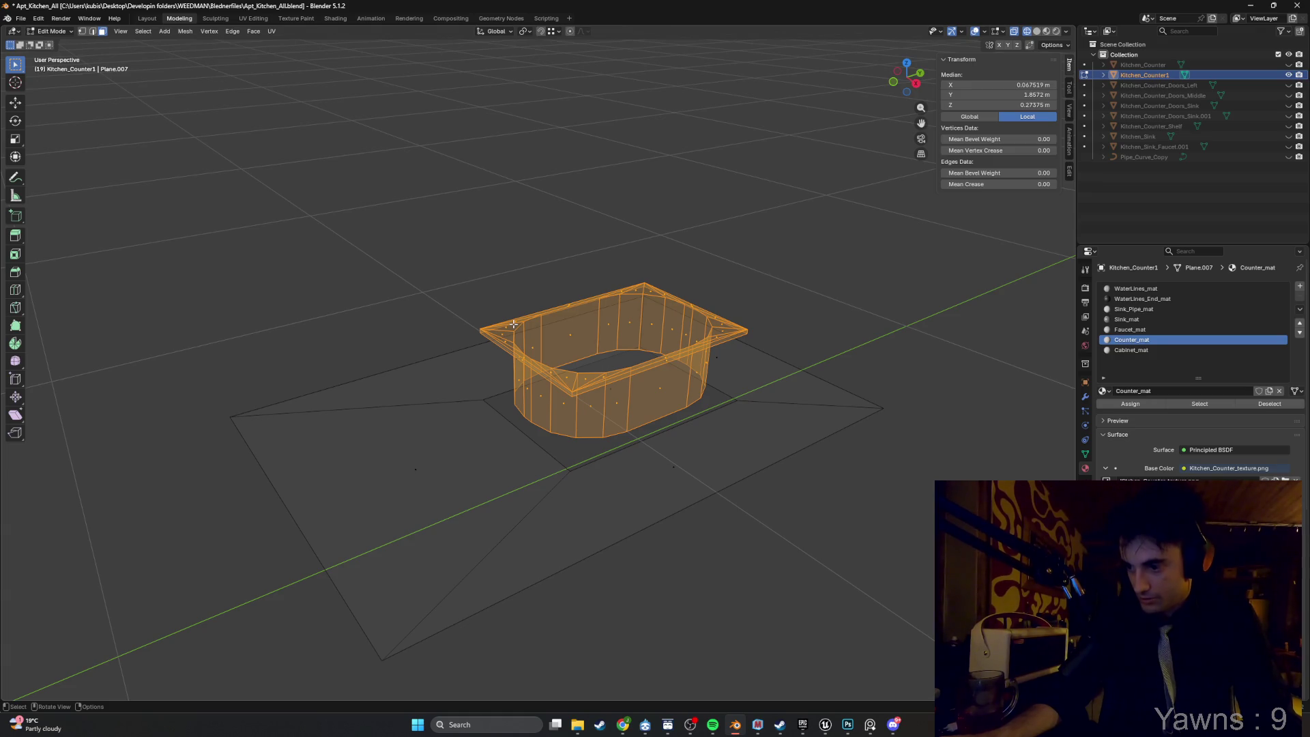
Lower the sink basin vertically along Z below the countertop.
{"action": "left_click", "coordinate": [896, 728]}
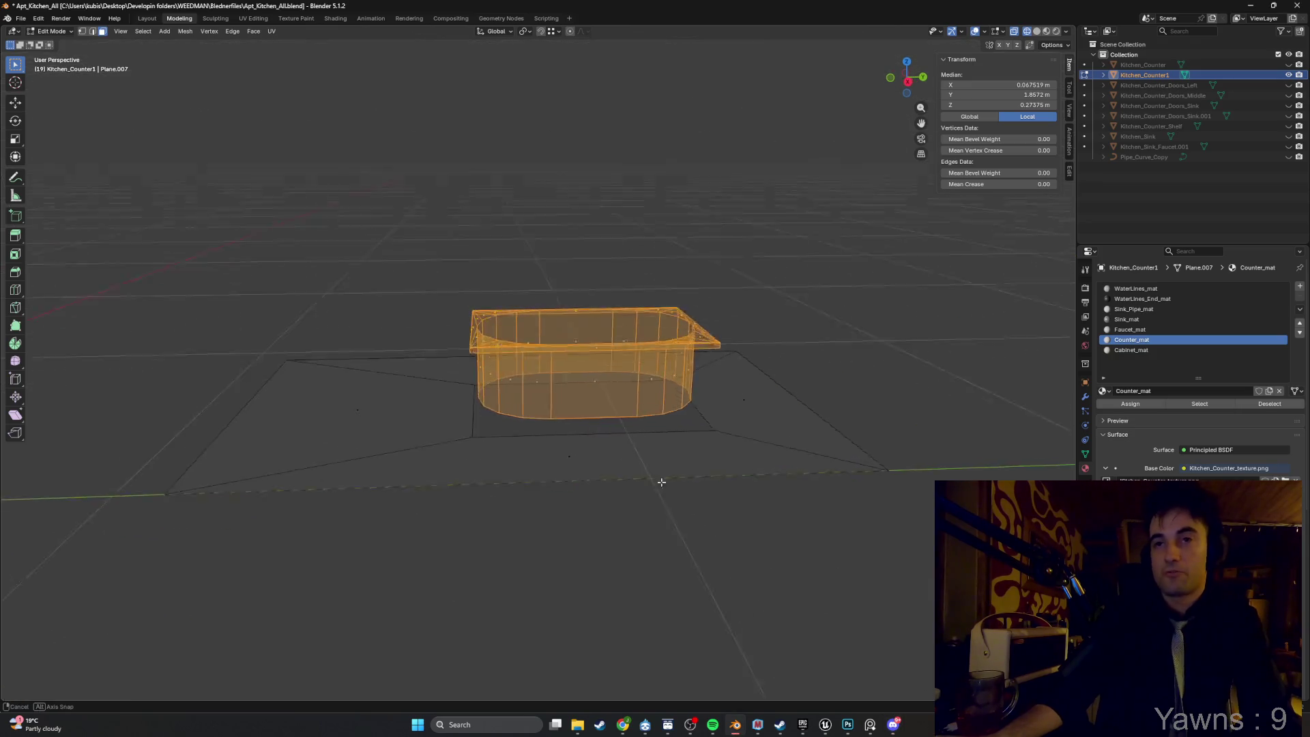
{"action": "key", "text": "g"}
{"action": "key", "text": "z"}
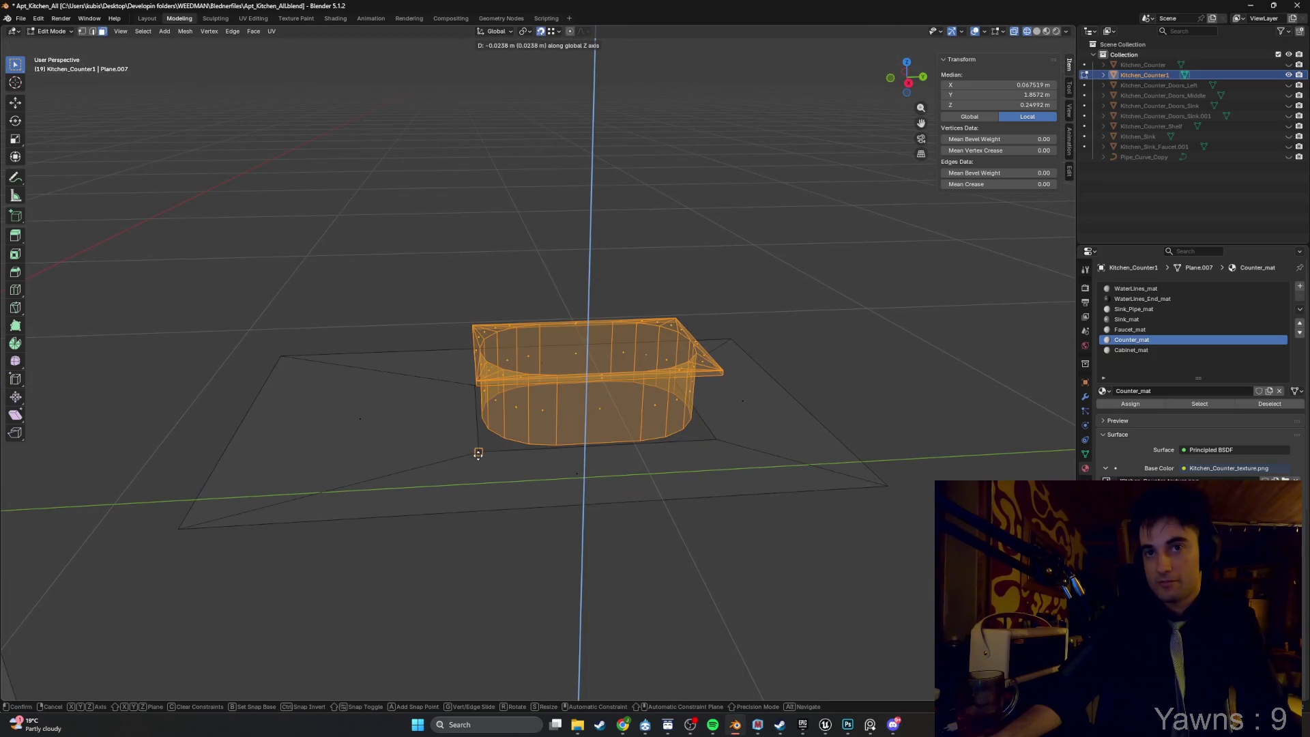
{"action": "right_click", "coordinate": [483, 451]}
{"action": "mouse_move", "coordinate": [485, 391]}
{"action": "left_mouse_down"}
{"action": "mouse_move", "coordinate": [537, 263]}
{"action": "mouse_move", "coordinate": [529, 287]}
{"action": "mouse_move", "coordinate": [600, 437]}
{"action": "left_mouse_up"}
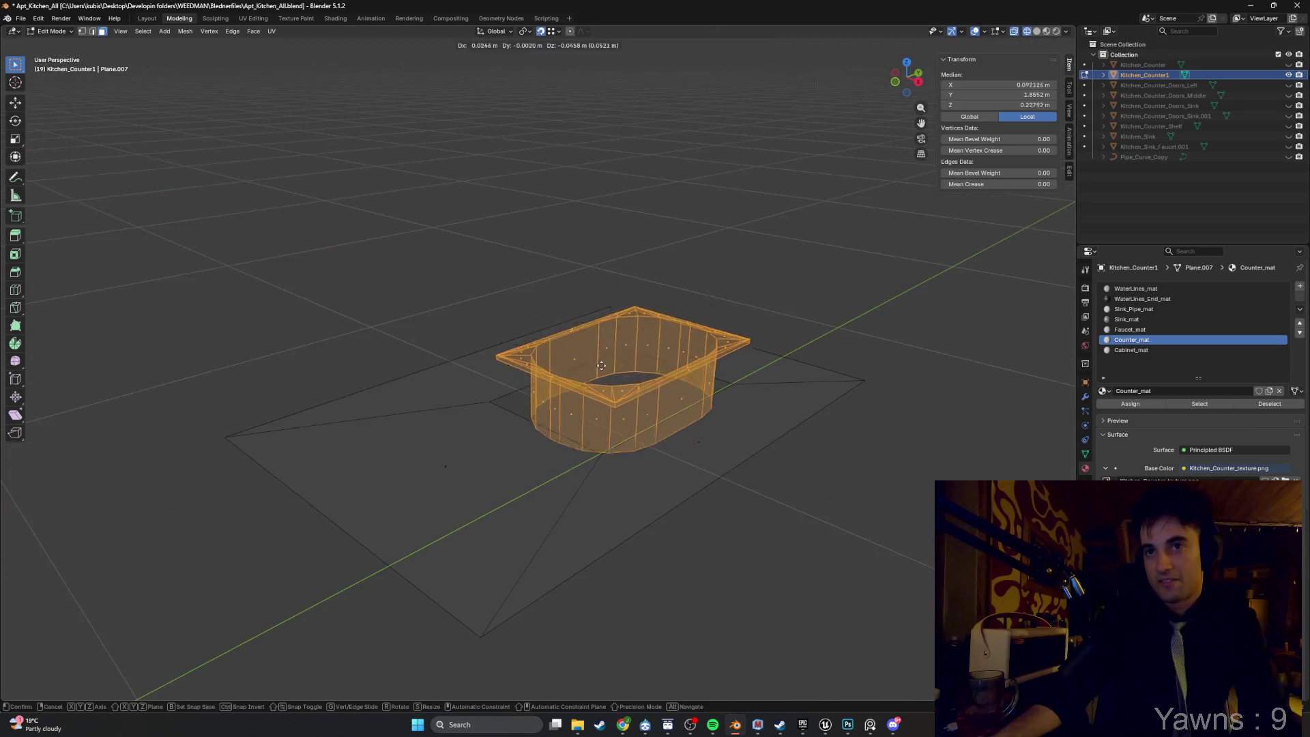
{"action": "key", "text": "g"}
{"action": "key", "text": "z"}
{"action": "right_click", "coordinate": [603, 452]}
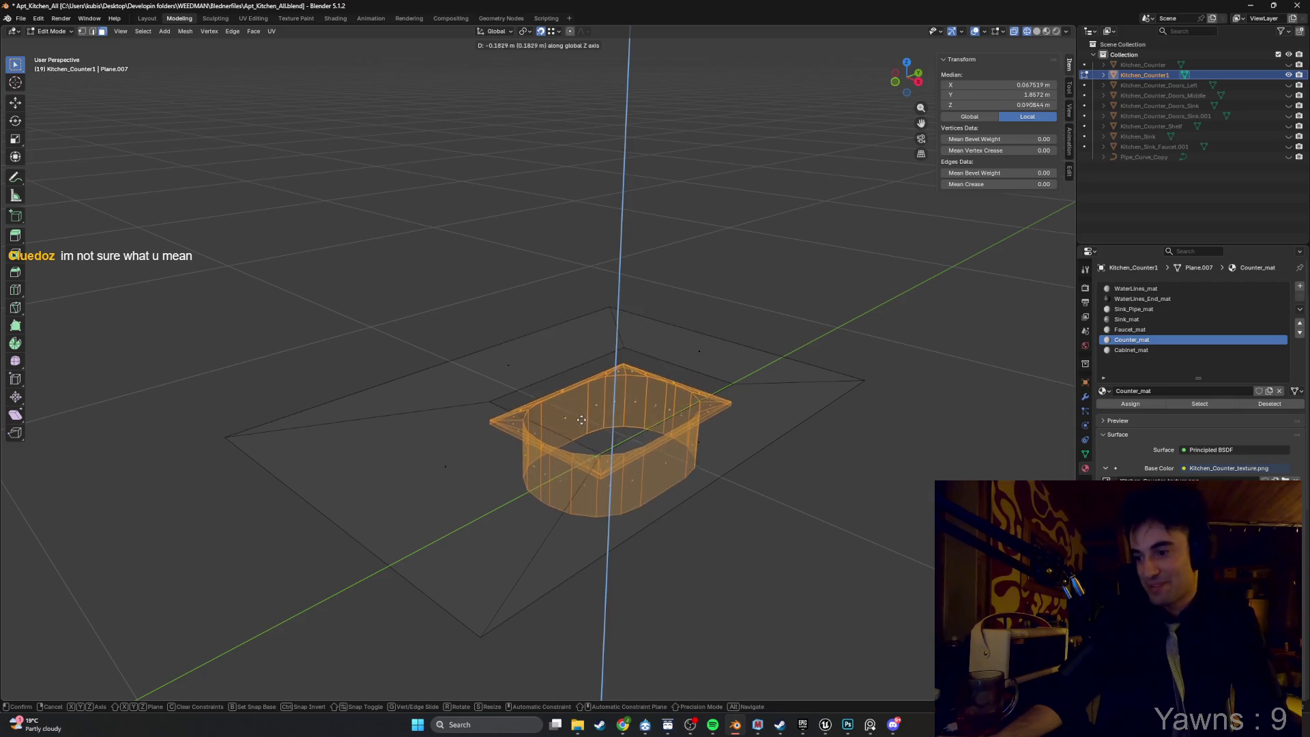
{"action": "mouse_move", "coordinate": [603, 452]}
{"action": "left_mouse_down"}
{"action": "mouse_move", "coordinate": [595, 407]}
{"action": "mouse_move", "coordinate": [608, 380]}
{"action": "mouse_move", "coordinate": [611, 427]}
{"action": "mouse_move", "coordinate": [618, 386]}
{"action": "mouse_move", "coordinate": [600, 382]}
{"action": "mouse_move", "coordinate": [573, 430]}
{"action": "mouse_move", "coordinate": [505, 371]}
{"action": "mouse_move", "coordinate": [509, 412]}
{"action": "mouse_move", "coordinate": [605, 444]}
{"action": "mouse_move", "coordinate": [566, 382]}
{"action": "mouse_move", "coordinate": [555, 309]}
{"action": "left_mouse_up"}
{"action": "key", "text": "g"}
{"action": "key", "text": "z"}
{"action": "left_click", "coordinate": [629, 336]}
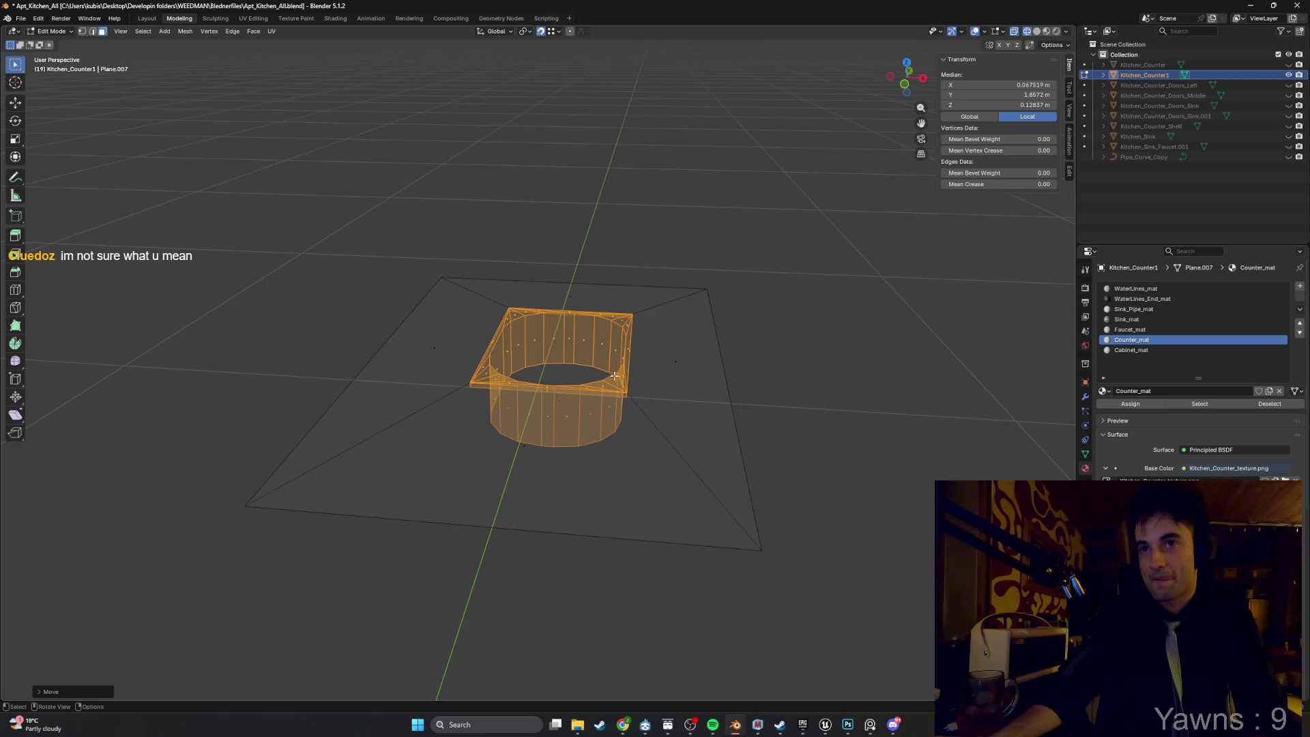
Fine-tune the sink height along Z with snapping, then return to solid shading.
{"action": "scroll", "coordinate": [635, 368], "scroll_direction": "up", "scroll_amount": 5}
{"action": "left_click_drag", "start_coordinate": [648, 412], "coordinate": [627, 399]}
{"action": "scroll", "coordinate": [627, 399], "scroll_direction": "up", "scroll_amount": 2}
{"action": "key", "text": "g"}
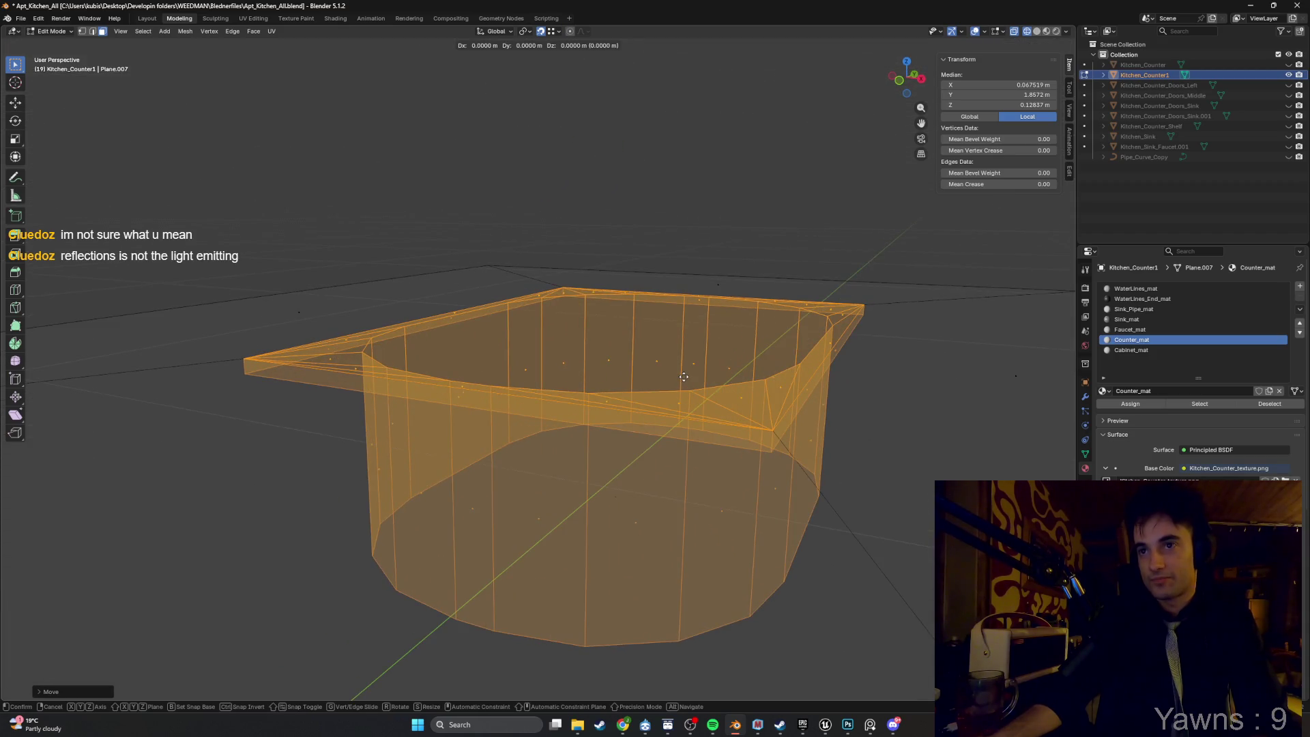
{"action": "key", "text": "z"}
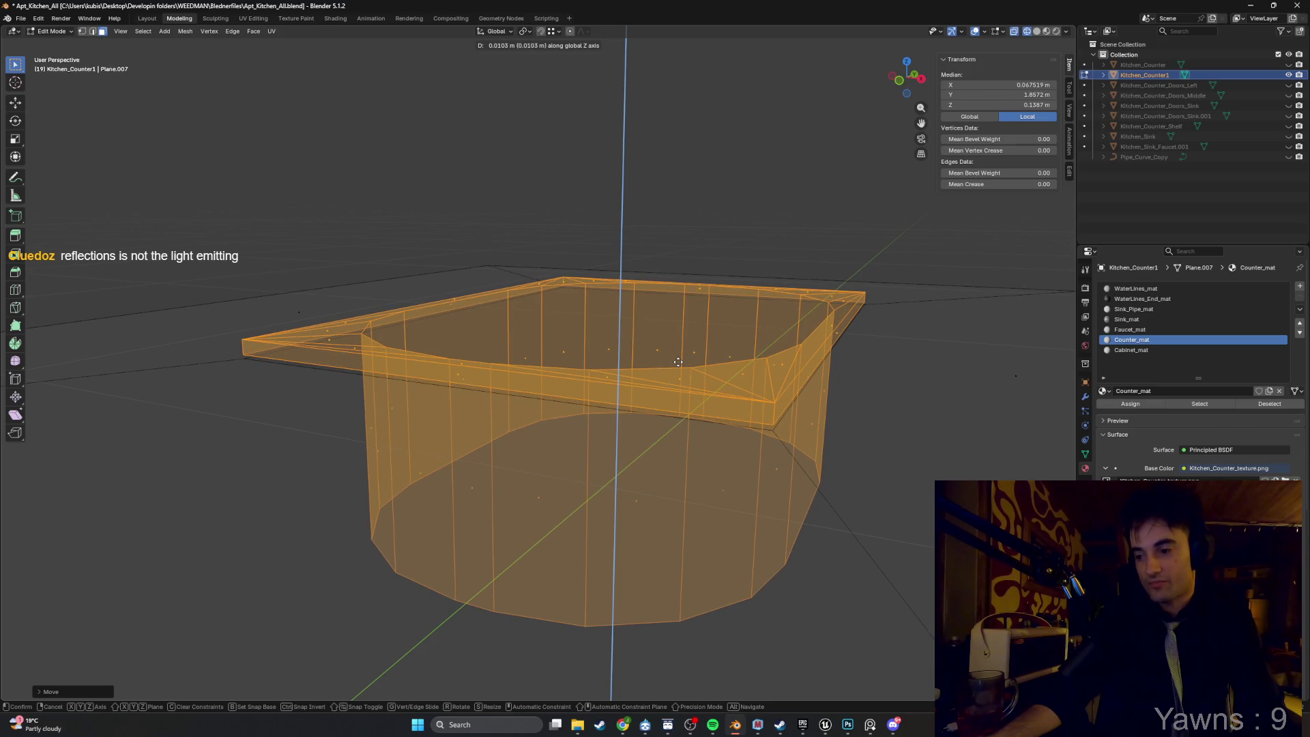
{"action": "left_click", "coordinate": [680, 369]}
{"action": "key", "text": "g"}
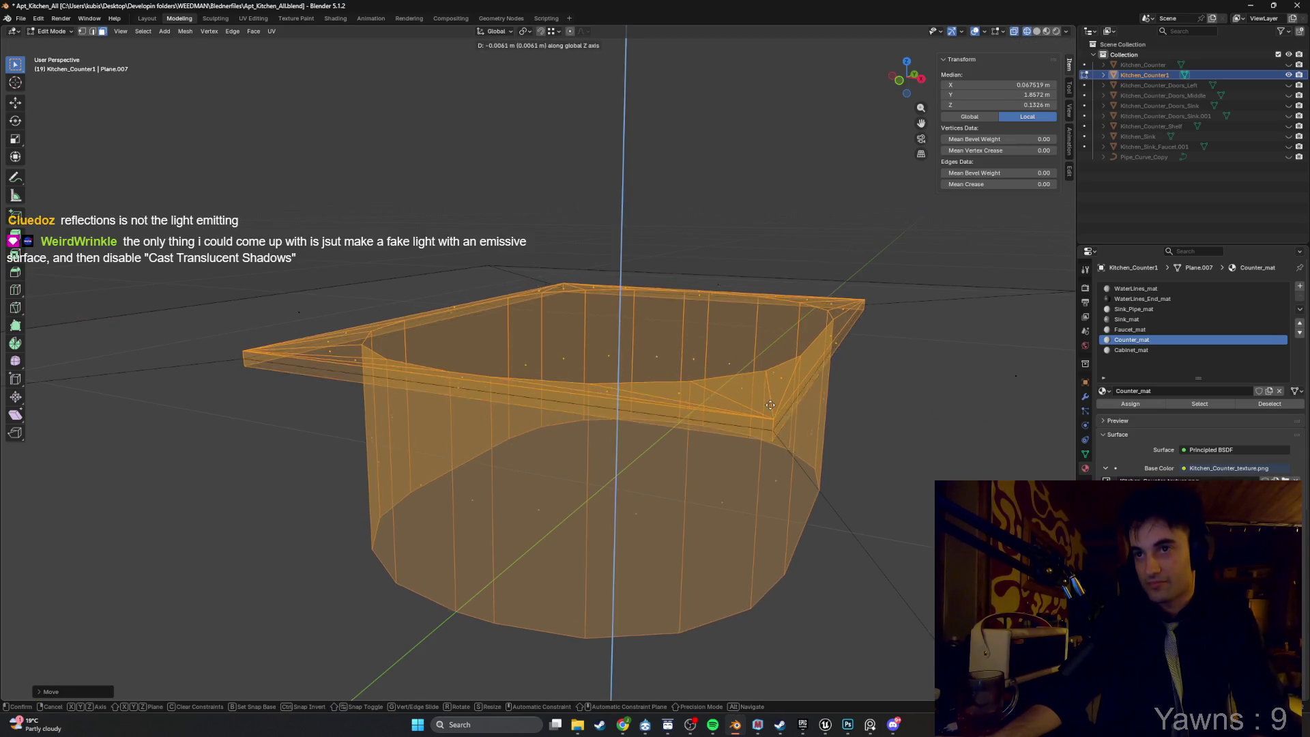
{"action": "key", "text": "z"}
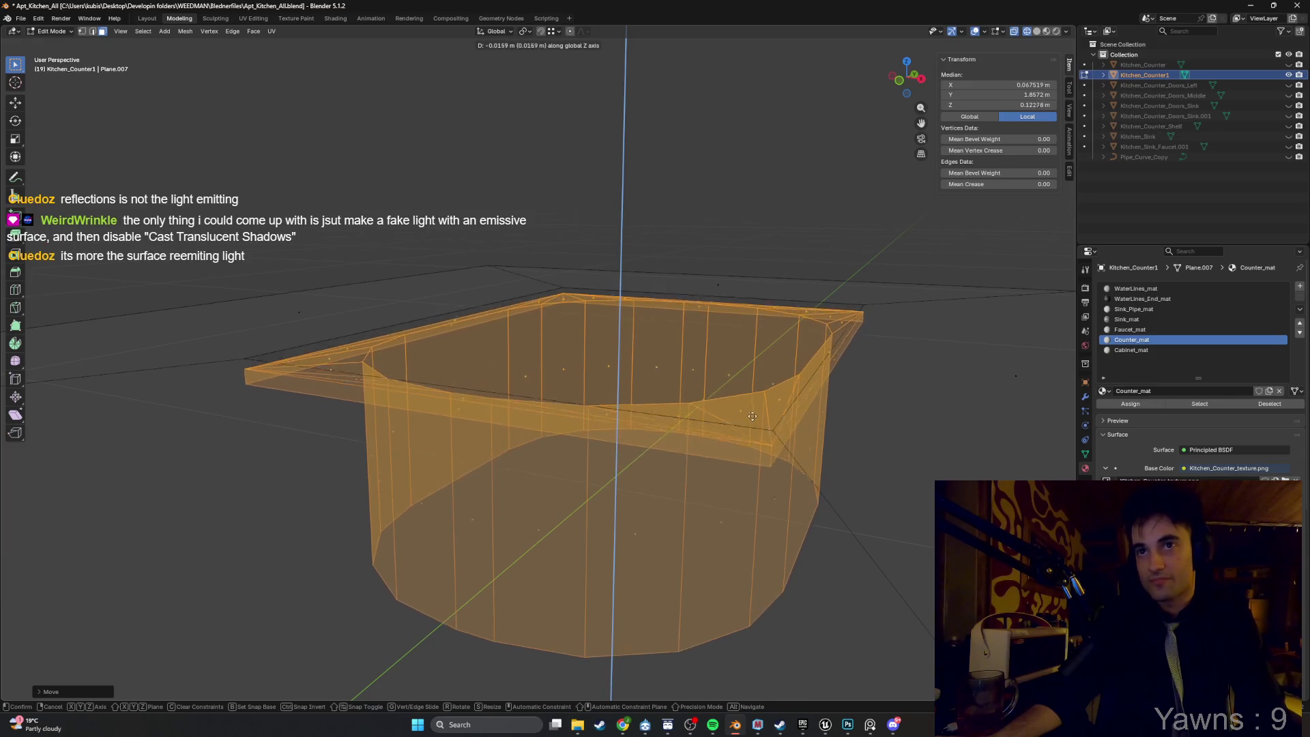
{"action": "key", "text": "ctrl"}
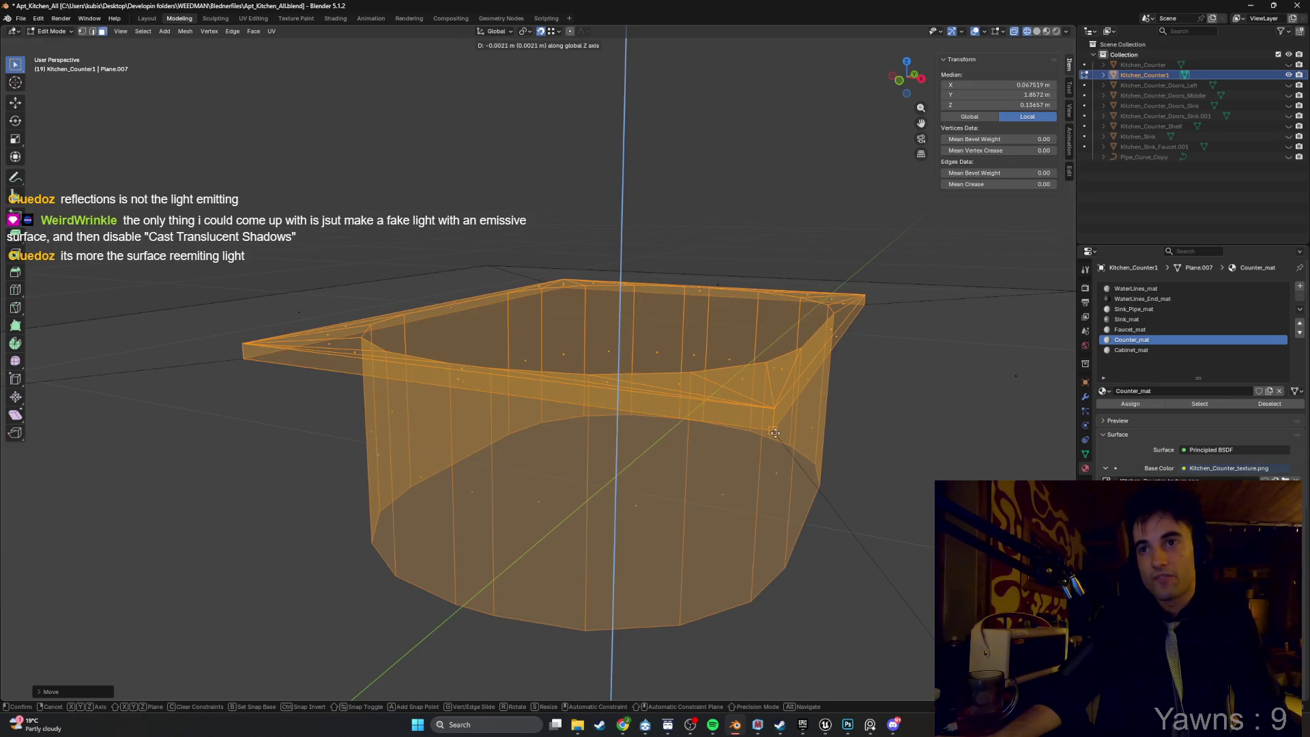
{"action": "left_click", "coordinate": [775, 433]}
{"action": "scroll", "coordinate": [665, 424], "scroll_direction": "down", "scroll_amount": 5}
{"action": "key", "text": "shift+z"}
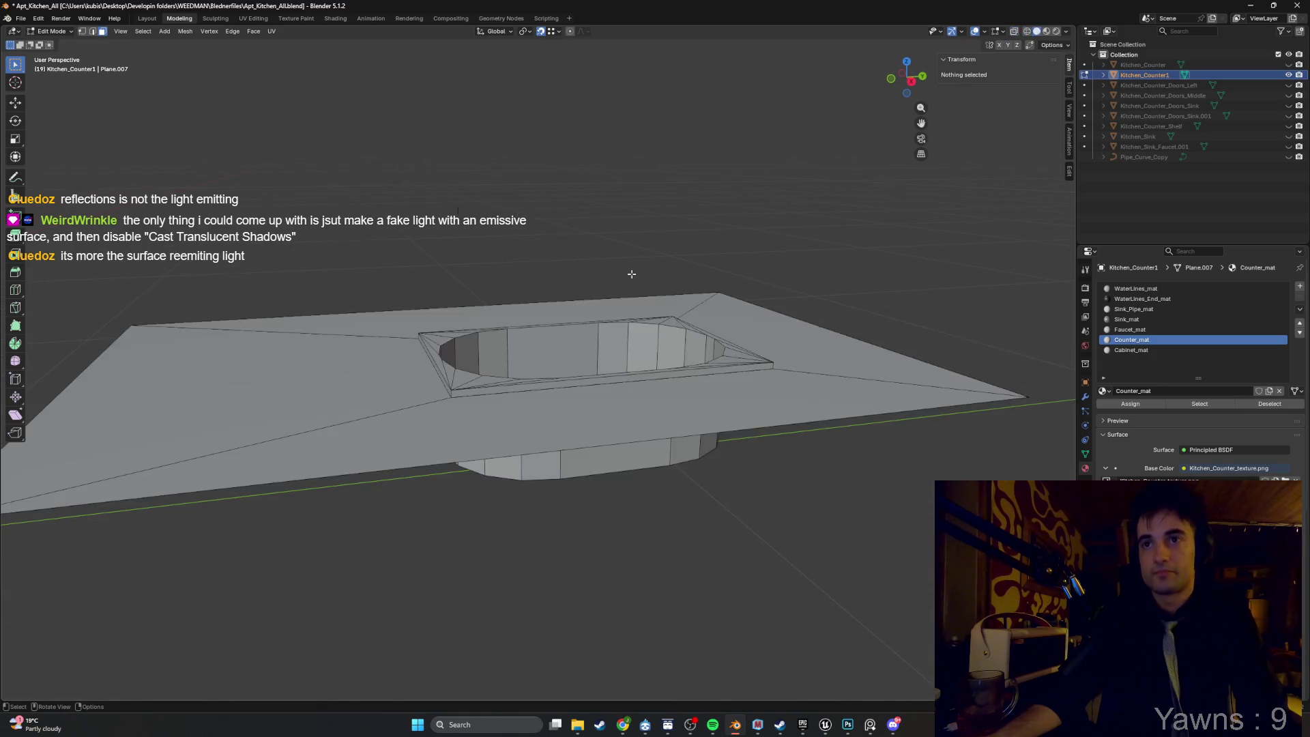
Select the sink's floor face, undoing an accidental triangulation.
{"action": "scroll", "coordinate": [559, 339], "scroll_direction": "up", "scroll_amount": 3}
{"action": "scroll", "coordinate": [559, 339], "scroll_direction": "down", "scroll_amount": 2}
{"action": "left_click_drag", "start_coordinate": [559, 339], "coordinate": [546, 311]}
{"action": "scroll", "coordinate": [608, 432], "scroll_direction": "up", "scroll_amount": 5}
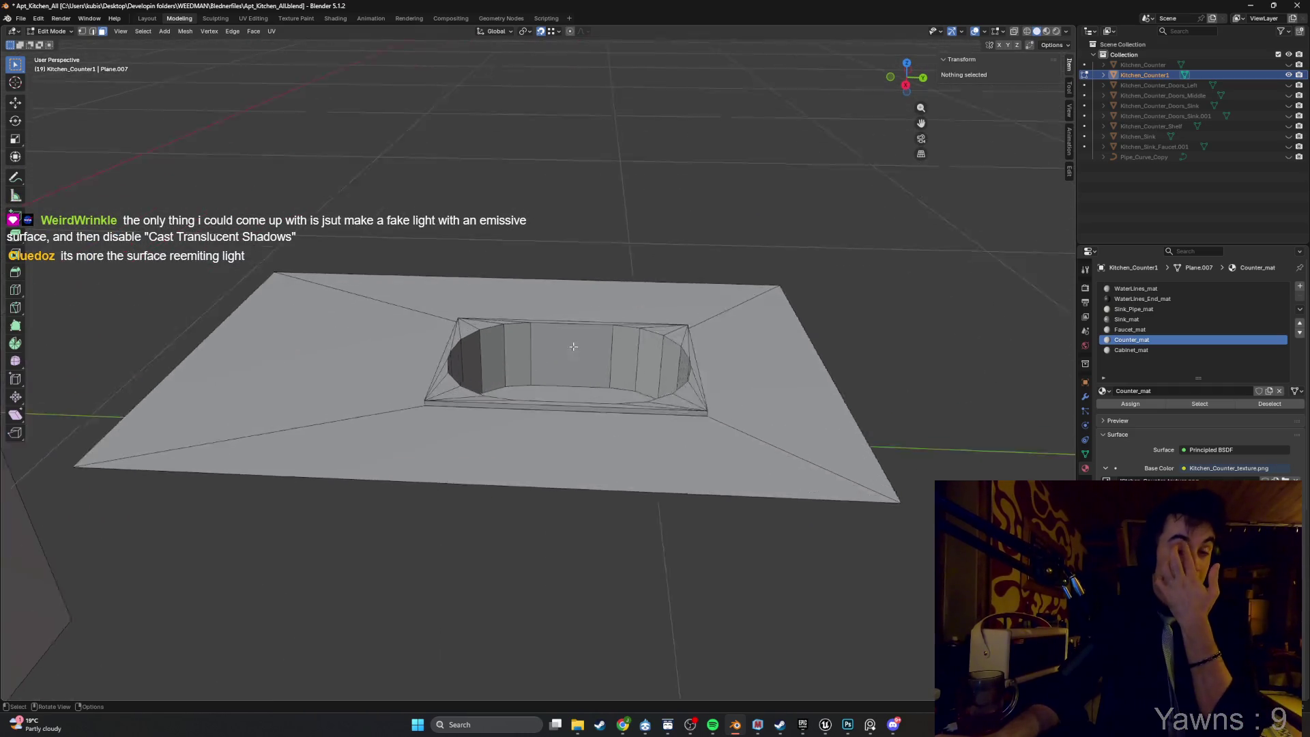
{"action": "left_click", "coordinate": [609, 432]}
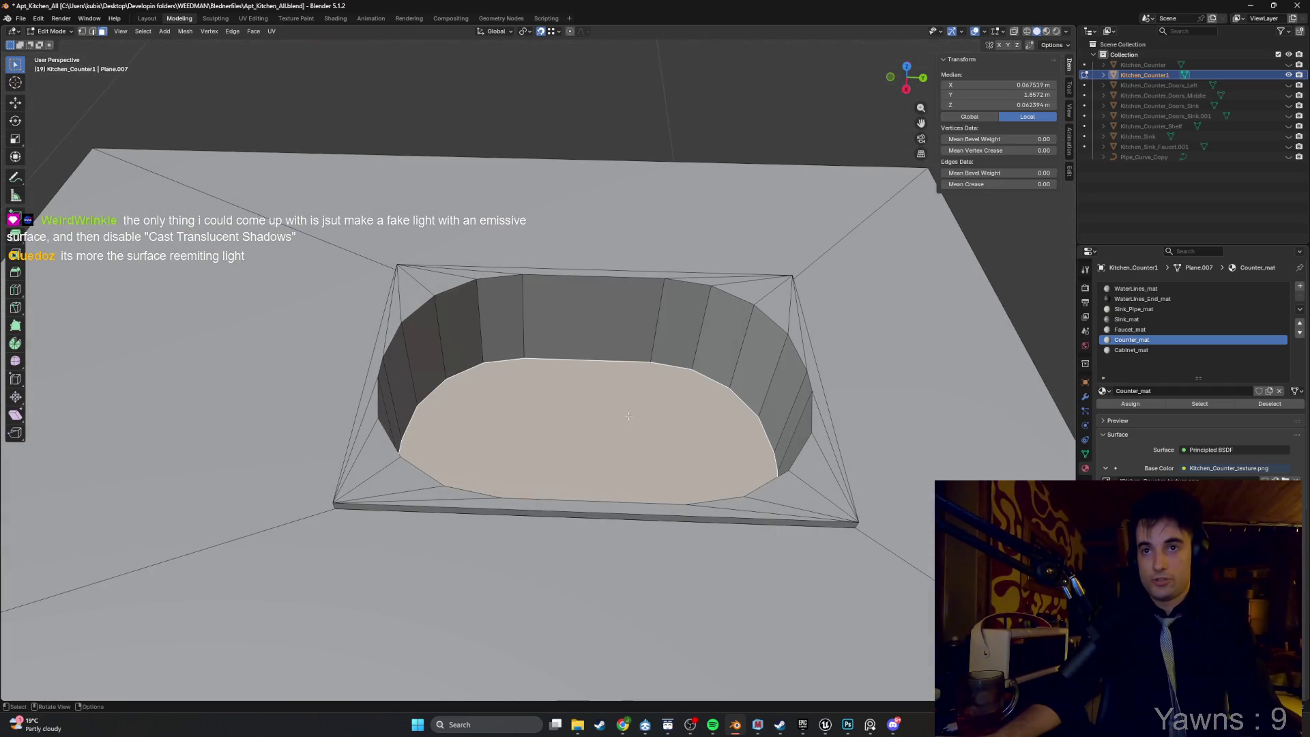
{"action": "left_click", "coordinate": [628, 415]}
{"action": "mouse_move", "coordinate": [628, 415]}
{"action": "left_mouse_down"}
{"action": "mouse_move", "coordinate": [633, 454]}
{"action": "mouse_move", "coordinate": [623, 411]}
{"action": "left_mouse_up"}
{"action": "key", "text": "ctrl+t"}
{"action": "key", "text": "ctrl+z"}
{"action": "key", "text": "ctrl+z"}
Inset the sink floor face and lower the inner face about 0.0172 m.
{"action": "key", "text": "i"}
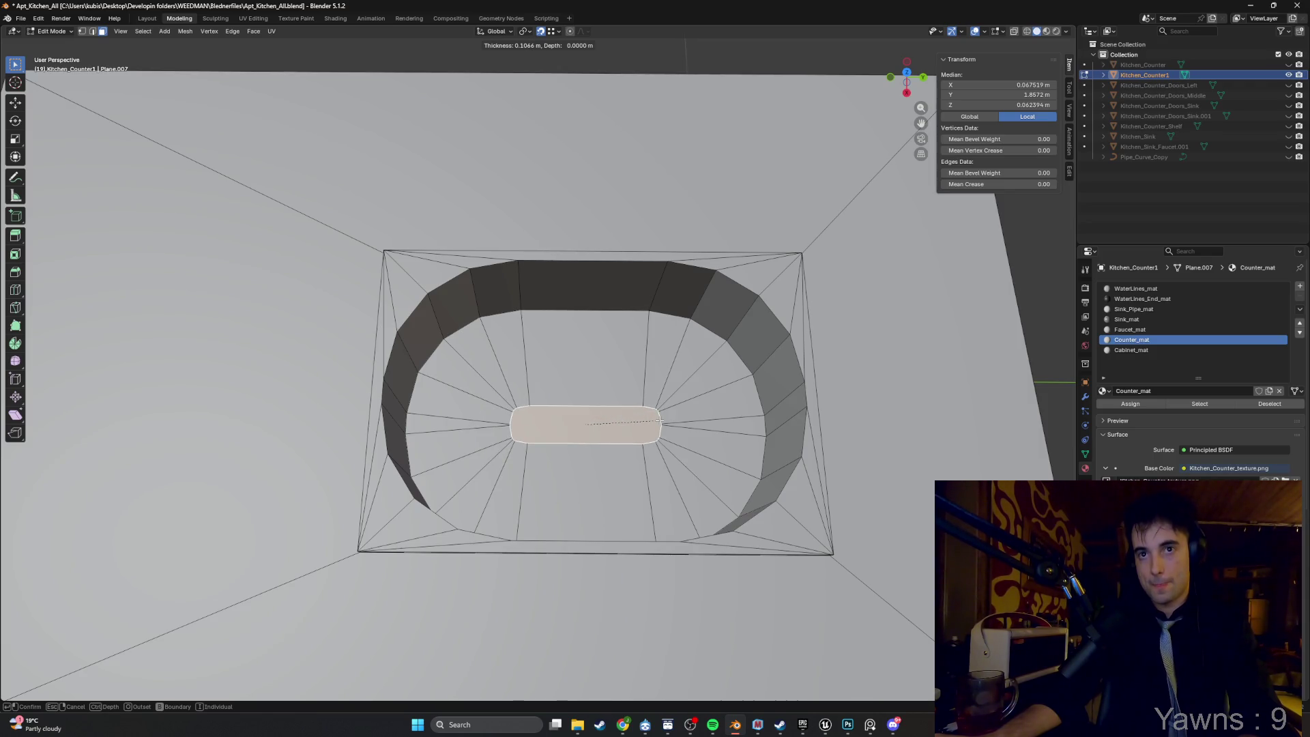
{"action": "left_click", "coordinate": [702, 405]}
{"action": "key", "text": "g"}
{"action": "key", "text": "z"}
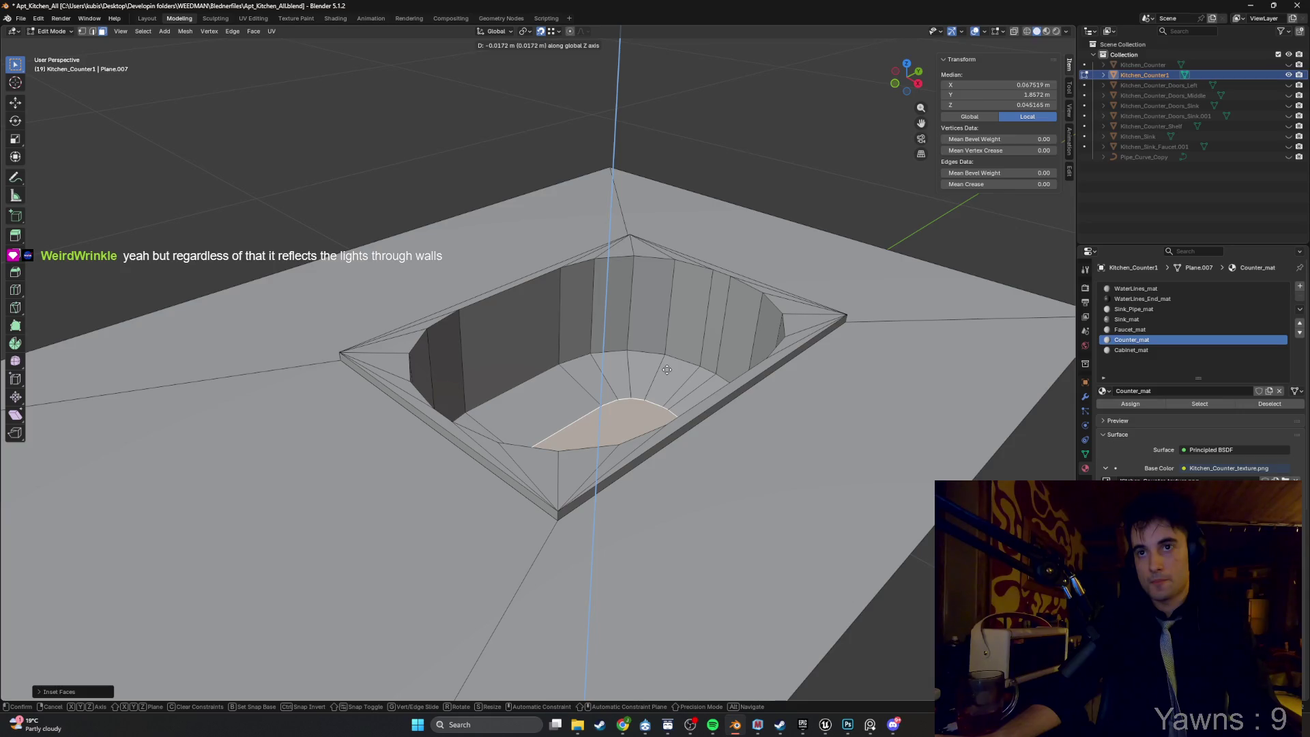
{"action": "left_click", "coordinate": [667, 369]}
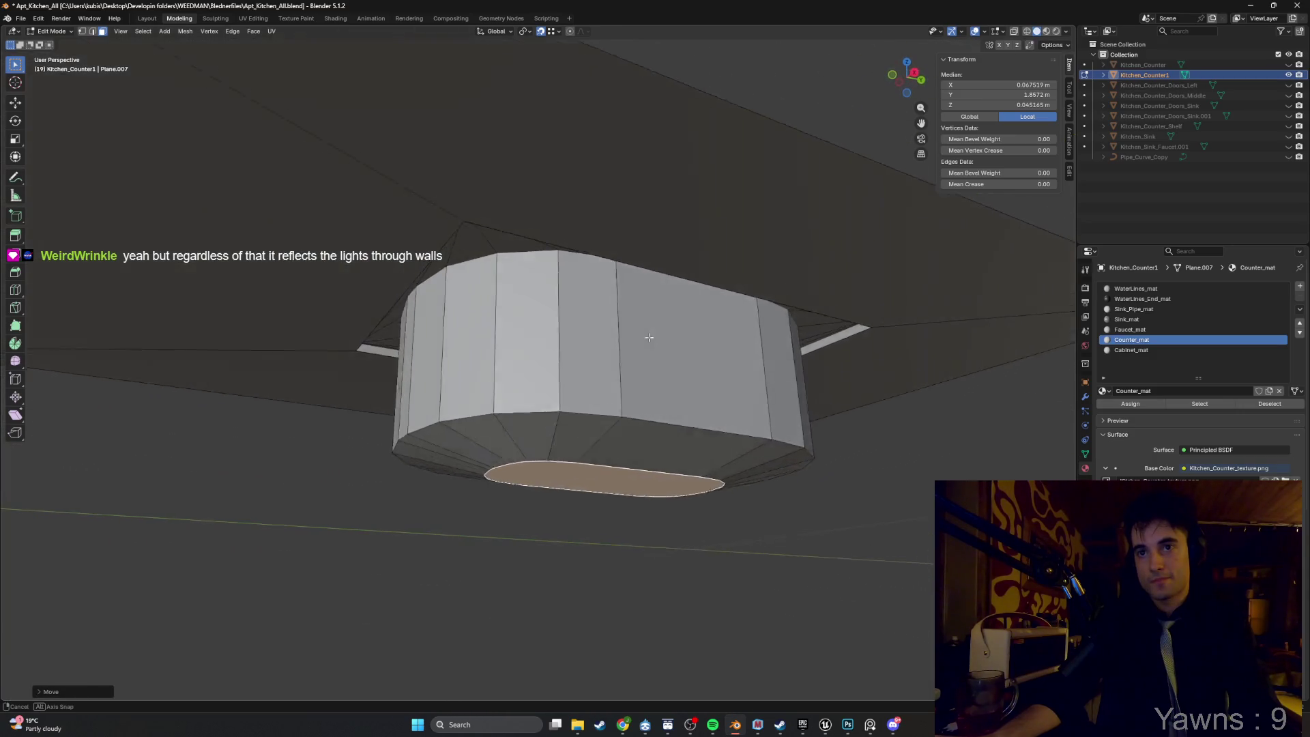
{"action": "mouse_move", "coordinate": [648, 337]}
{"action": "left_mouse_down"}
{"action": "mouse_move", "coordinate": [613, 402]}
{"action": "mouse_move", "coordinate": [812, 118]}
{"action": "left_mouse_up"}
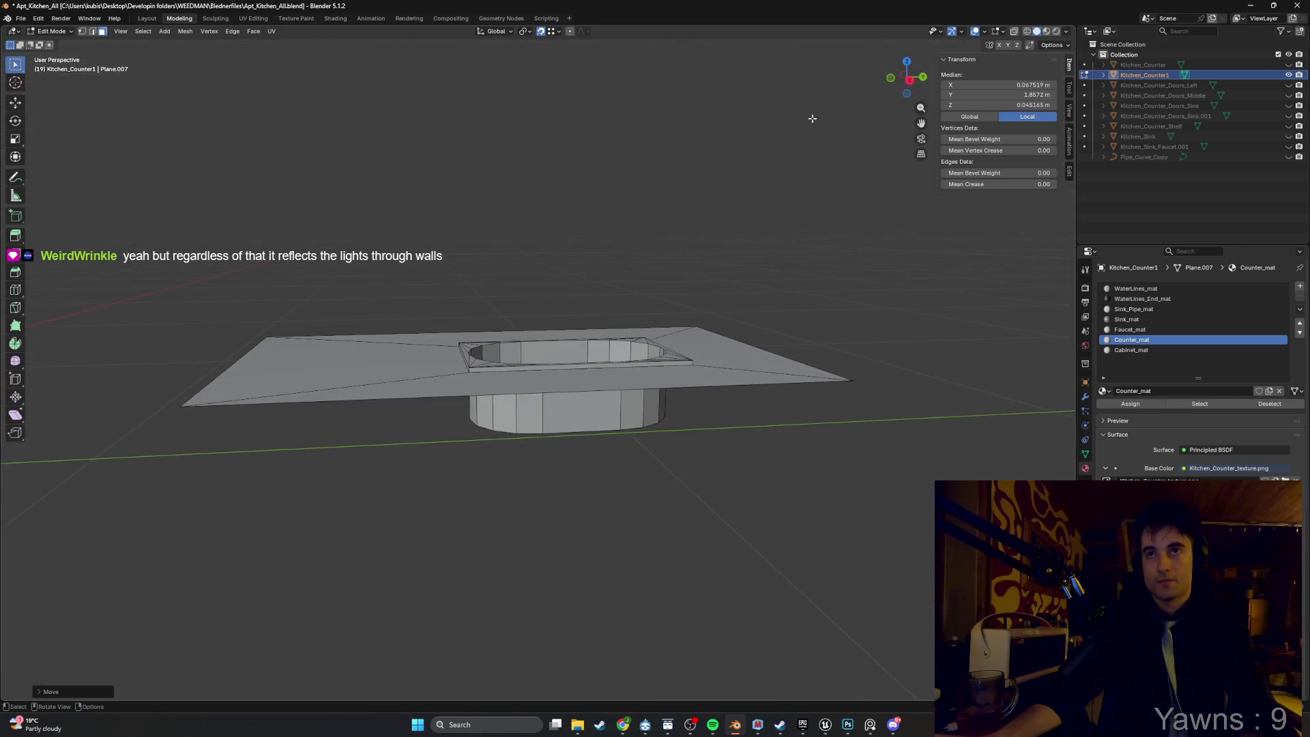
Turn on the Face Orientation overlay and inspect the sink hole.
{"action": "left_click", "coordinate": [988, 34]}
{"action": "left_click", "coordinate": [911, 261]}
{"action": "left_click_drag", "start_coordinate": [619, 367], "coordinate": [606, 418]}
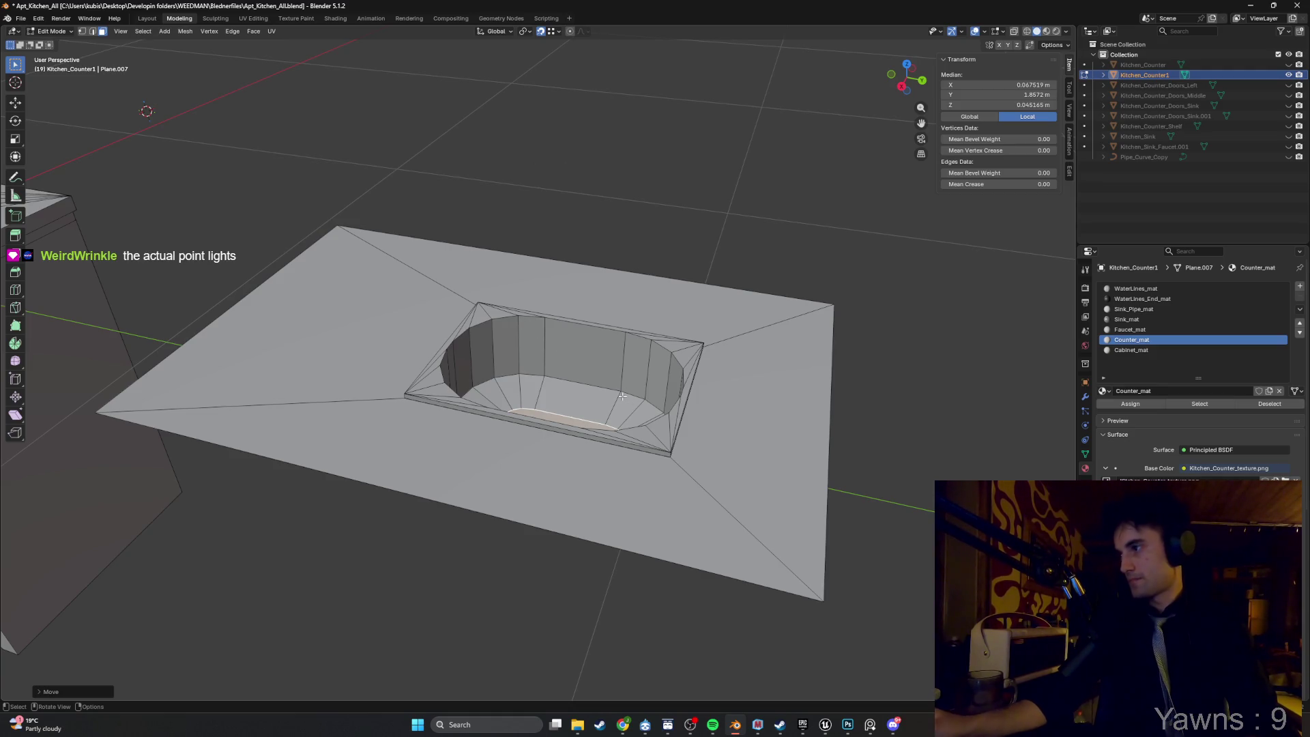
{"action": "mouse_move", "coordinate": [641, 404]}
{"action": "left_mouse_down"}
{"action": "mouse_move", "coordinate": [789, 278]}
{"action": "mouse_move", "coordinate": [629, 404]}
{"action": "left_mouse_up"}
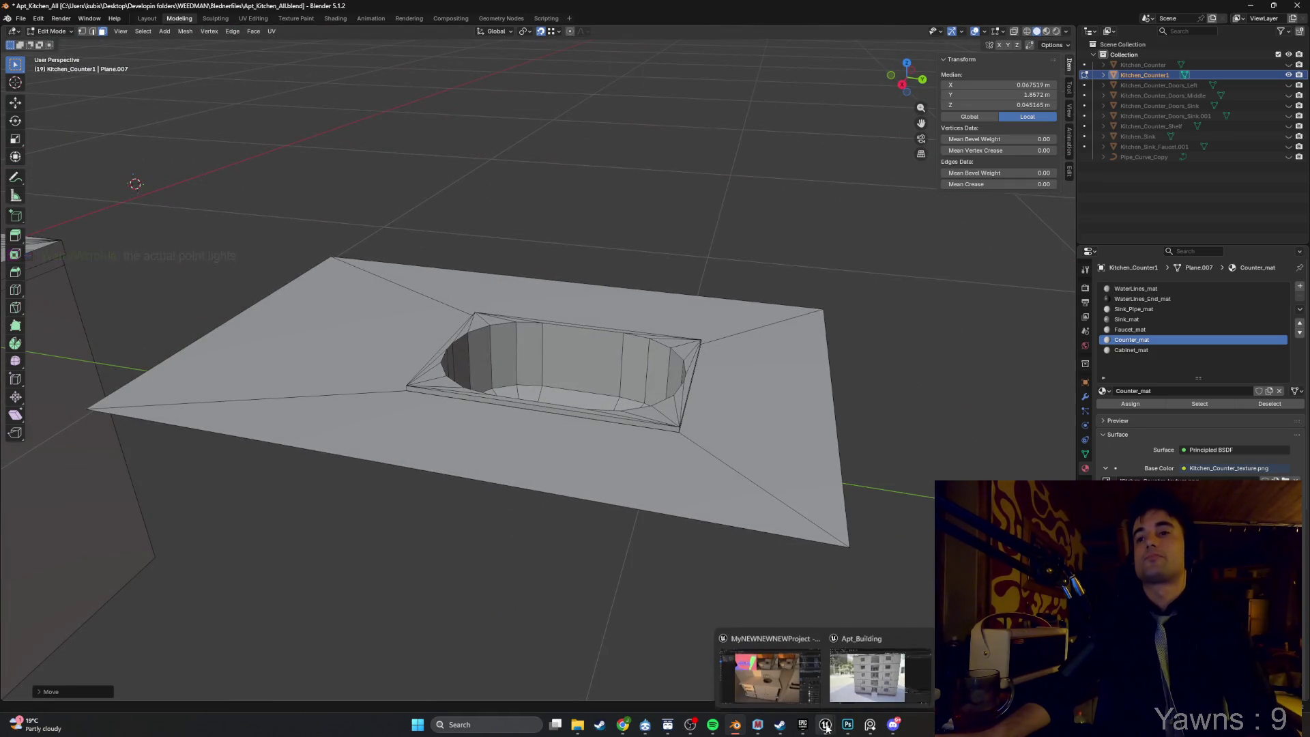
Bring up the kitchen reference photo beside Blender and zoom it onto the sink.
{"action": "left_click", "coordinate": [869, 727]}
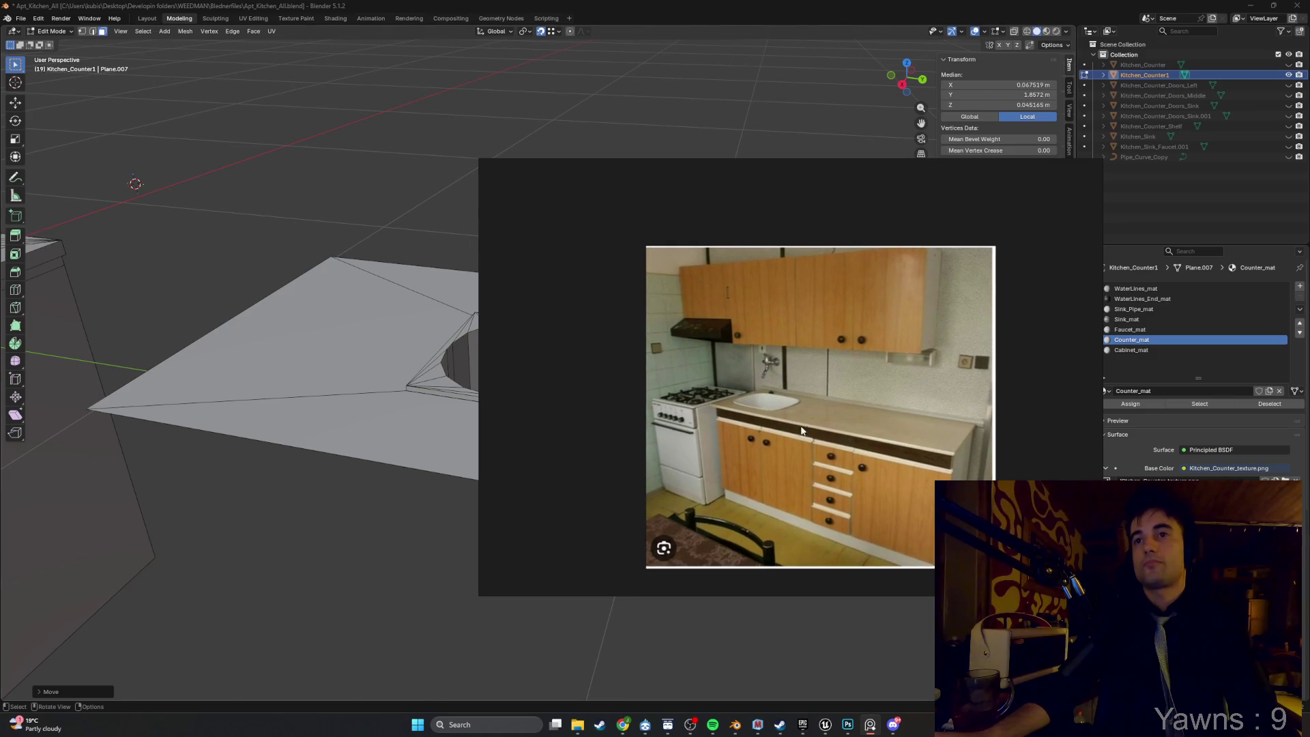
{"action": "left_click_drag", "start_coordinate": [541, 415], "coordinate": [699, 420]}
{"action": "scroll", "coordinate": [700, 420], "scroll_direction": "up", "scroll_amount": 5}
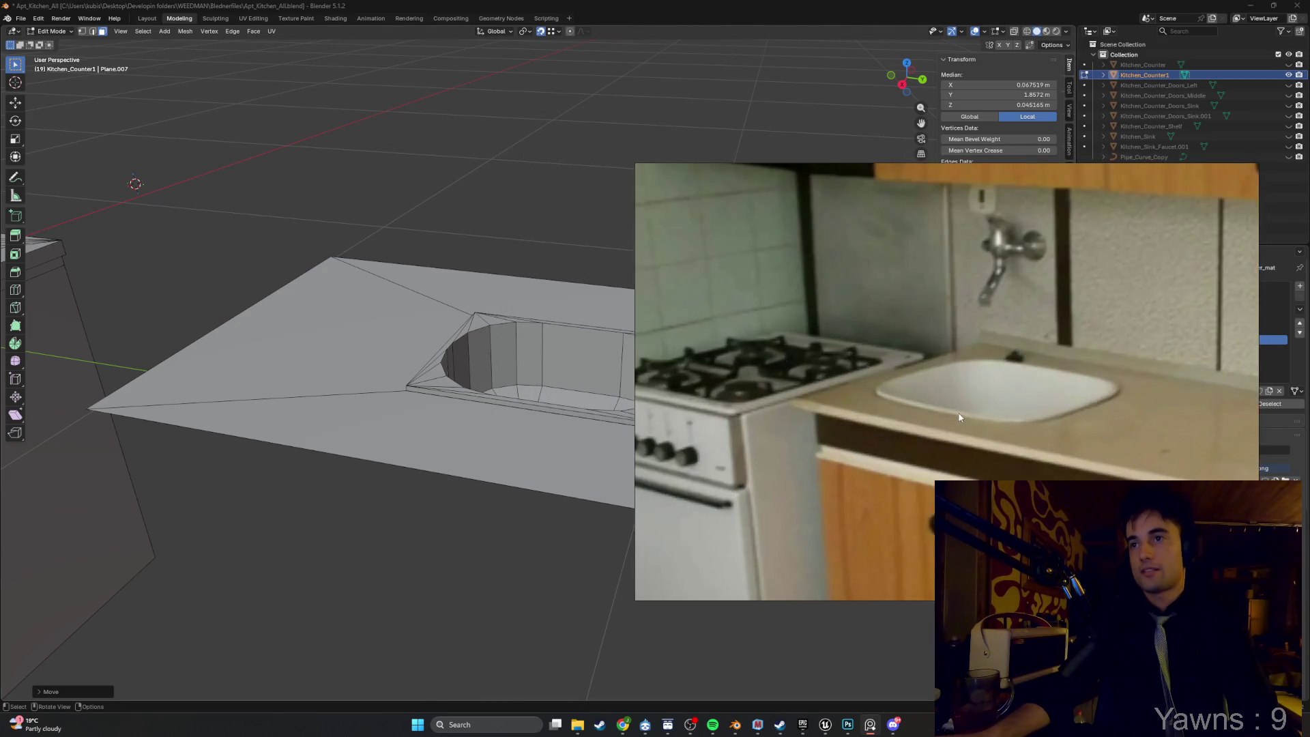
{"action": "left_click_drag", "start_coordinate": [518, 403], "coordinate": [533, 407]}
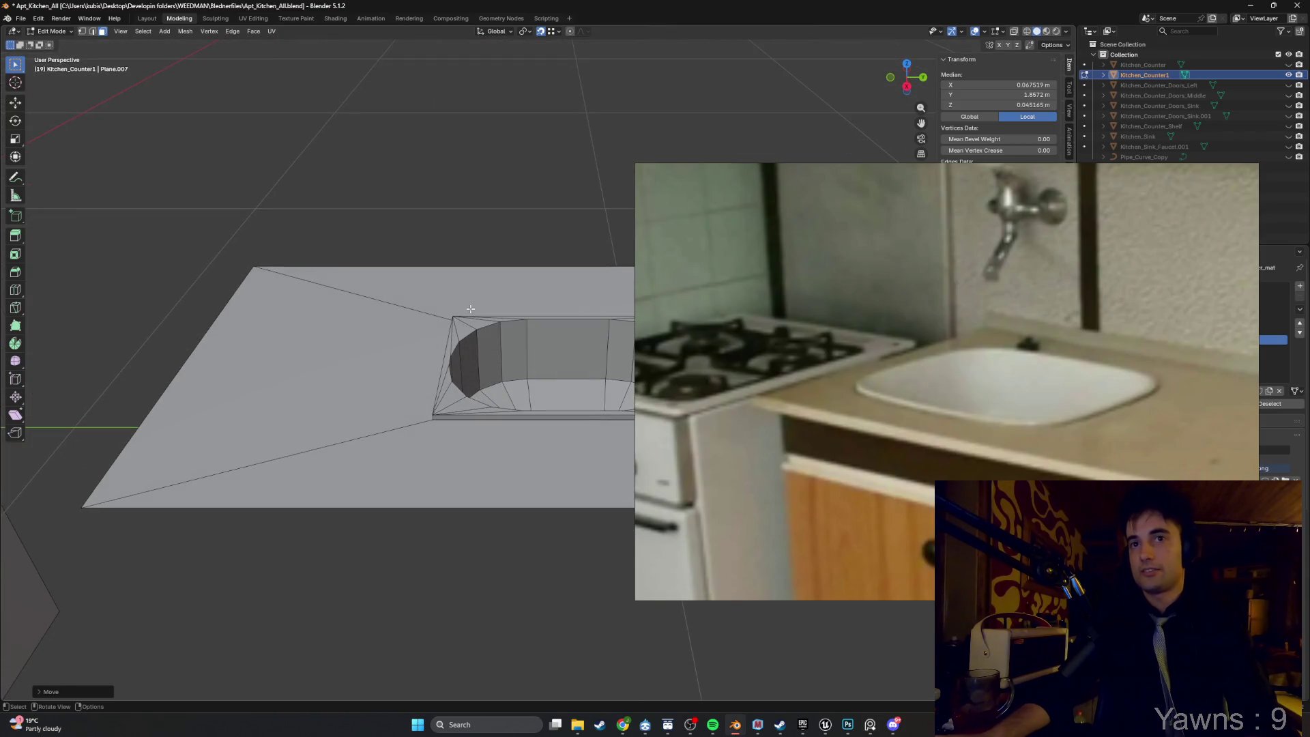
{"action": "left_click_drag", "start_coordinate": [471, 309], "coordinate": [498, 369]}
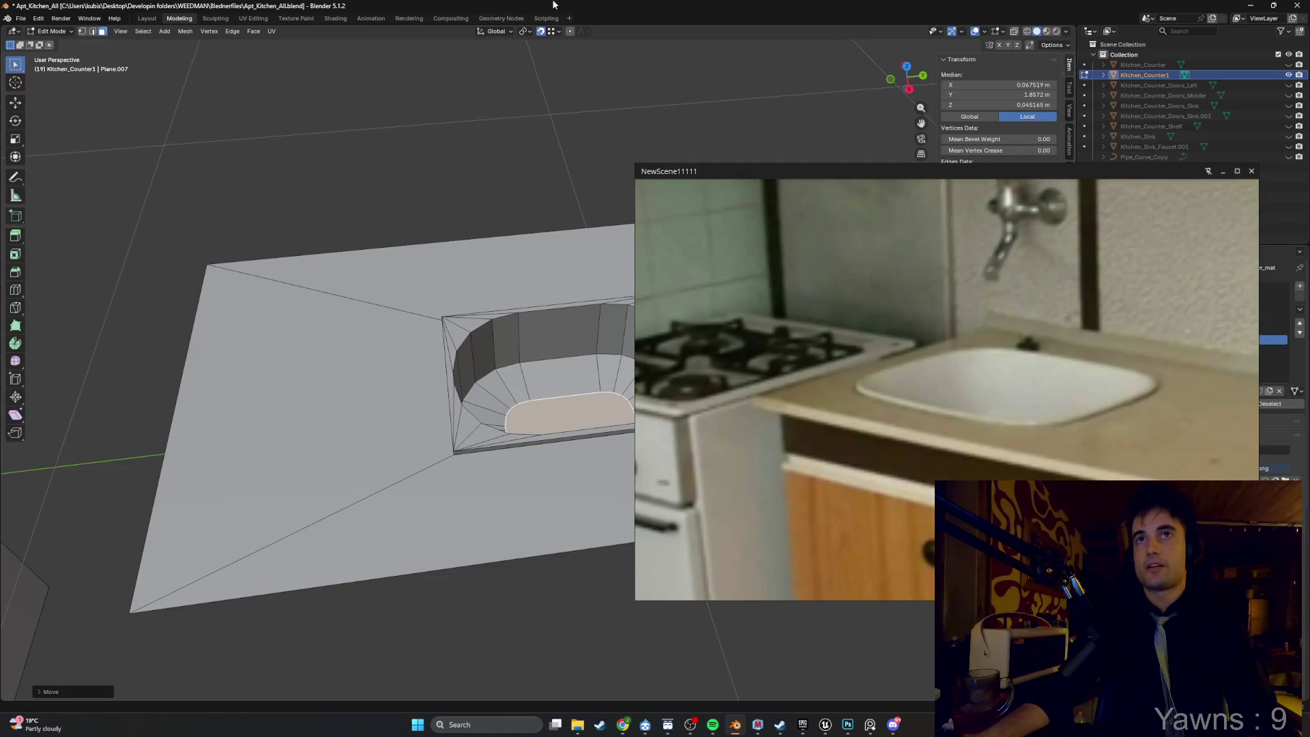
Hide the reference photo, undo the basin selection, and select the sink's top rim edges.
{"action": "left_click", "coordinate": [1222, 171]}
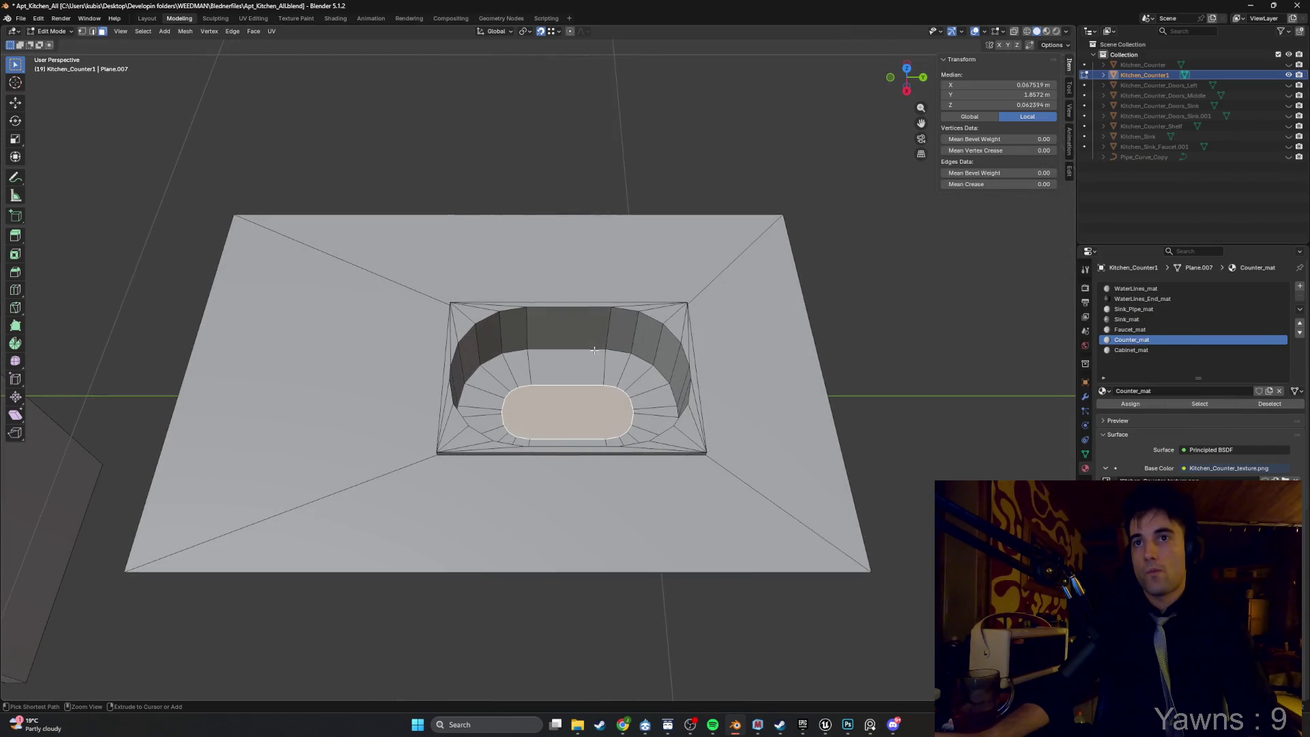
{"action": "key", "text": "ctrl+z"}
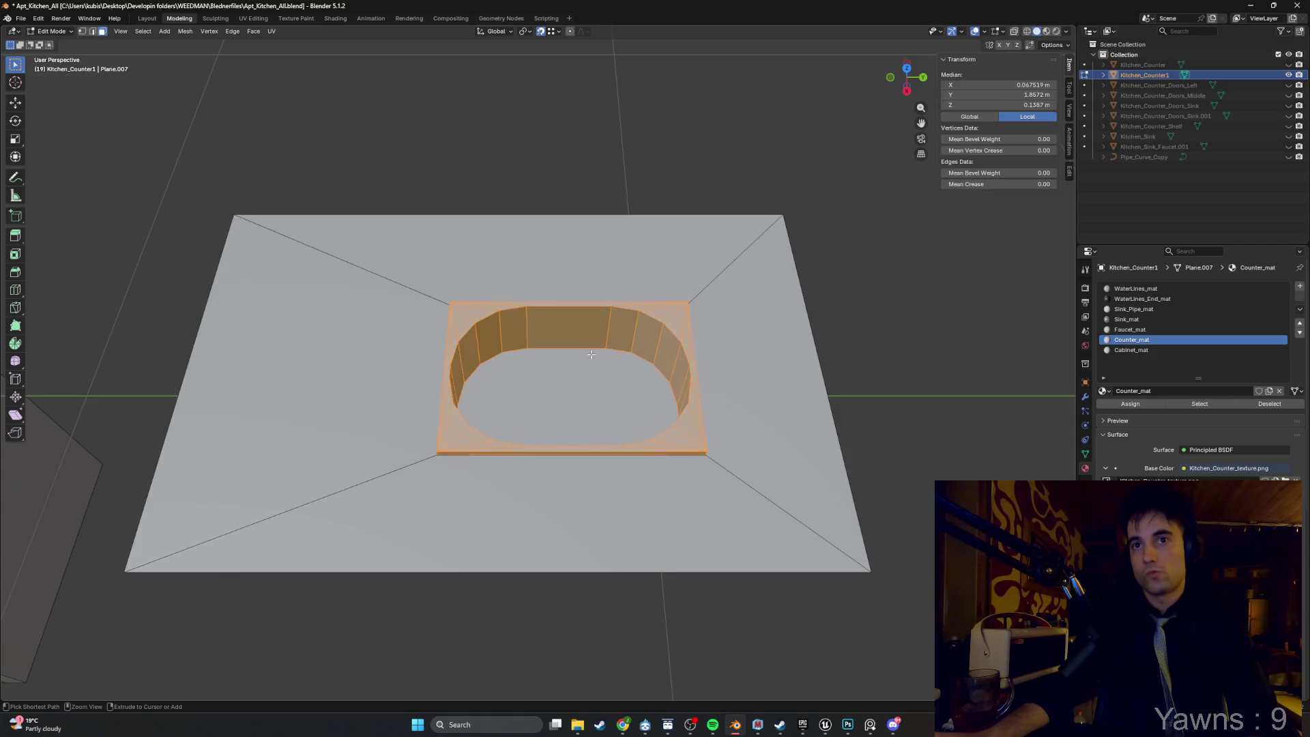
{"action": "key", "text": "ctrl+z"}
{"action": "key", "text": "ctrl+z"}
{"action": "mouse_move", "coordinate": [589, 358]}
{"action": "left_mouse_down"}
{"action": "mouse_move", "coordinate": [619, 336]}
{"action": "mouse_move", "coordinate": [648, 389]}
{"action": "left_mouse_up"}
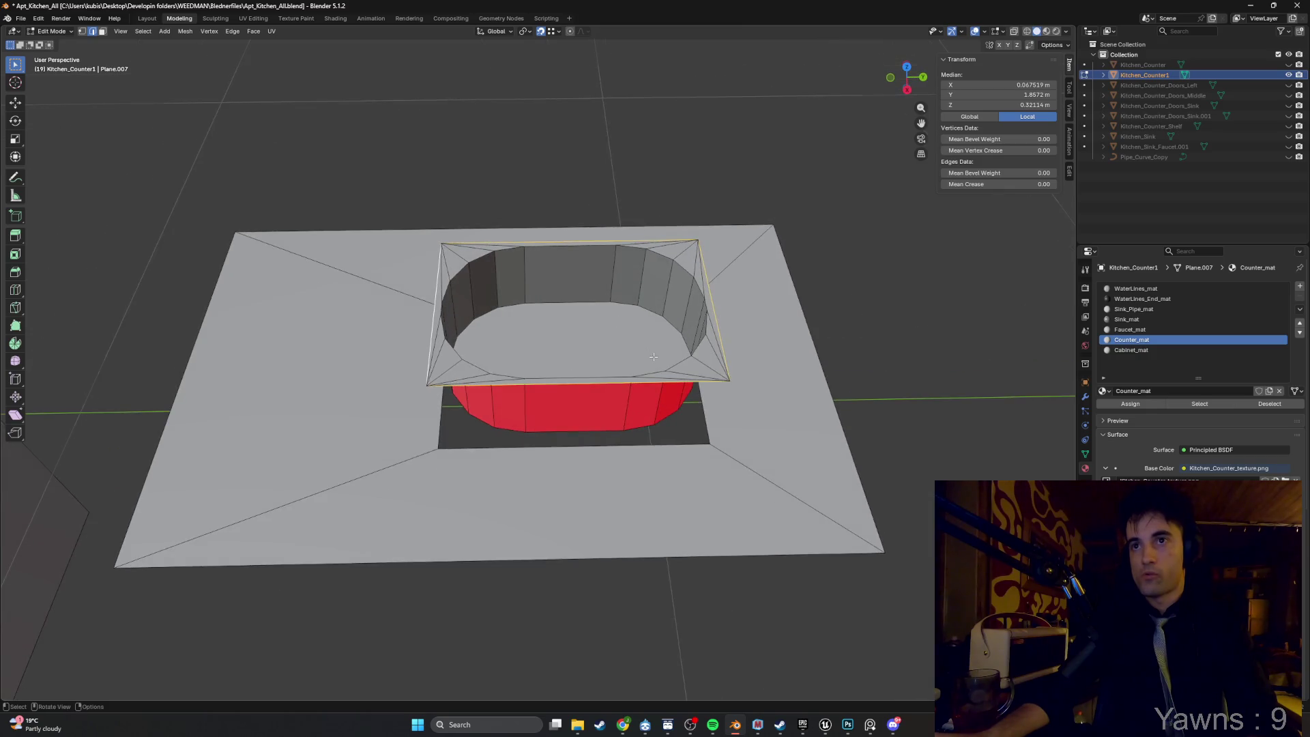
{"action": "scroll", "coordinate": [648, 389], "scroll_direction": "up", "scroll_amount": 3}
{"action": "left_click", "coordinate": [652, 396]}
Select the counter faces around the sink's right, top and left sides, adjusting the left triangle.
{"action": "left_click", "coordinate": [837, 380], "text": "shift"}
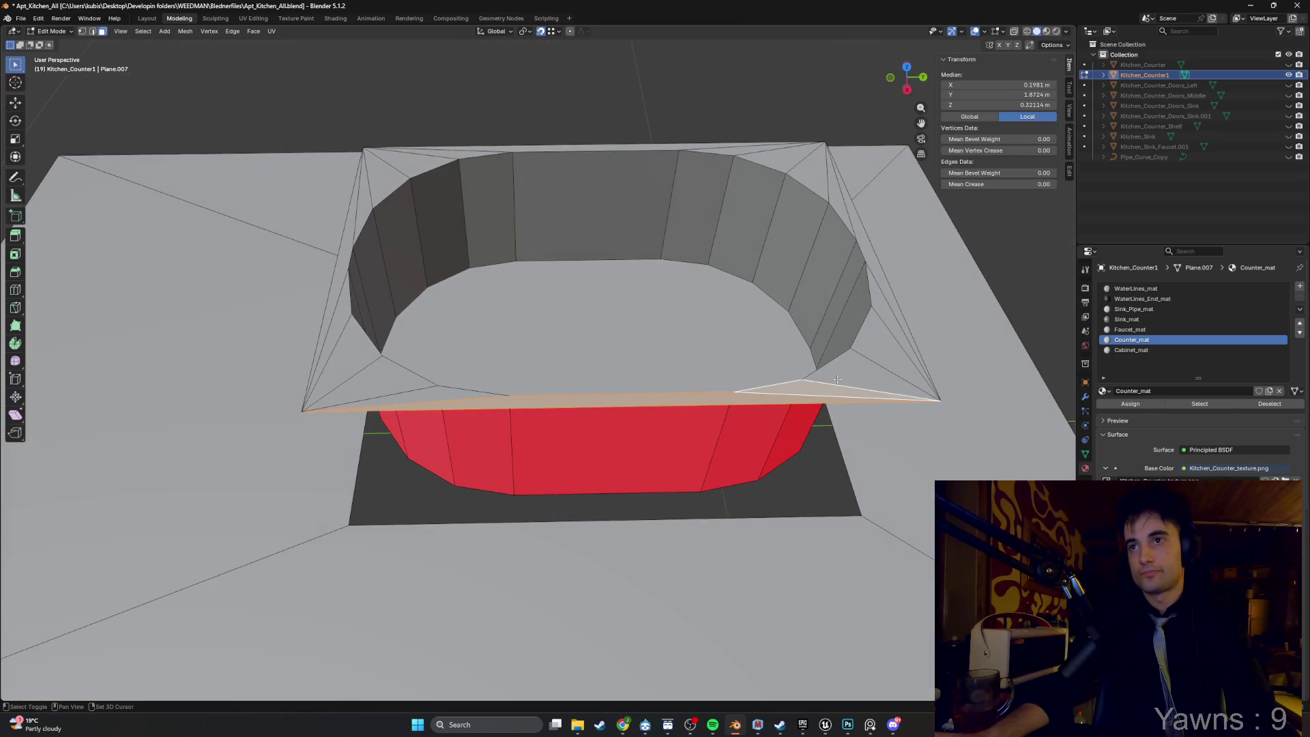
{"action": "left_click", "coordinate": [881, 272], "text": "shift"}
{"action": "left_click", "coordinate": [792, 153], "text": "shift"}
{"action": "left_click", "coordinate": [771, 187], "text": "shift"}
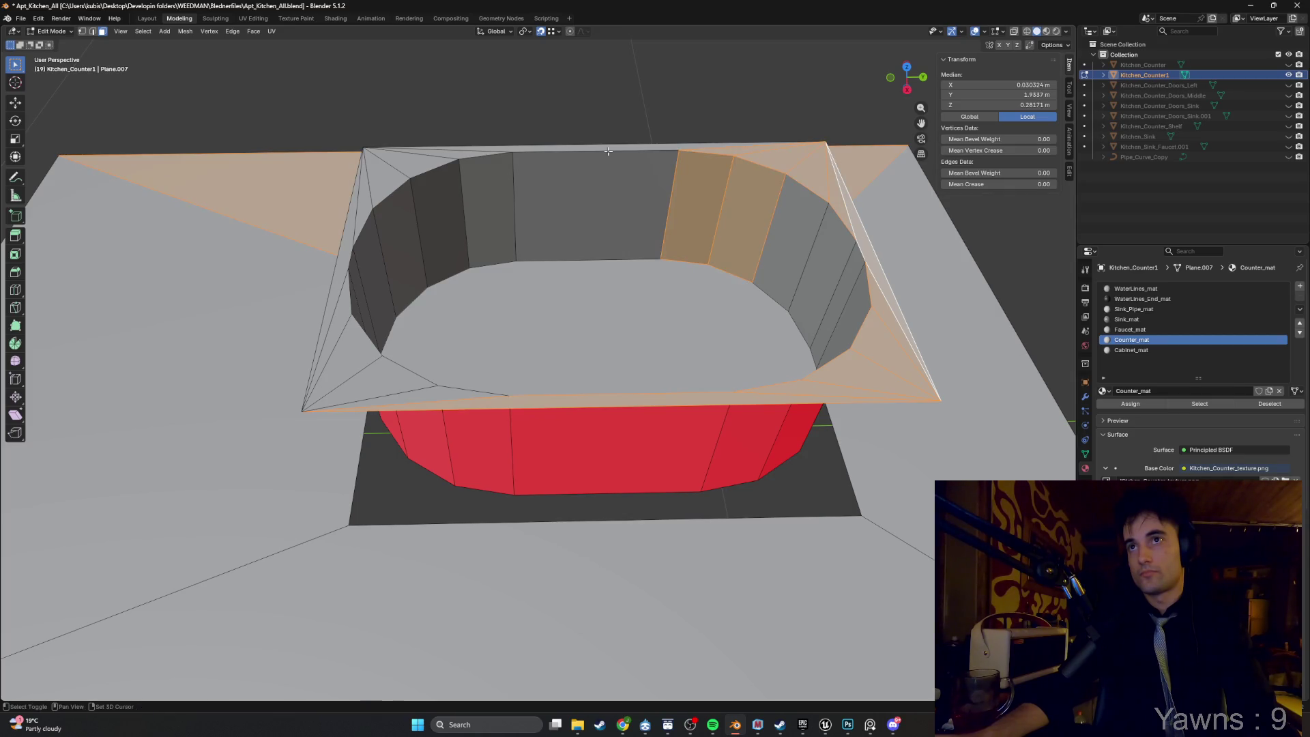
{"action": "left_click", "coordinate": [371, 184], "text": "ctrl"}
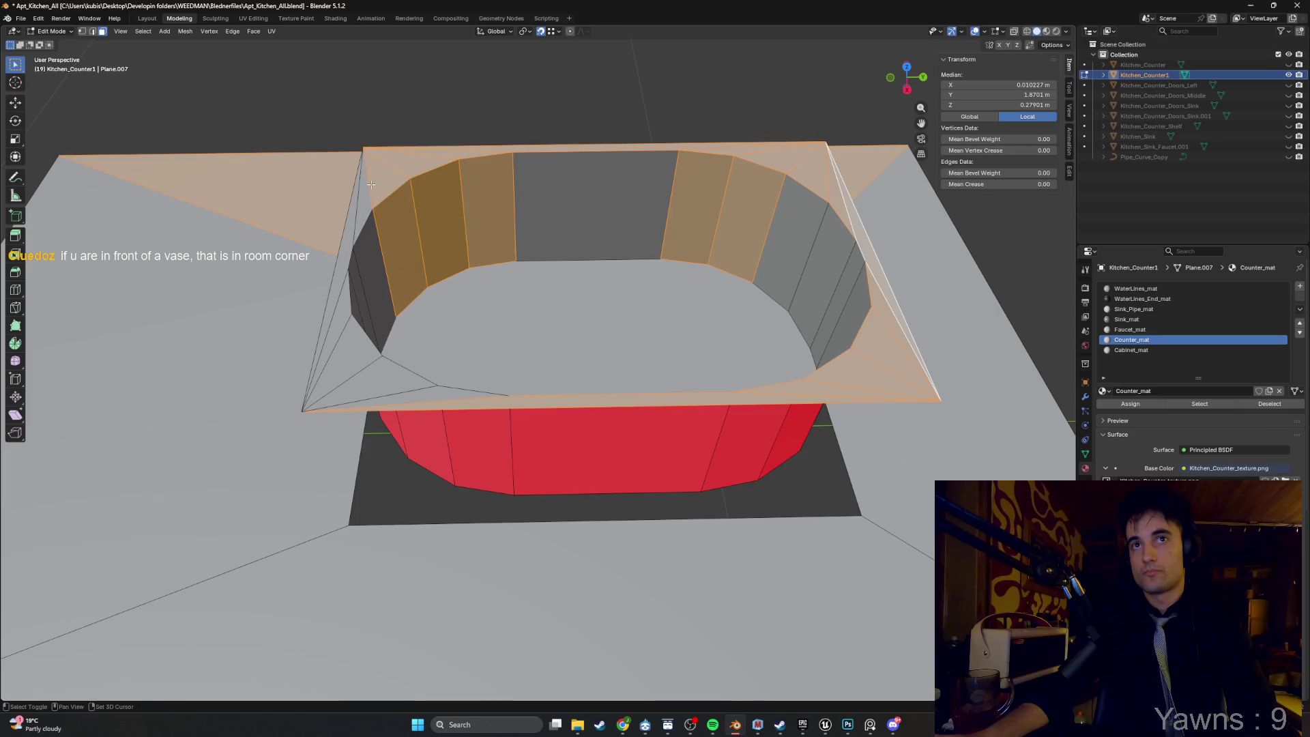
{"action": "left_click_drag", "start_coordinate": [335, 359], "coordinate": [335, 360]}
{"action": "left_click", "coordinate": [326, 303], "text": "shift"}
{"action": "left_click", "coordinate": [326, 303], "text": "shift"}
{"action": "left_click", "coordinate": [352, 295], "text": "ctrl"}
{"action": "left_click", "coordinate": [352, 294], "text": "ctrl"}
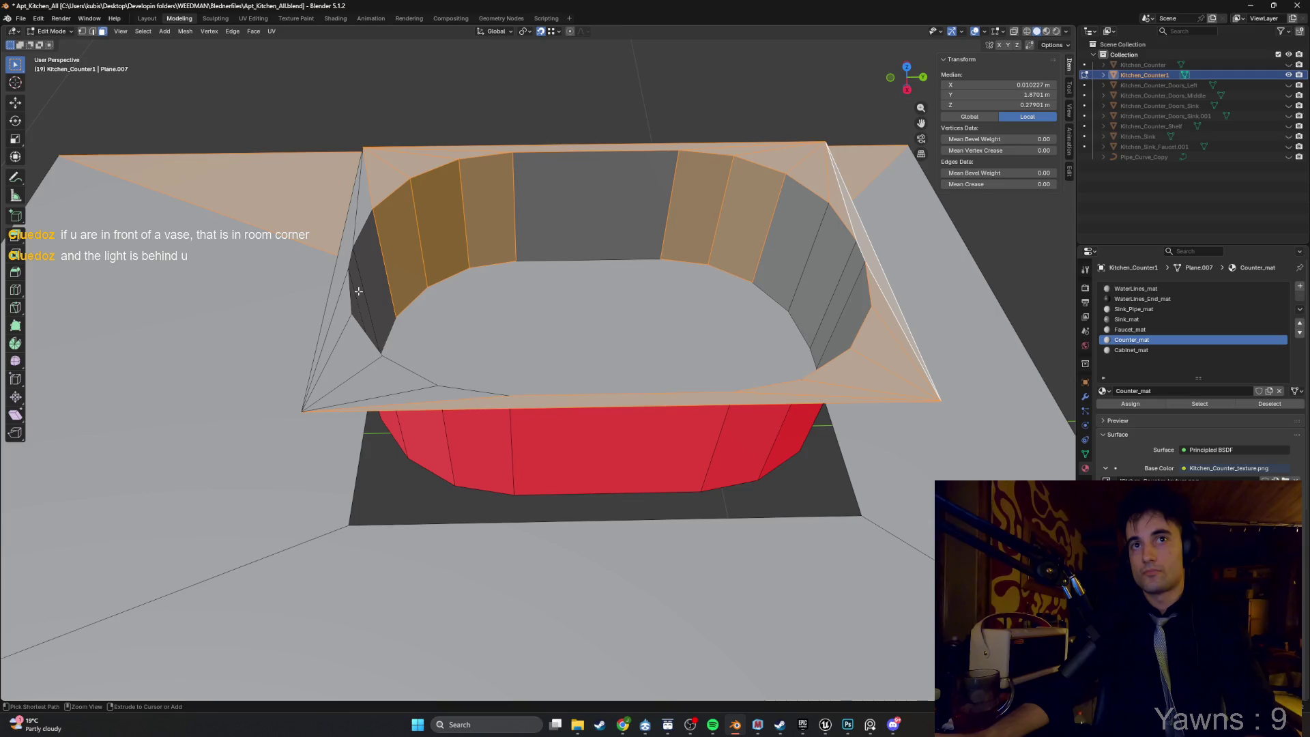
From a top view, keep only the lower-left corner faces and top-left triangle selected.
{"action": "left_click", "coordinate": [402, 244], "text": "shift"}
{"action": "left_click", "coordinate": [405, 232], "text": "ctrl"}
{"action": "left_click", "coordinate": [491, 205], "text": "ctrl"}
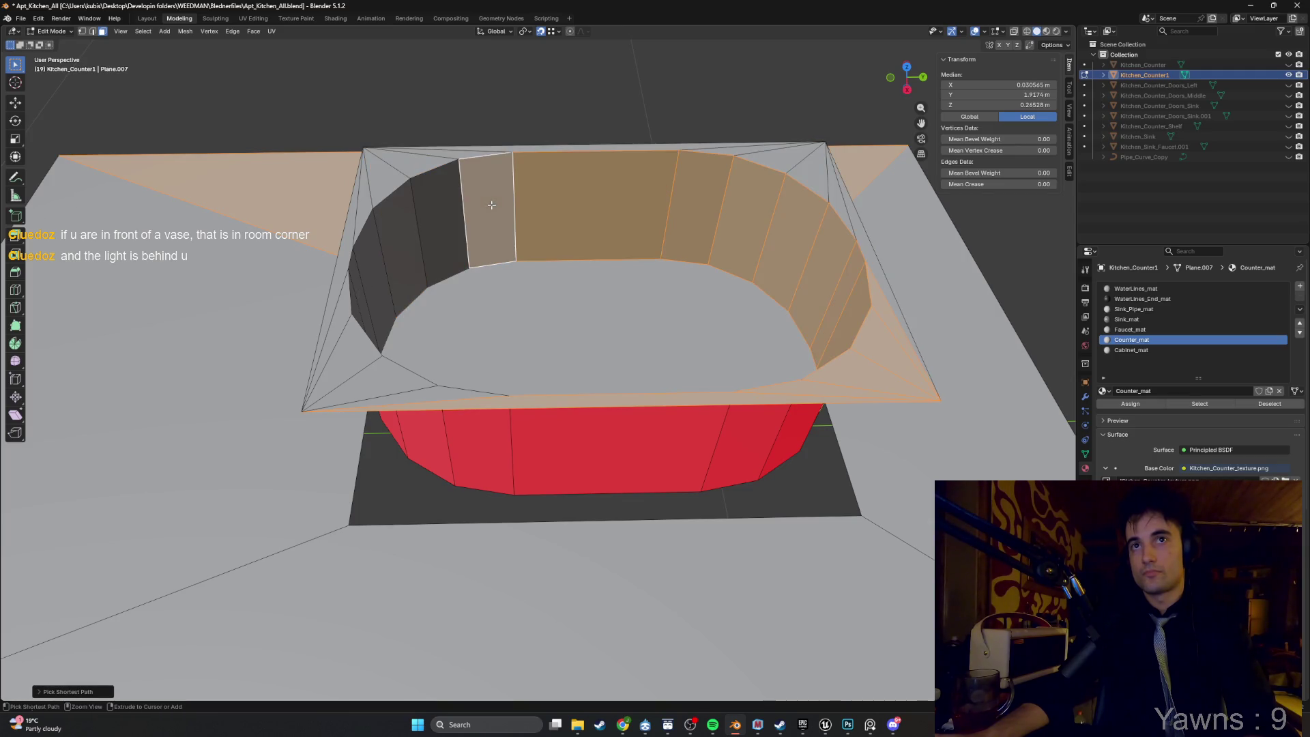
{"action": "left_click_drag", "start_coordinate": [481, 213], "coordinate": [417, 544]}
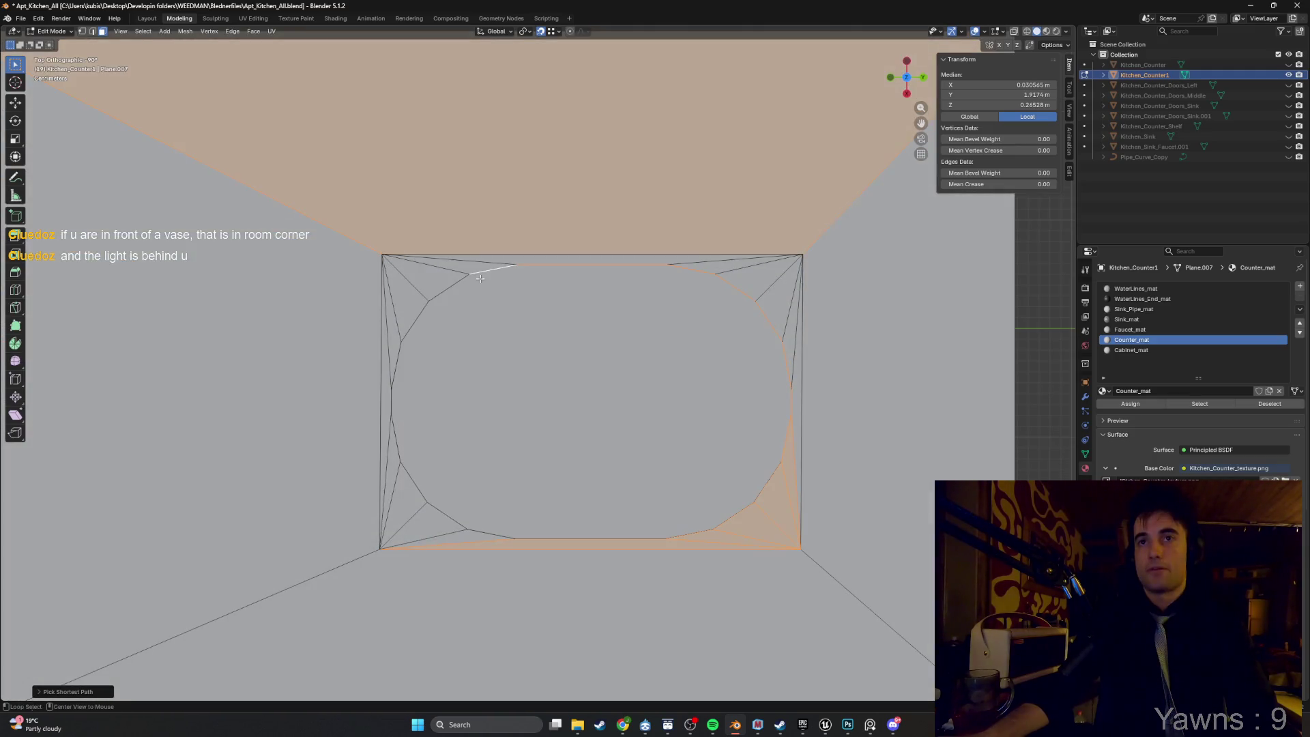
{"action": "left_click", "coordinate": [399, 491]}
{"action": "left_click_drag", "start_coordinate": [408, 293], "coordinate": [409, 292]}
{"action": "right_click", "coordinate": [399, 290]}
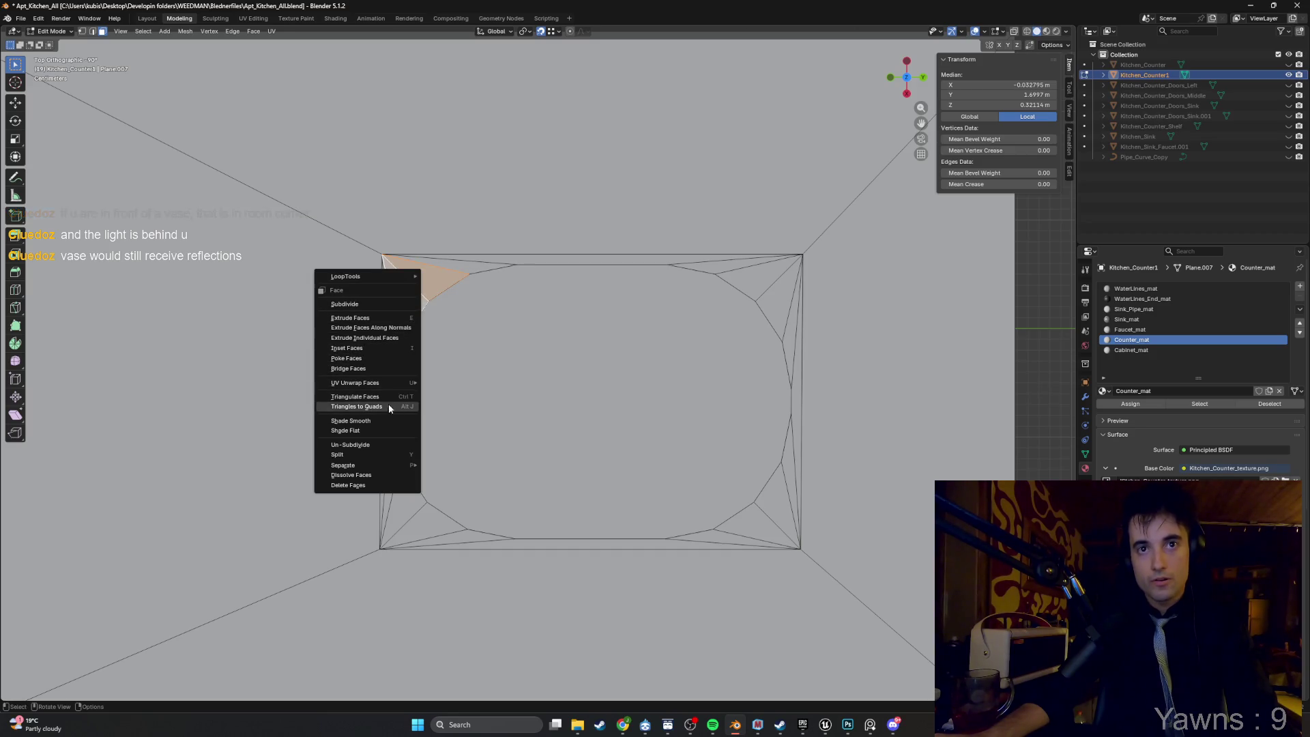
Add the remaining sliver, corner and strip faces around the sink opening to the selection.
{"action": "mouse_move", "coordinate": [408, 277]}
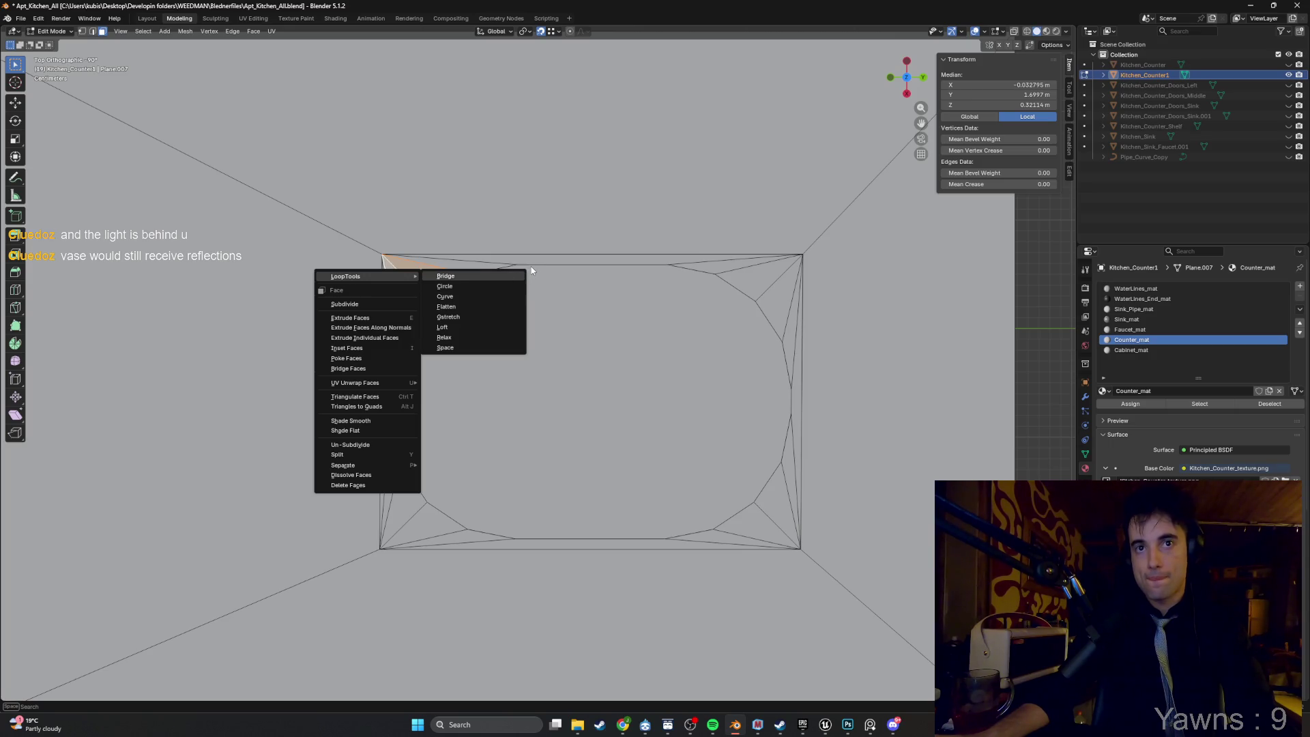
{"action": "key", "text": "Escape"}
{"action": "left_click", "coordinate": [389, 348], "text": "shift"}
{"action": "left_click", "coordinate": [398, 454], "text": "shift"}
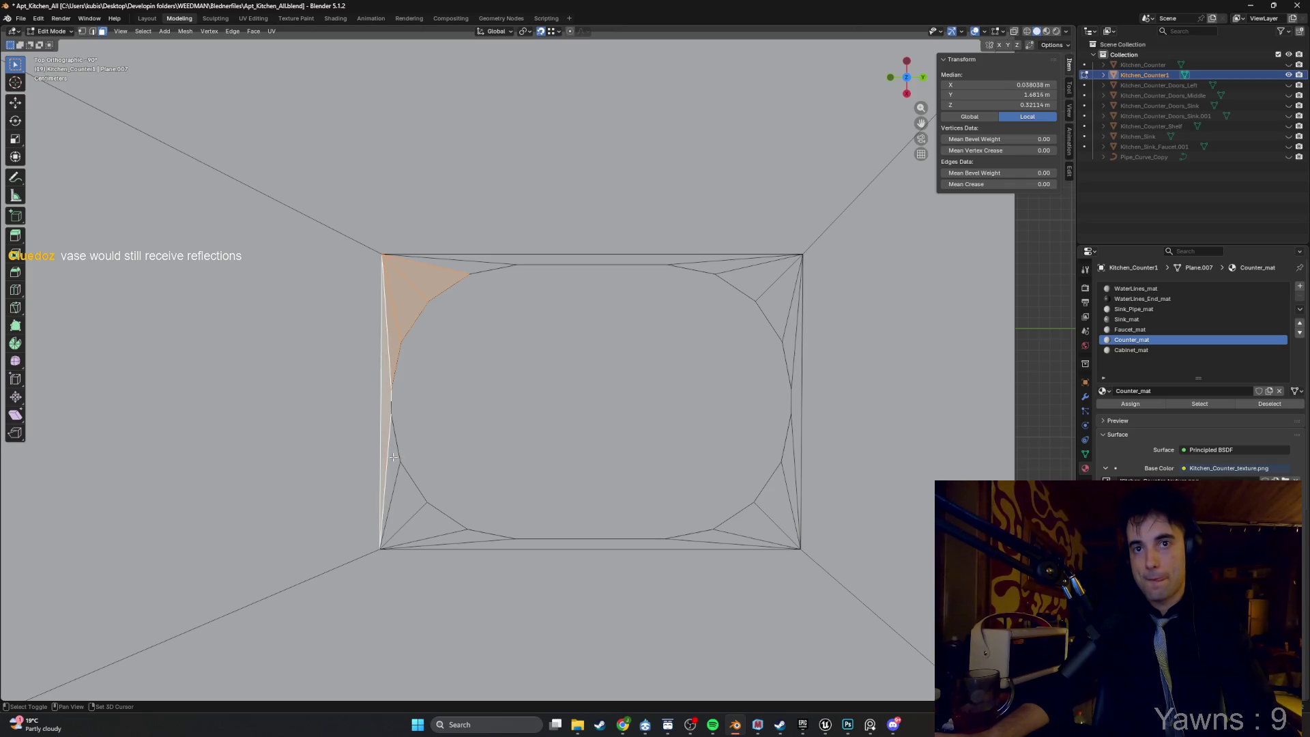
{"action": "left_click", "coordinate": [400, 503], "text": "shift"}
{"action": "left_click", "coordinate": [424, 527], "text": "shift"}
{"action": "left_click", "coordinate": [454, 539], "text": "shift"}
{"action": "left_click", "coordinate": [538, 543], "text": "shift"}
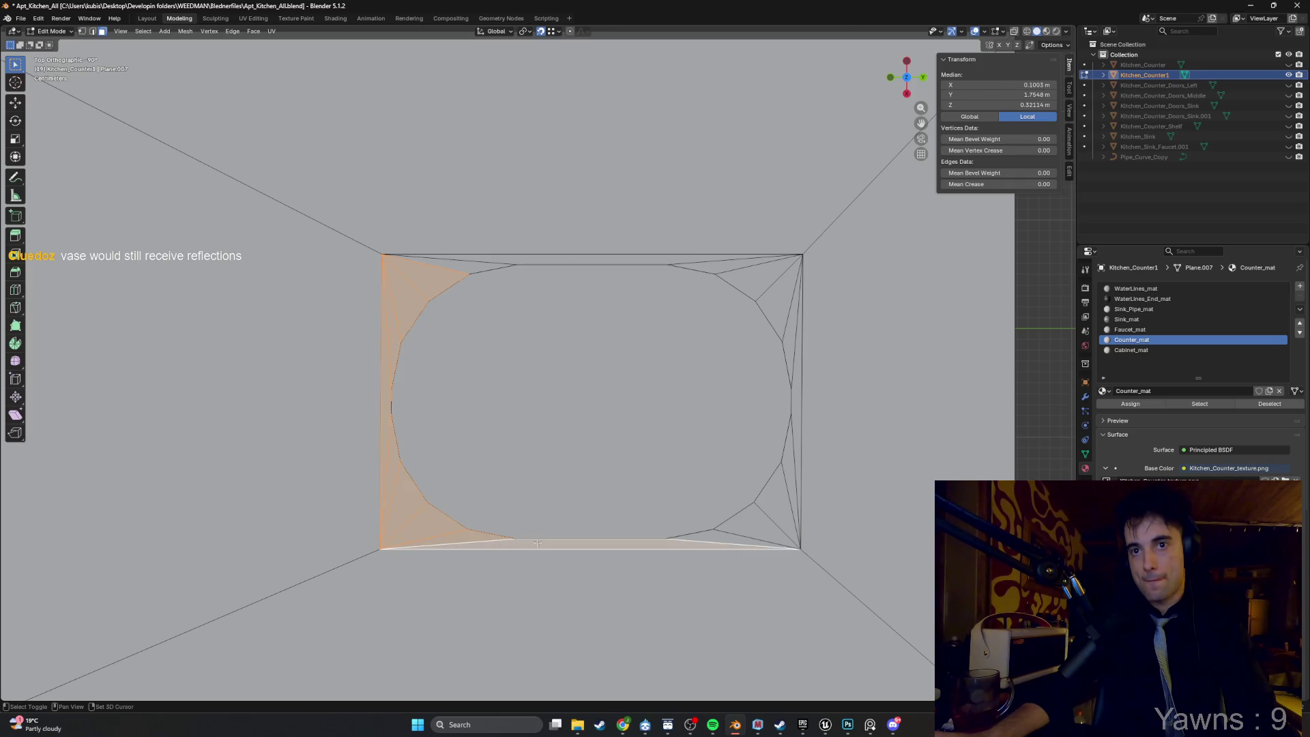
{"action": "left_click", "coordinate": [739, 536], "text": "shift"}
{"action": "left_click", "coordinate": [765, 523], "text": "shift"}
{"action": "left_click", "coordinate": [790, 373], "text": "shift"}
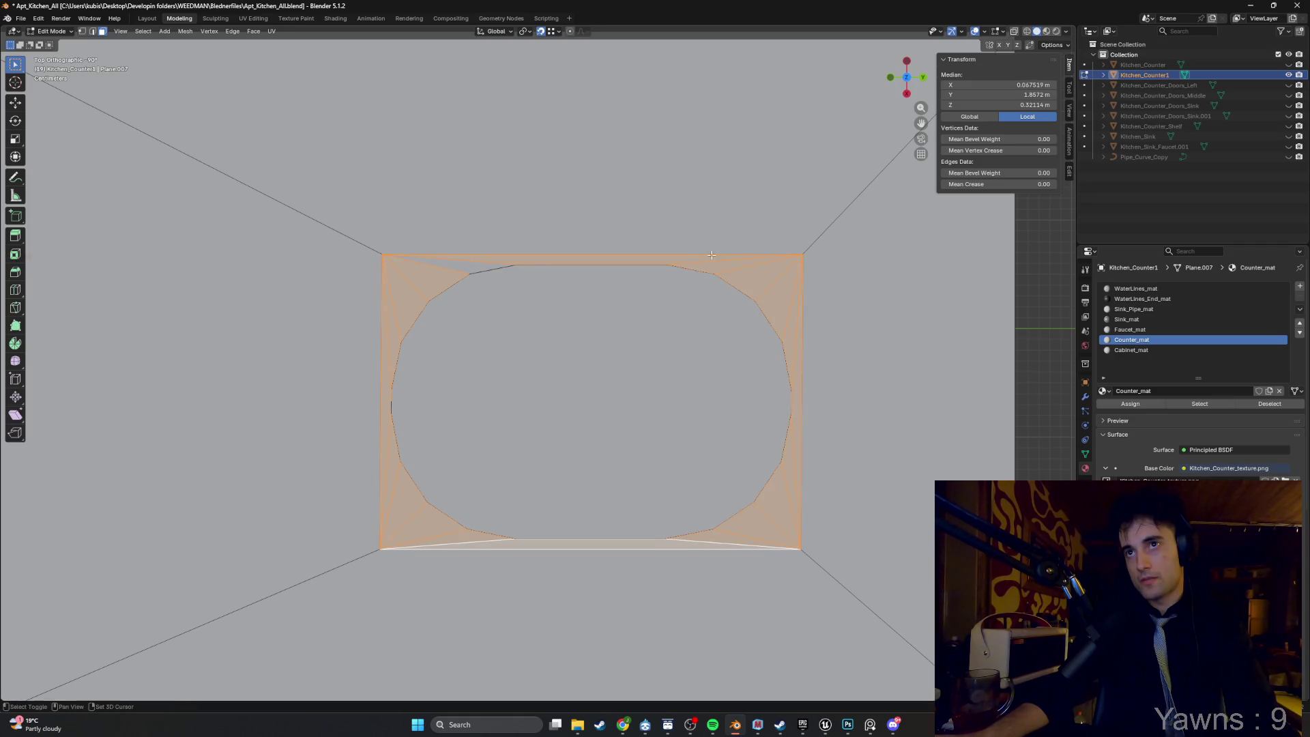
{"action": "left_click", "coordinate": [493, 265], "text": "shift"}
Delete the selected triangulated faces around the sink opening.
{"action": "mouse_move", "coordinate": [492, 265]}
{"action": "left_mouse_down"}
{"action": "mouse_move", "coordinate": [539, 218]}
{"action": "mouse_move", "coordinate": [505, 220]}
{"action": "left_mouse_up"}
{"action": "key", "text": "x"}
{"action": "left_click", "coordinate": [487, 273]}
{"action": "left_click_drag", "start_coordinate": [487, 274], "coordinate": [467, 281]}
Select the basin's rim loop and raise it above the counter, then extrude a lip.
{"action": "left_click", "coordinate": [435, 299], "text": "alt"}
{"action": "left_click", "coordinate": [435, 299], "text": "alt"}
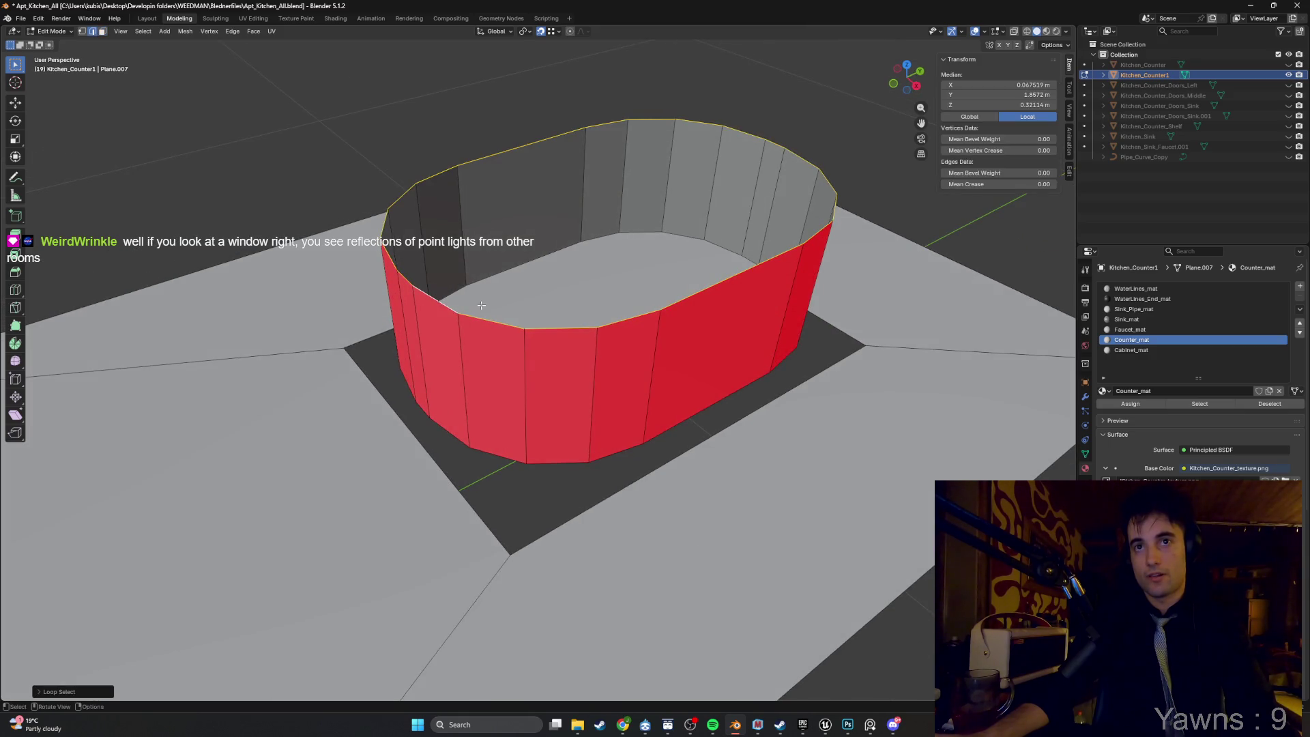
{"action": "left_click_drag", "start_coordinate": [435, 299], "coordinate": [477, 280]}
{"action": "key", "text": "g"}
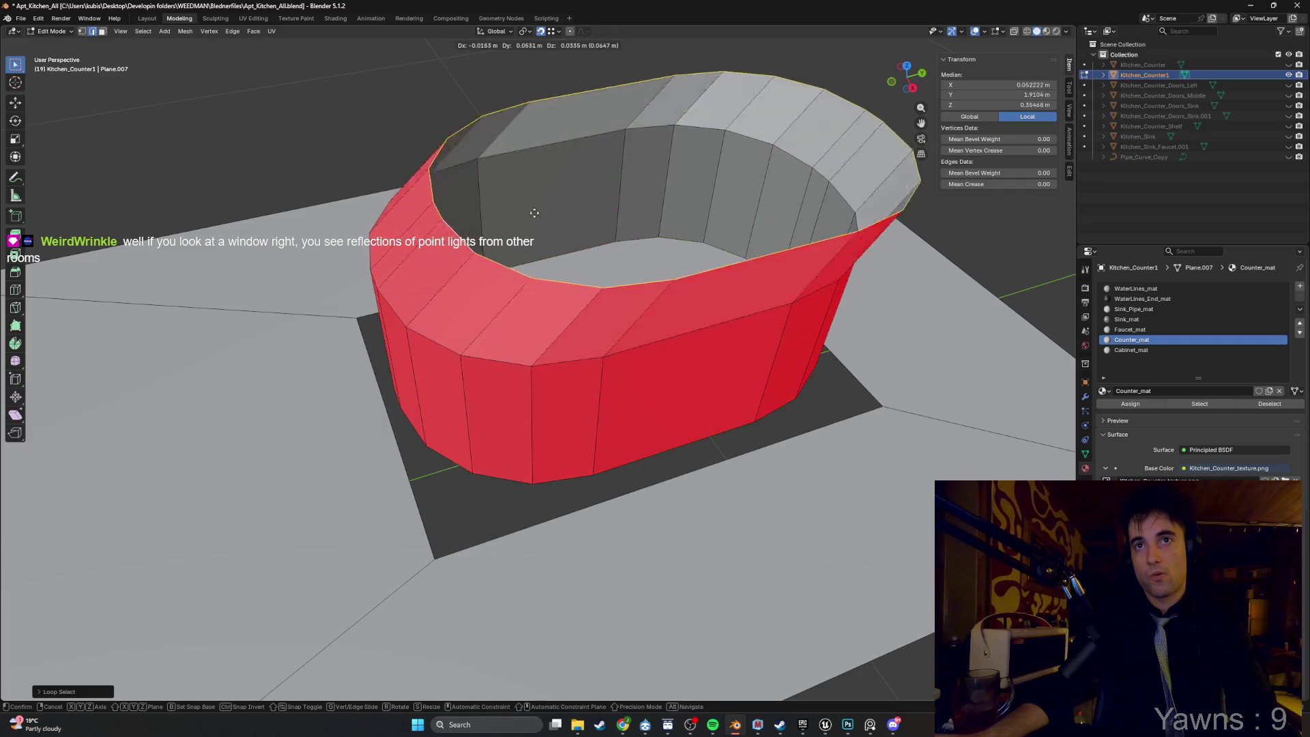
{"action": "left_click", "coordinate": [487, 248]}
{"action": "left_click_drag", "start_coordinate": [487, 247], "coordinate": [524, 228]}
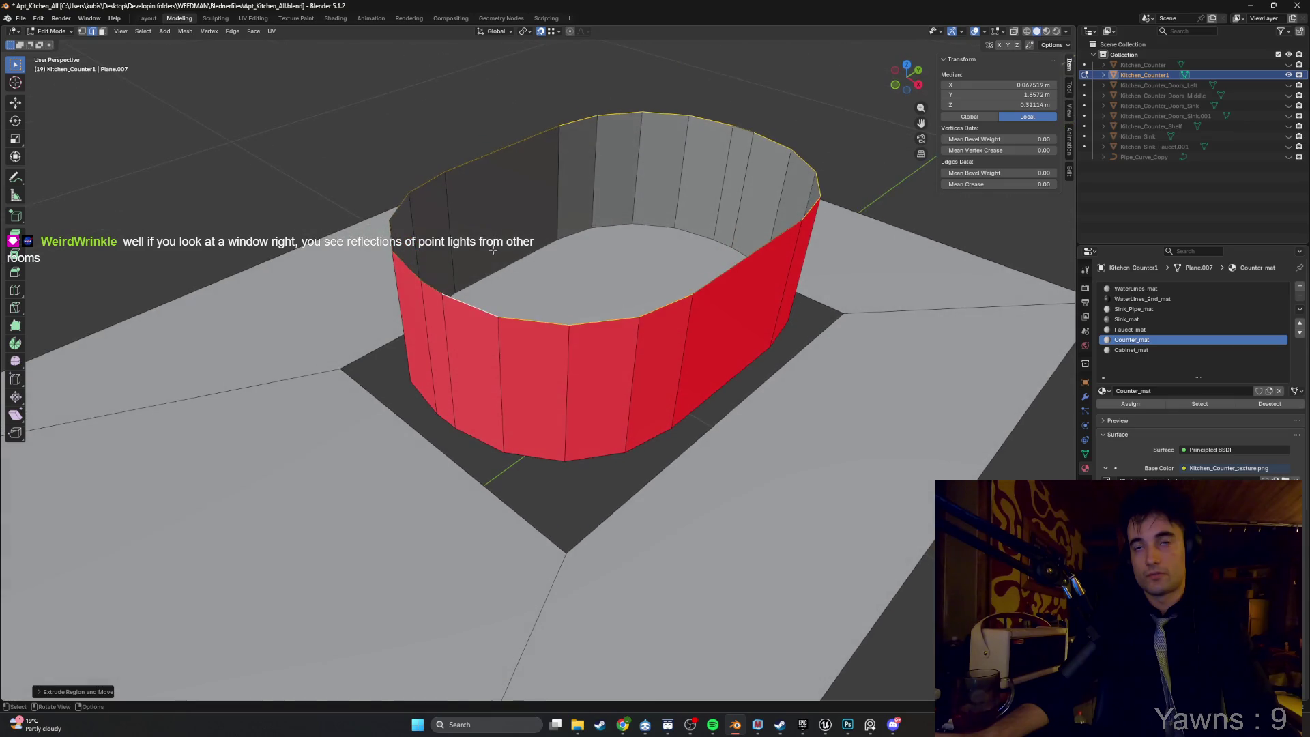
{"action": "key", "text": "e"}
{"action": "key", "text": "s"}
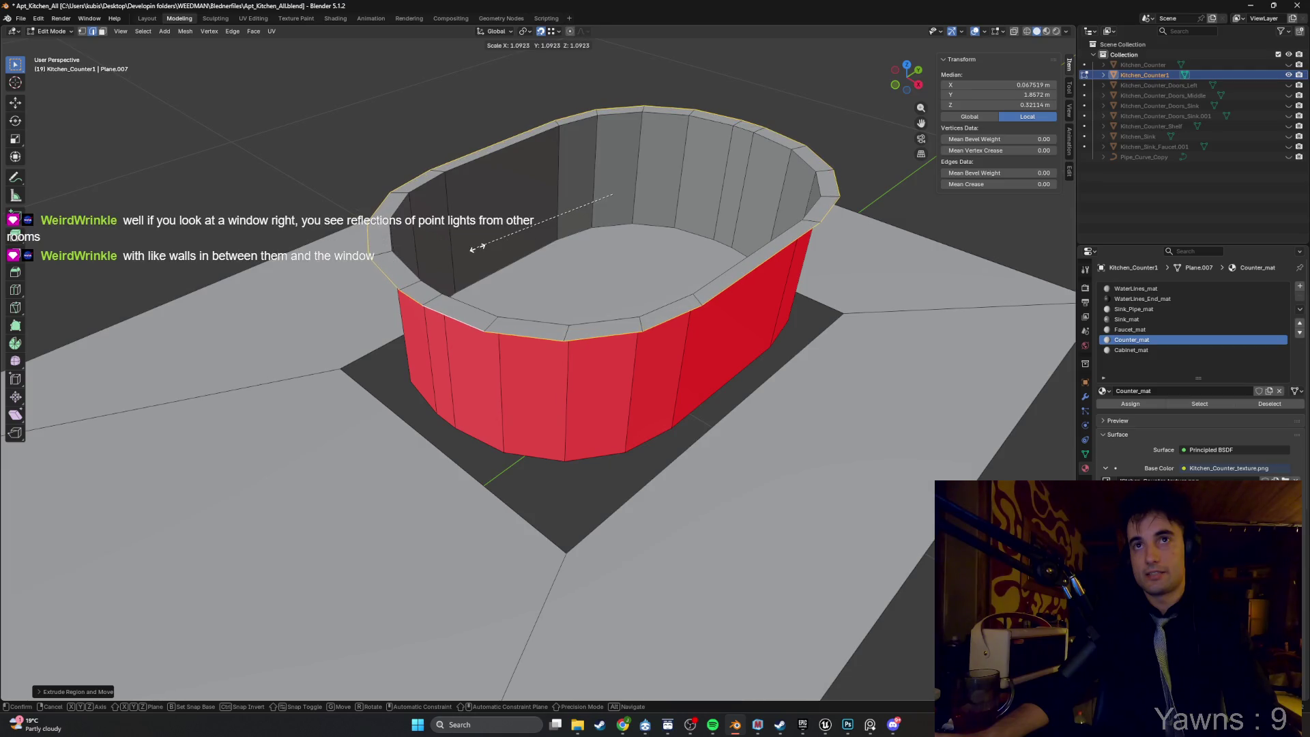
Confirm the outward lip scale and lower the lip slightly along Z.
{"action": "left_click", "coordinate": [479, 246]}
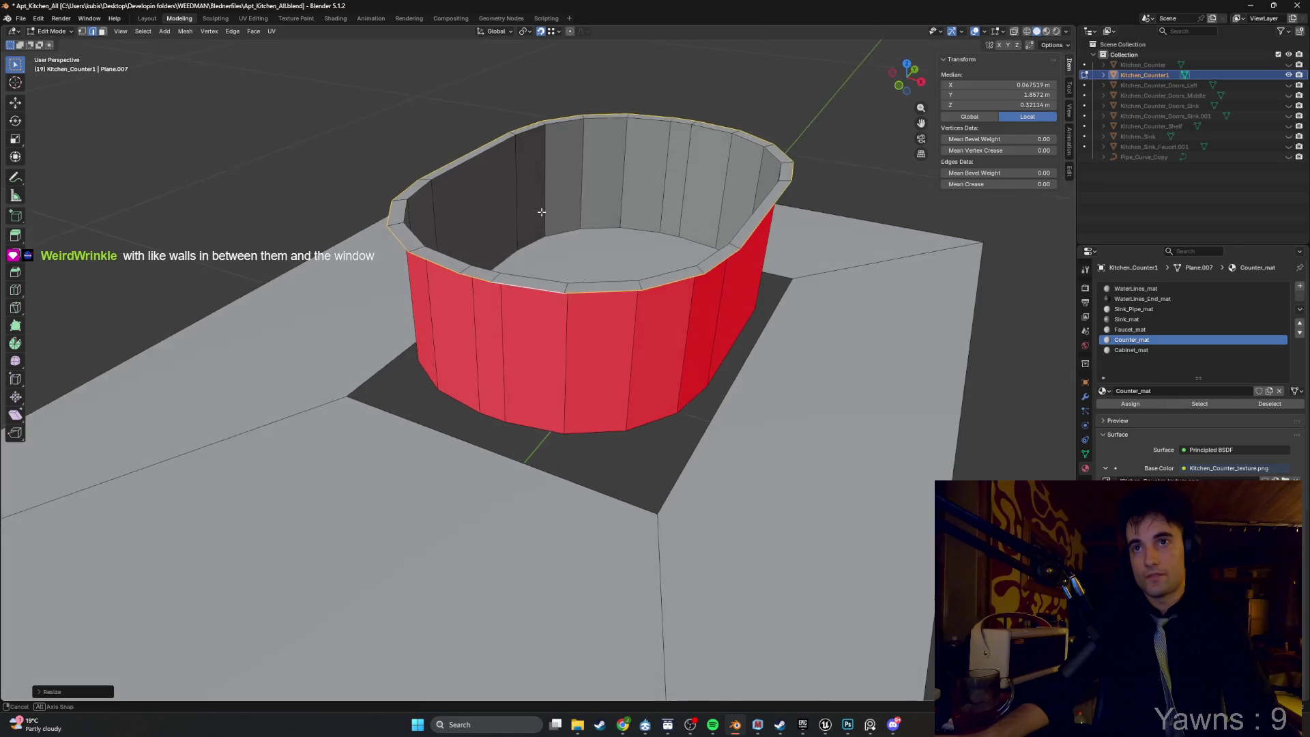
{"action": "key", "text": "g"}
{"action": "key", "text": "z"}
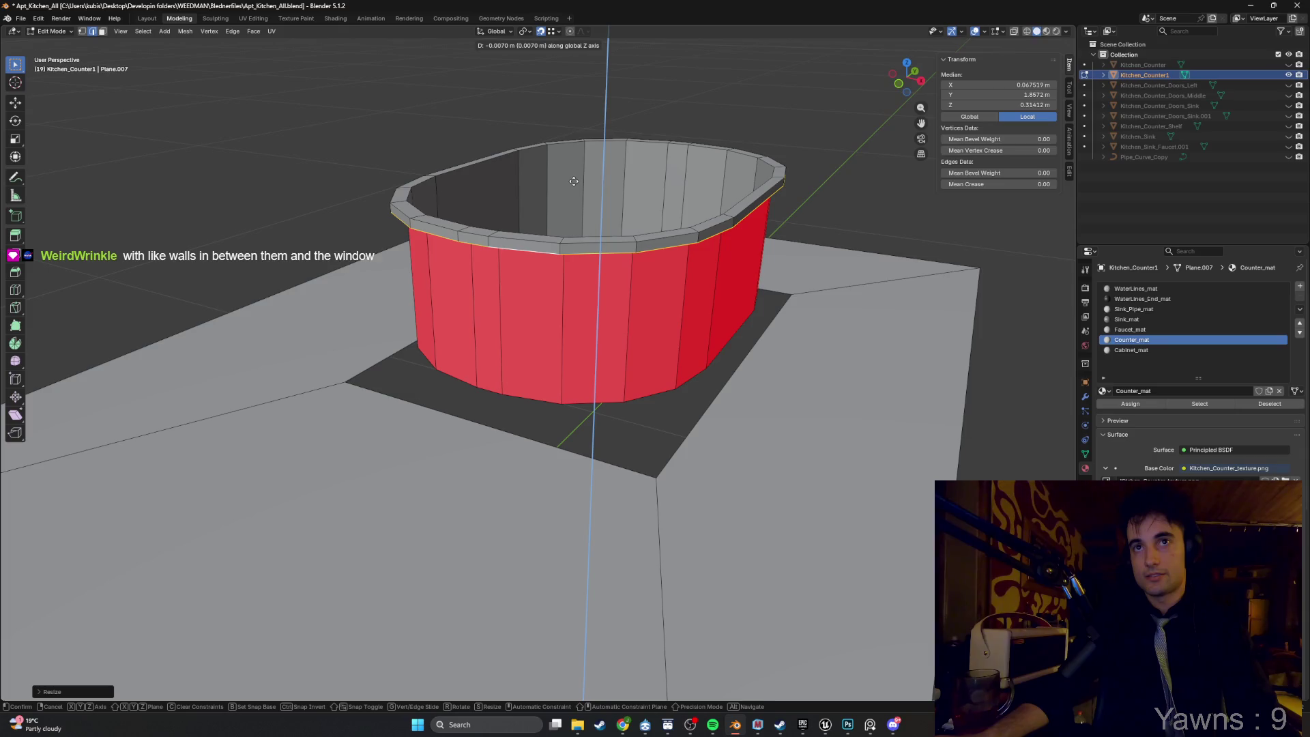
{"action": "left_click", "coordinate": [573, 181]}
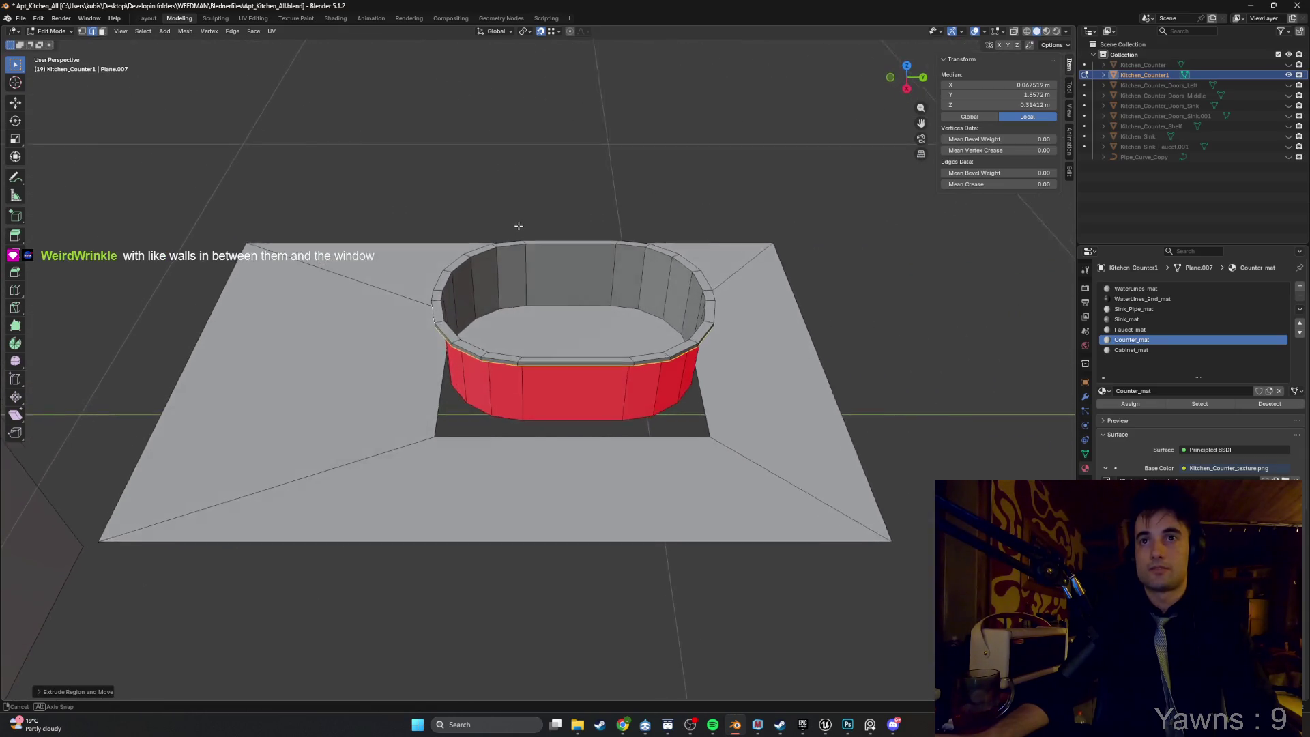
Clear the selection and switch the viewport to wireframe shading.
{"action": "mouse_move", "coordinate": [519, 225]}
{"action": "left_mouse_down"}
{"action": "mouse_move", "coordinate": [508, 255]}
{"action": "mouse_move", "coordinate": [560, 226]}
{"action": "left_mouse_up"}
{"action": "key", "text": "alt+a"}
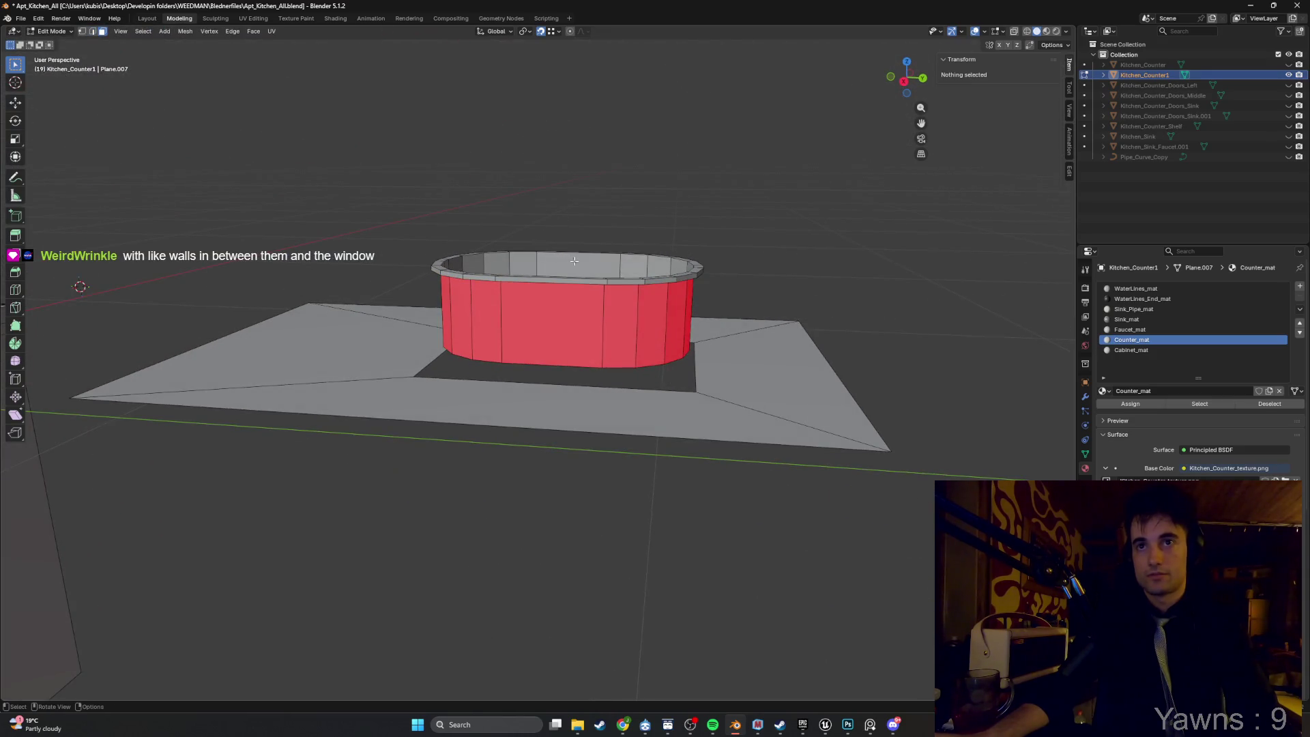
{"action": "key", "text": "z"}
{"action": "left_click", "coordinate": [499, 262]}
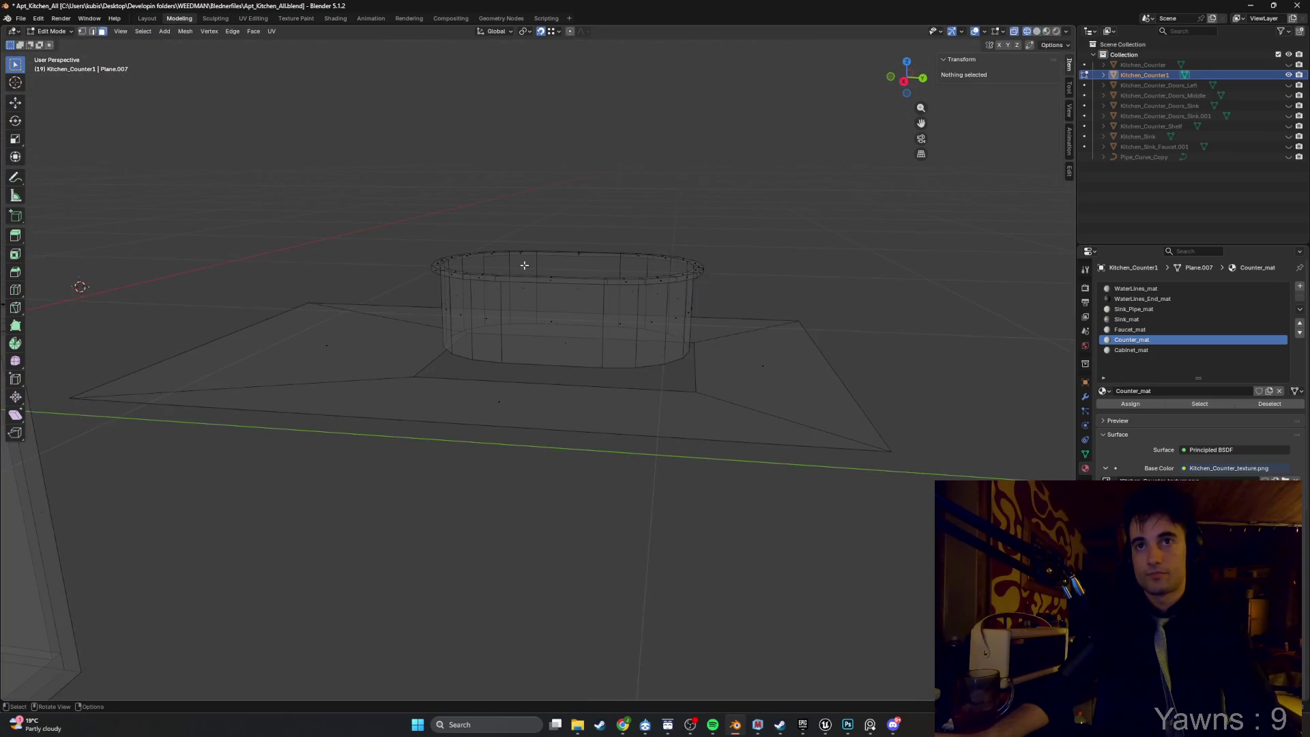
In Right view, shift the basin's right end along Y to shorten it.
{"action": "key", "text": "KP_3"}
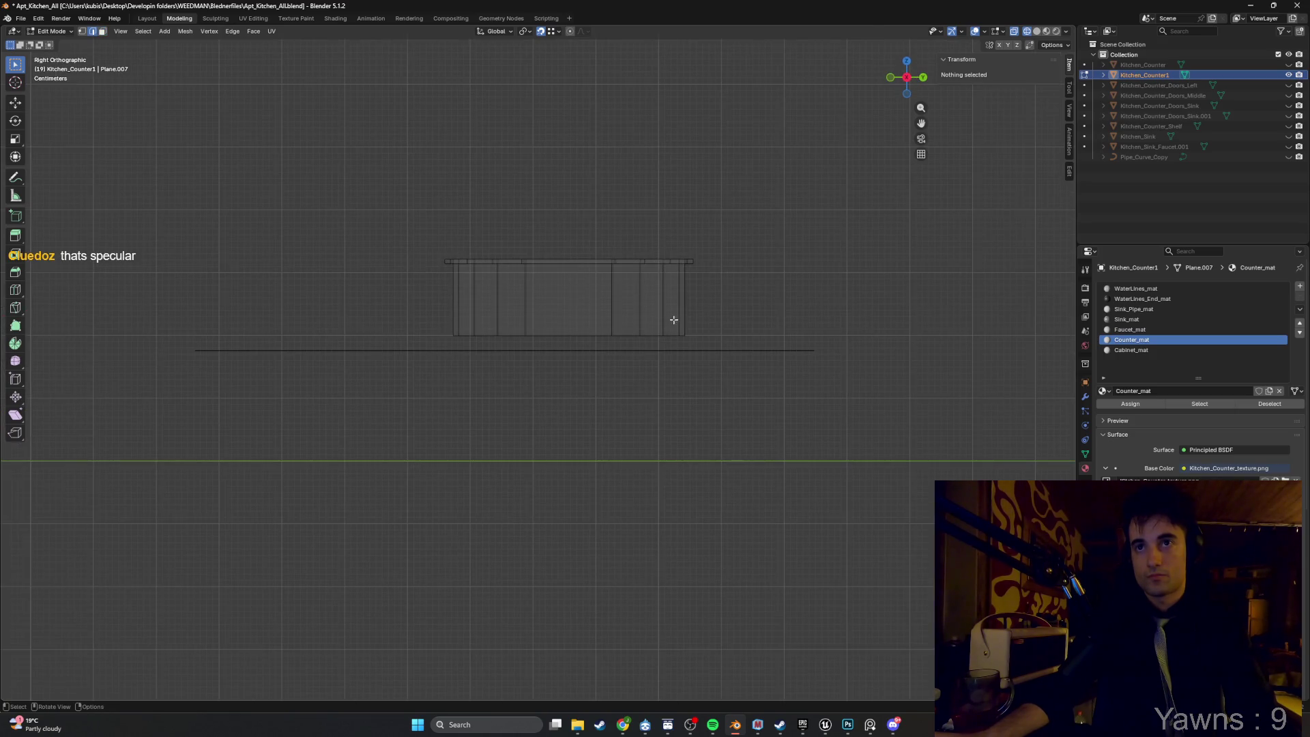
{"action": "left_click_drag", "start_coordinate": [672, 319], "coordinate": [549, 244]}
{"action": "key", "text": "g"}
{"action": "key", "text": "y"}
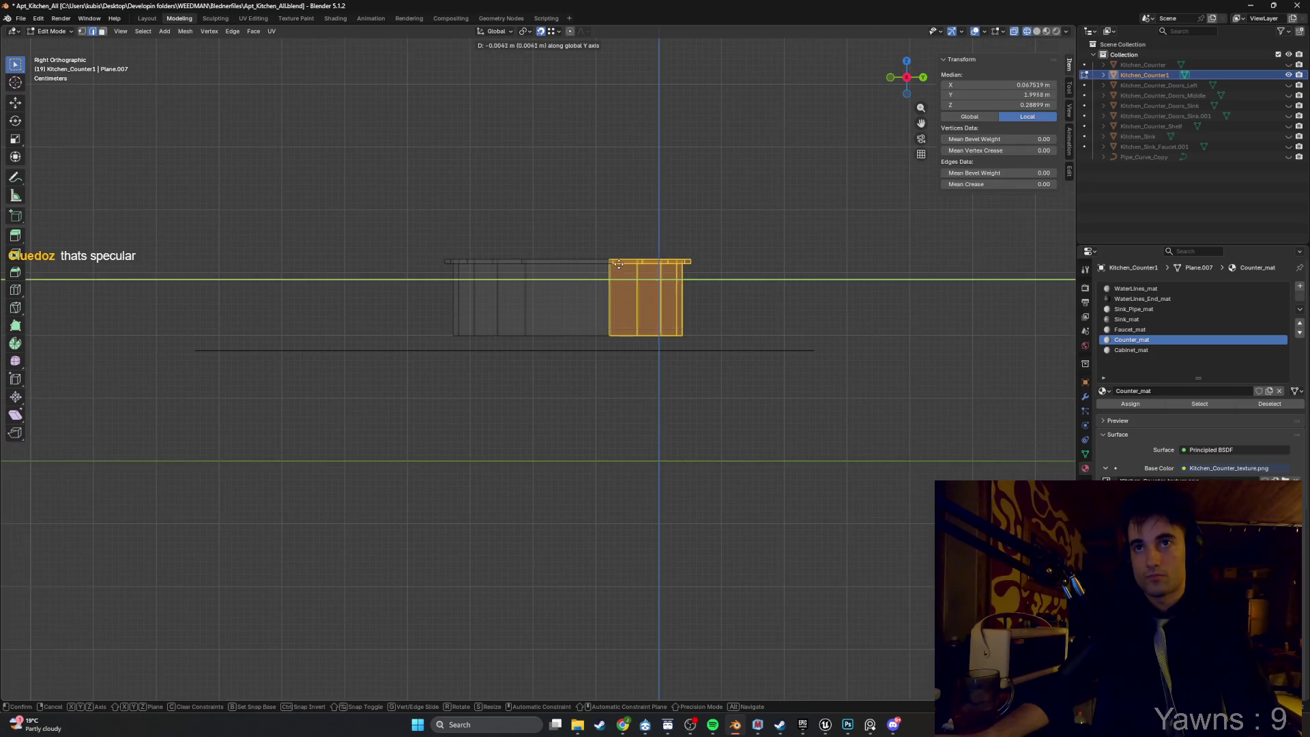
{"action": "left_click", "coordinate": [601, 265]}
Return to solid shading and compare the basin with the kitchen reference photo.
{"action": "left_click_drag", "start_coordinate": [601, 264], "coordinate": [659, 282]}
{"action": "key", "text": "z"}
{"action": "left_click", "coordinate": [764, 279]}
{"action": "left_click_drag", "start_coordinate": [764, 279], "coordinate": [693, 271]}
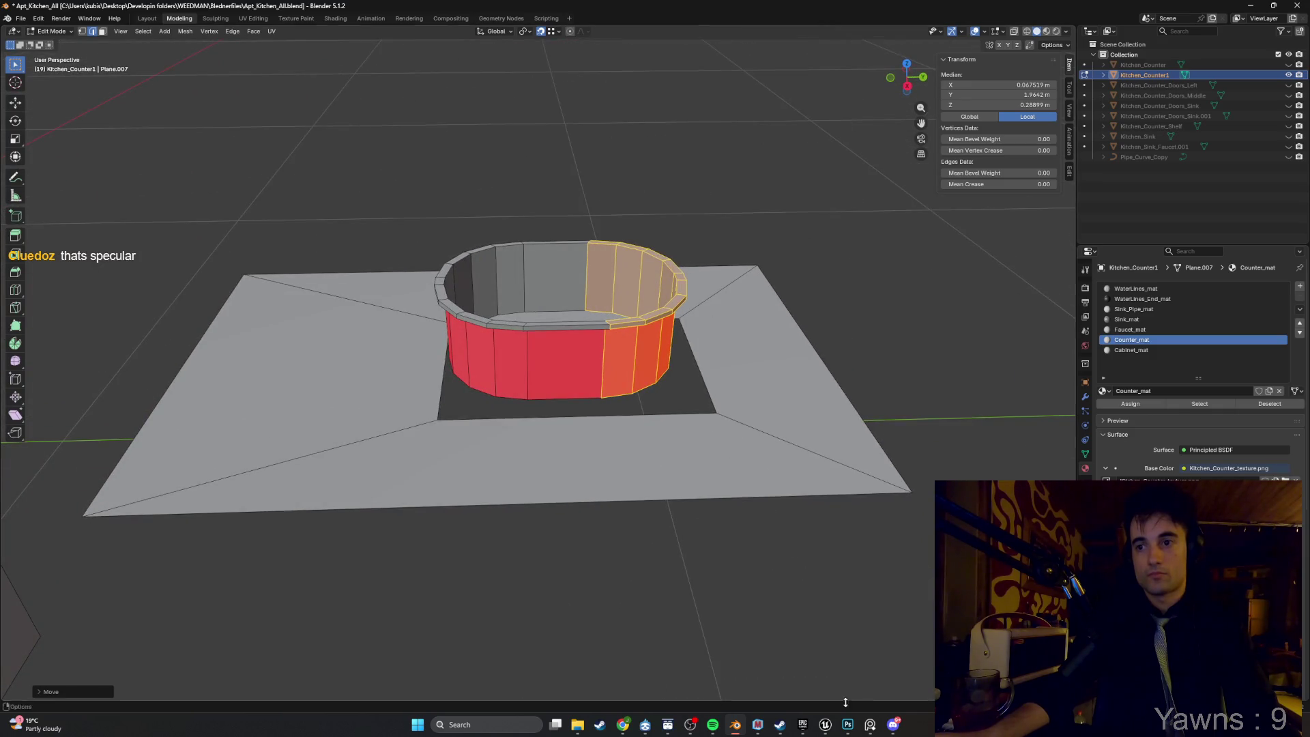
{"action": "left_click", "coordinate": [871, 725]}
{"action": "left_click", "coordinate": [871, 727]}
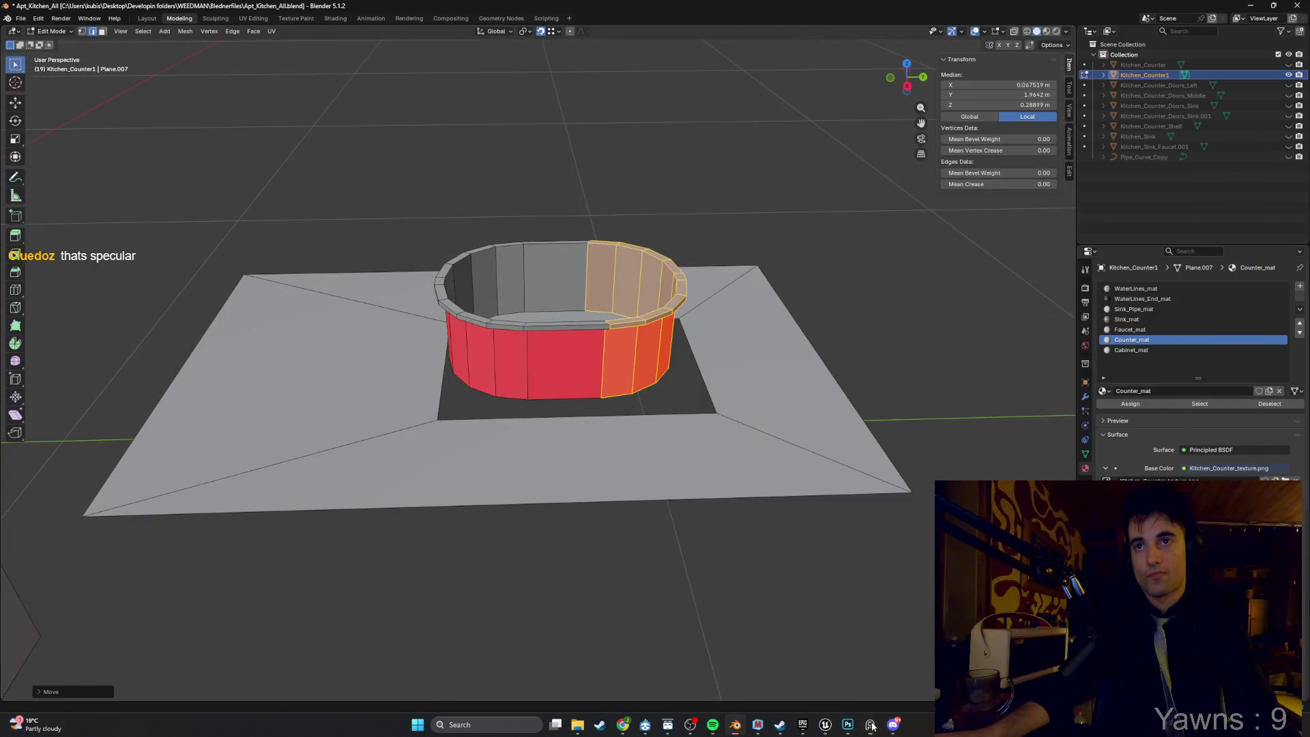
{"action": "mouse_move", "coordinate": [590, 330]}
{"action": "left_mouse_down"}
{"action": "mouse_move", "coordinate": [590, 371]}
{"action": "mouse_move", "coordinate": [590, 355]}
{"action": "mouse_move", "coordinate": [550, 360]}
{"action": "mouse_move", "coordinate": [588, 328]}
{"action": "left_mouse_up"}
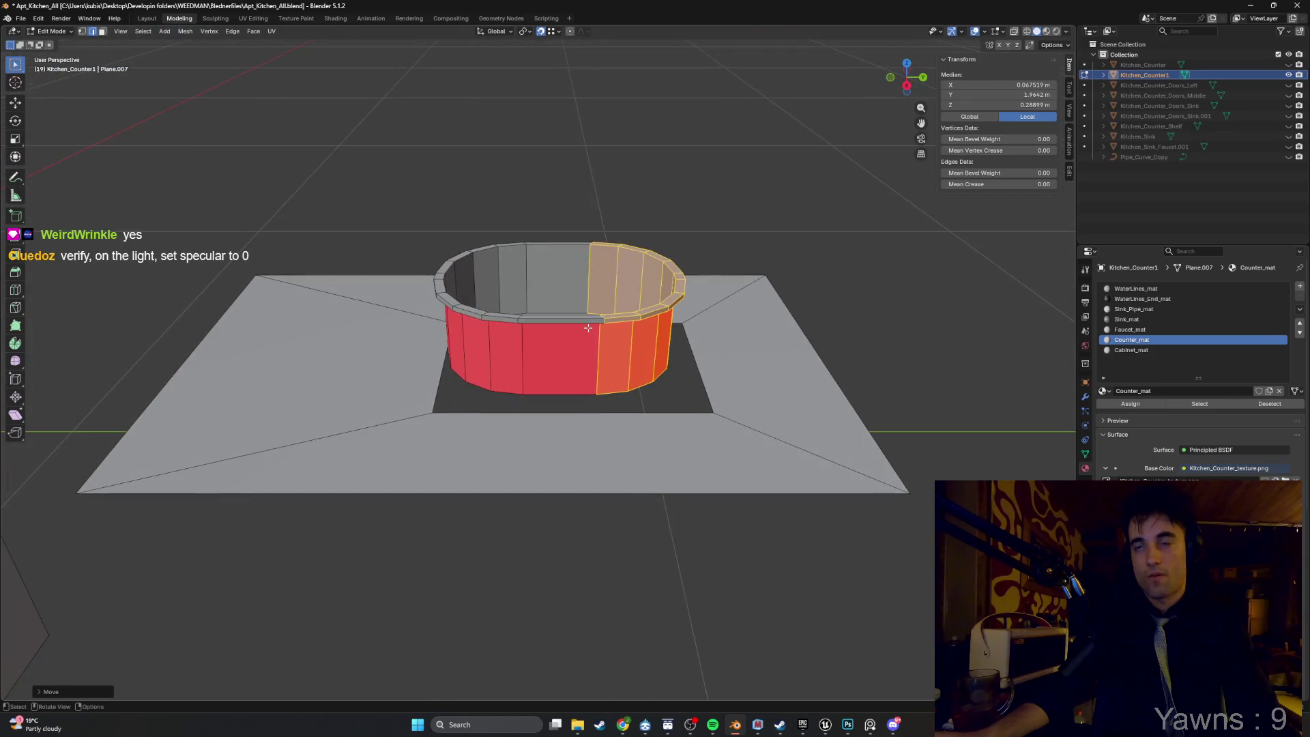
{"action": "left_click", "coordinate": [859, 721]}
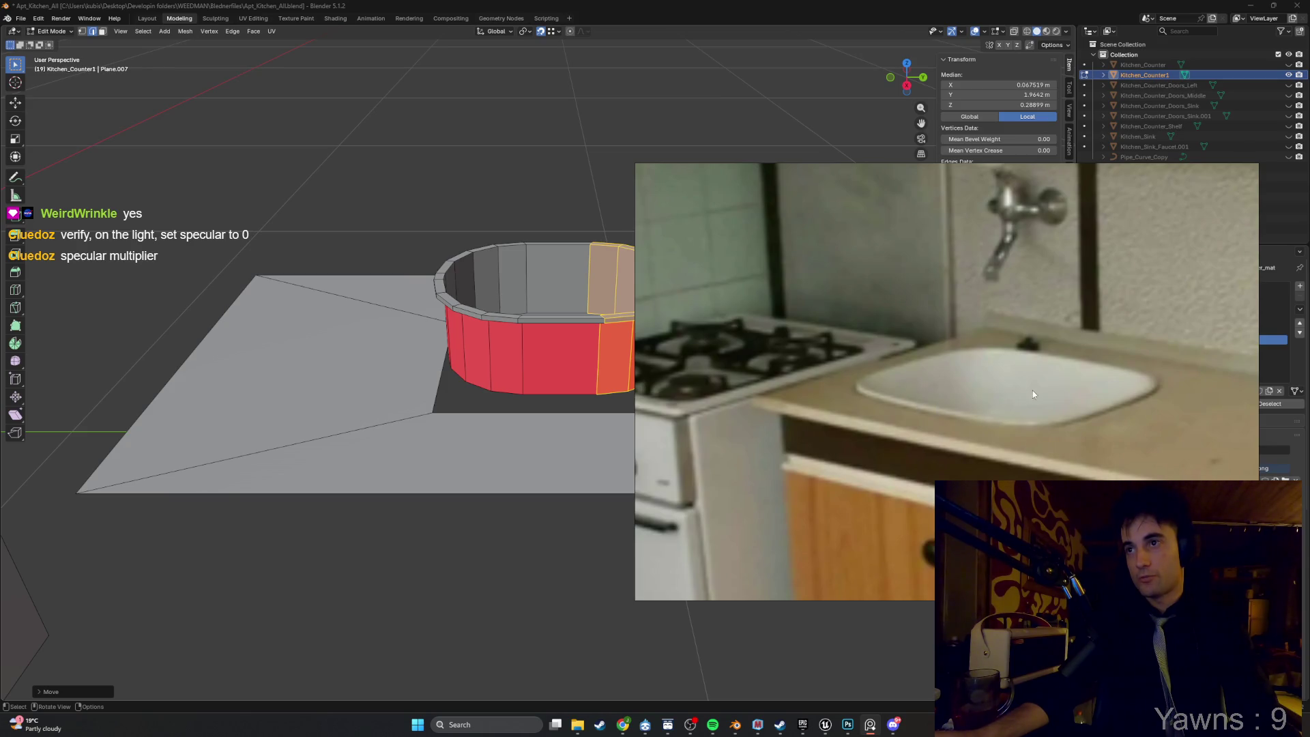
Close the reference photo, select the basin's bottom face and inset it at 0.1122 m.
{"action": "left_click", "coordinate": [588, 556]}
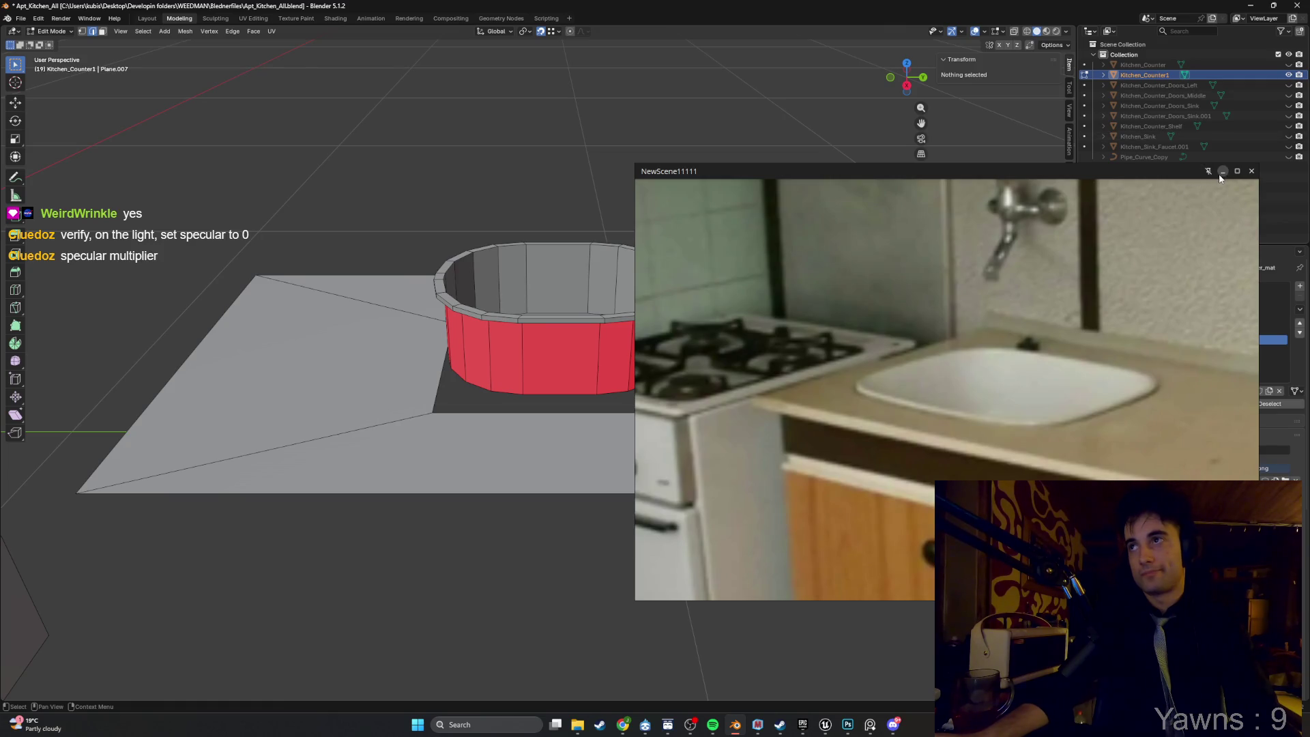
{"action": "left_click", "coordinate": [1221, 171]}
{"action": "mouse_move", "coordinate": [745, 359]}
{"action": "left_mouse_down"}
{"action": "mouse_move", "coordinate": [818, 286]}
{"action": "mouse_move", "coordinate": [702, 339]}
{"action": "left_mouse_up"}
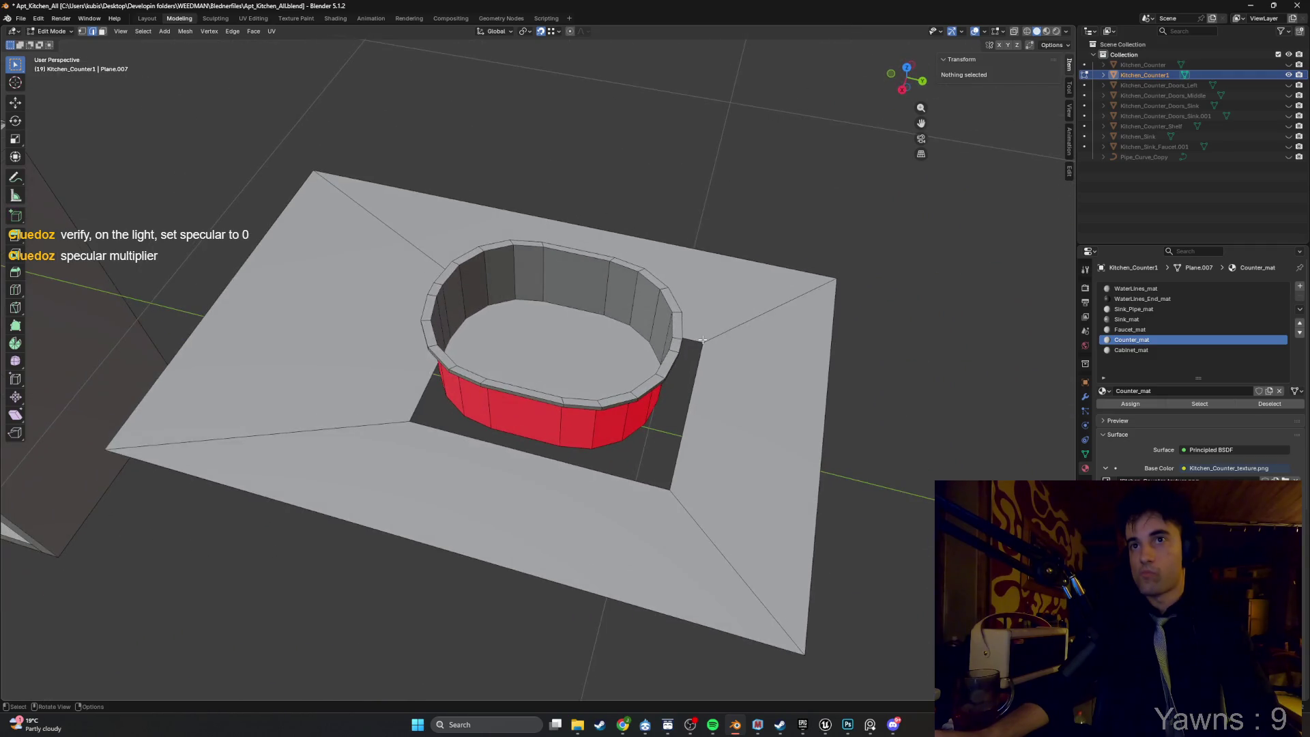
{"action": "left_click", "coordinate": [524, 338]}
{"action": "left_click_drag", "start_coordinate": [524, 337], "coordinate": [580, 368]}
{"action": "key", "text": "i"}
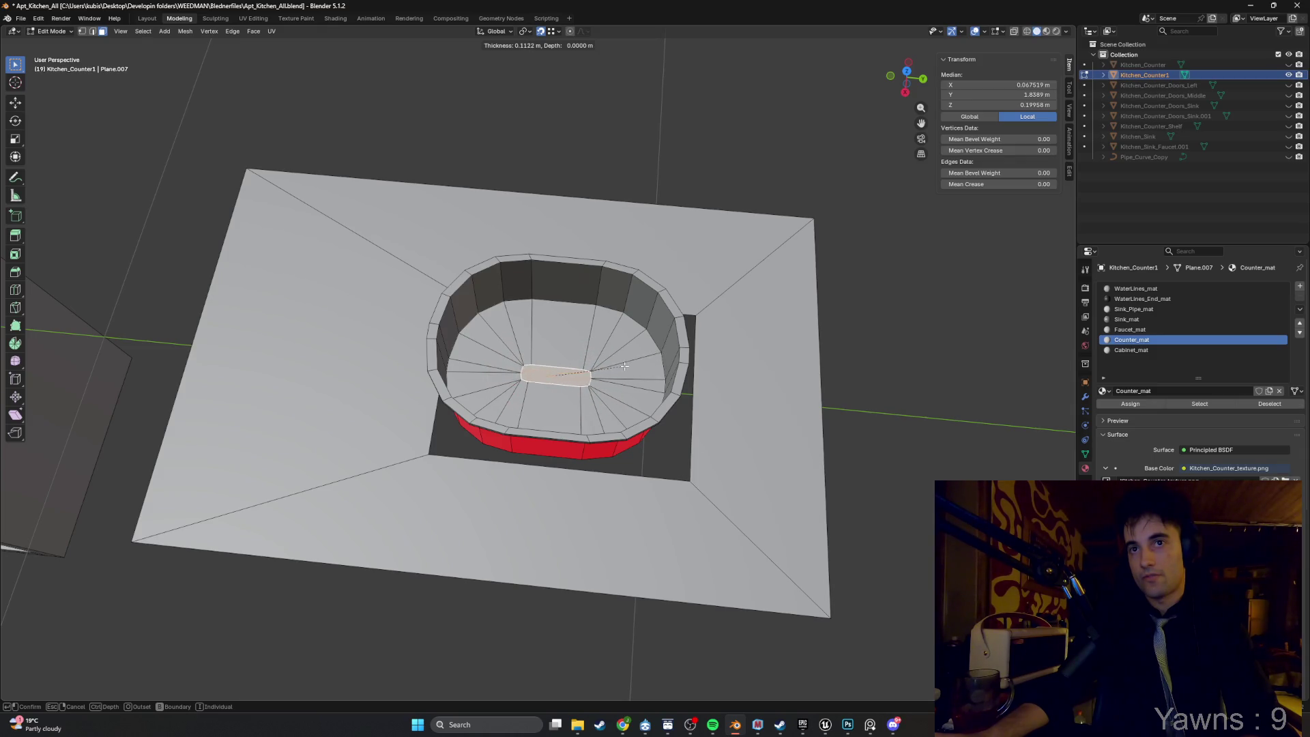
{"action": "left_click", "coordinate": [630, 366]}
{"action": "scroll", "coordinate": [579, 345], "scroll_direction": "up", "scroll_amount": 3}
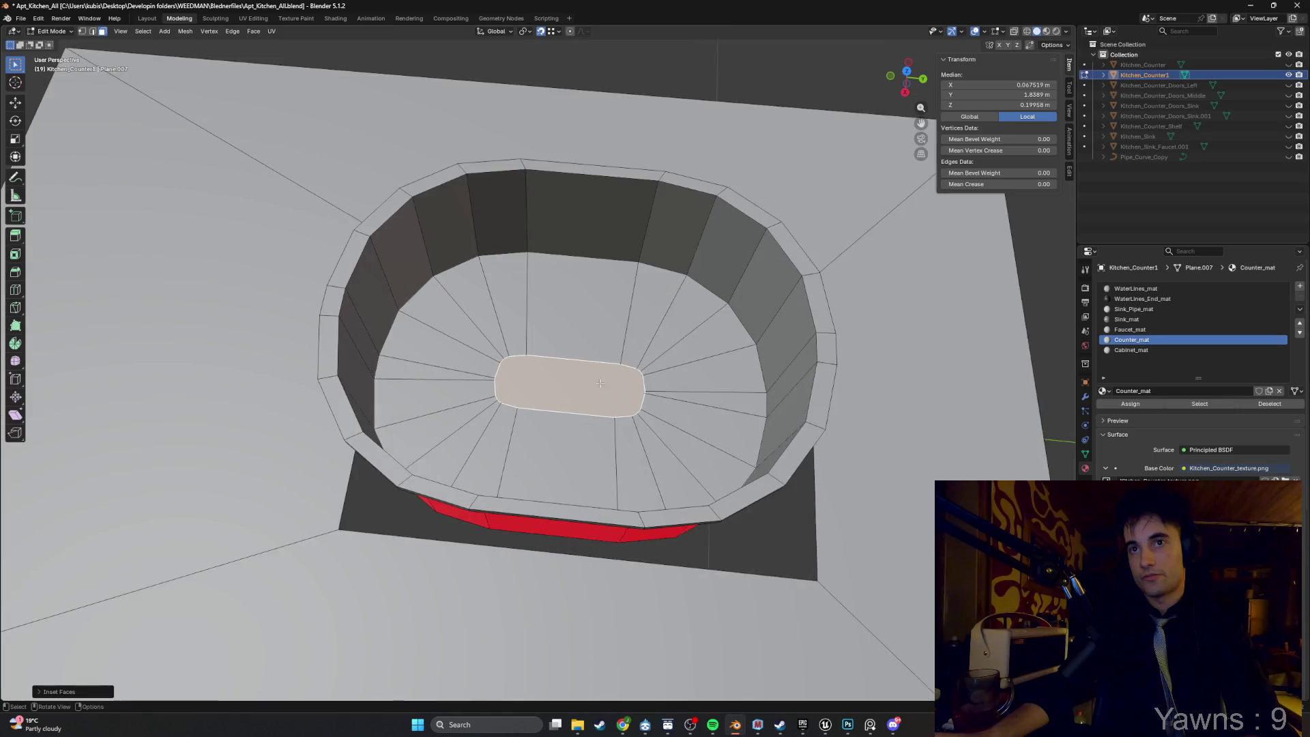
{"action": "key", "text": "g"}
{"action": "key", "text": "z"}
{"action": "left_click", "coordinate": [579, 345]}
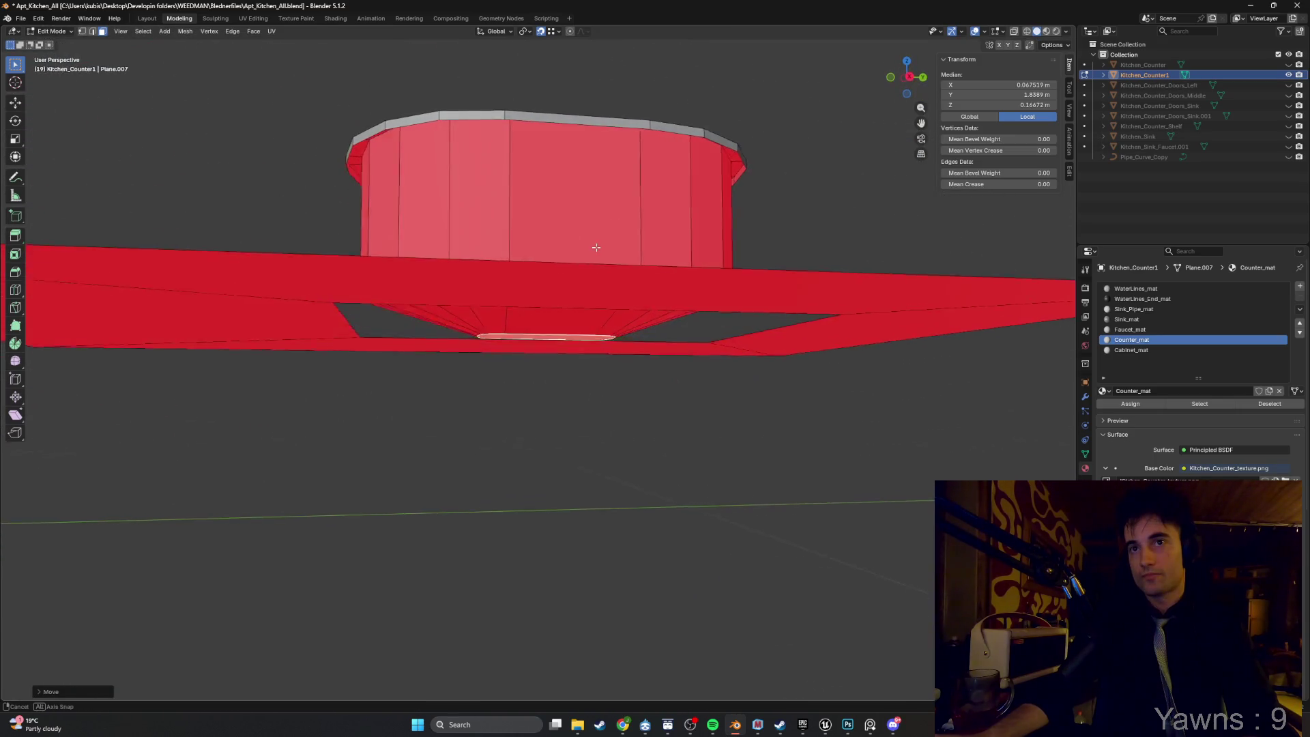
{"action": "mouse_move", "coordinate": [596, 248]}
{"action": "left_mouse_down"}
{"action": "mouse_move", "coordinate": [619, 326]}
{"action": "mouse_move", "coordinate": [555, 357]}
{"action": "left_mouse_up"}
{"action": "key", "text": "ctrl+r"}
{"action": "key", "text": "Escape"}
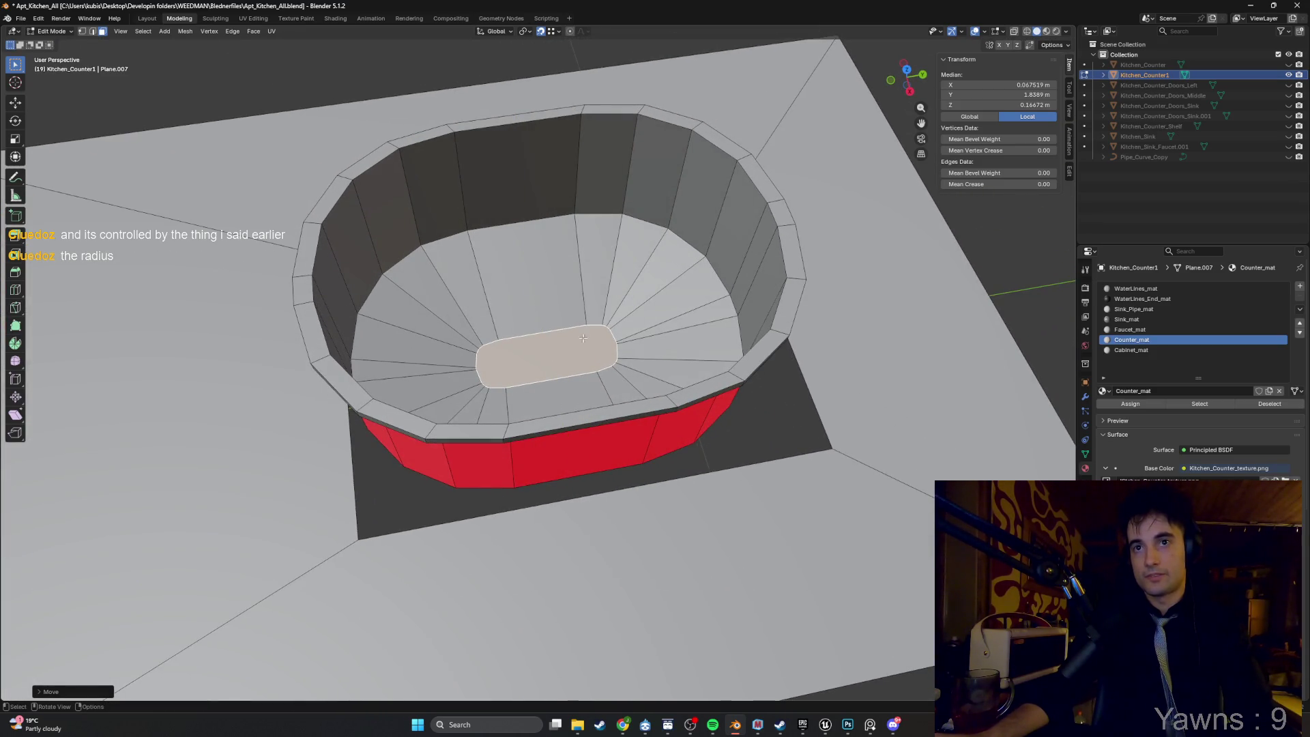
{"action": "left_click_drag", "start_coordinate": [551, 362], "coordinate": [575, 350]}
{"action": "key", "text": "i"}
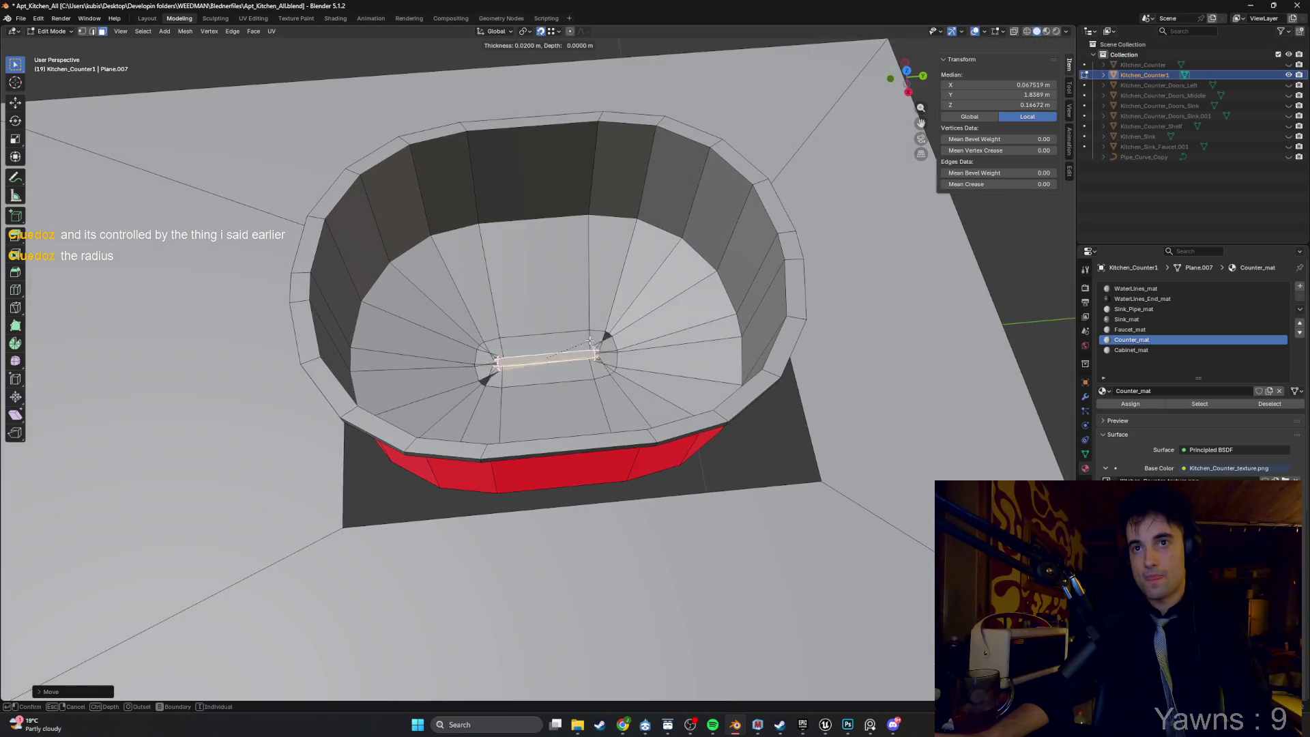
{"action": "key", "text": "Escape"}
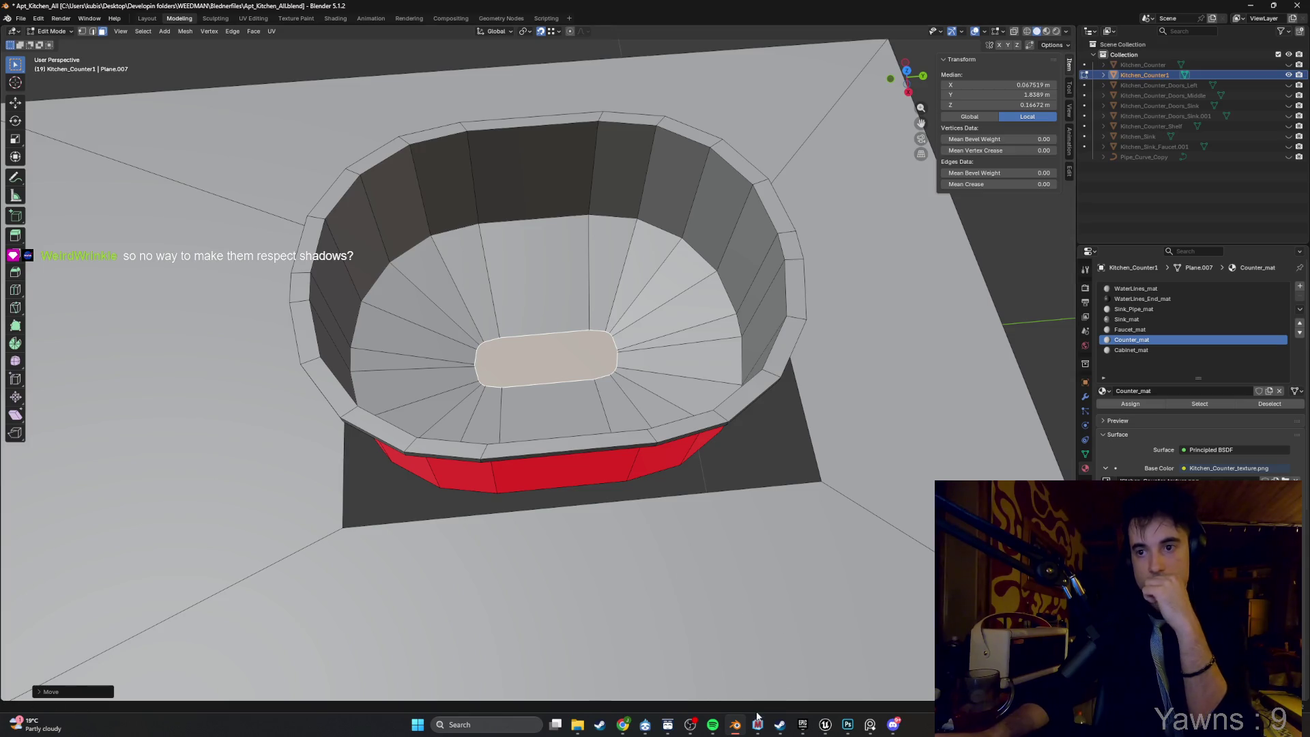
{"action": "mouse_move", "coordinate": [825, 725]}
{"action": "left_click", "coordinate": [767, 676]}
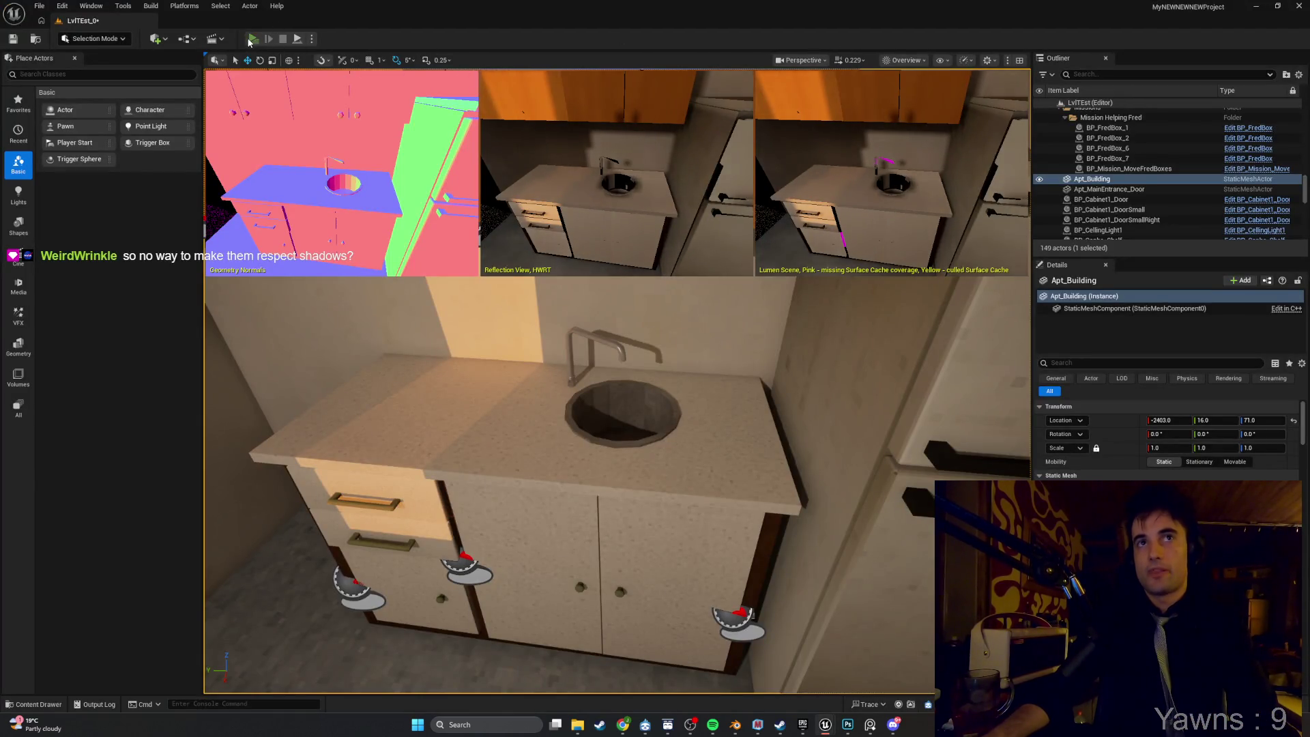
Run the apartment level in Standalone, drop the bong on the floor and walk around.
{"action": "left_click", "coordinate": [252, 39]}
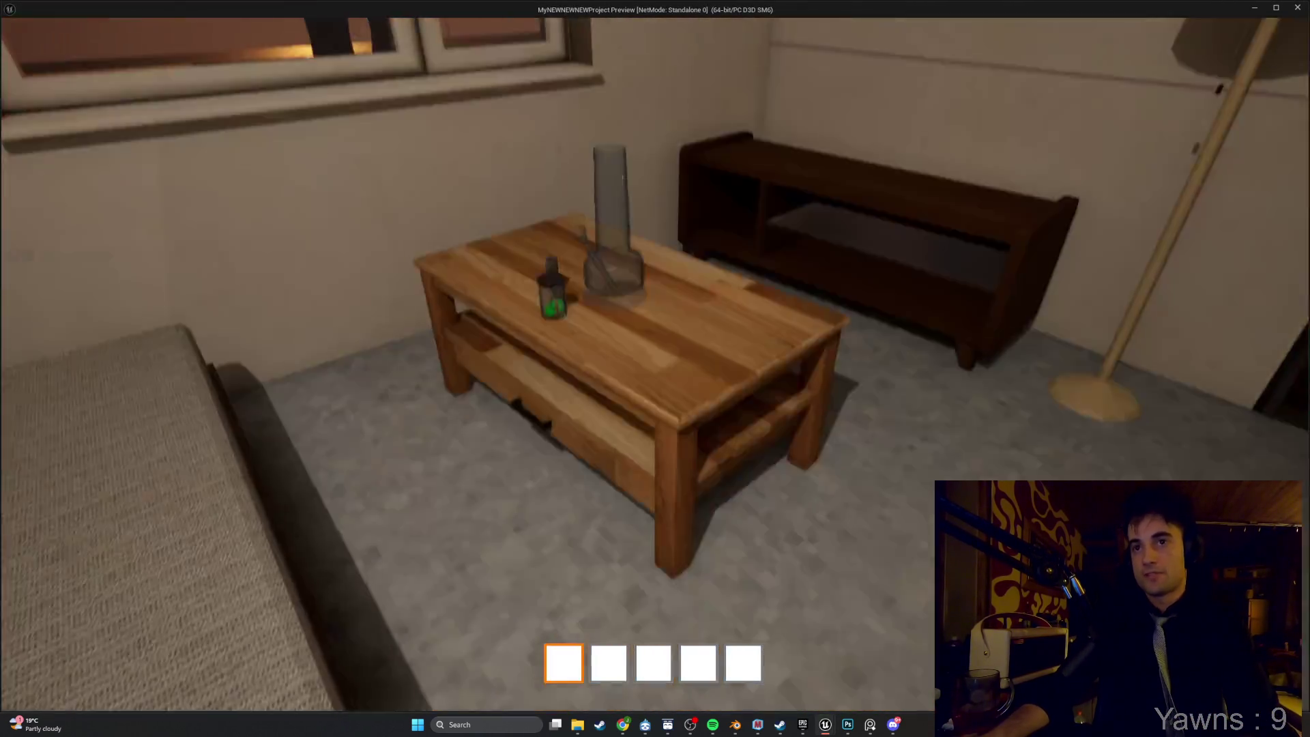
{"action": "left_click_drag", "start_coordinate": [654, 369], "coordinate": [654, 369]}
{"action": "key", "text": "w"}
{"action": "key", "text": "s"}
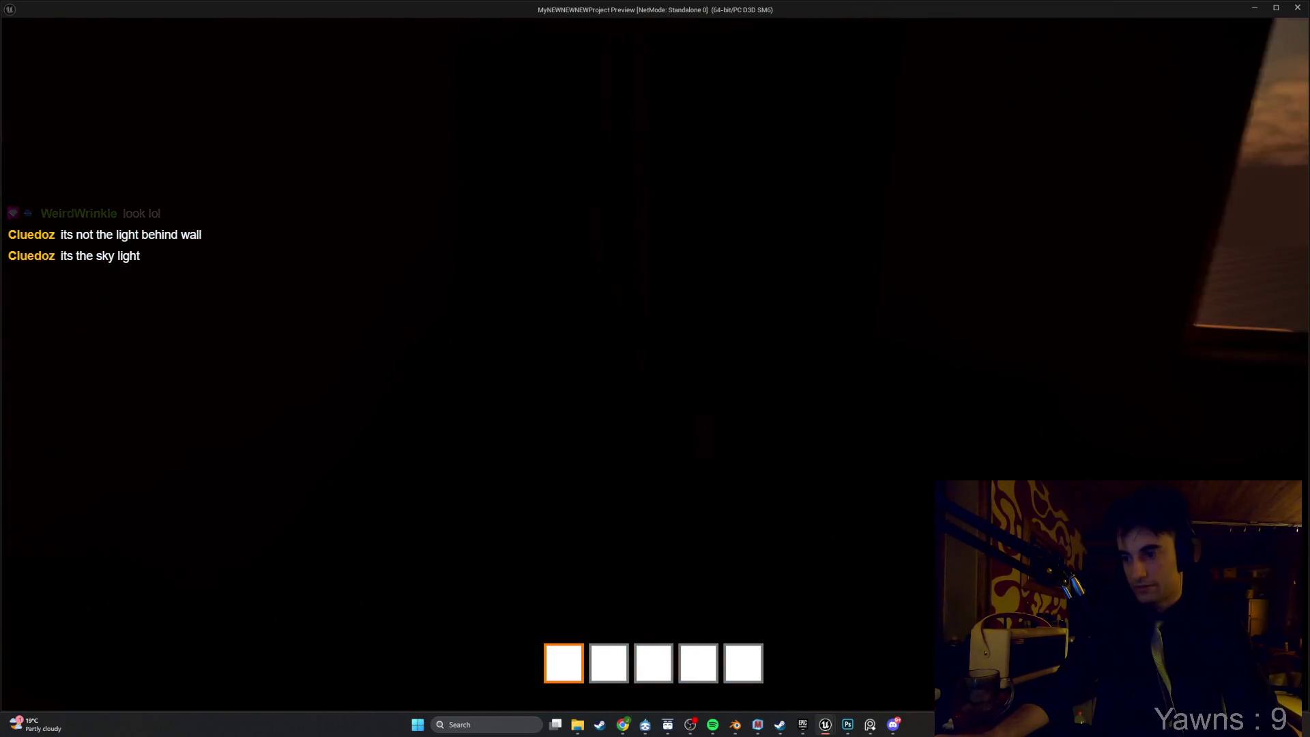
Stop the preview and search the building's Details for 'sky' settings.
{"action": "key", "text": "Escape"}
{"action": "key", "text": "f"}
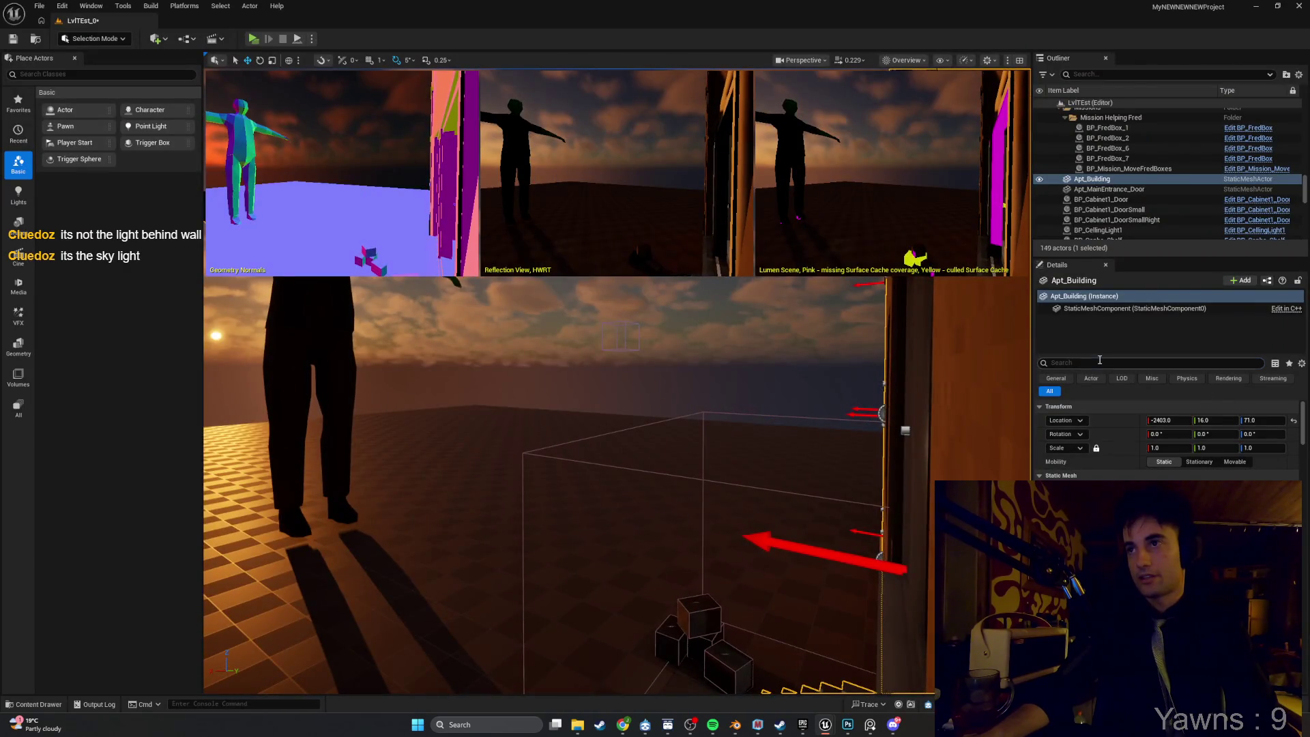
{"action": "left_click", "coordinate": [1098, 361]}
{"action": "type", "text": "sky"}
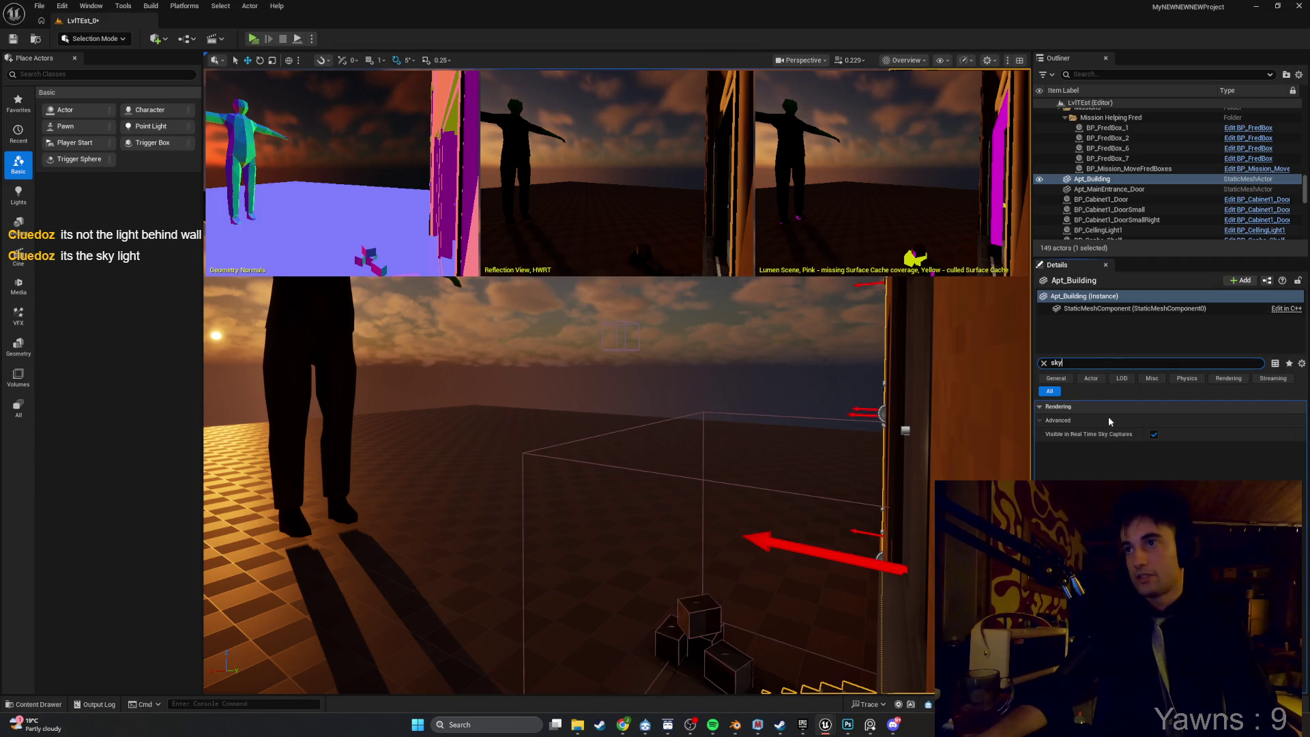
Move back inside the apartment and set the viewport View Mode to Lit.
{"action": "left_click_drag", "start_coordinate": [1009, 451], "coordinate": [894, 82]}
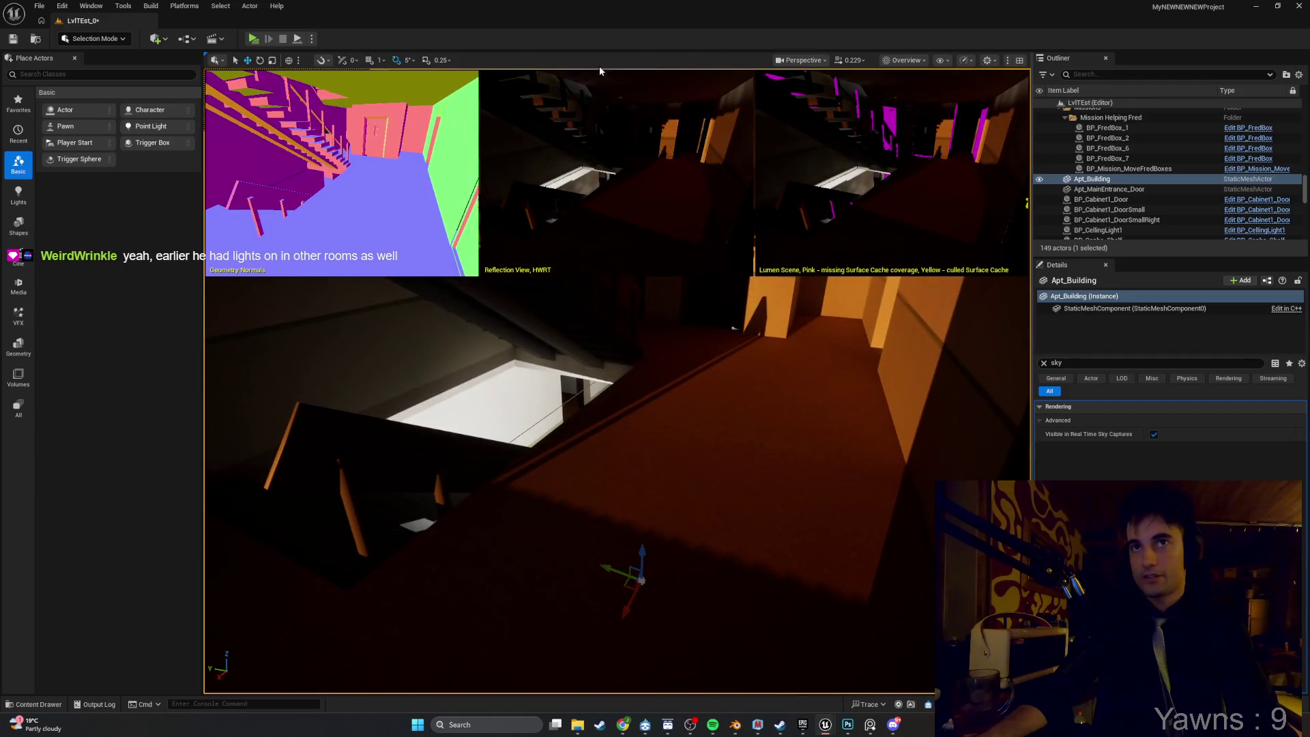
{"action": "left_click", "coordinate": [903, 61]}
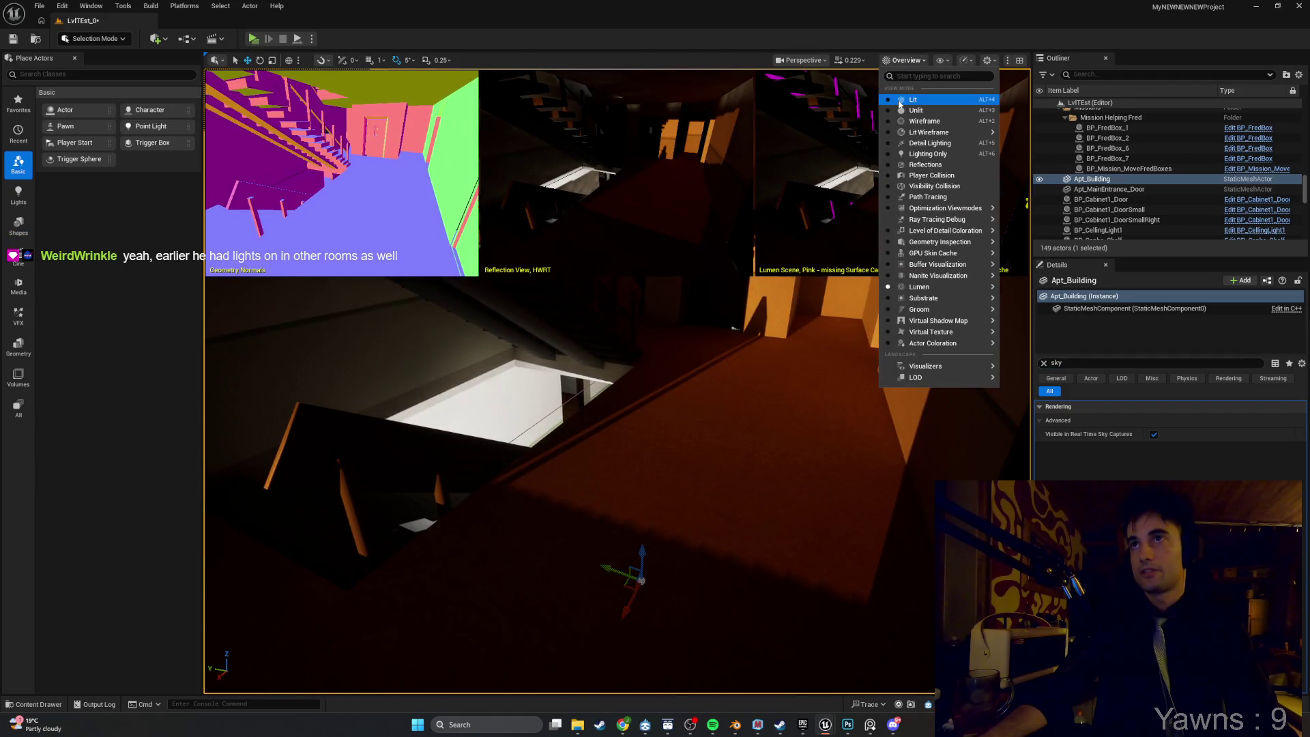
{"action": "left_click", "coordinate": [900, 100]}
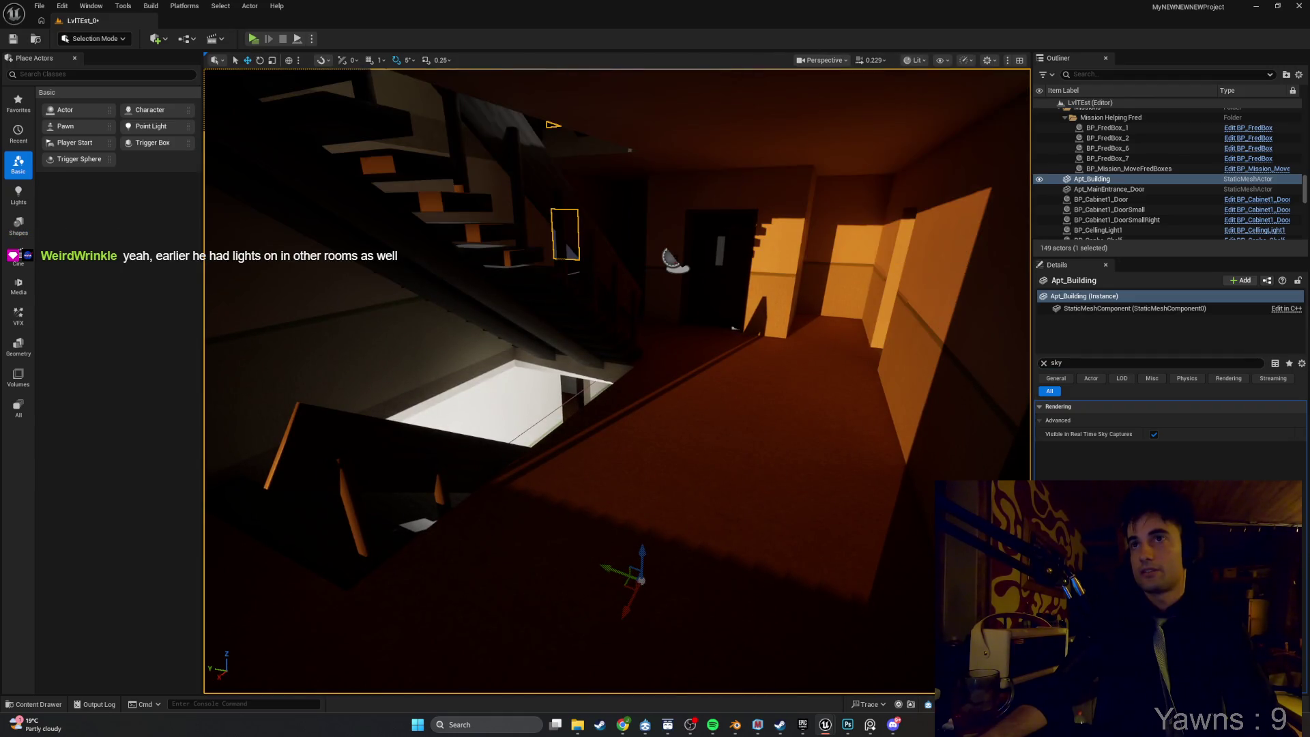
Add a Point Light to the hallway by the door and play the level in Standalone.
{"action": "left_click", "coordinate": [163, 43]}
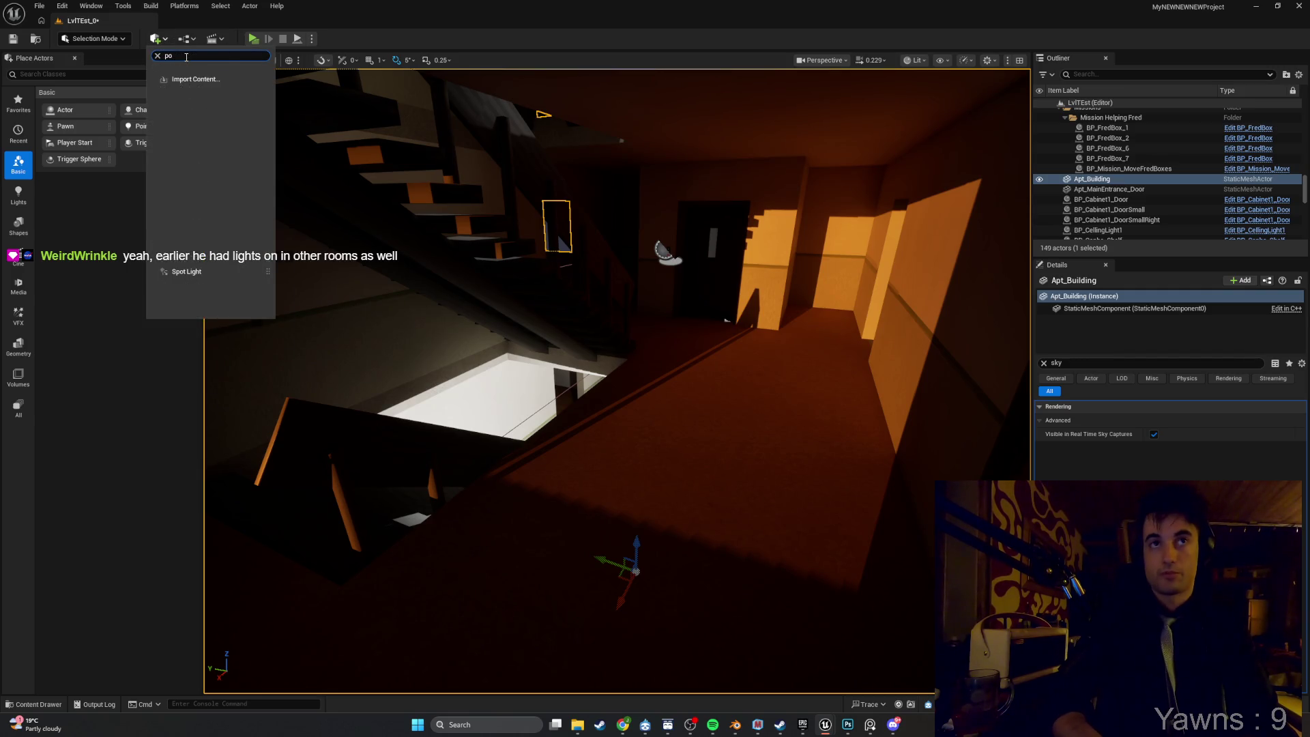
{"action": "left_click", "coordinate": [186, 77]}
{"action": "left_click_drag", "start_coordinate": [150, 126], "coordinate": [555, 323]}
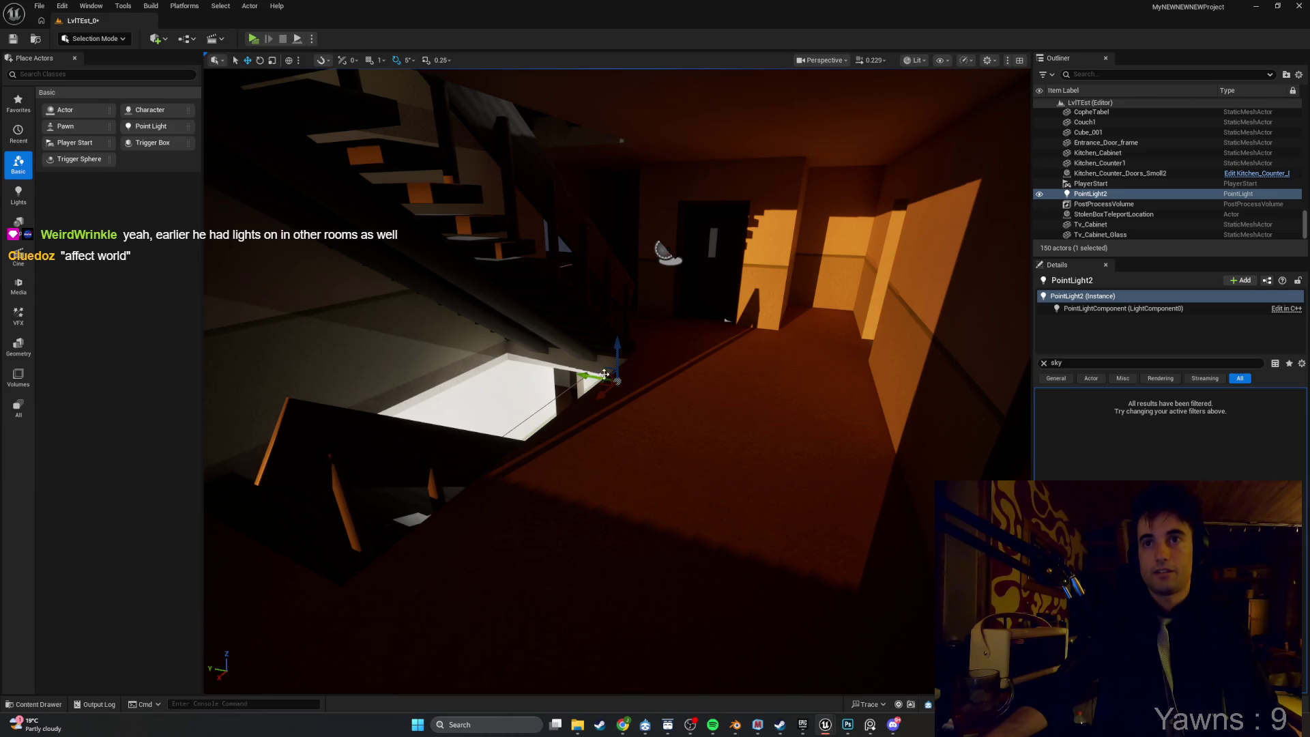
{"action": "mouse_move", "coordinate": [614, 370]}
{"action": "left_mouse_down"}
{"action": "mouse_move", "coordinate": [622, 293]}
{"action": "mouse_move", "coordinate": [606, 249]}
{"action": "mouse_move", "coordinate": [597, 262]}
{"action": "mouse_move", "coordinate": [719, 289]}
{"action": "mouse_move", "coordinate": [478, 443]}
{"action": "mouse_move", "coordinate": [397, 519]}
{"action": "mouse_move", "coordinate": [494, 484]}
{"action": "mouse_move", "coordinate": [458, 498]}
{"action": "mouse_move", "coordinate": [681, 573]}
{"action": "mouse_move", "coordinate": [668, 225]}
{"action": "left_mouse_up"}
{"action": "left_click", "coordinate": [251, 39]}
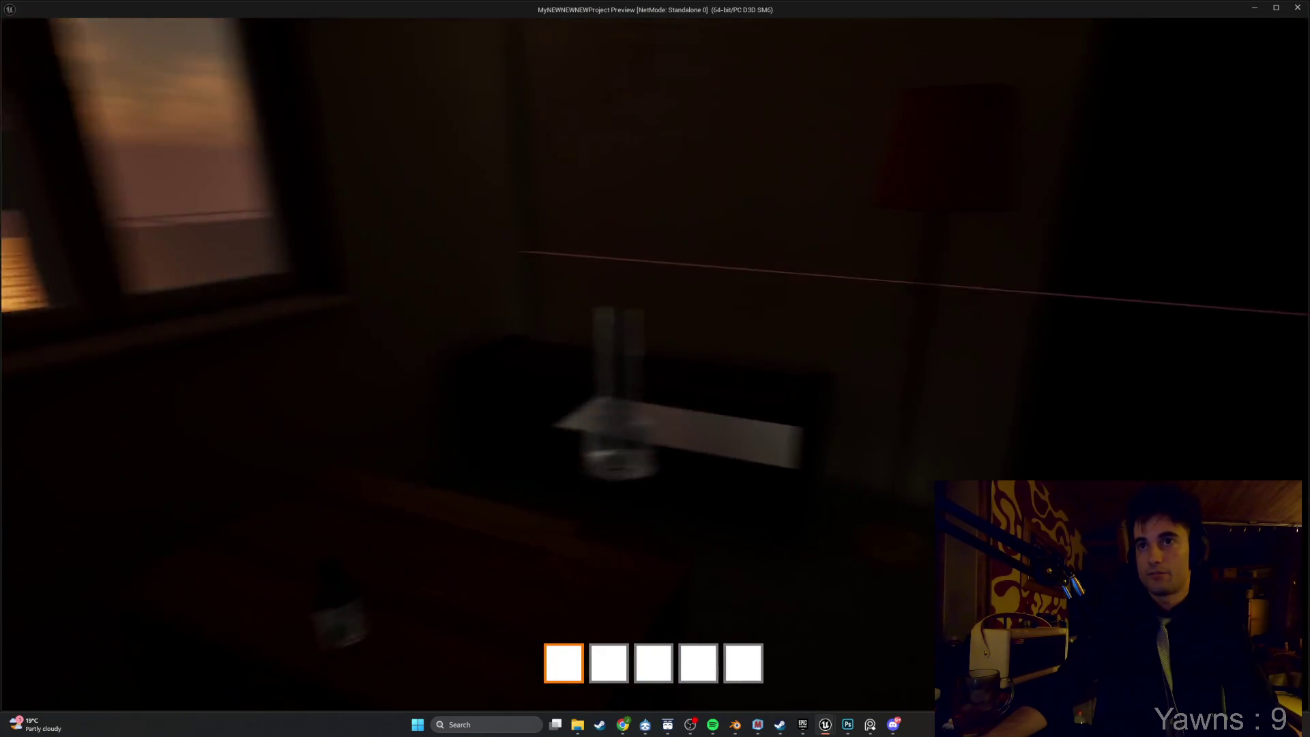
Pick up the glass bong, close the preview, and focus on the point light.
{"action": "key", "text": "e"}
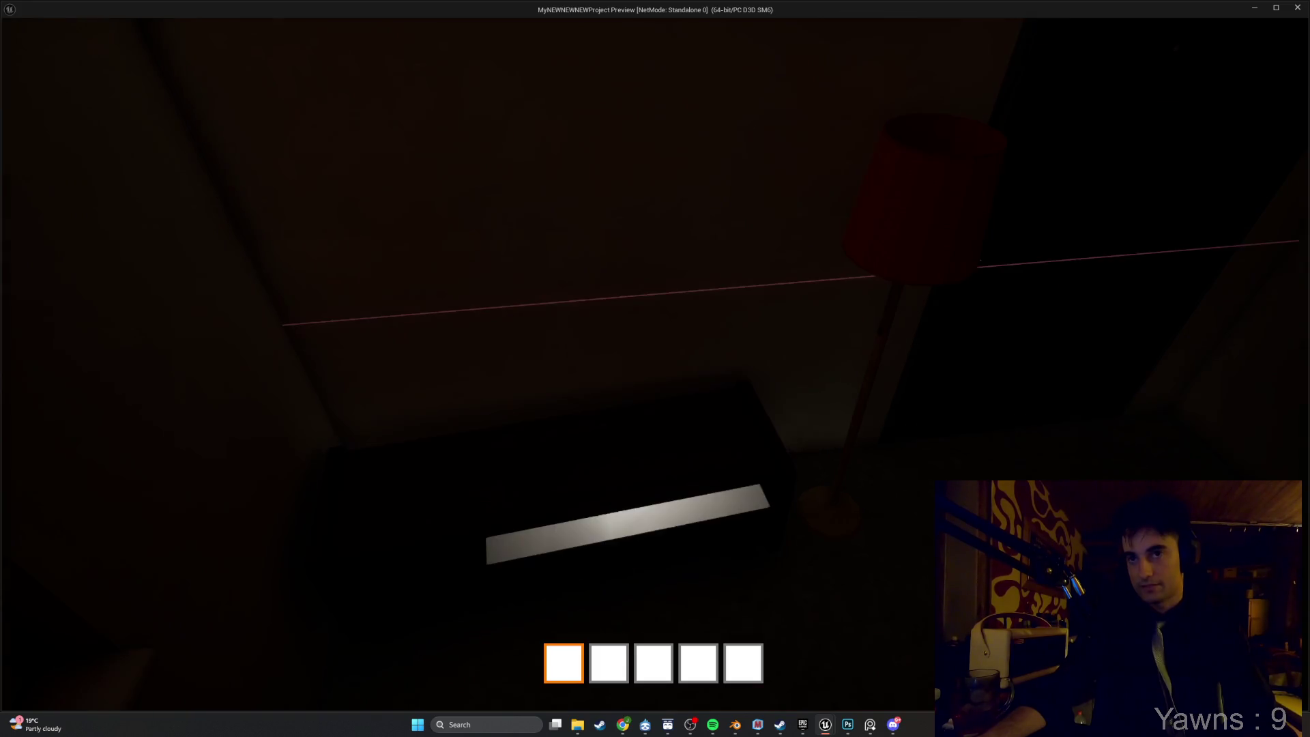
{"action": "key", "text": "Escape"}
{"action": "key", "text": "f"}
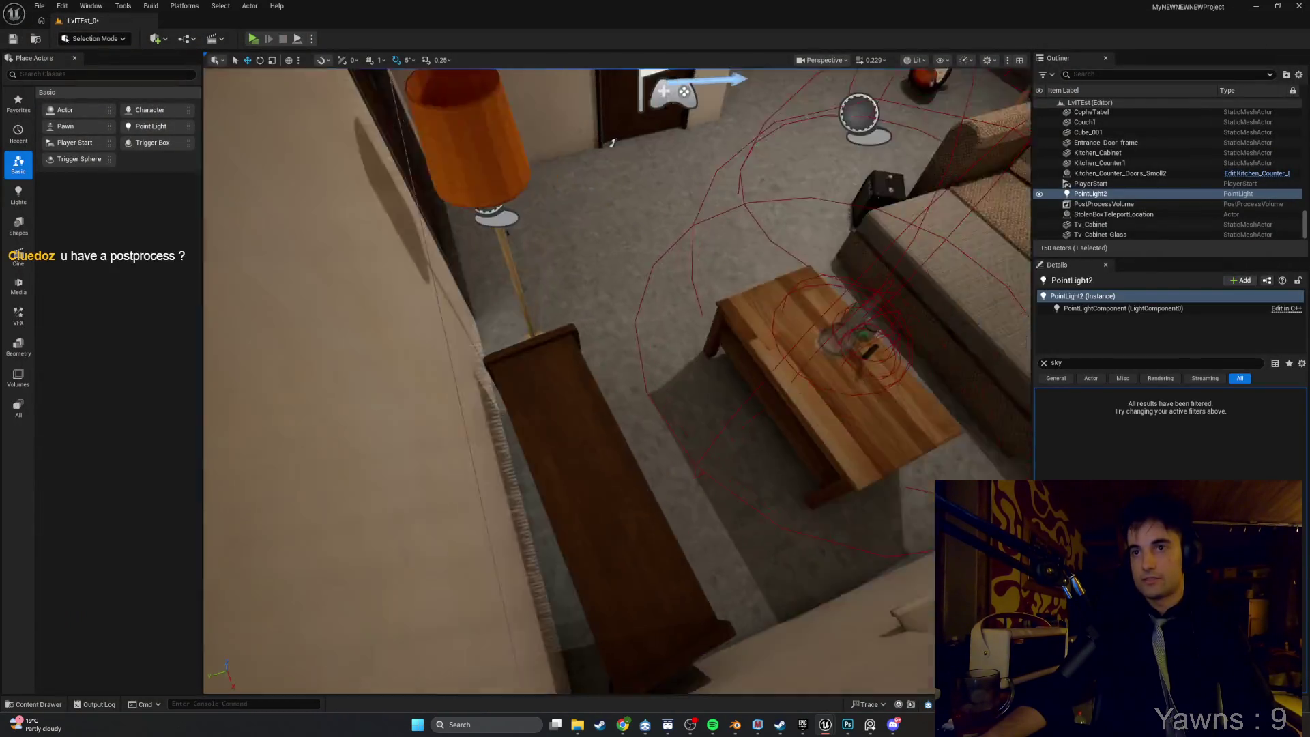
{"action": "key", "text": "w"}
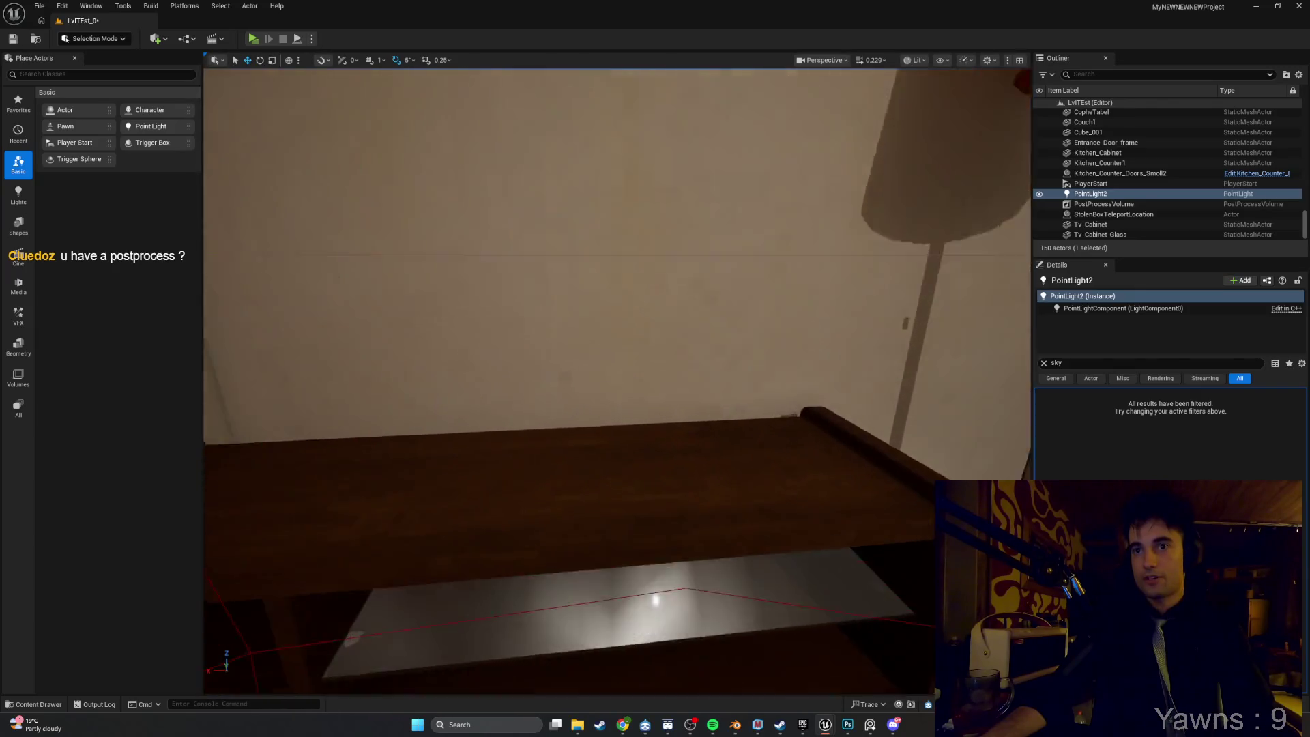
{"action": "key", "text": "s"}
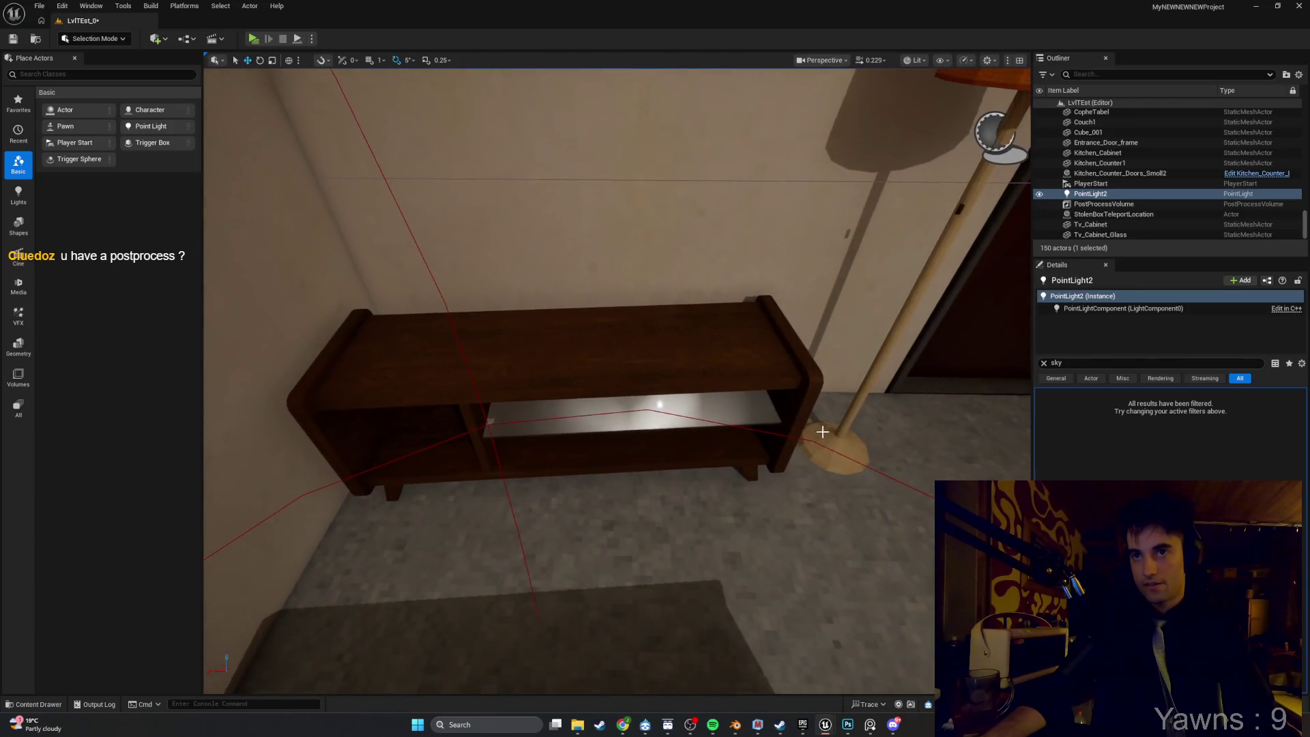
{"action": "key", "text": "f"}
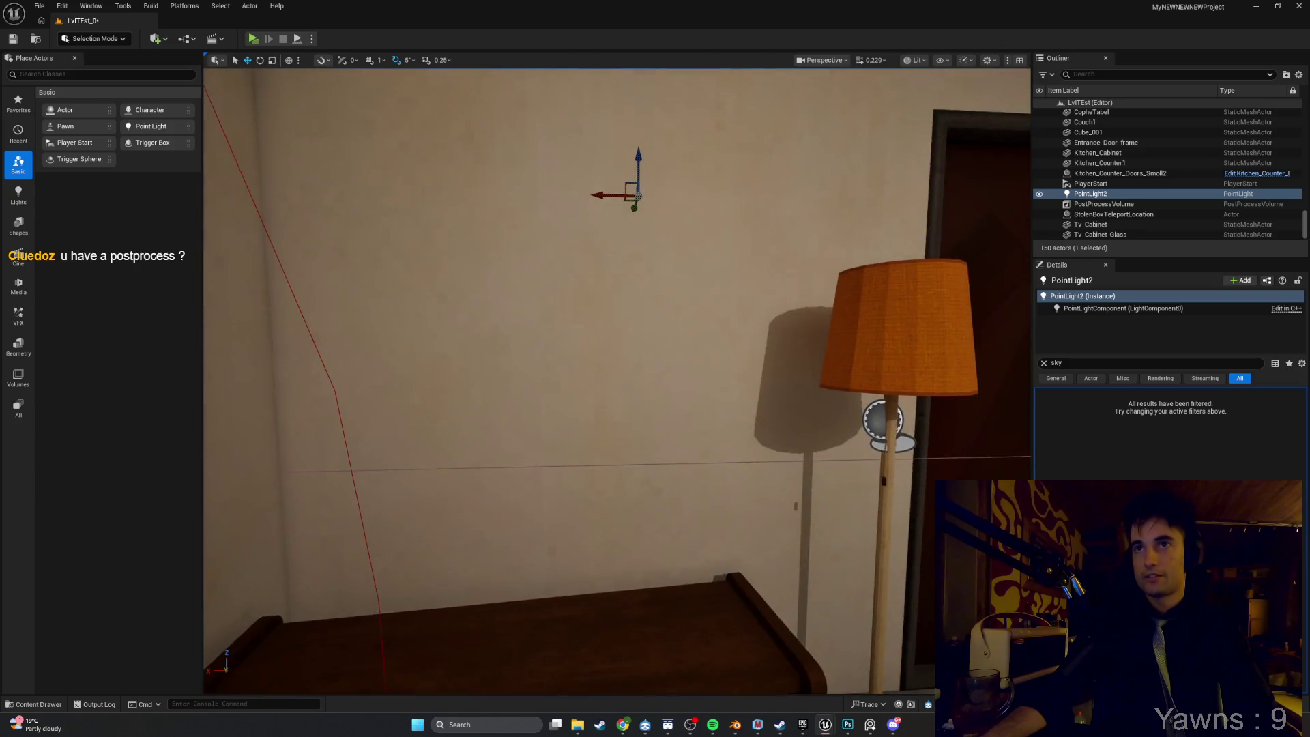
{"action": "left_click_drag", "start_coordinate": [662, 190], "coordinate": [659, 321]}
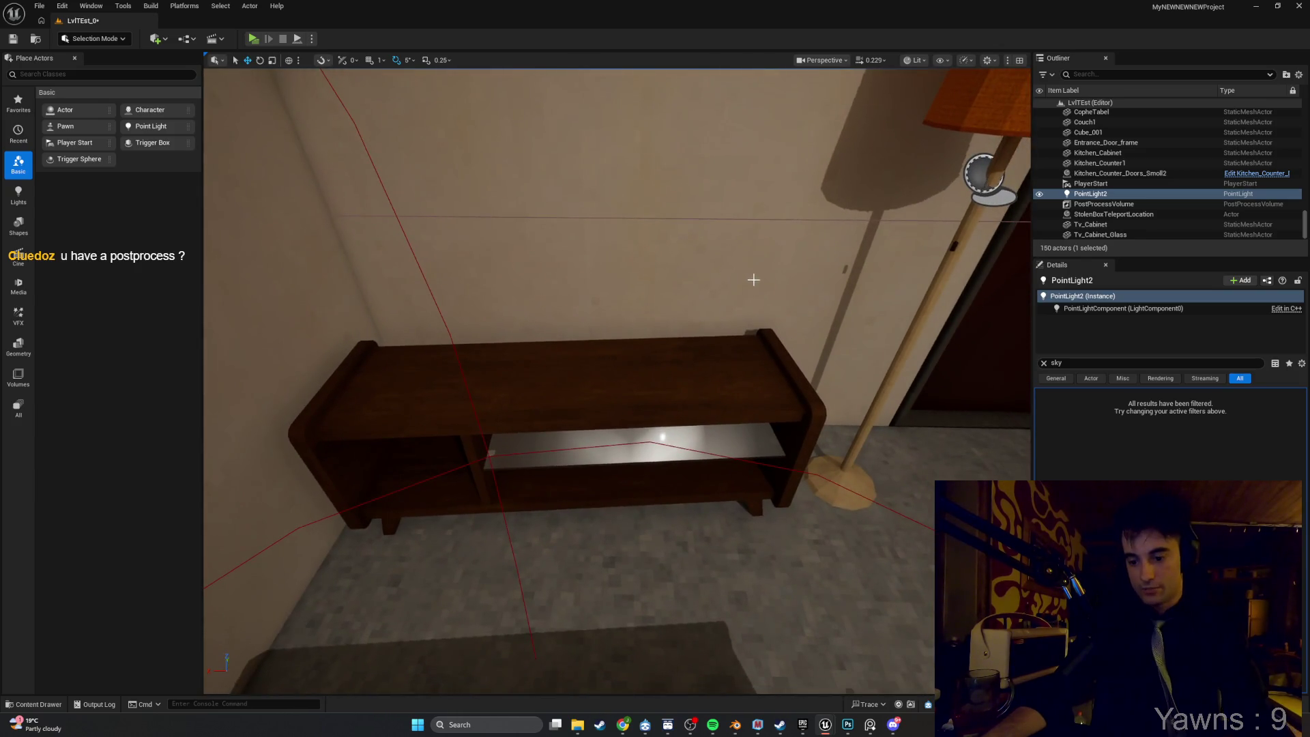
{"action": "key", "text": "Delete"}
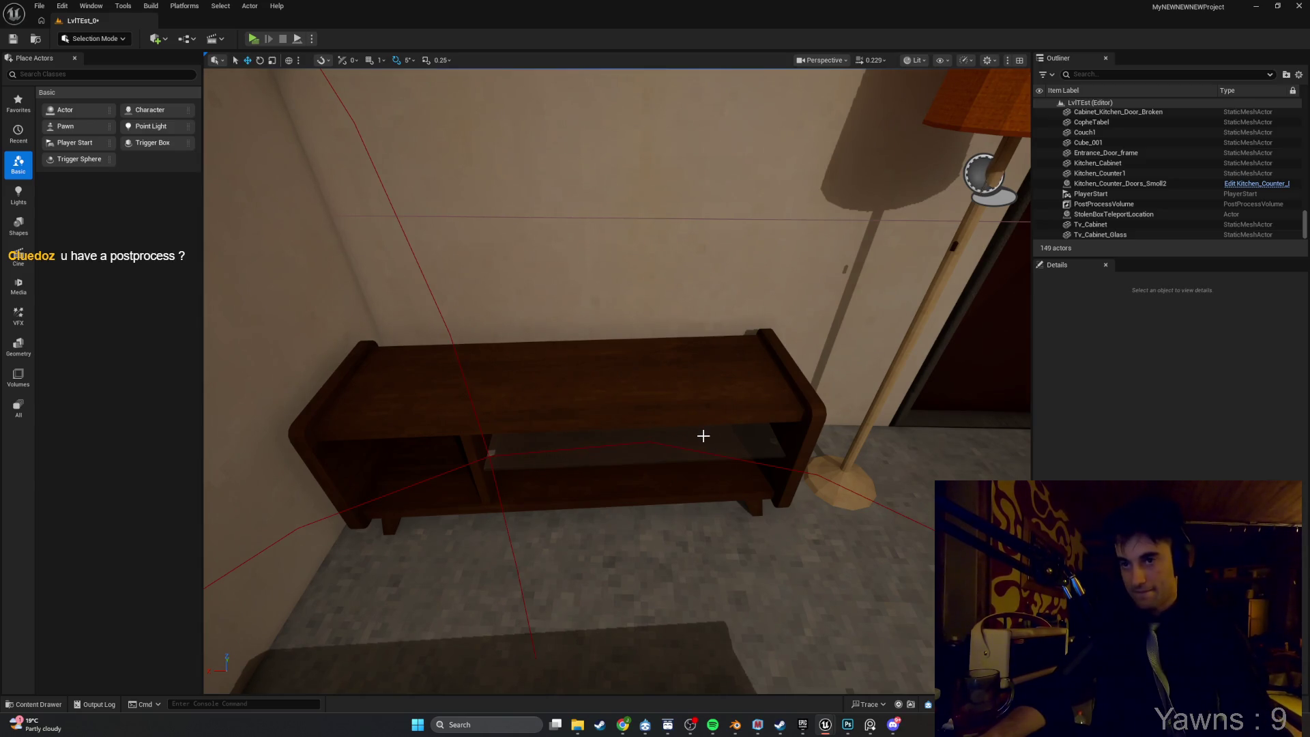
{"action": "key", "text": "ctrl+z"}
{"action": "scroll", "coordinate": [700, 438], "scroll_direction": "down", "scroll_amount": 10}
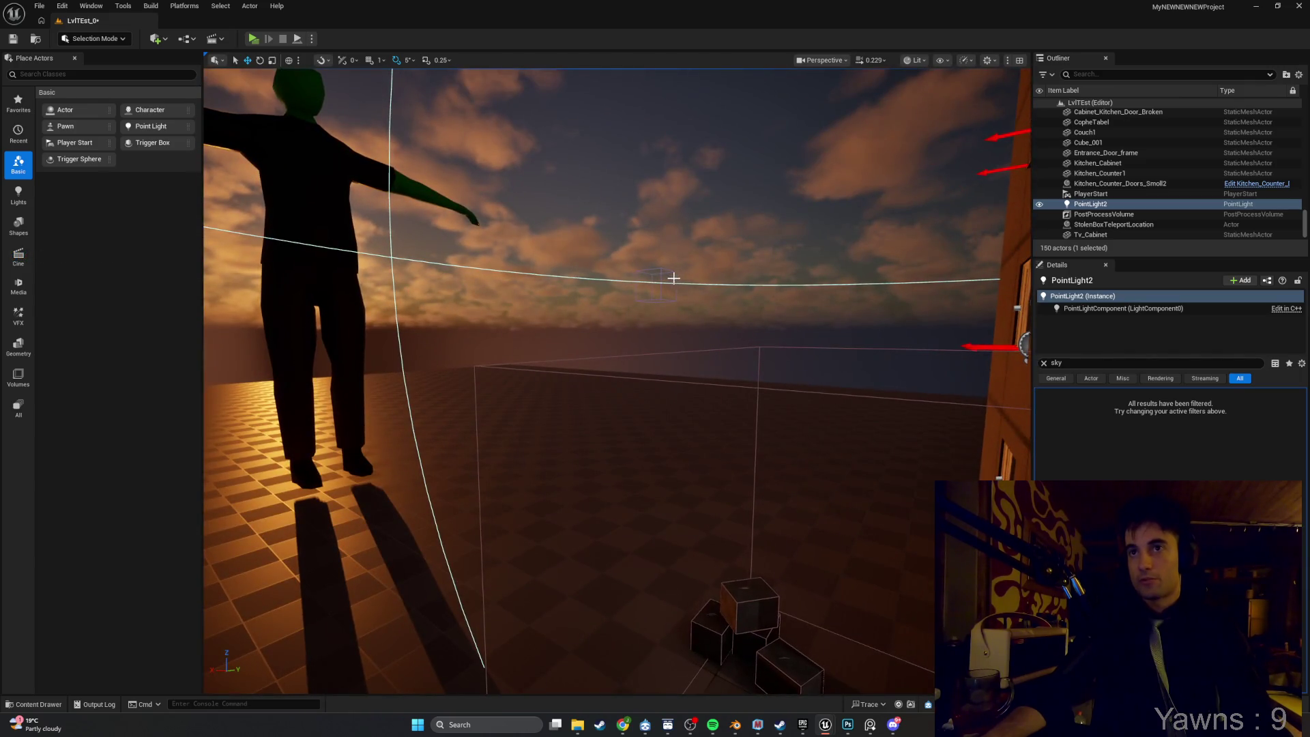
Select the PostProcessVolume and filter its Details properties with a new search.
{"action": "left_click", "coordinate": [663, 272]}
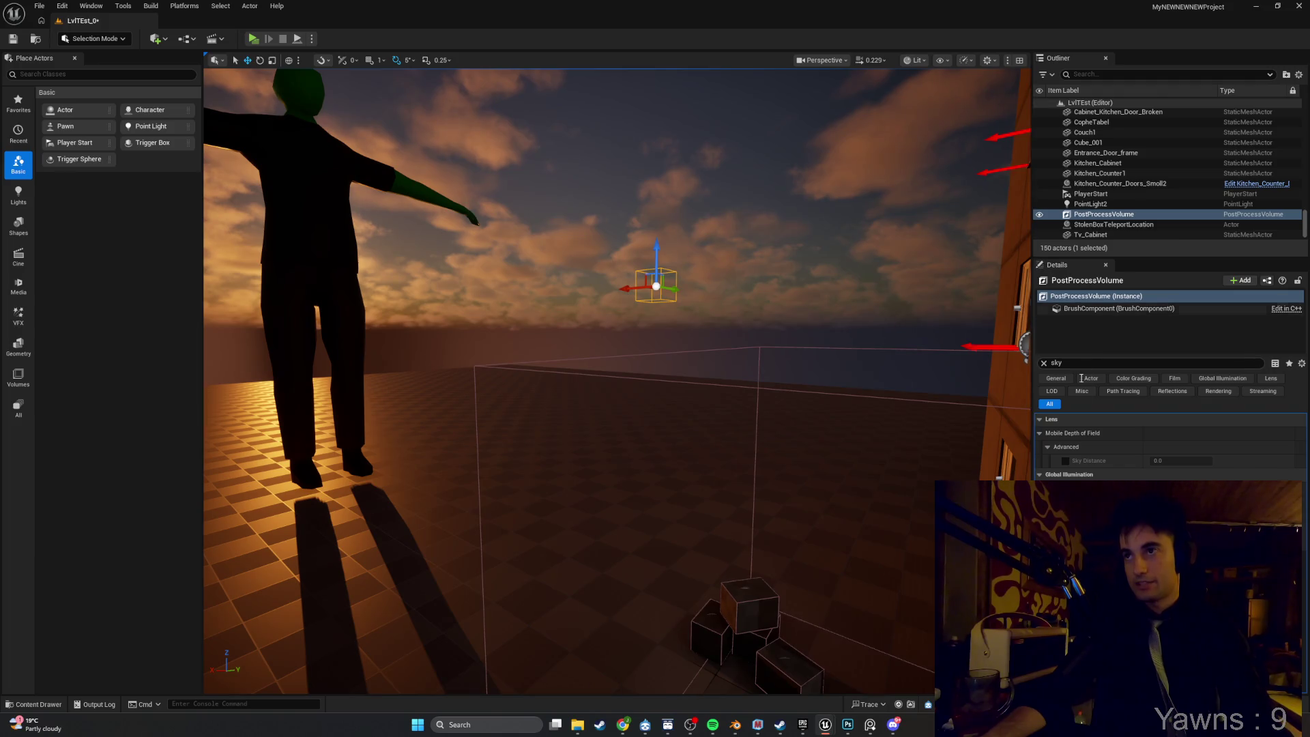
{"action": "left_click", "coordinate": [1043, 363]}
{"action": "type", "text": "fi"}
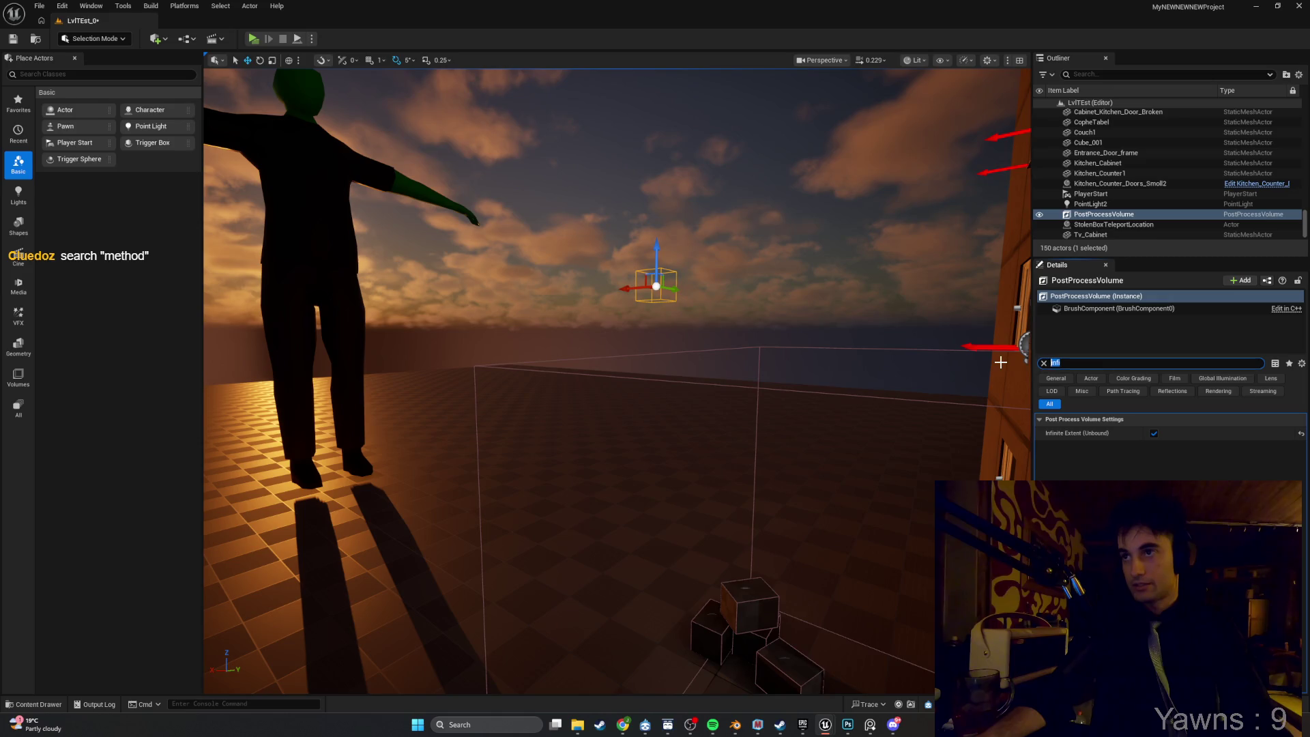
{"action": "type", "text": "method"}
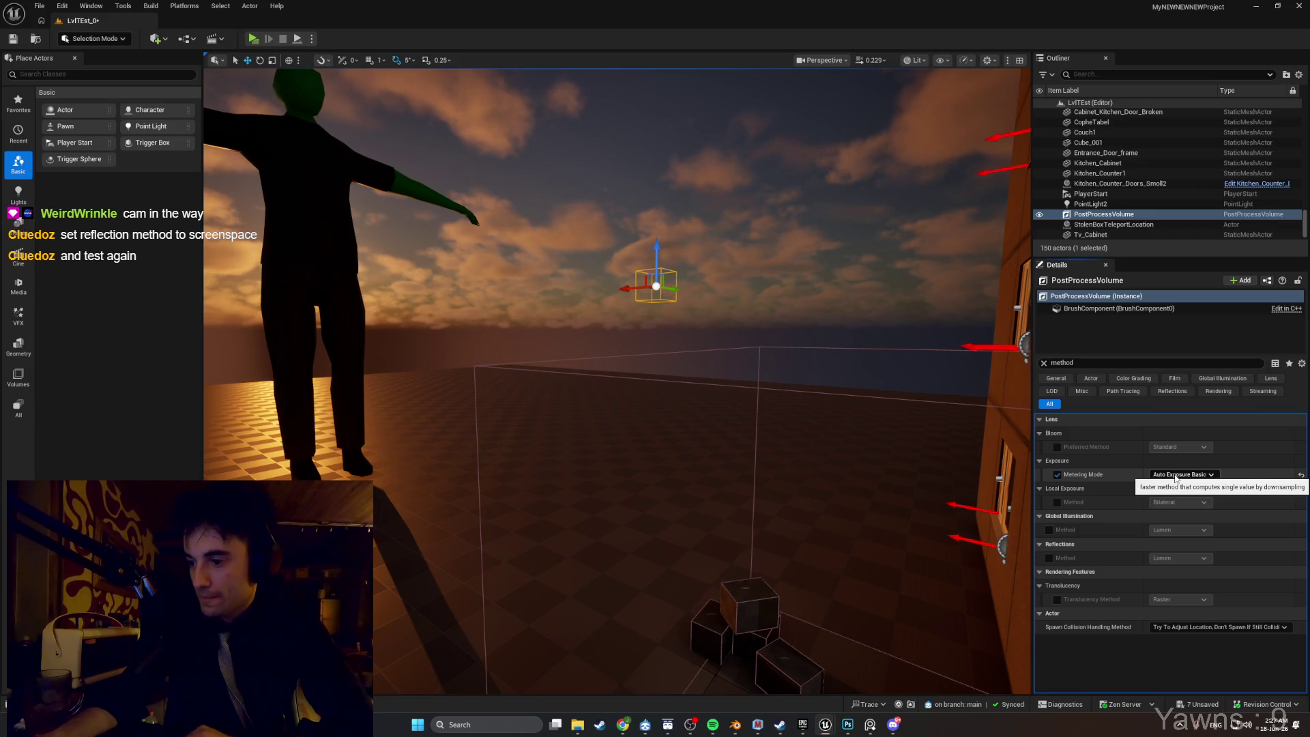
Enable the Metering Mode override, set Reflections Method to Screen Space, and play the level.
{"action": "left_click", "coordinate": [1187, 475]}
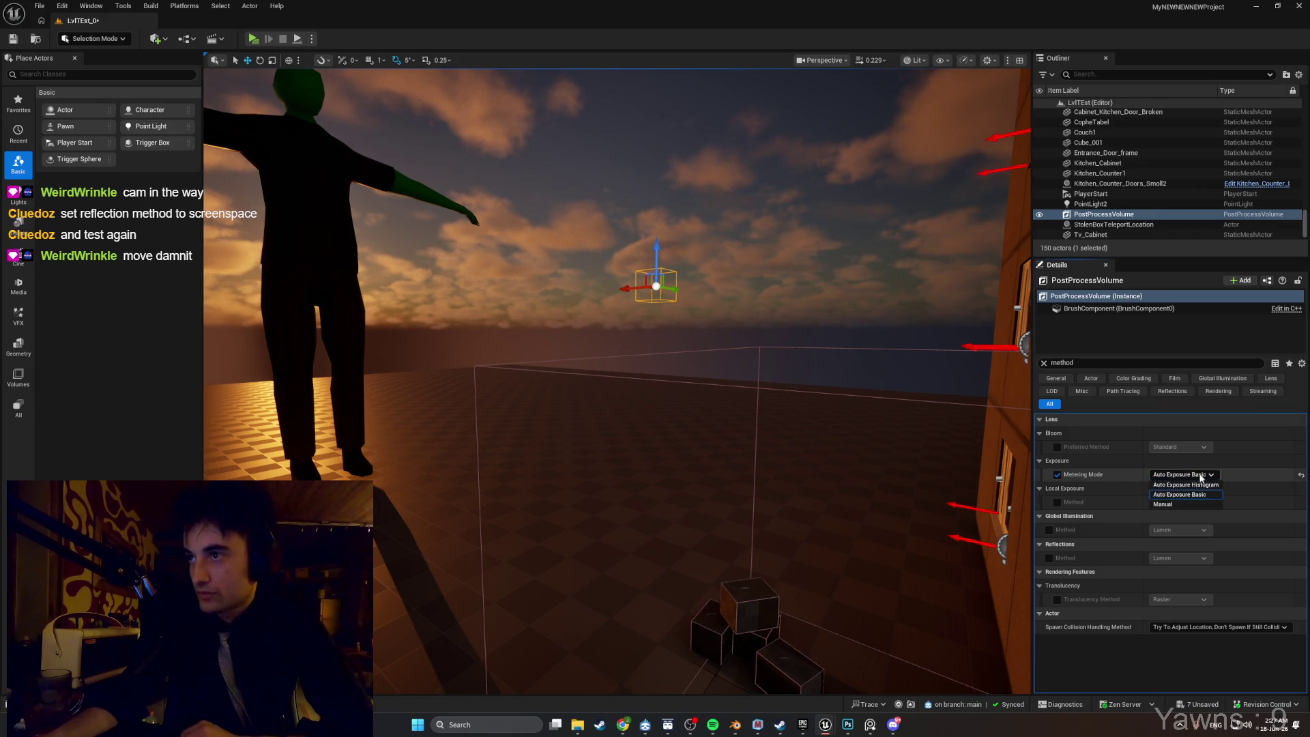
{"action": "left_click", "coordinate": [1057, 475]}
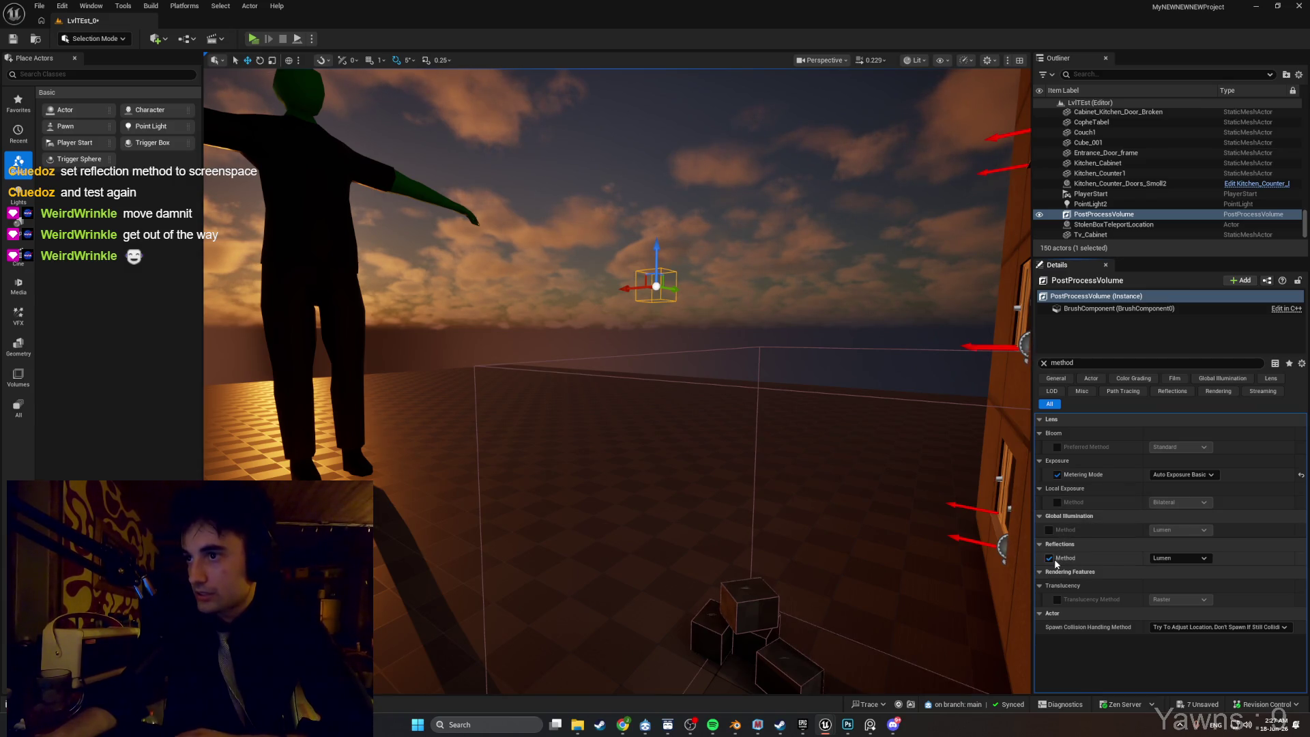
{"action": "left_click", "coordinate": [1155, 559]}
{"action": "left_click", "coordinate": [1162, 588]}
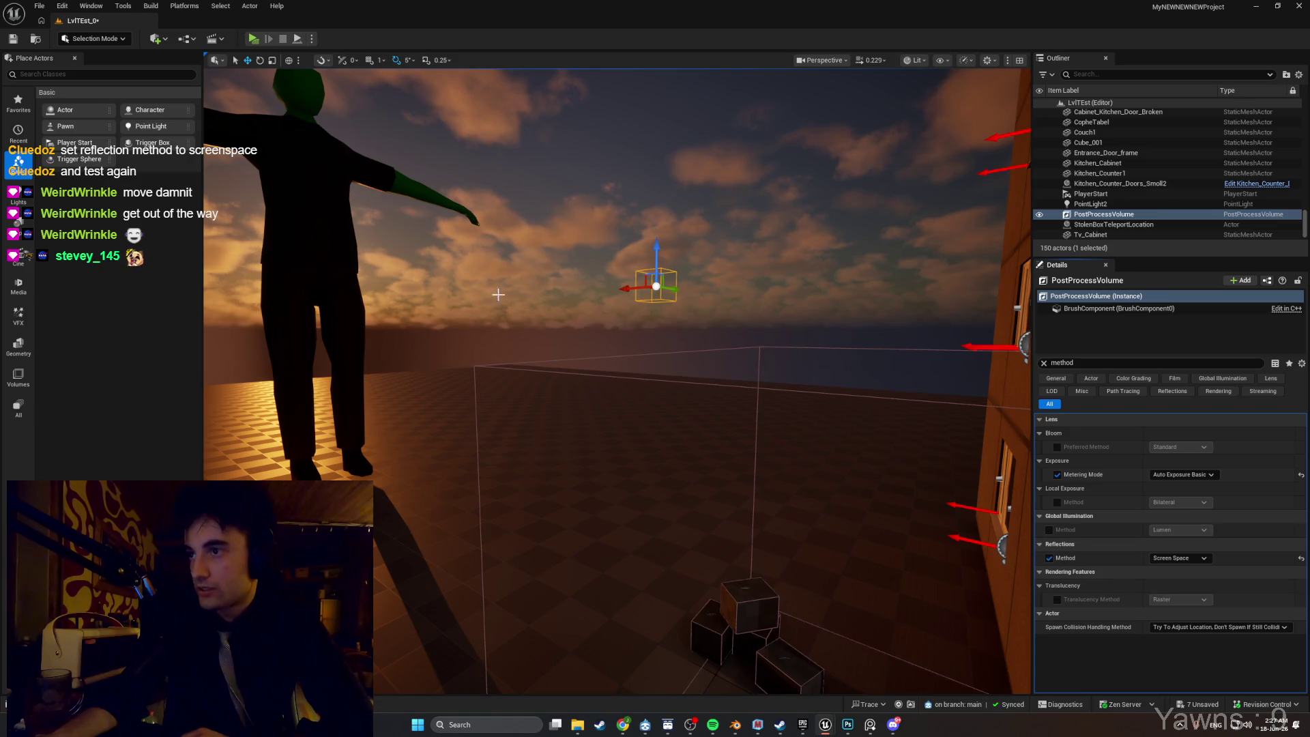
{"action": "left_click", "coordinate": [252, 39]}
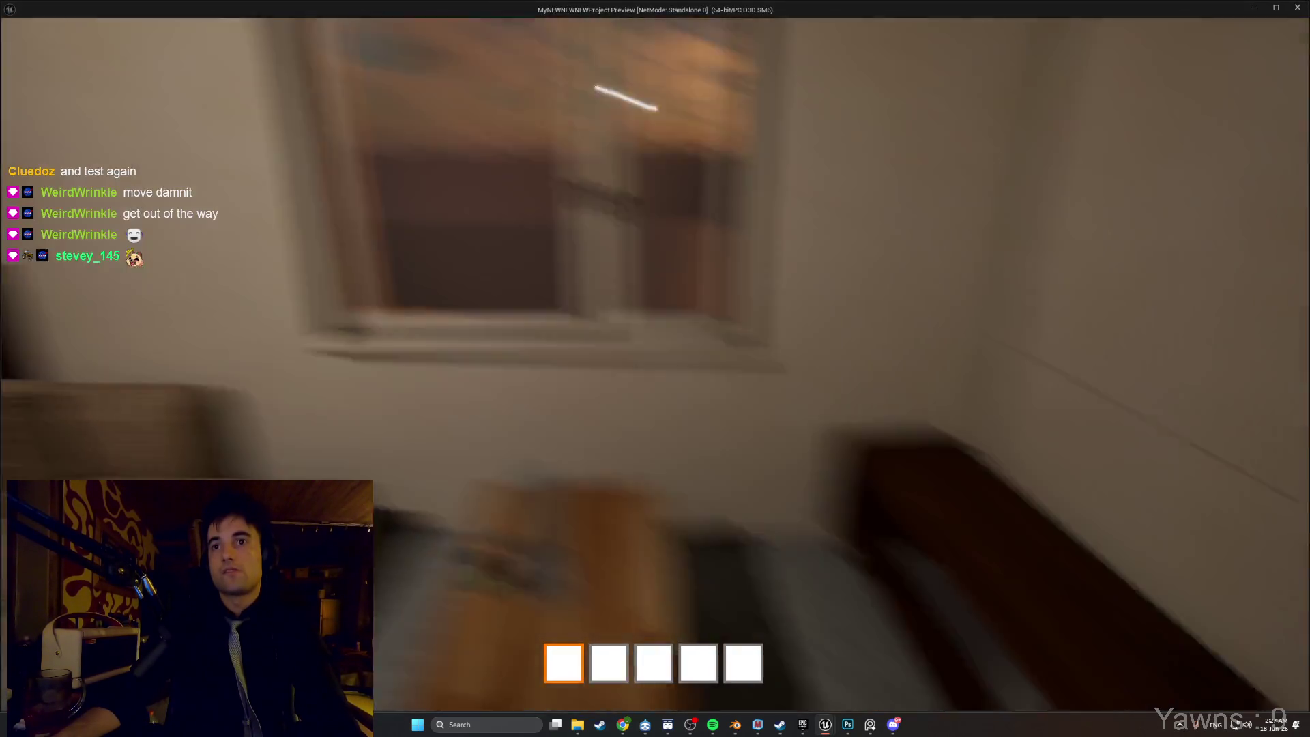
Walk past the coffee table, door and dark bench in the standalone preview, then exit to the editor.
{"action": "key", "text": "w"}
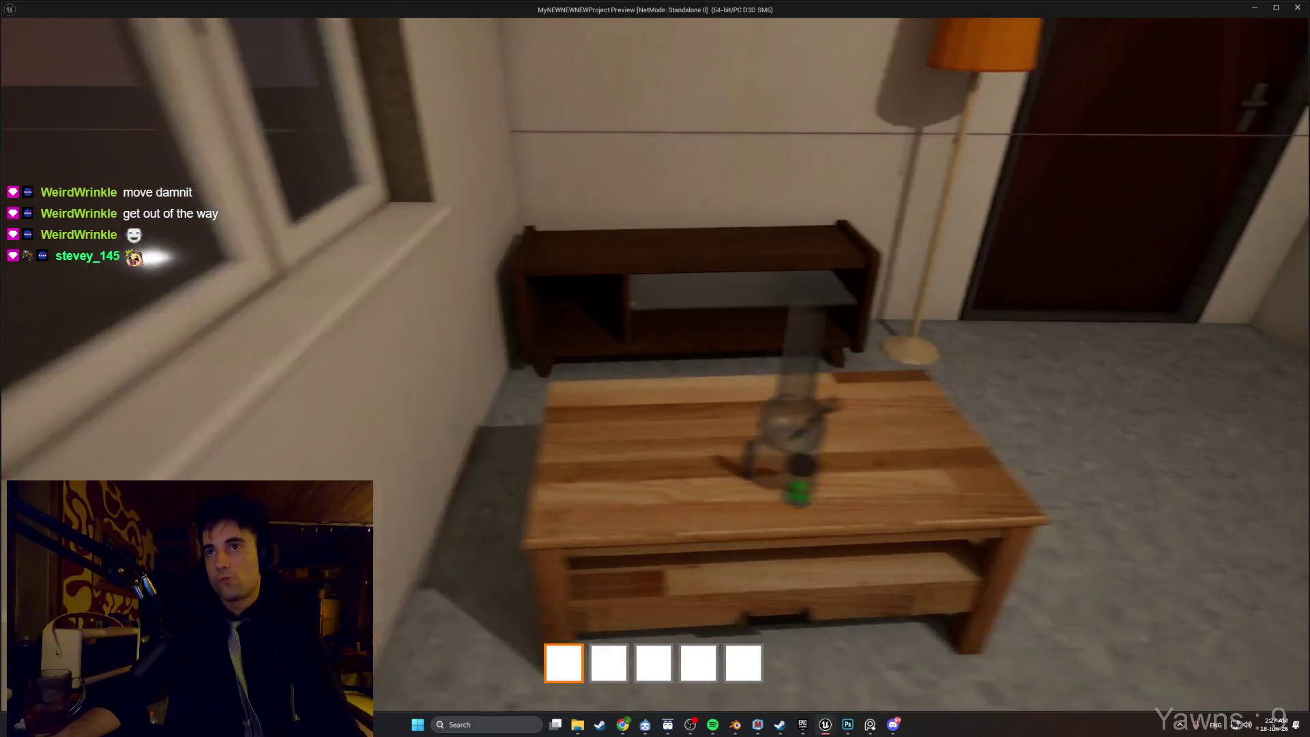
{"action": "key", "text": "w"}
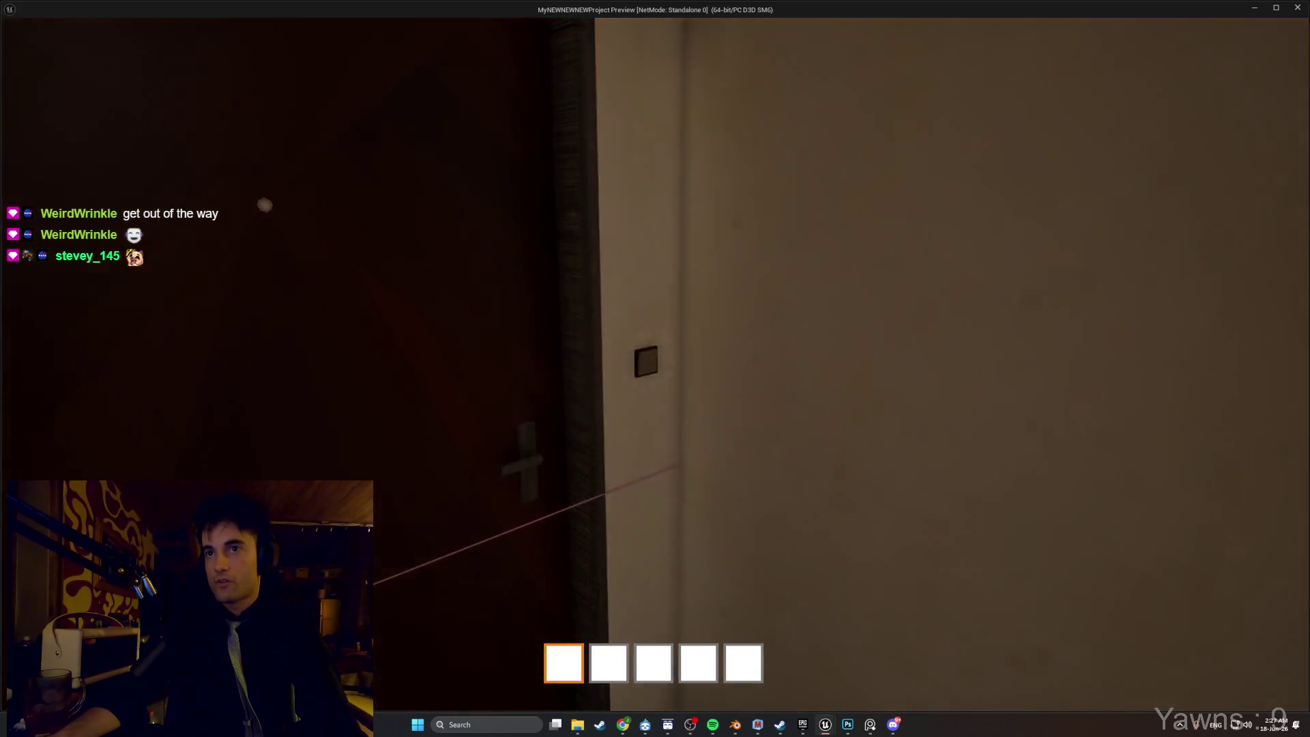
{"action": "key", "text": "w"}
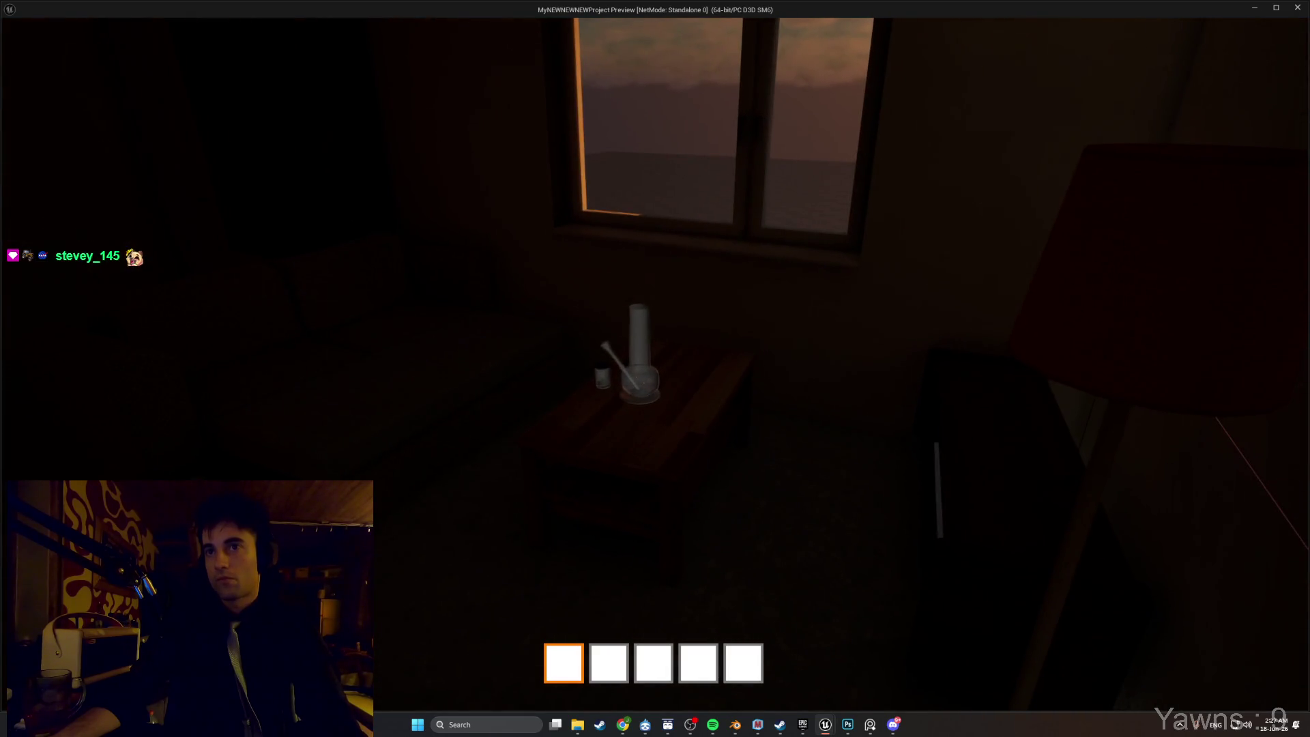
{"action": "key", "text": "w"}
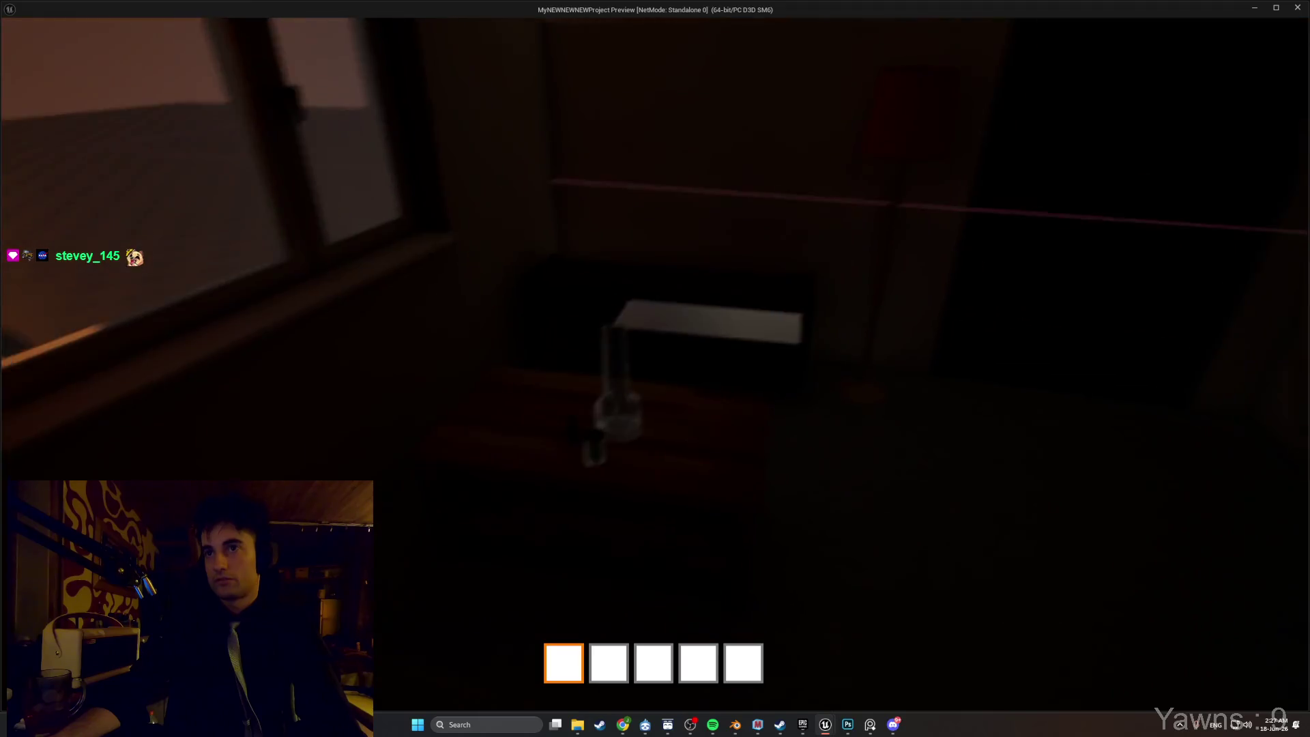
{"action": "key", "text": "w"}
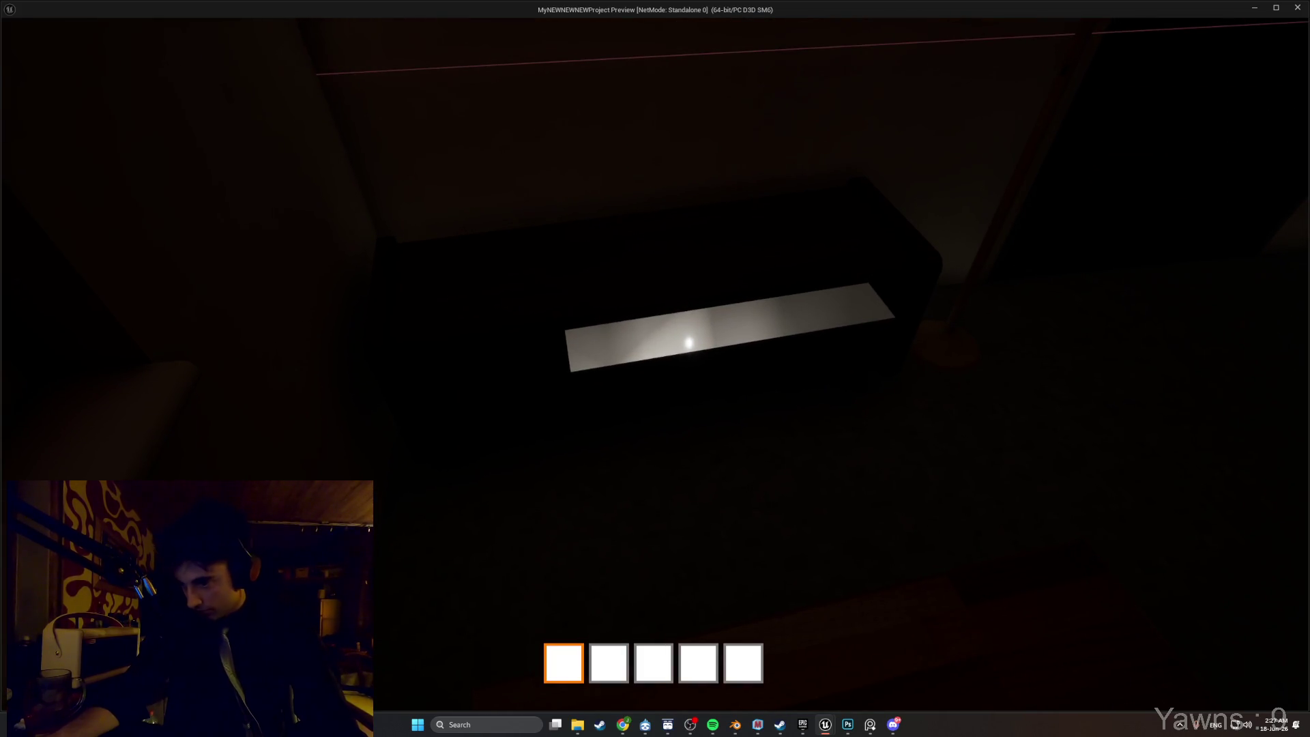
{"action": "key", "text": "Escape"}
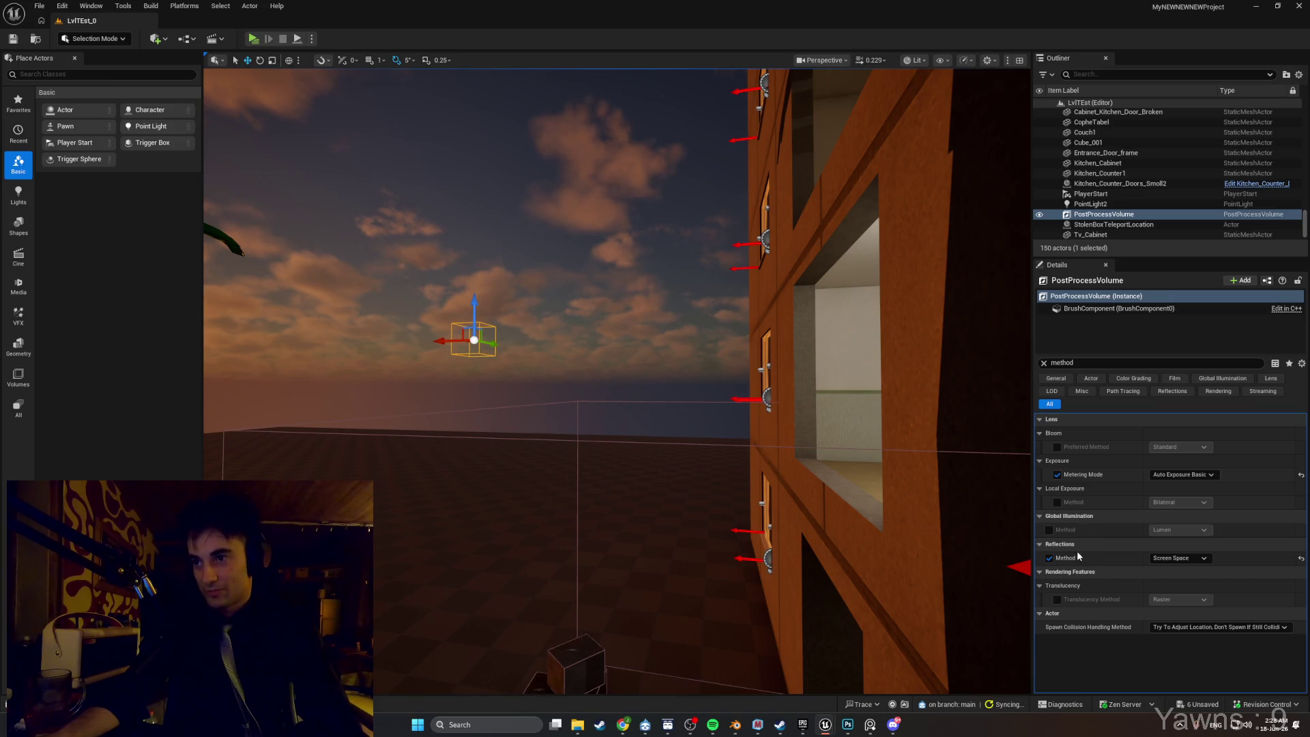
Compare the room lit with global illumination None versus Lumen, keep Lumen, and set reflections to Lumen.
{"action": "mouse_move", "coordinate": [696, 573]}
{"action": "left_mouse_down"}
{"action": "mouse_move", "coordinate": [655, 532]}
{"action": "mouse_move", "coordinate": [594, 522]}
{"action": "mouse_move", "coordinate": [758, 566]}
{"action": "left_mouse_up"}
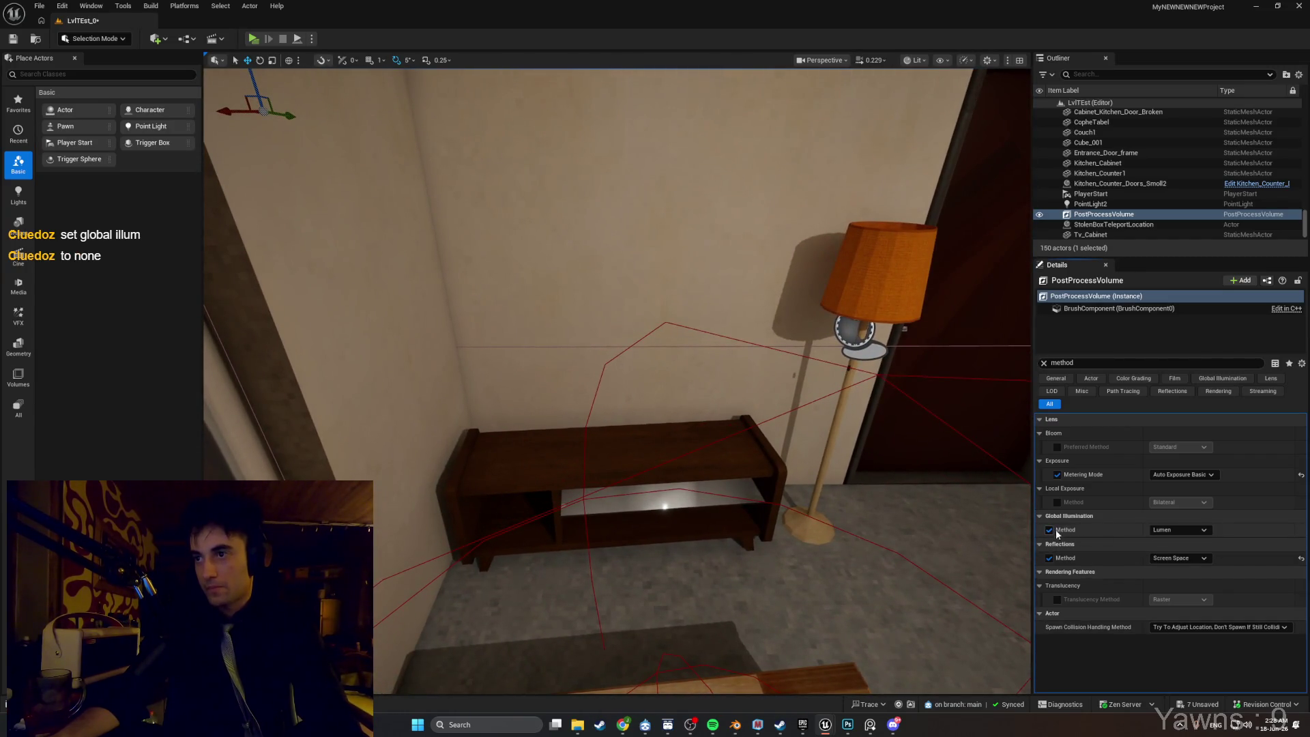
{"action": "left_click", "coordinate": [1160, 540]}
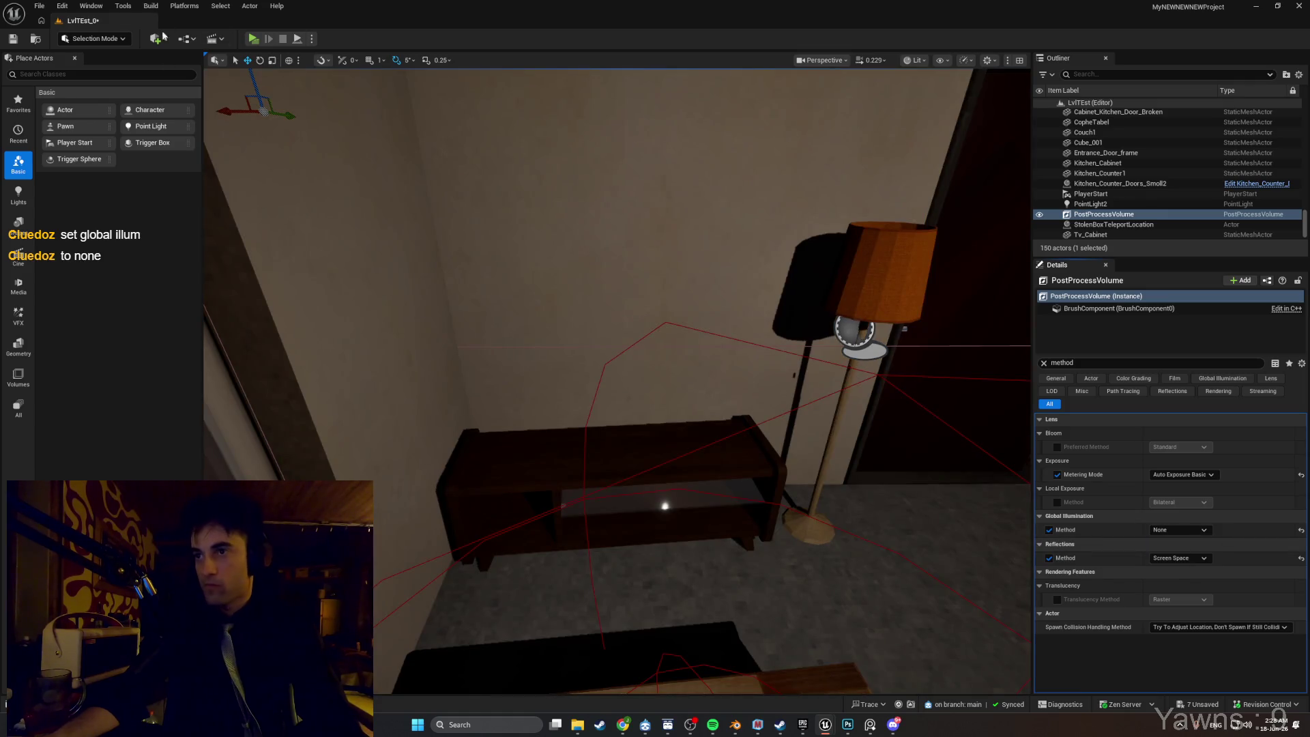
{"action": "mouse_move", "coordinate": [655, 491]}
{"action": "left_mouse_down"}
{"action": "mouse_move", "coordinate": [550, 394]}
{"action": "mouse_move", "coordinate": [653, 466]}
{"action": "left_mouse_up"}
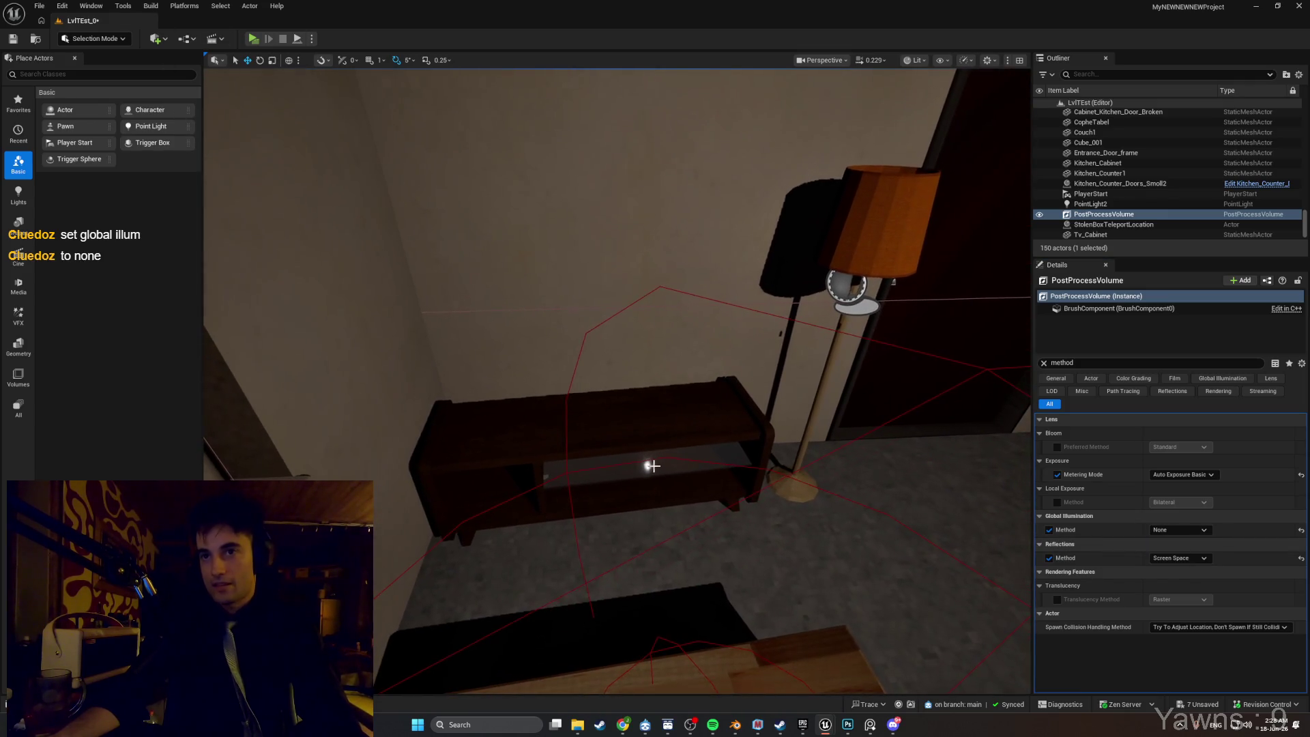
{"action": "left_click", "coordinate": [1193, 530]}
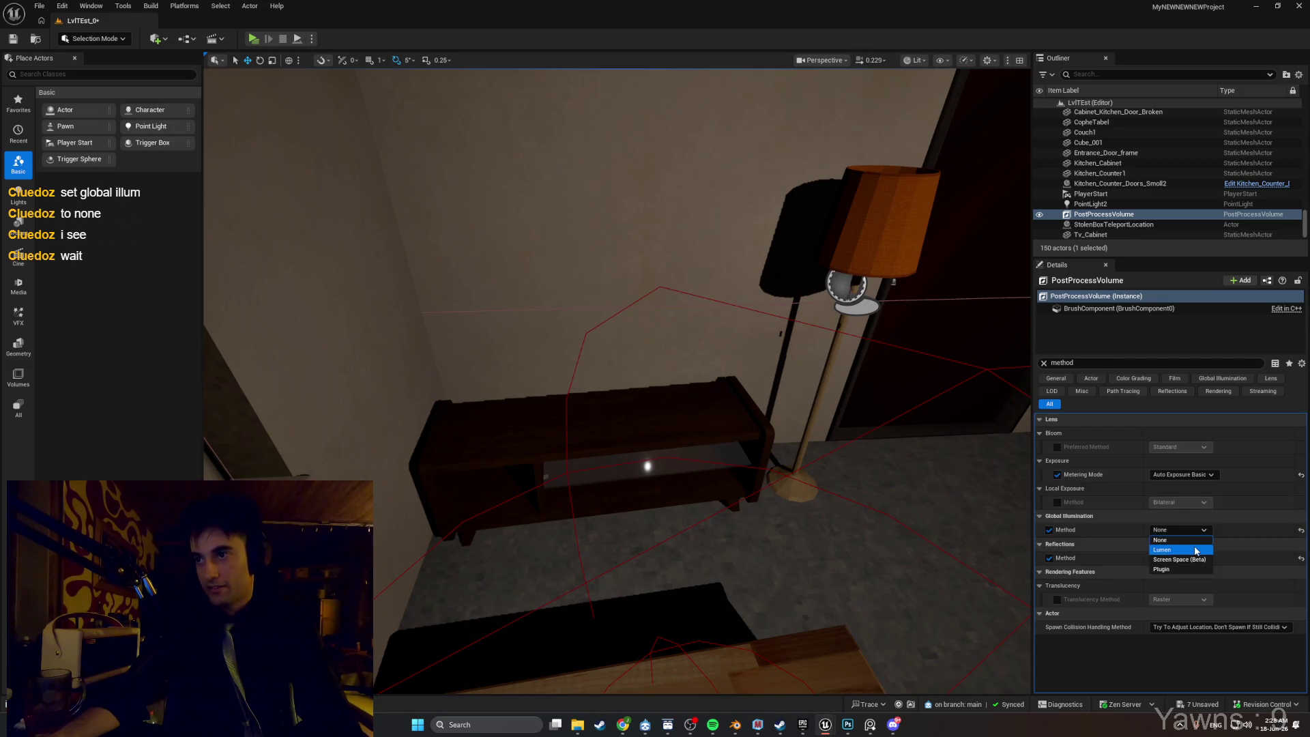
{"action": "left_click", "coordinate": [1193, 545]}
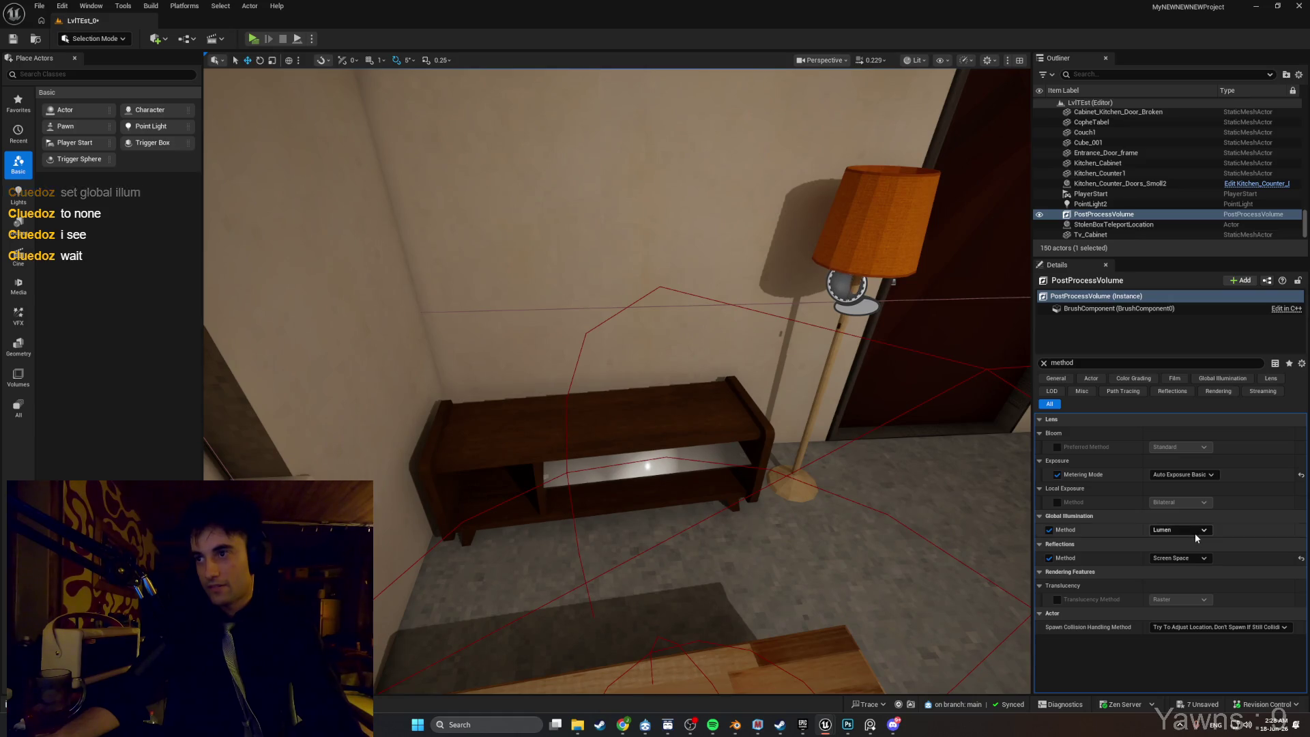
{"action": "left_click", "coordinate": [1194, 533]}
{"action": "left_click", "coordinate": [1181, 541]}
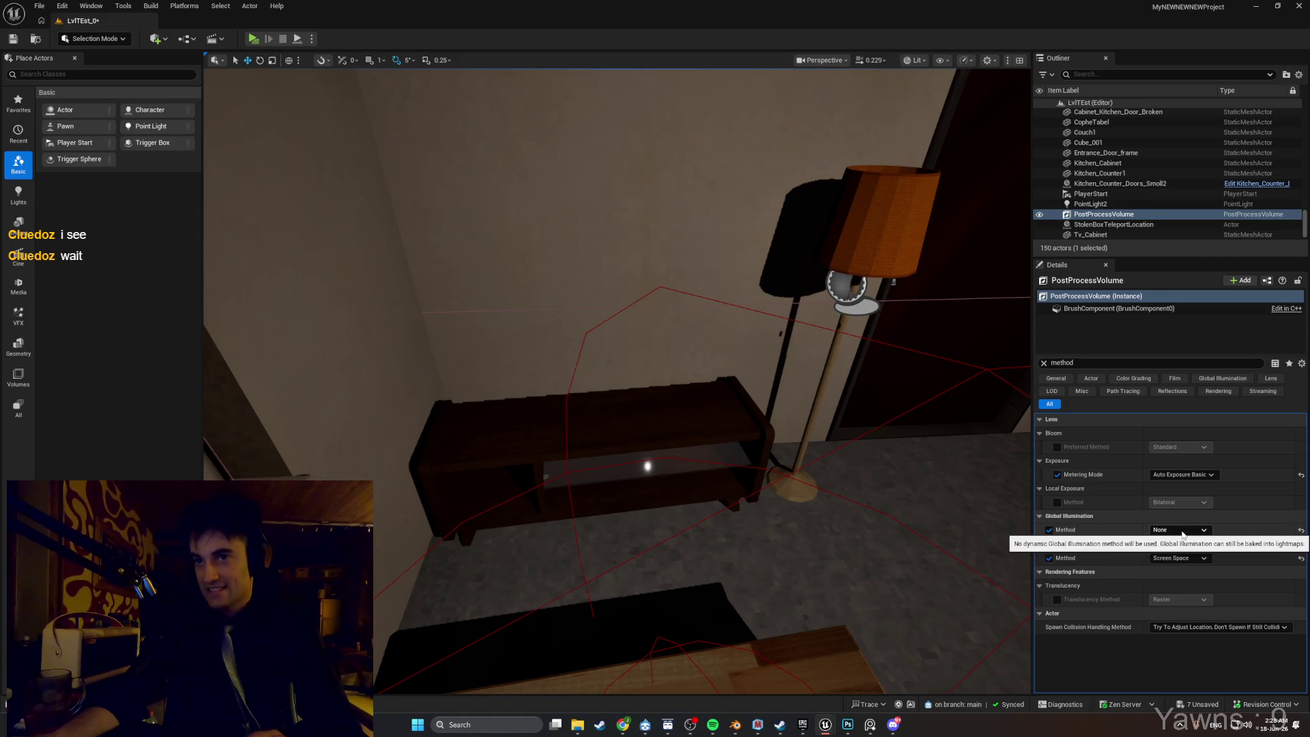
{"action": "left_click", "coordinate": [1180, 530]}
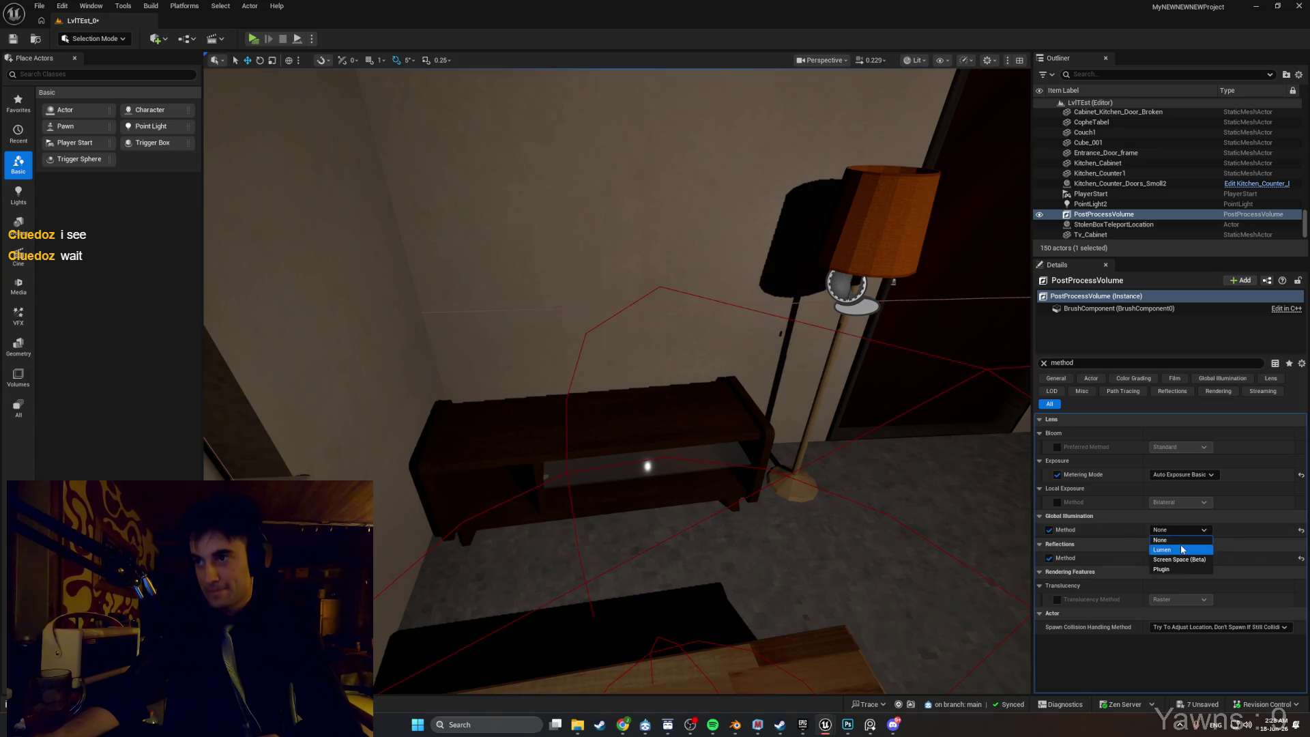
{"action": "left_click", "coordinate": [1180, 544]}
{"action": "left_click", "coordinate": [1173, 559]}
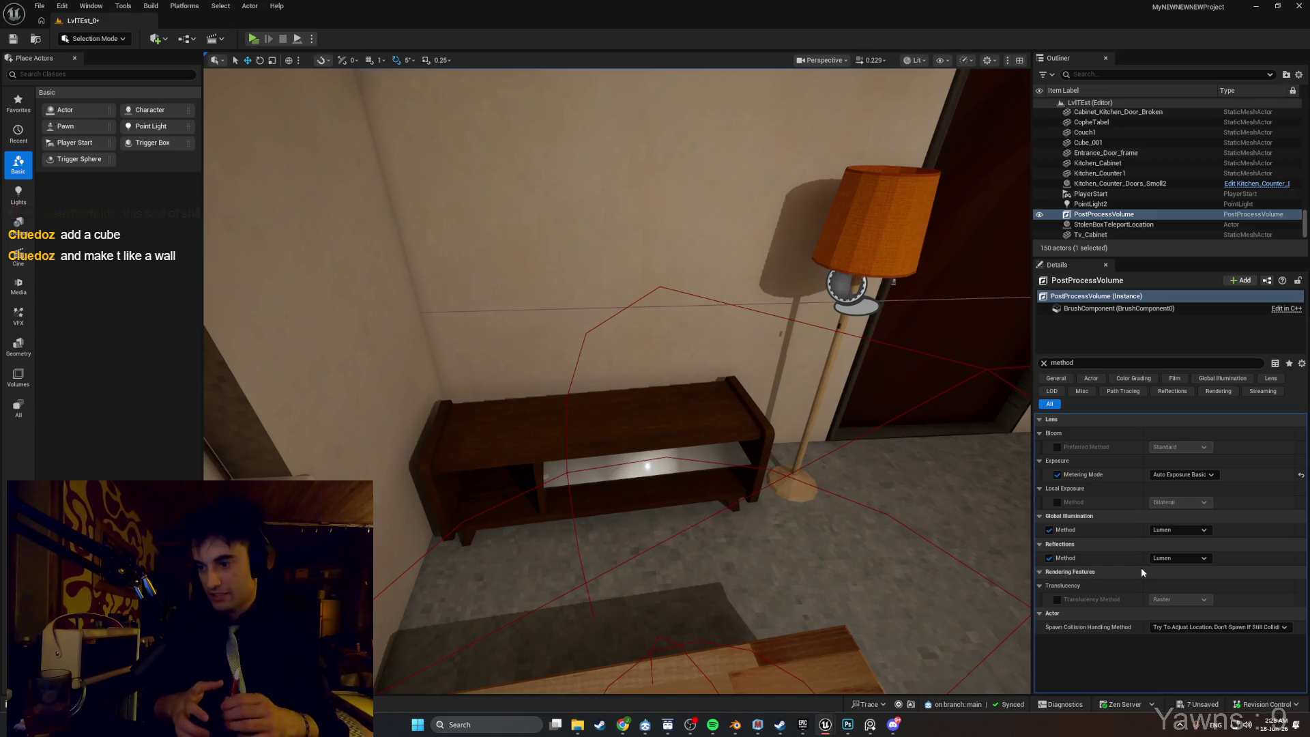
Abandon the Quick Add actor search and start a Create Box in Modeling Mode.
{"action": "left_click", "coordinate": [155, 39]}
{"action": "type", "text": "a"}
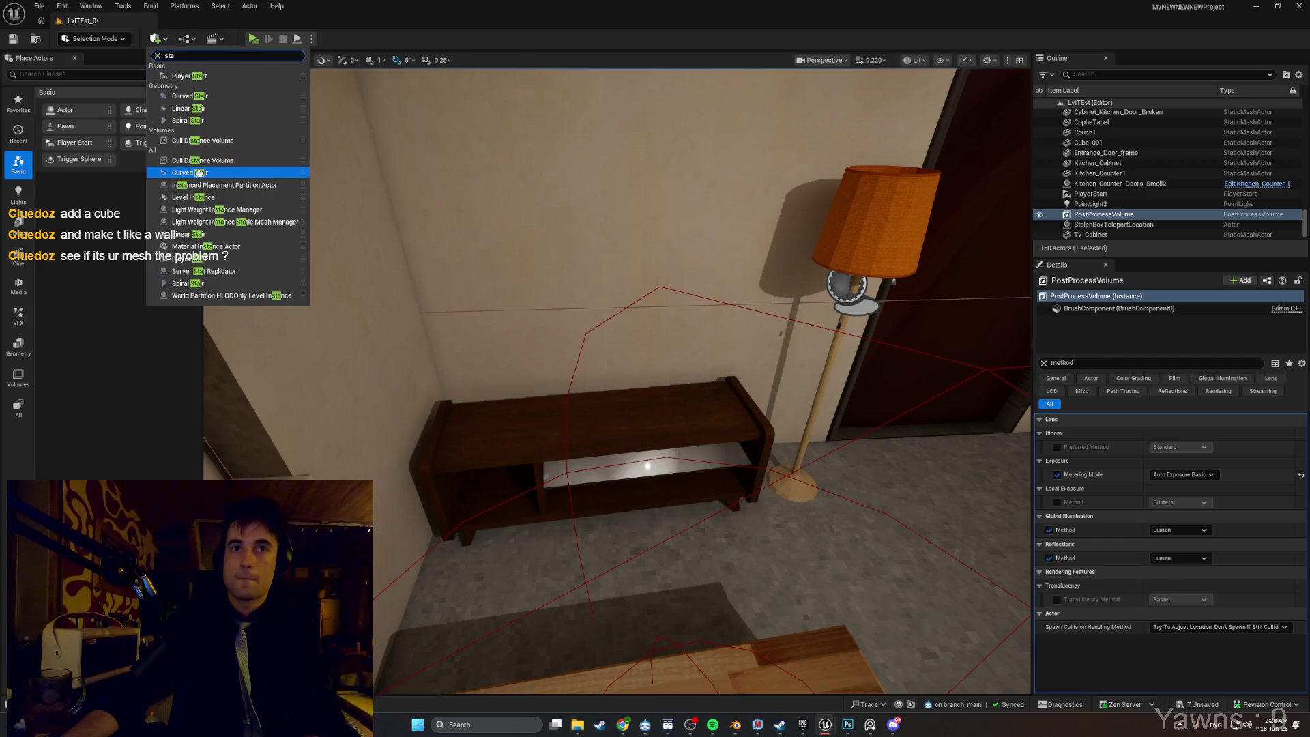
{"action": "left_click", "coordinate": [414, 24]}
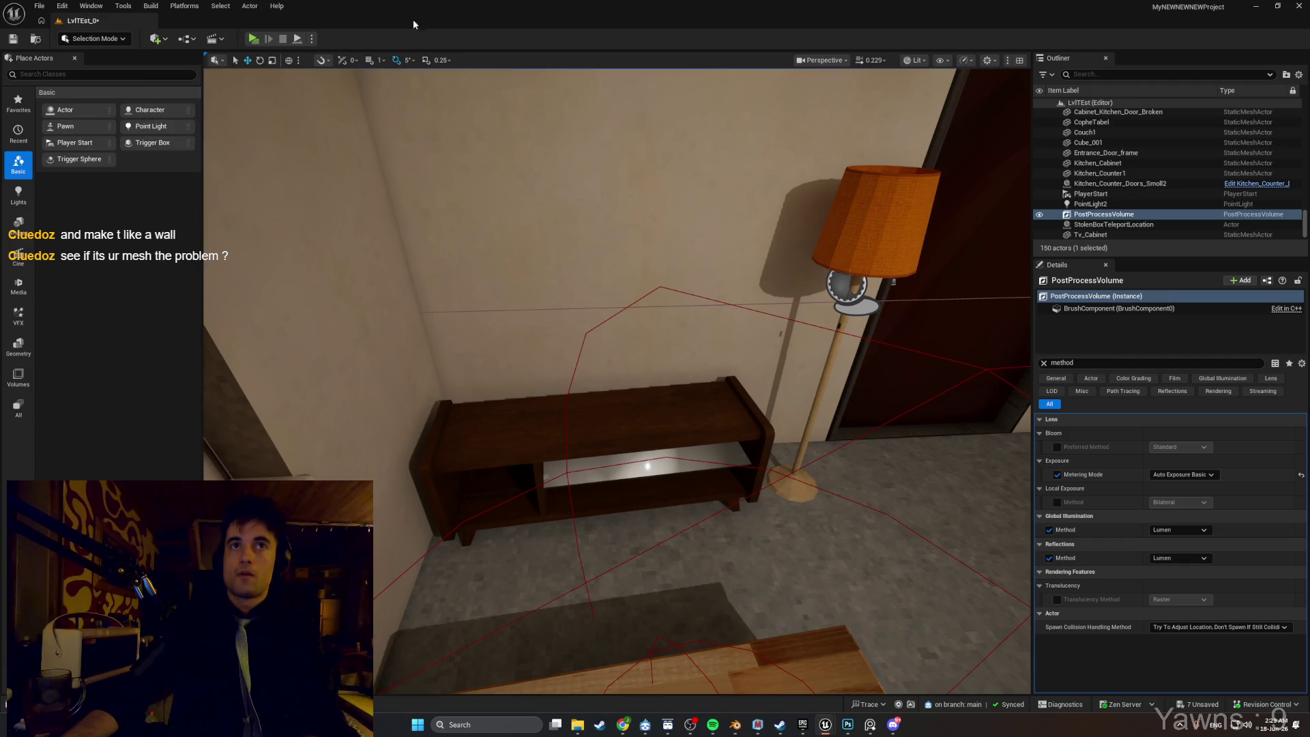
{"action": "key", "text": "shift+5"}
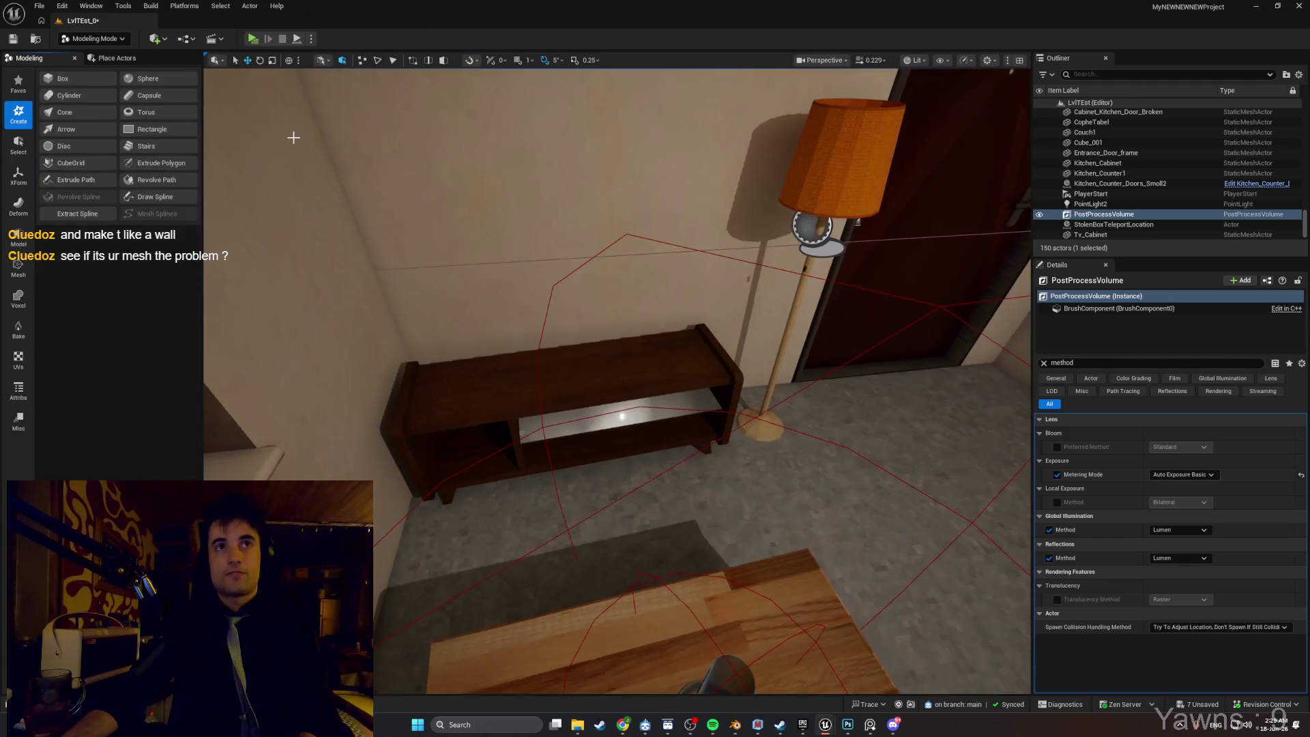
{"action": "left_click", "coordinate": [62, 78]}
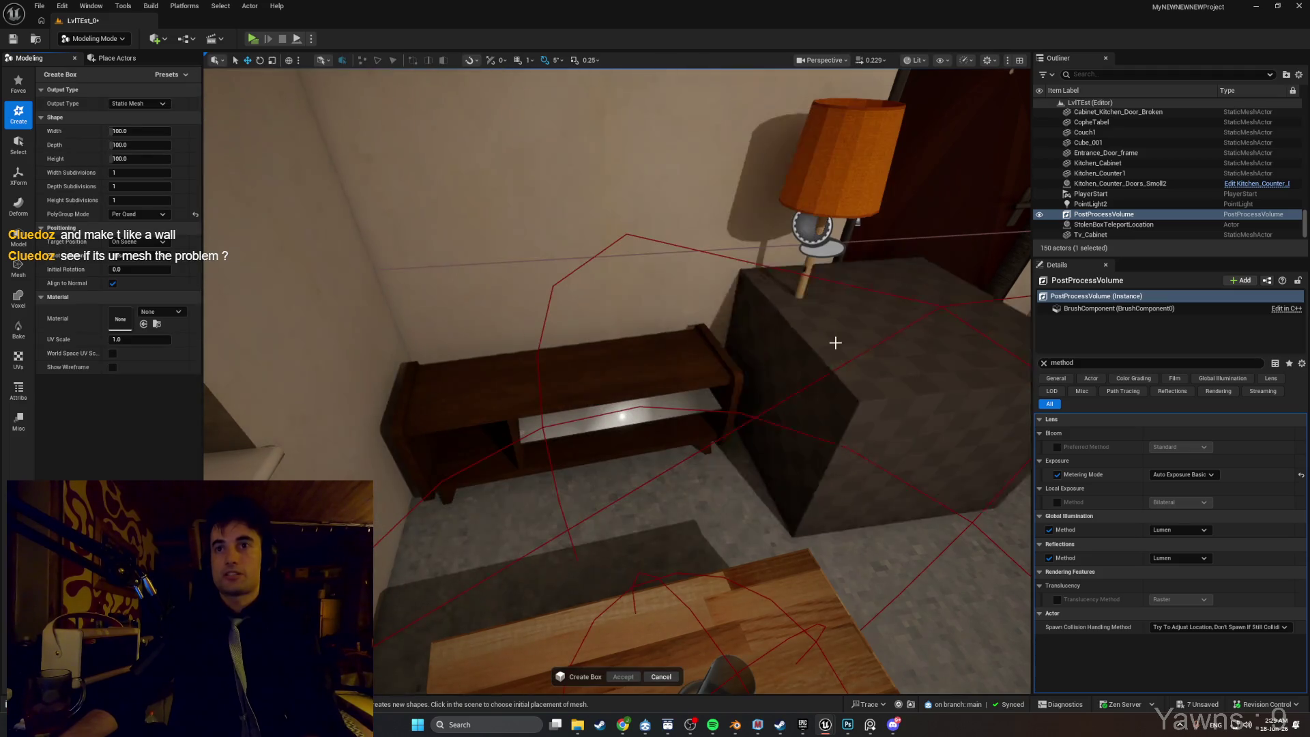
Place the box preview against the wall by the lamp, sized about 308 × 220 × 12.
{"action": "left_click", "coordinate": [865, 339]}
{"action": "left_click", "coordinate": [667, 344]}
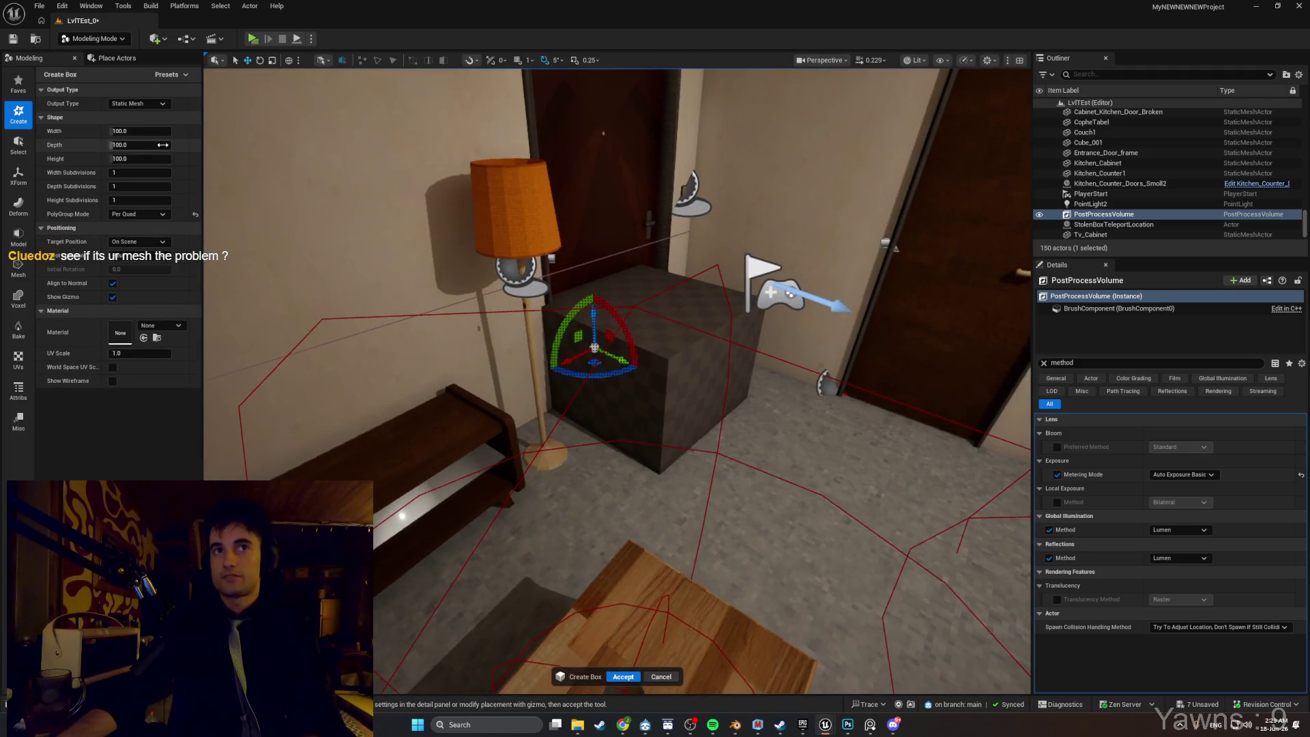
{"action": "left_click_drag", "start_coordinate": [158, 131], "coordinate": [137, 159]}
{"action": "left_click_drag", "start_coordinate": [300, 208], "coordinate": [283, 167]}
{"action": "left_click_drag", "start_coordinate": [580, 433], "coordinate": [547, 309]}
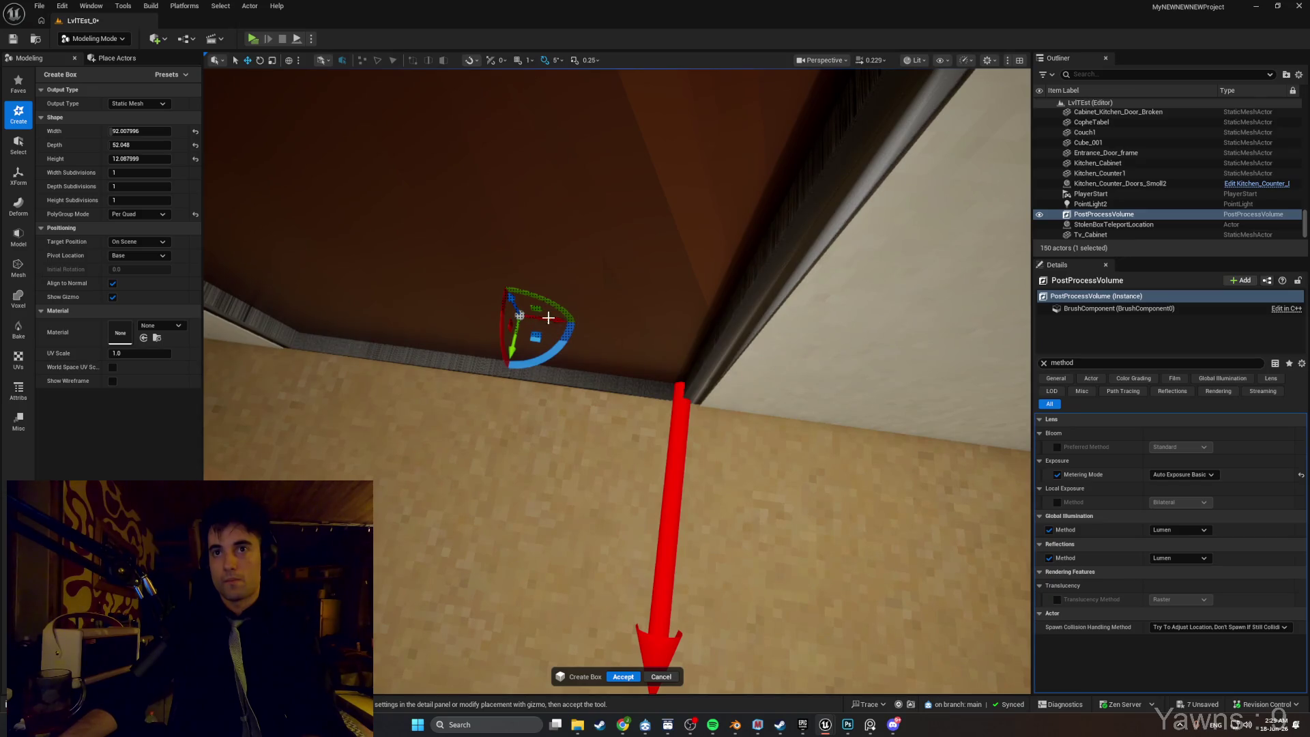
{"action": "mouse_move", "coordinate": [791, 368]}
{"action": "left_mouse_down"}
{"action": "mouse_move", "coordinate": [543, 475]}
{"action": "mouse_move", "coordinate": [559, 377]}
{"action": "left_mouse_up"}
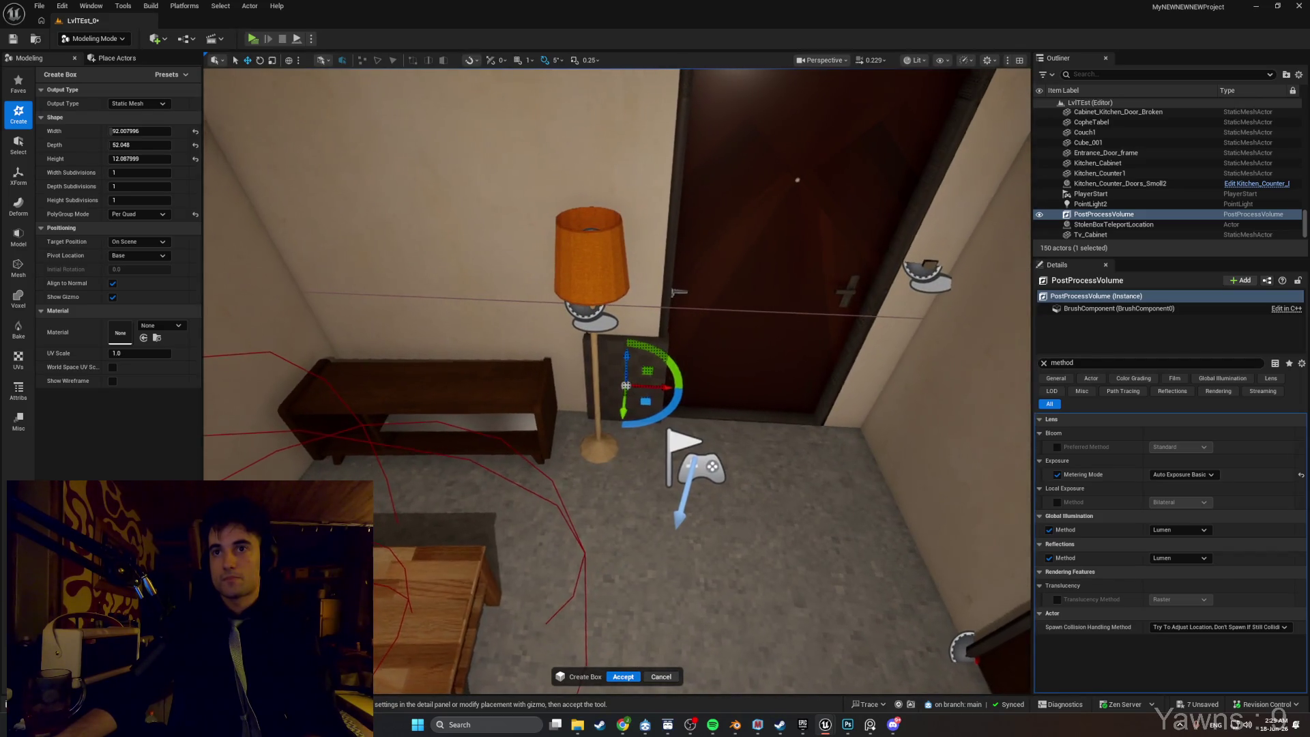
{"action": "mouse_move", "coordinate": [647, 392]}
{"action": "left_mouse_down"}
{"action": "mouse_move", "coordinate": [535, 382]}
{"action": "mouse_move", "coordinate": [470, 354]}
{"action": "mouse_move", "coordinate": [481, 199]}
{"action": "left_mouse_up"}
{"action": "left_click_drag", "start_coordinate": [116, 144], "coordinate": [198, 132]}
{"action": "scroll", "coordinate": [382, 181], "scroll_direction": "up", "scroll_amount": 5}
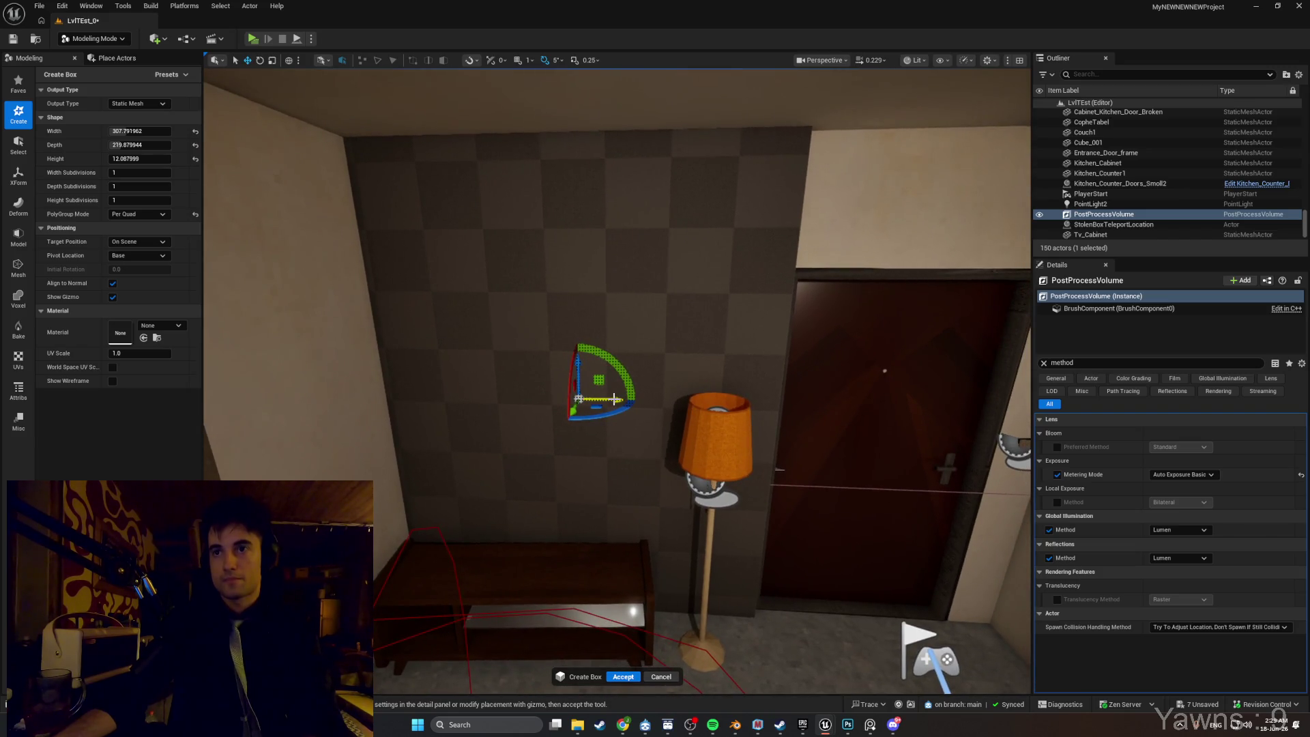
Resize the box preview to about 308 × 340 × 25 and move it up the wall behind the lamp.
{"action": "left_click_drag", "start_coordinate": [140, 159], "coordinate": [480, 315]}
{"action": "key", "text": "ctrl+z"}
{"action": "left_click", "coordinate": [140, 145]}
{"action": "type", "text": "307.791962"}
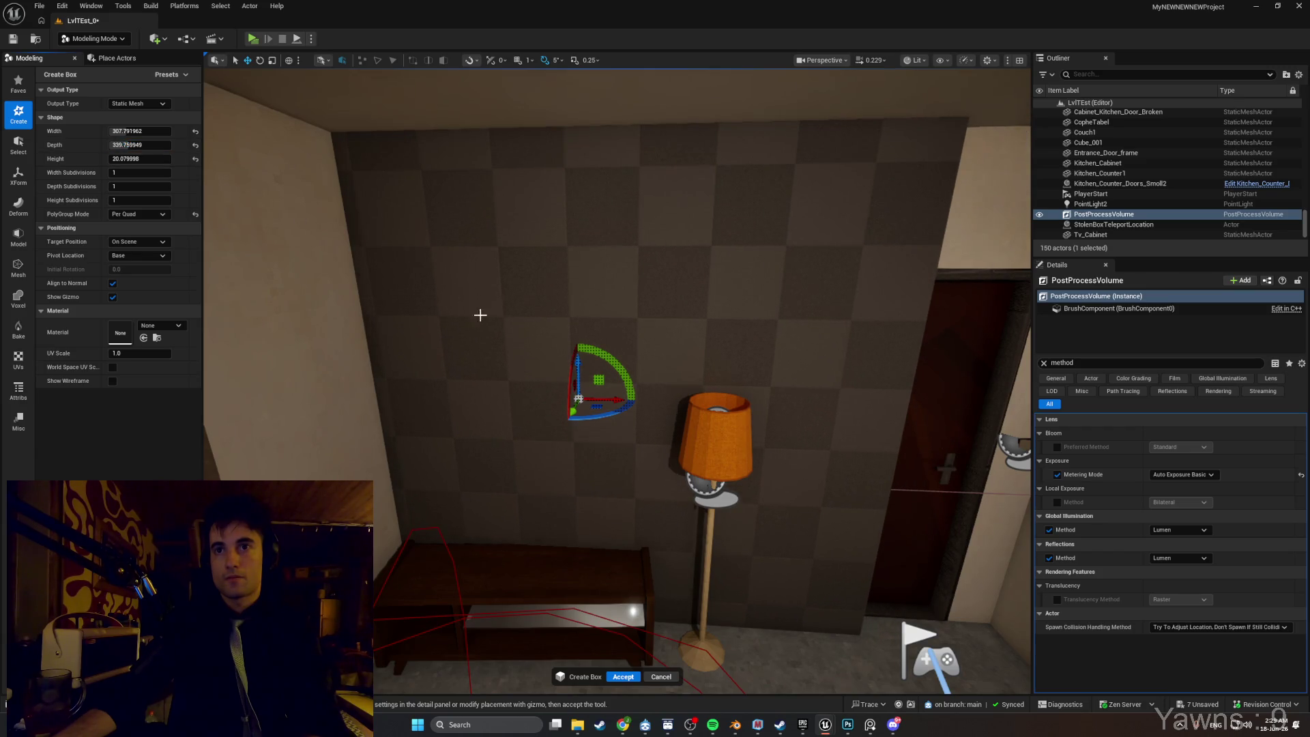
{"action": "mouse_move", "coordinate": [598, 396]}
{"action": "left_mouse_down"}
{"action": "mouse_move", "coordinate": [702, 392]}
{"action": "mouse_move", "coordinate": [707, 409]}
{"action": "left_mouse_up"}
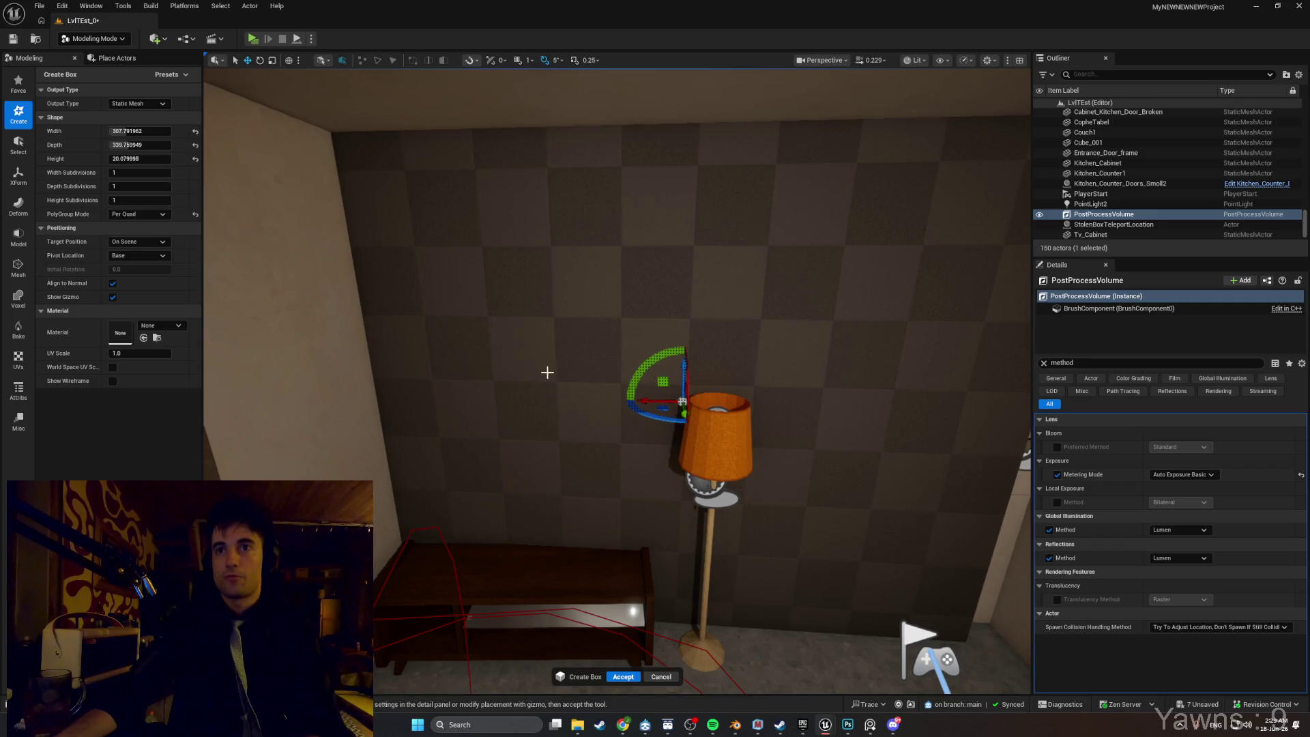
{"action": "left_click_drag", "start_coordinate": [491, 388], "coordinate": [492, 388]}
{"action": "mouse_move", "coordinate": [140, 159]}
{"action": "left_mouse_down"}
{"action": "mouse_move", "coordinate": [174, 158]}
{"action": "mouse_move", "coordinate": [147, 159]}
{"action": "left_mouse_up"}
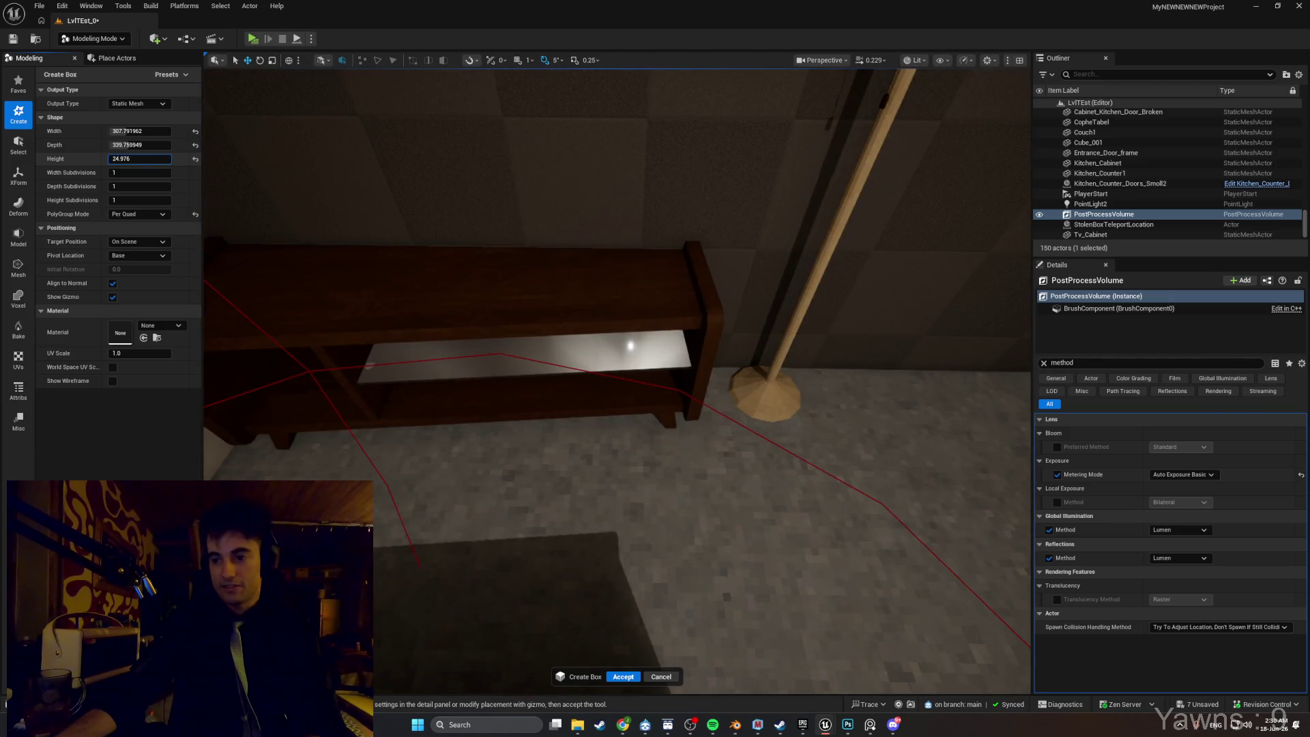
{"action": "left_click_drag", "start_coordinate": [657, 290], "coordinate": [658, 289]}
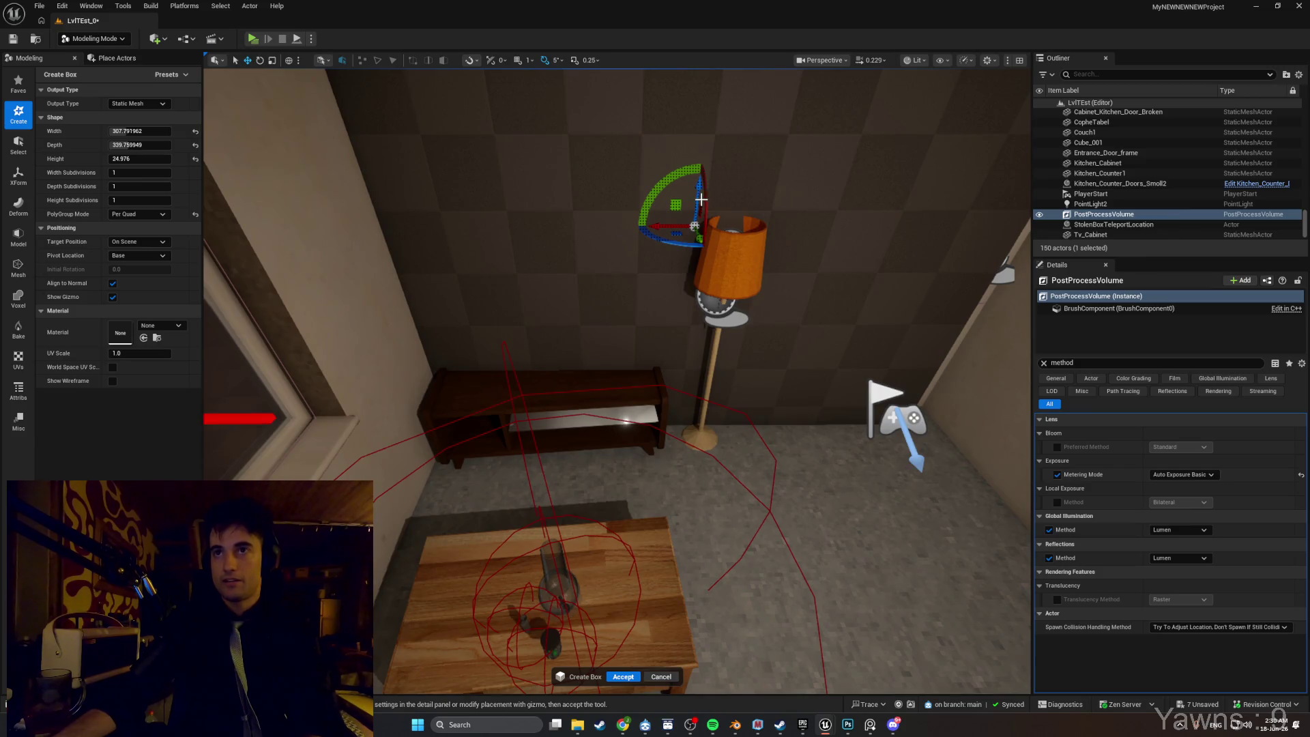
{"action": "mouse_move", "coordinate": [696, 200]}
{"action": "left_mouse_down"}
{"action": "mouse_move", "coordinate": [689, 102]}
{"action": "mouse_move", "coordinate": [703, 355]}
{"action": "mouse_move", "coordinate": [677, 343]}
{"action": "mouse_move", "coordinate": [684, 110]}
{"action": "mouse_move", "coordinate": [677, 154]}
{"action": "mouse_move", "coordinate": [675, 138]}
{"action": "left_mouse_up"}
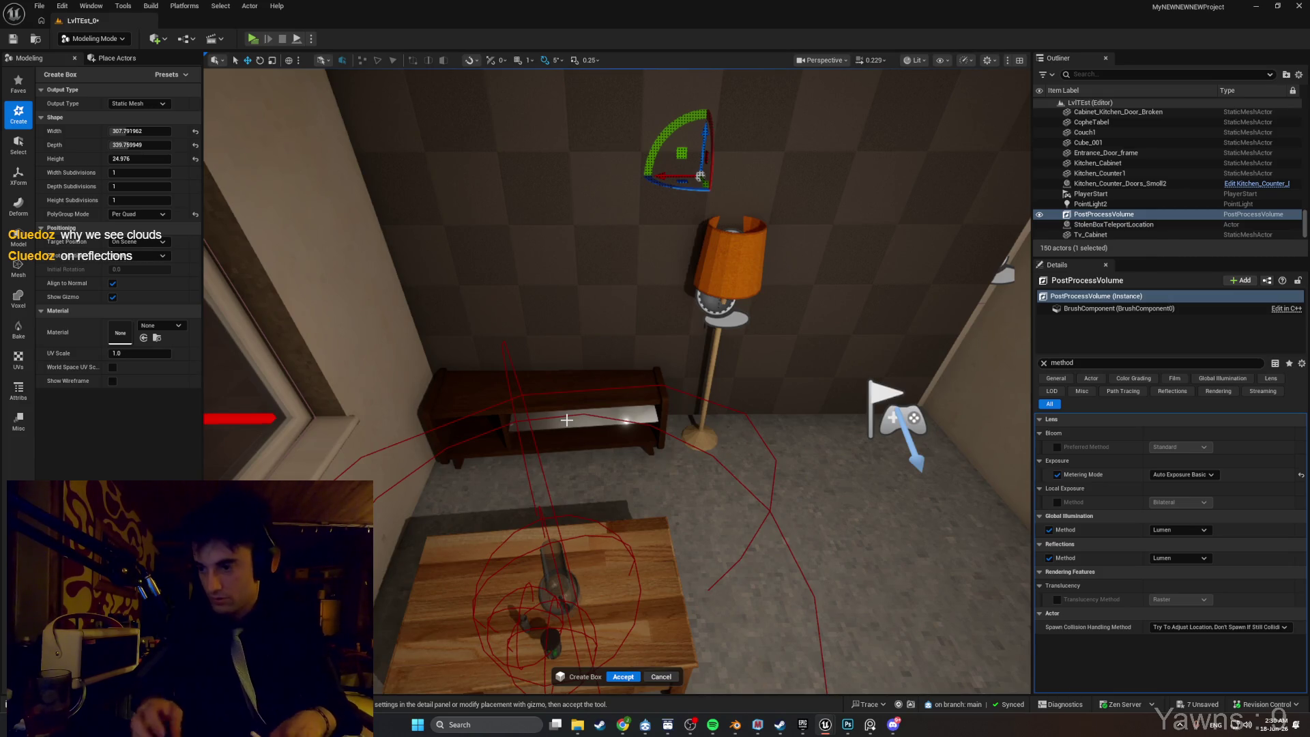
Look around toward the window and facade, then cancel the box preview and start a fresh box.
{"action": "mouse_move", "coordinate": [597, 537]}
{"action": "left_mouse_down"}
{"action": "mouse_move", "coordinate": [509, 498]}
{"action": "mouse_move", "coordinate": [573, 553]}
{"action": "mouse_move", "coordinate": [611, 546]}
{"action": "left_mouse_up"}
{"action": "mouse_move", "coordinate": [672, 421]}
{"action": "left_mouse_down"}
{"action": "mouse_move", "coordinate": [788, 454]}
{"action": "mouse_move", "coordinate": [709, 402]}
{"action": "mouse_move", "coordinate": [719, 448]}
{"action": "left_mouse_up"}
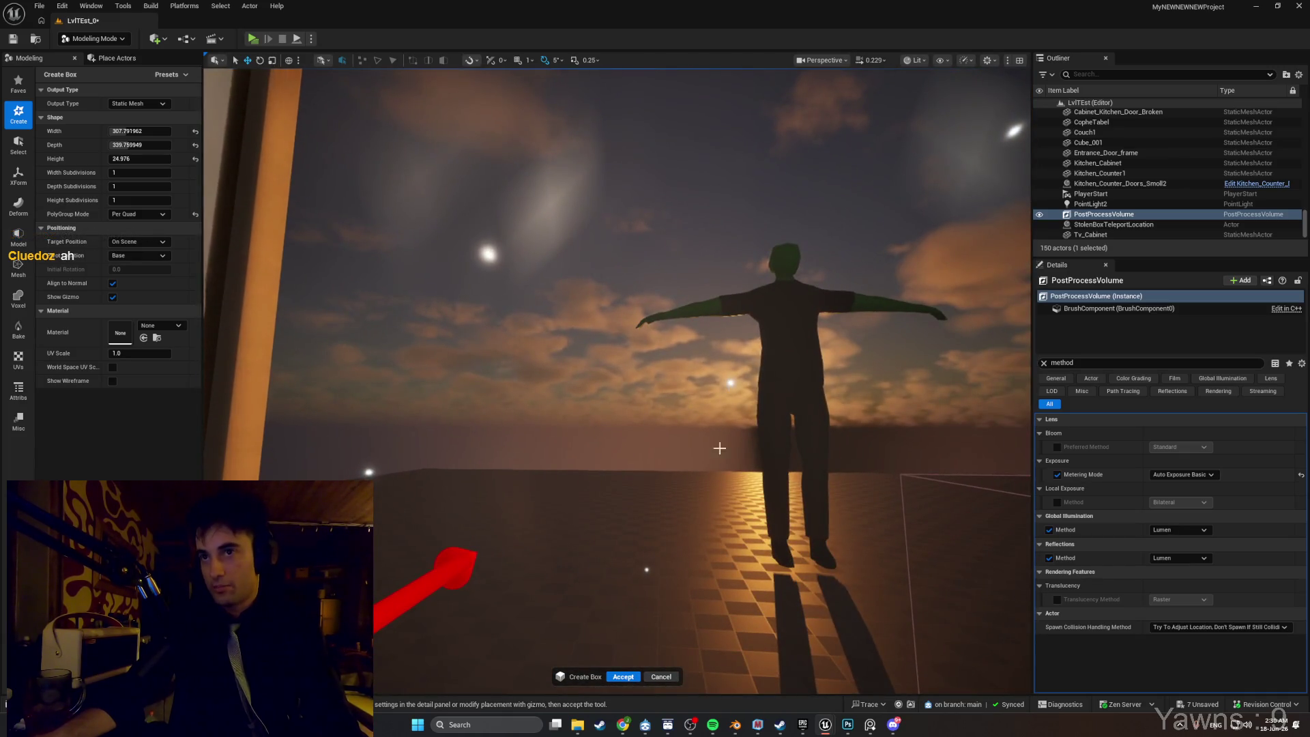
{"action": "mouse_move", "coordinate": [488, 255]}
{"action": "left_mouse_down"}
{"action": "mouse_move", "coordinate": [637, 226]}
{"action": "mouse_move", "coordinate": [723, 273]}
{"action": "mouse_move", "coordinate": [669, 321]}
{"action": "mouse_move", "coordinate": [662, 402]}
{"action": "mouse_move", "coordinate": [664, 266]}
{"action": "left_mouse_up"}
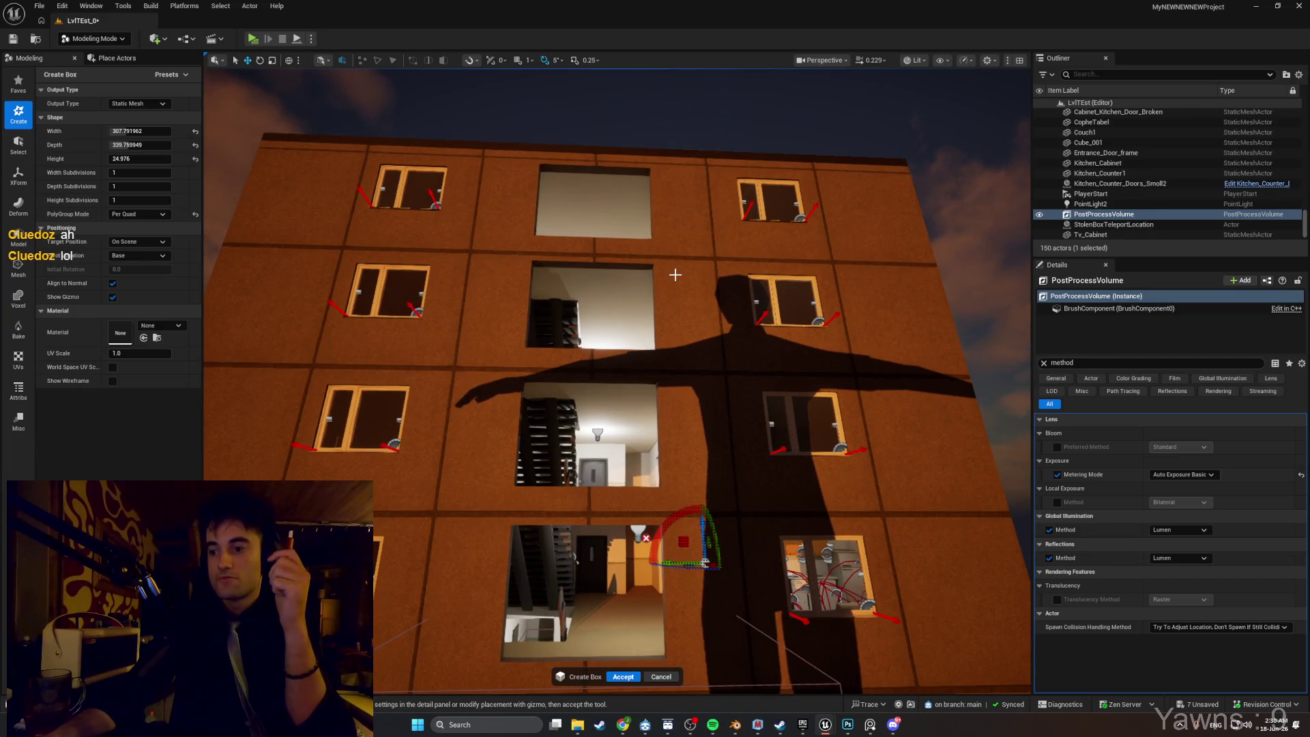
{"action": "mouse_move", "coordinate": [742, 380]}
{"action": "left_mouse_down"}
{"action": "mouse_move", "coordinate": [737, 300]}
{"action": "mouse_move", "coordinate": [752, 384]}
{"action": "left_mouse_up"}
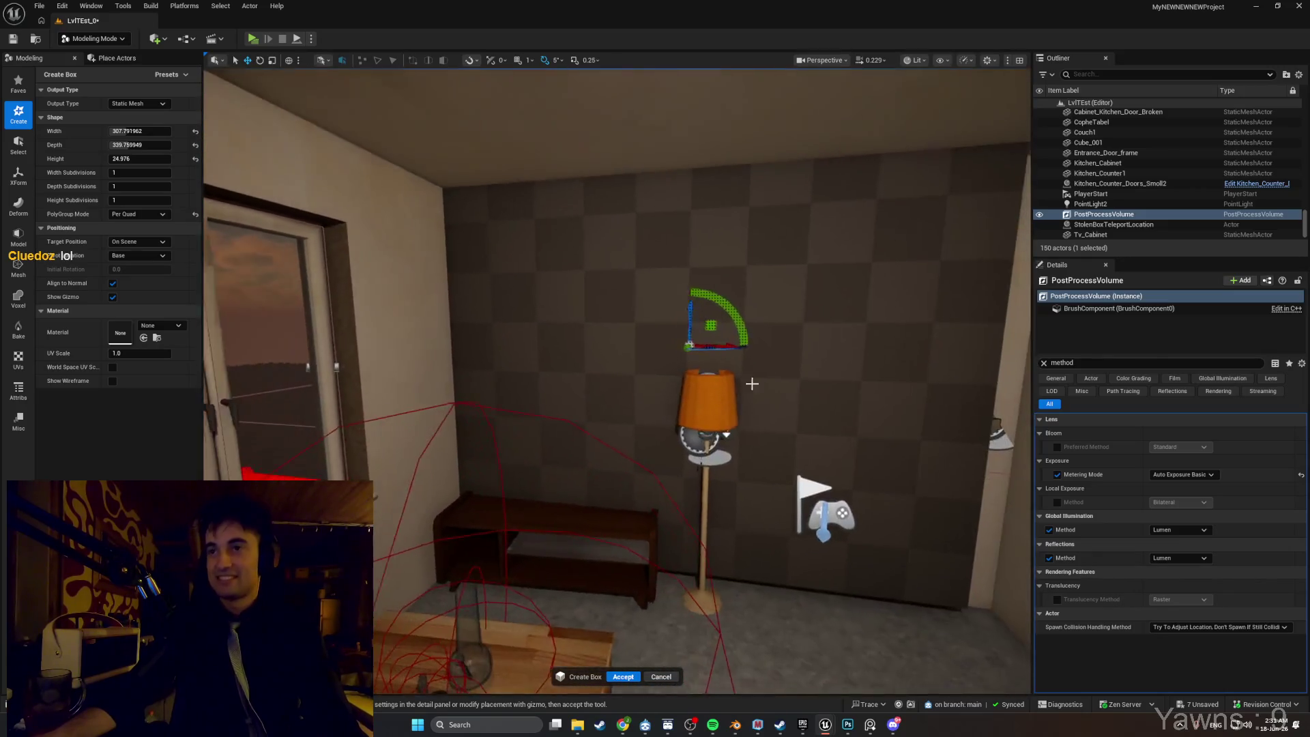
{"action": "key", "text": "Delete"}
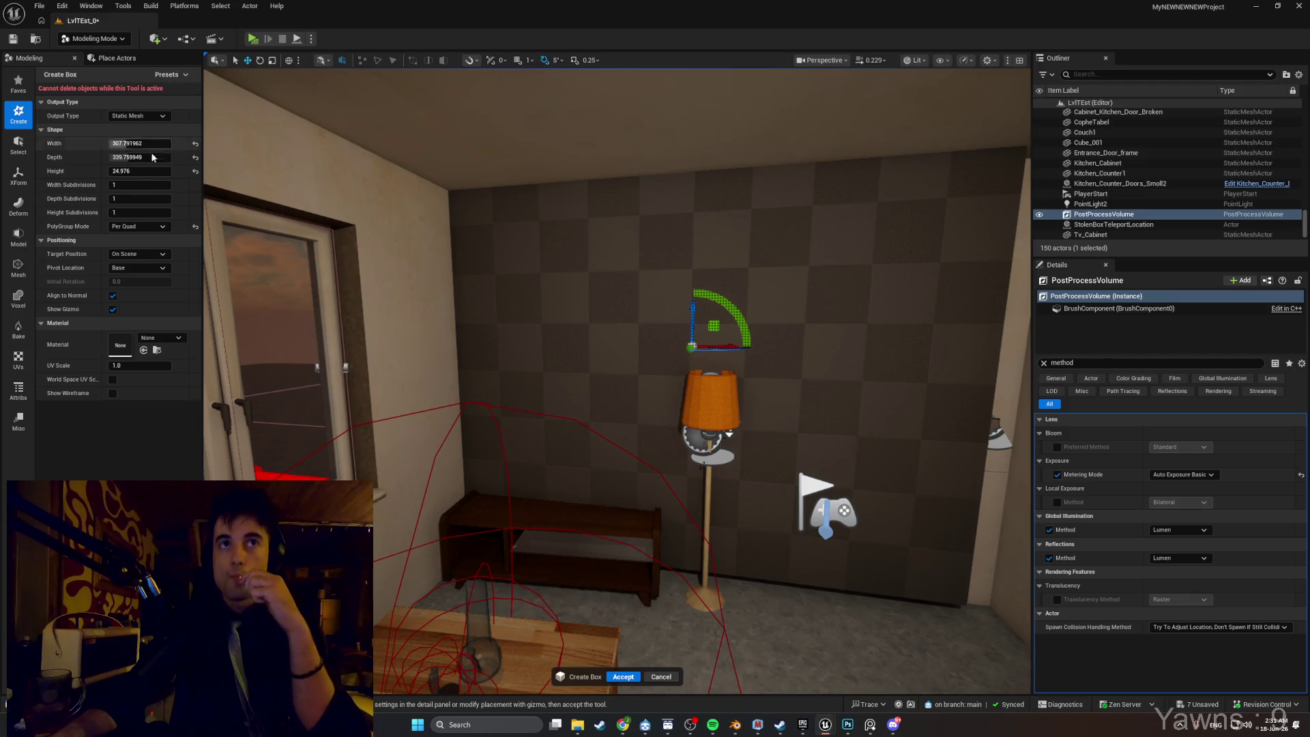
{"action": "left_click", "coordinate": [656, 675]}
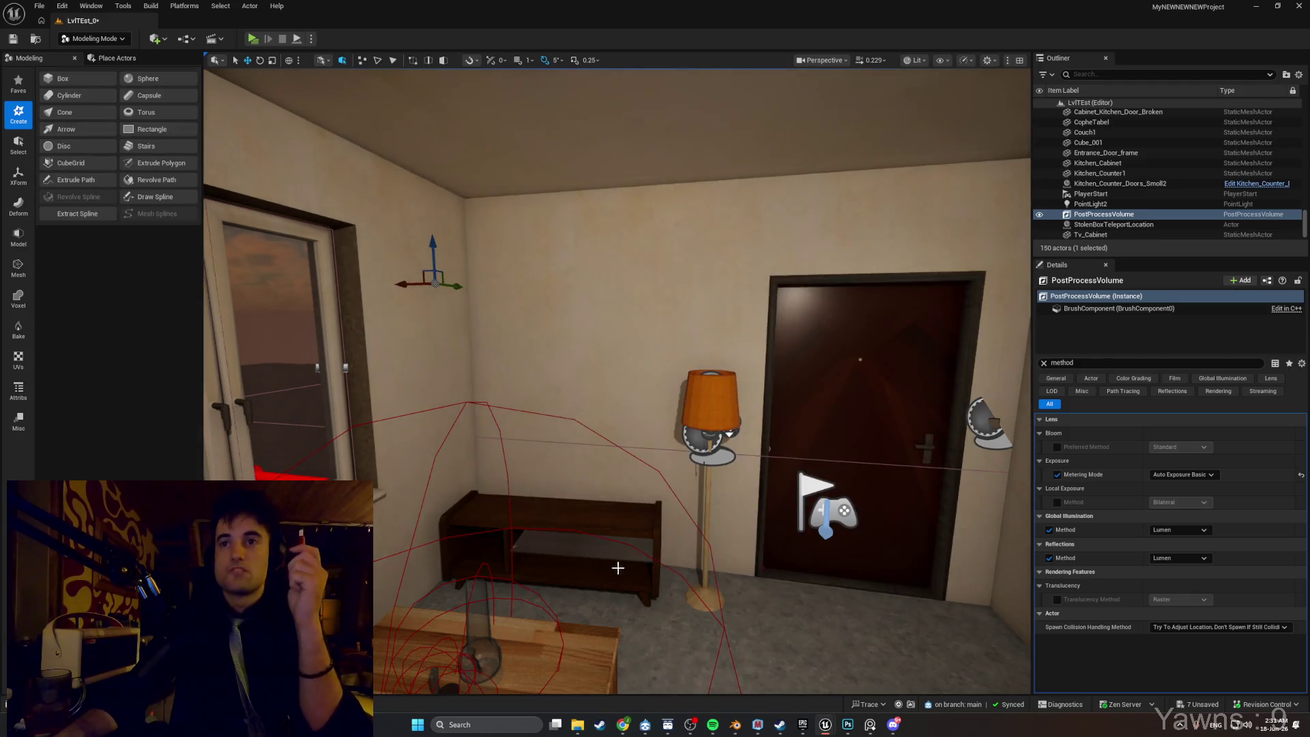
{"action": "scroll", "coordinate": [538, 407], "scroll_direction": "down", "scroll_amount": 3}
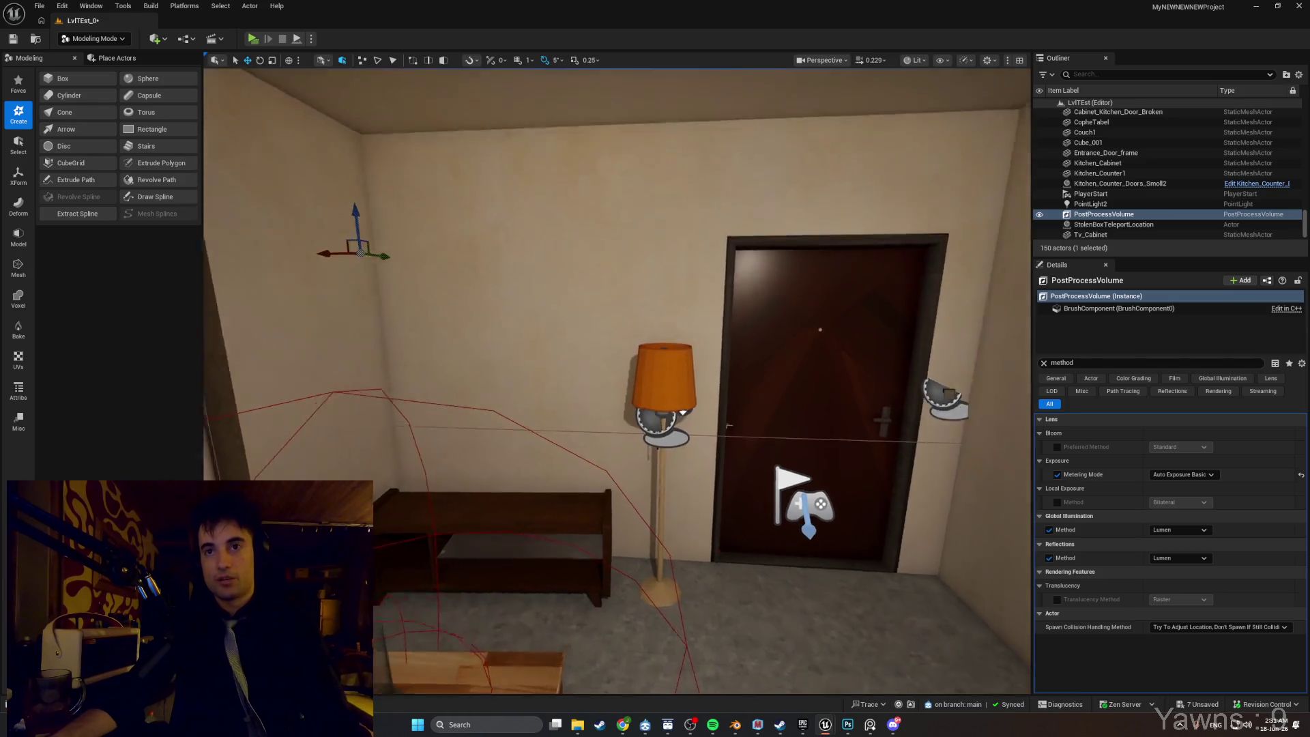
{"action": "left_click", "coordinate": [62, 78]}
{"action": "scroll", "coordinate": [617, 381], "scroll_direction": "up", "scroll_amount": 3}
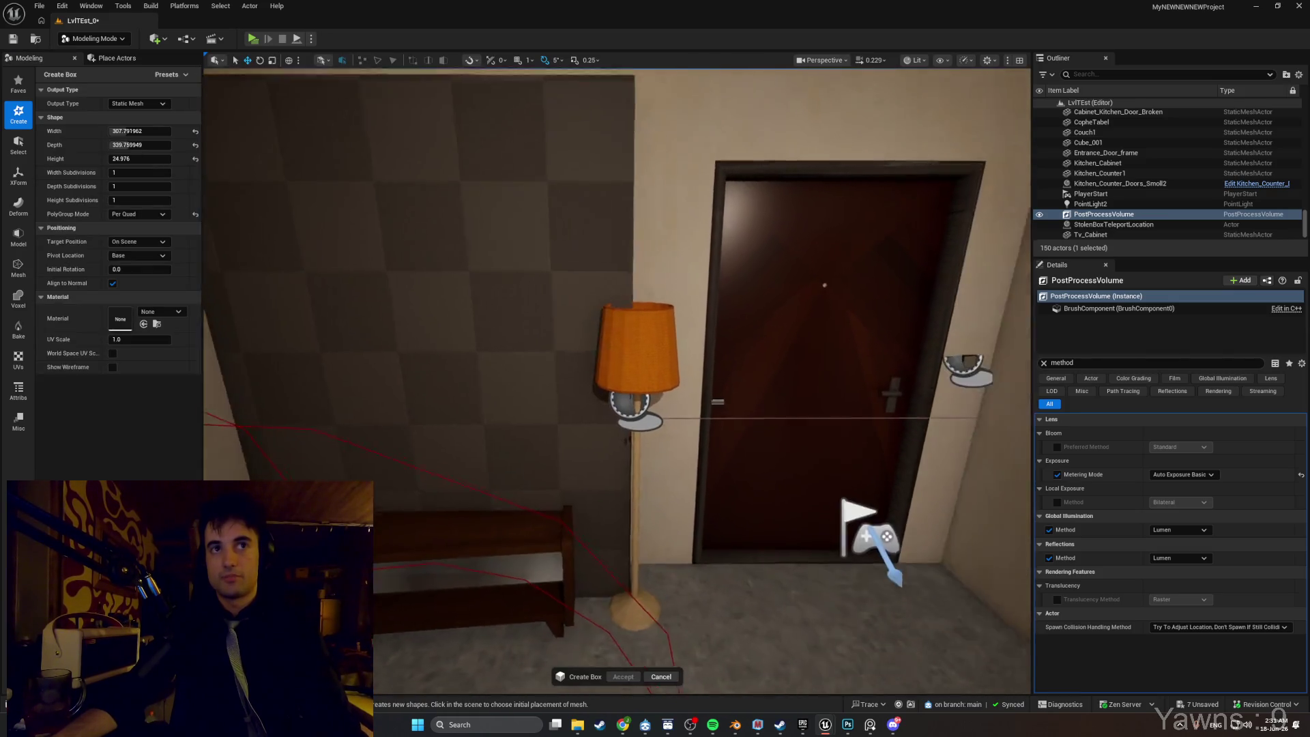
Accept the new box on the wall behind the lamp and raise it with the Z gizmo.
{"action": "left_click", "coordinate": [473, 456]}
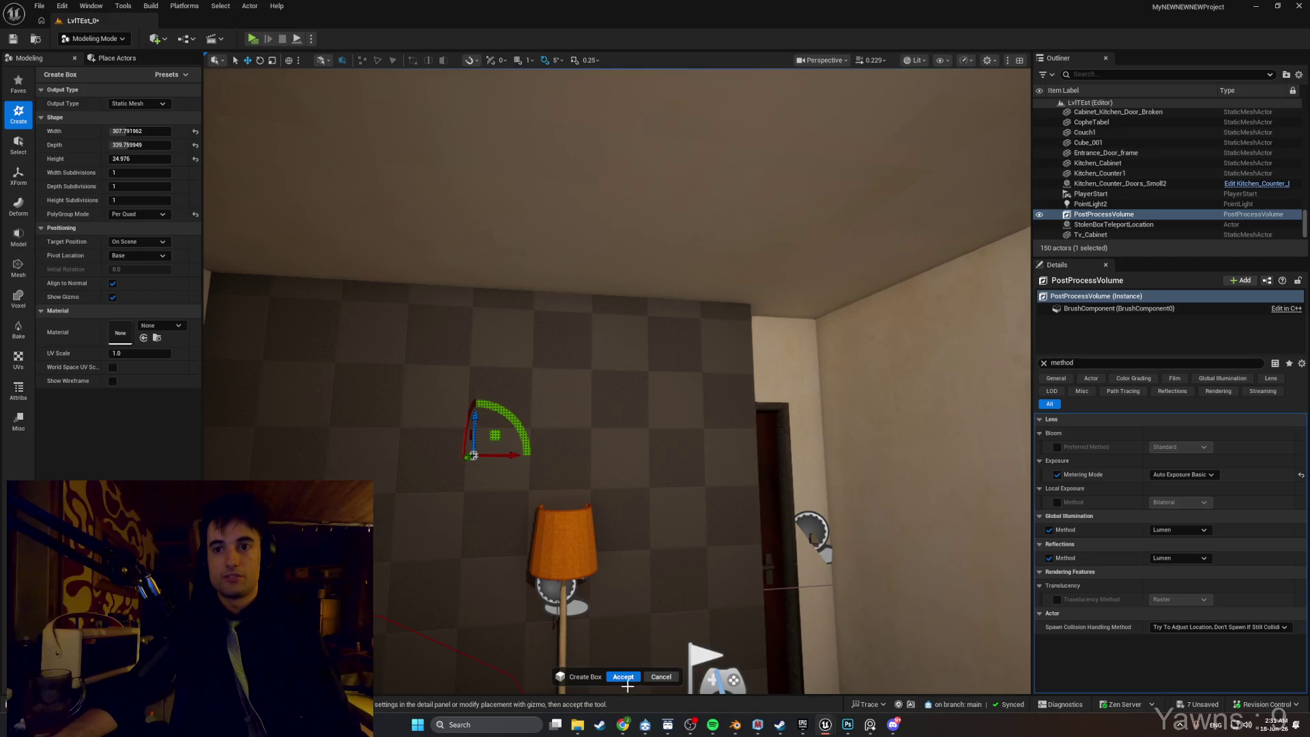
{"action": "scroll", "coordinate": [489, 567], "scroll_direction": "down", "scroll_amount": 3}
{"action": "left_click", "coordinate": [623, 675]}
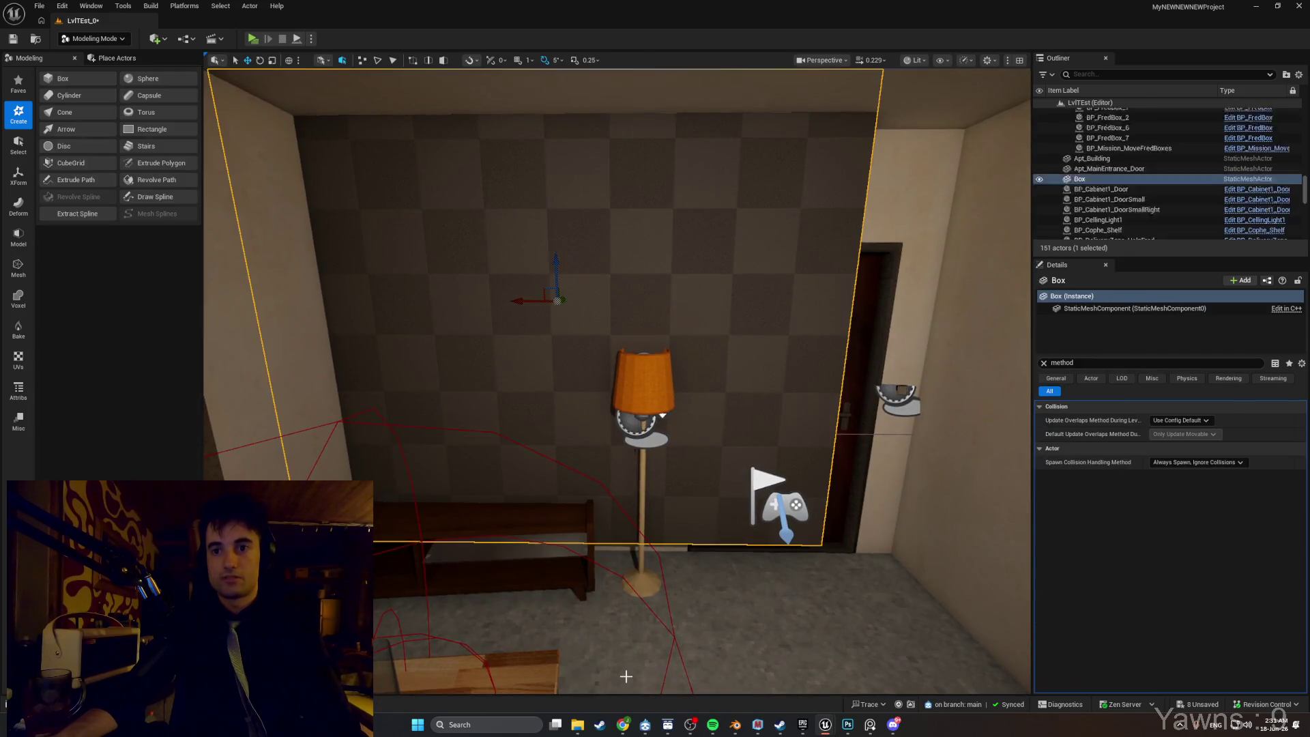
{"action": "scroll", "coordinate": [623, 678], "scroll_direction": "down", "scroll_amount": 5}
{"action": "scroll", "coordinate": [604, 339], "scroll_direction": "down", "scroll_amount": 4}
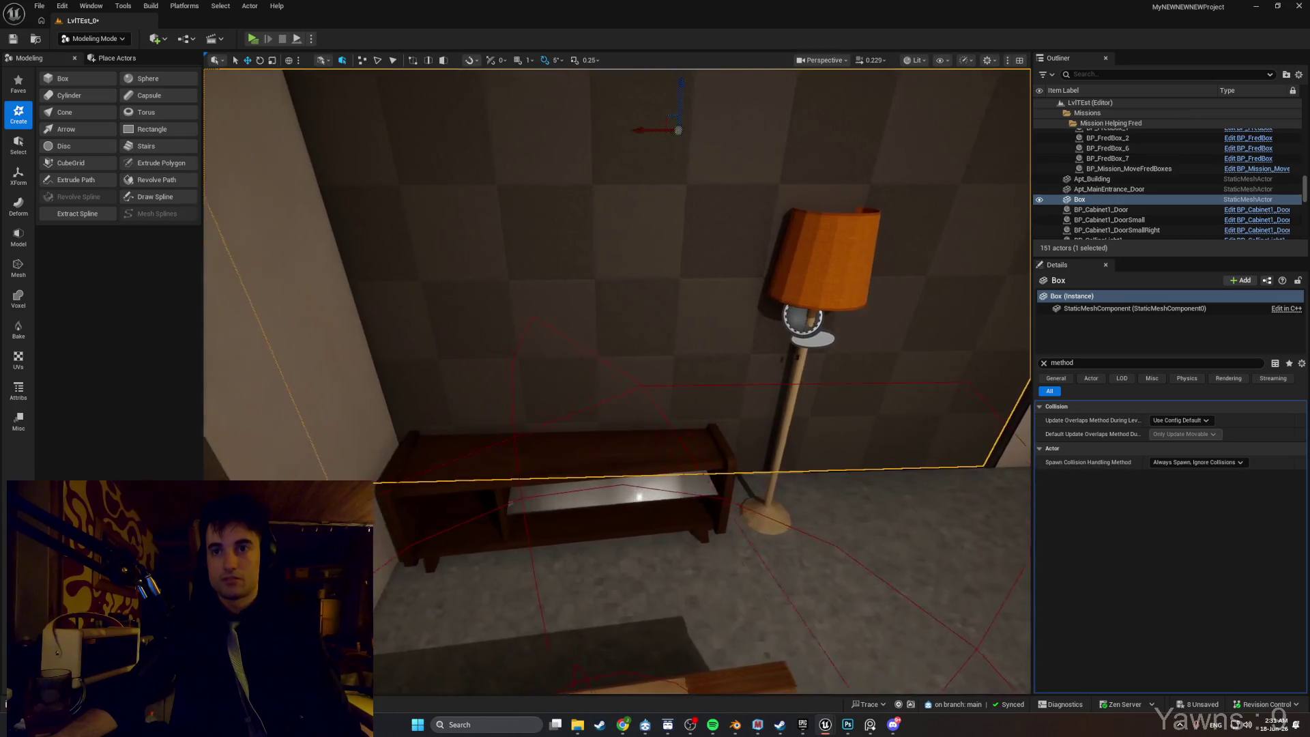
{"action": "mouse_move", "coordinate": [686, 120]}
{"action": "left_mouse_down"}
{"action": "mouse_move", "coordinate": [685, 133]}
{"action": "mouse_move", "coordinate": [682, 96]}
{"action": "mouse_move", "coordinate": [593, 326]}
{"action": "mouse_move", "coordinate": [666, 137]}
{"action": "left_mouse_up"}
{"action": "mouse_move", "coordinate": [682, 225]}
{"action": "left_mouse_down"}
{"action": "mouse_move", "coordinate": [869, 255]}
{"action": "mouse_move", "coordinate": [616, 160]}
{"action": "left_mouse_up"}
Lower PointLight2 toward the stairs, keeping it after an undone delete, then drag the wall box lower.
{"action": "left_click", "coordinate": [477, 204]}
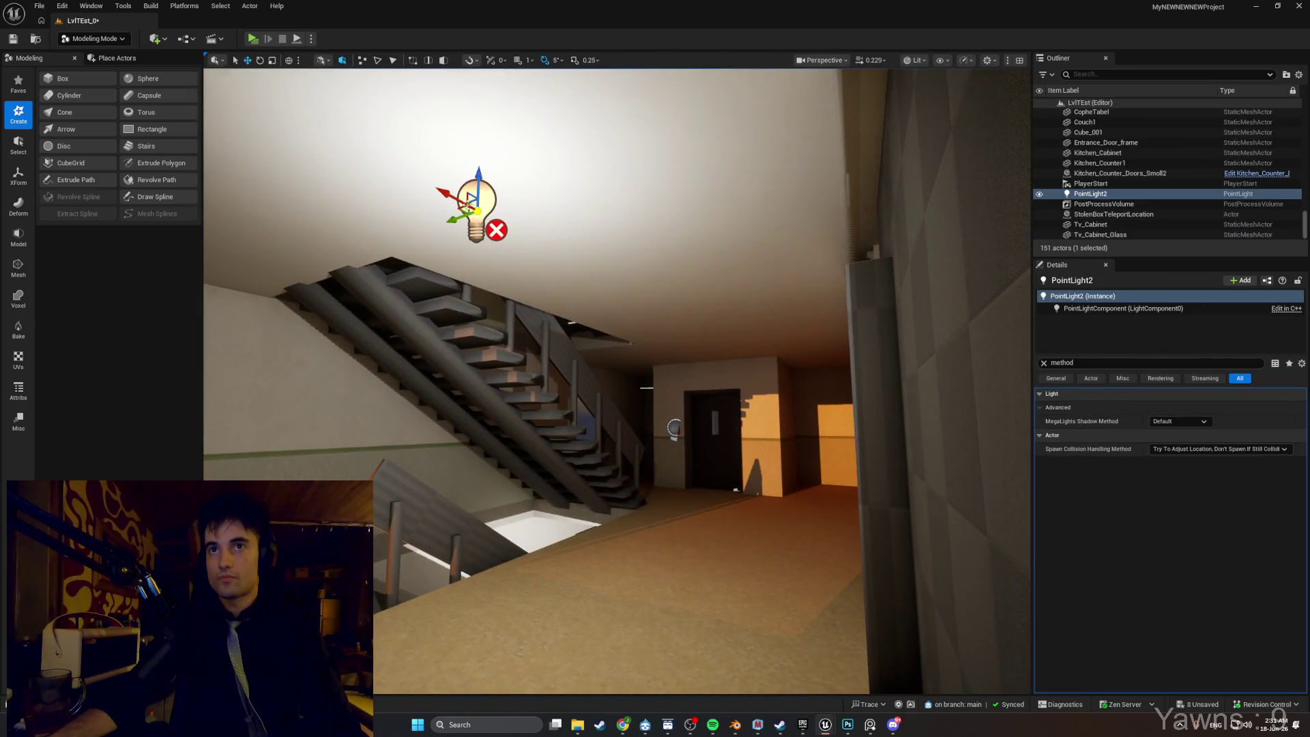
{"action": "left_click_drag", "start_coordinate": [479, 175], "coordinate": [451, 355]}
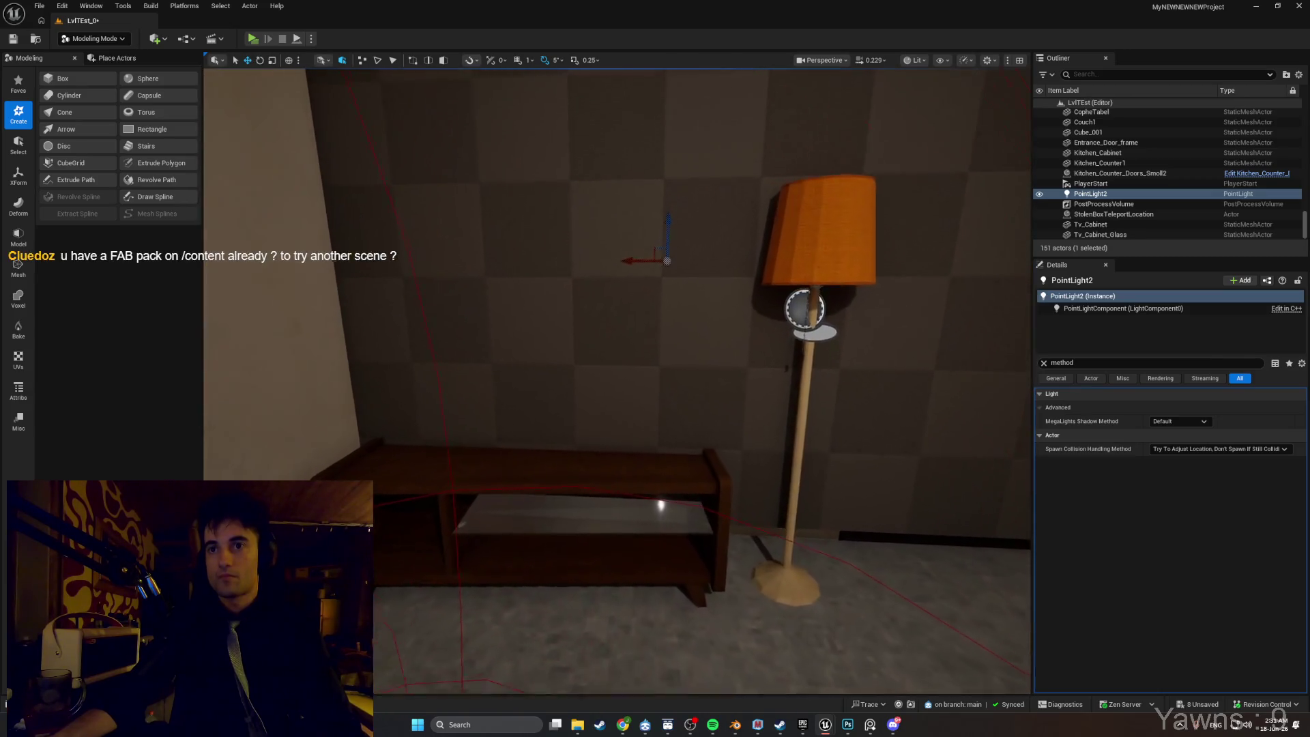
{"action": "key", "text": "a"}
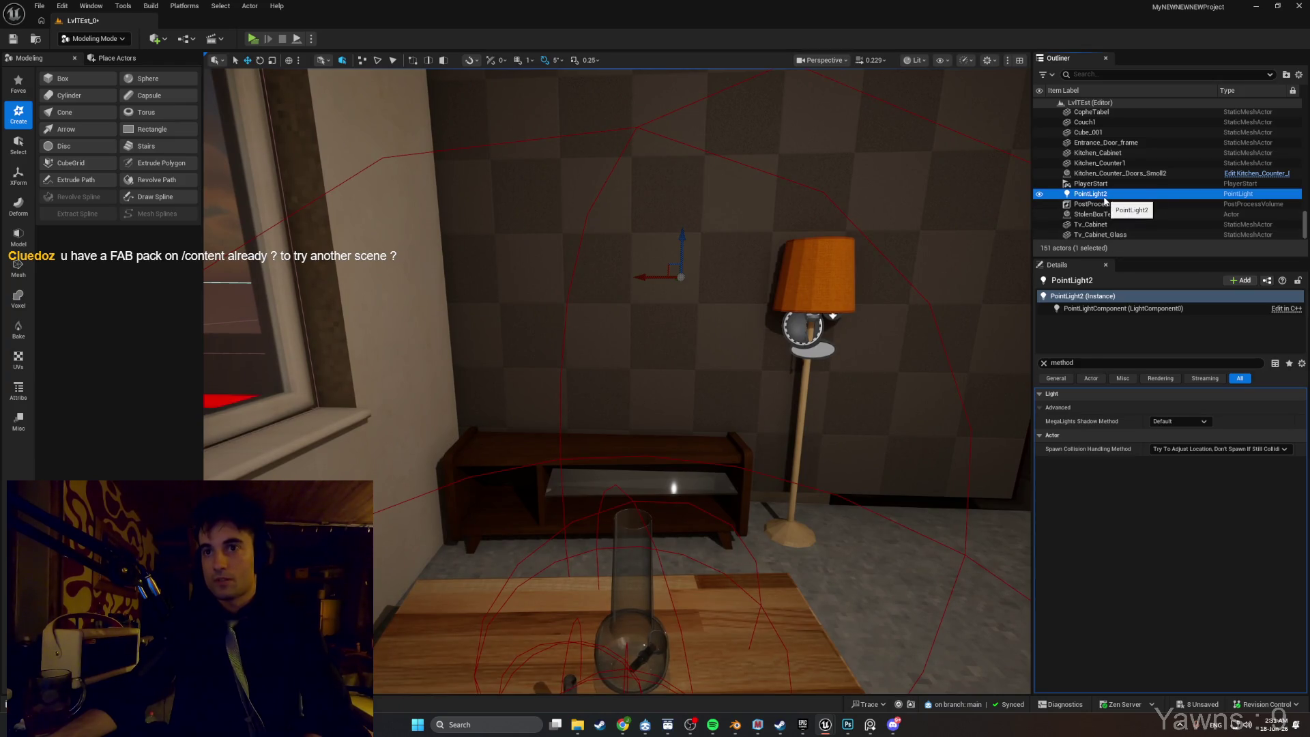
{"action": "key", "text": "Delete"}
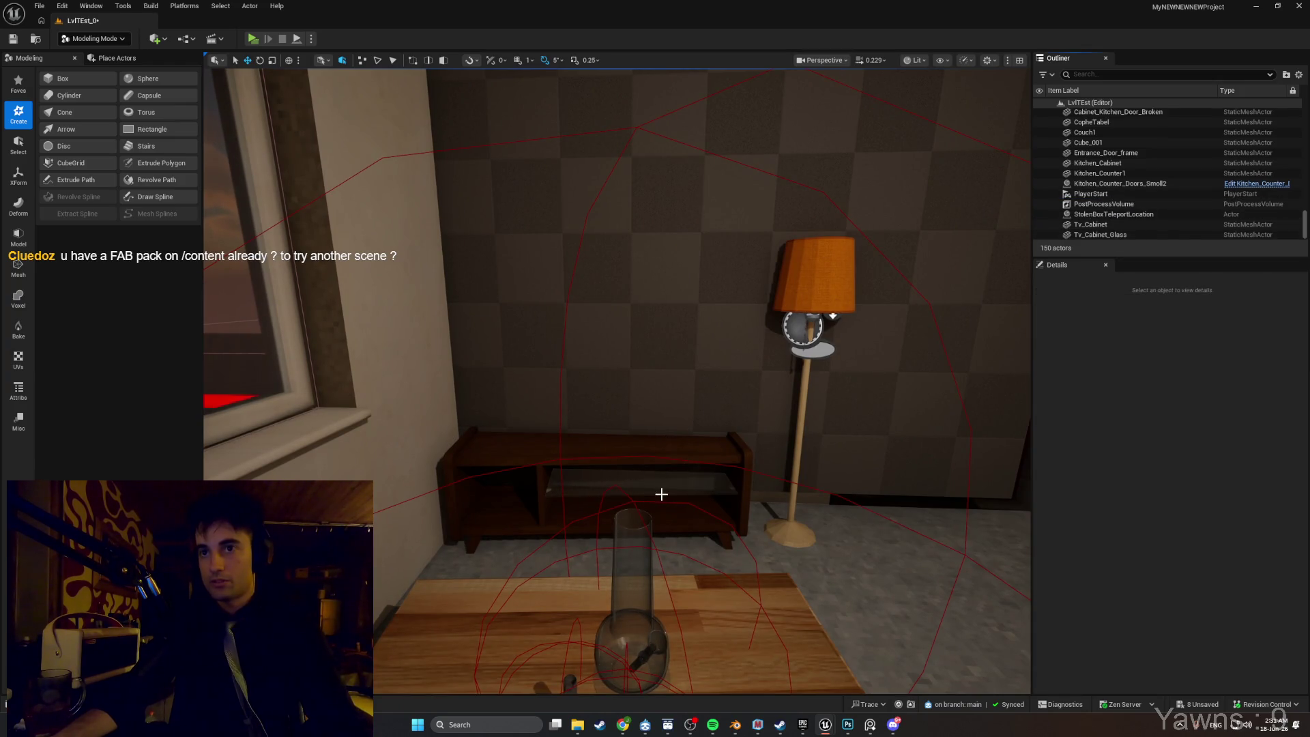
{"action": "key", "text": "ctrl+z"}
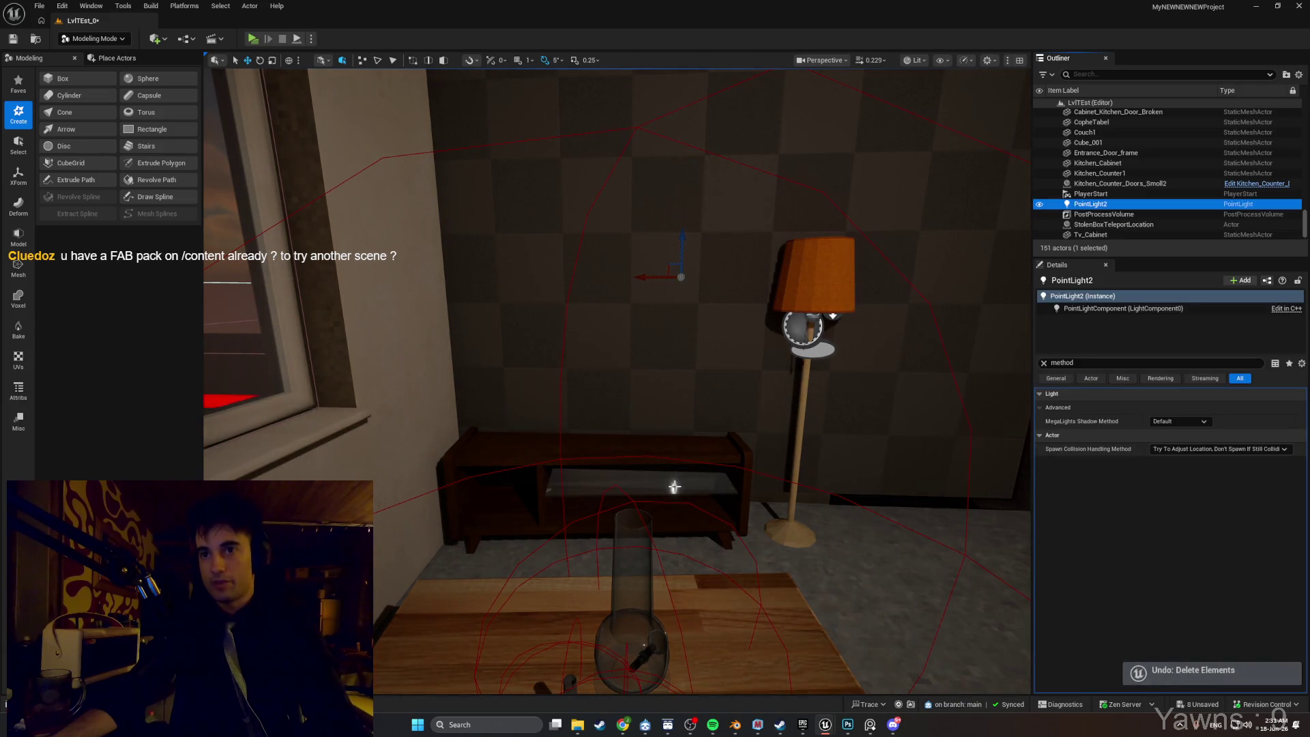
{"action": "left_click", "coordinate": [658, 247]}
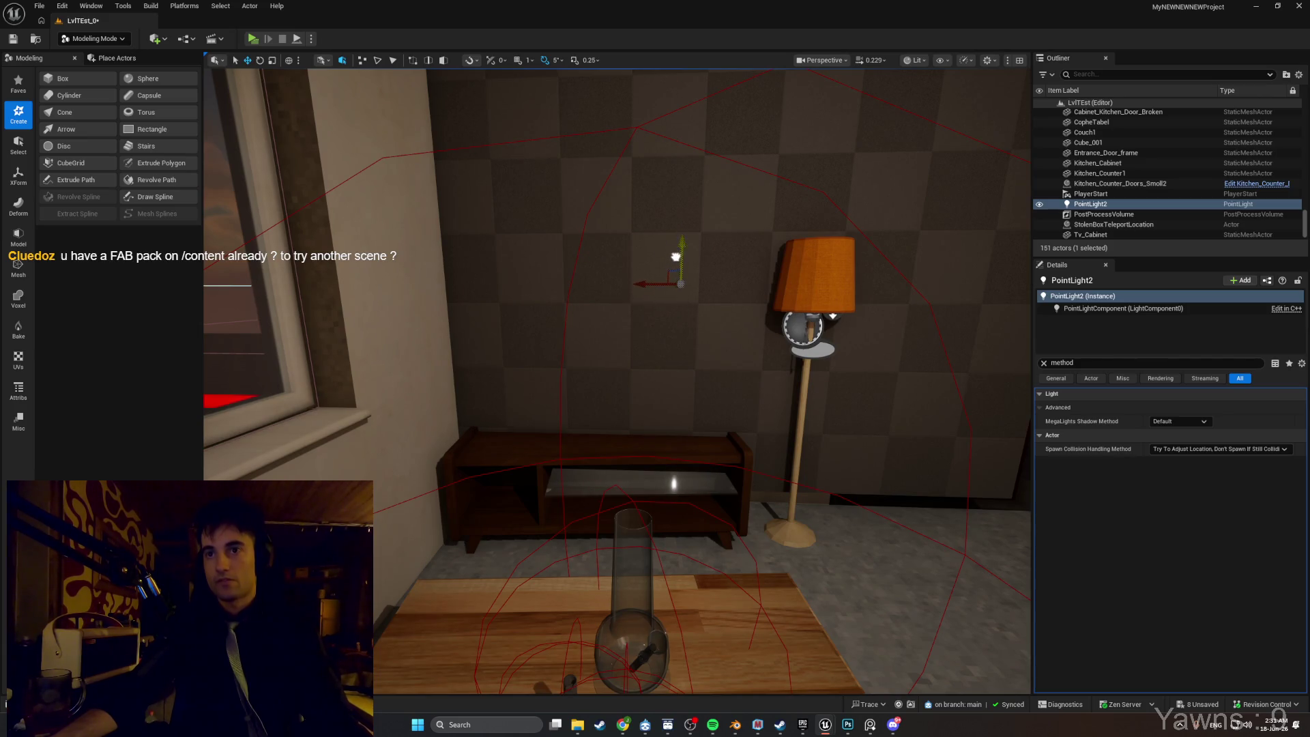
{"action": "left_click", "coordinate": [670, 202]}
{"action": "mouse_move", "coordinate": [700, 166]}
{"action": "left_mouse_down"}
{"action": "mouse_move", "coordinate": [693, 199]}
{"action": "mouse_move", "coordinate": [702, 88]}
{"action": "mouse_move", "coordinate": [672, 273]}
{"action": "mouse_move", "coordinate": [669, 205]}
{"action": "mouse_move", "coordinate": [669, 277]}
{"action": "mouse_move", "coordinate": [708, 242]}
{"action": "left_mouse_up"}
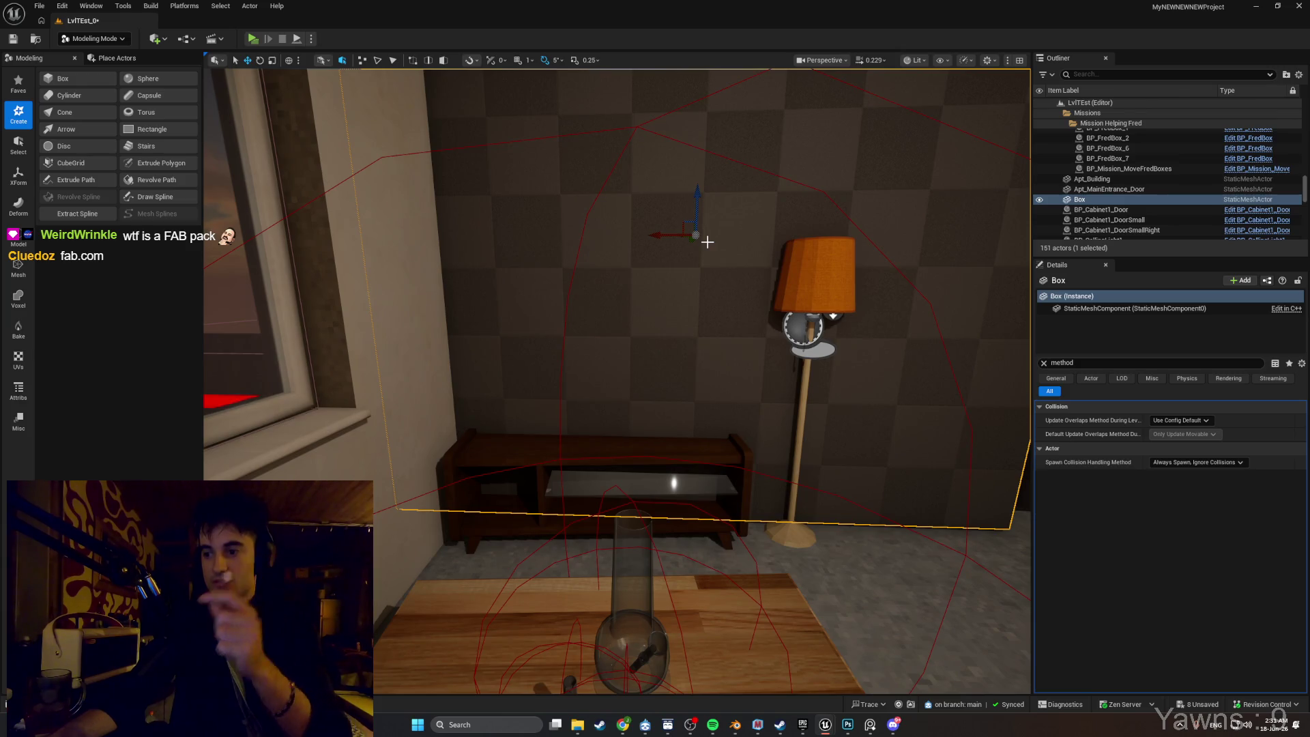
Delete the checkered wall box behind the lamp, returning the level to 150 actors.
{"action": "right_click", "coordinate": [684, 272]}
{"action": "left_click_drag", "start_coordinate": [684, 272], "coordinate": [819, 273]}
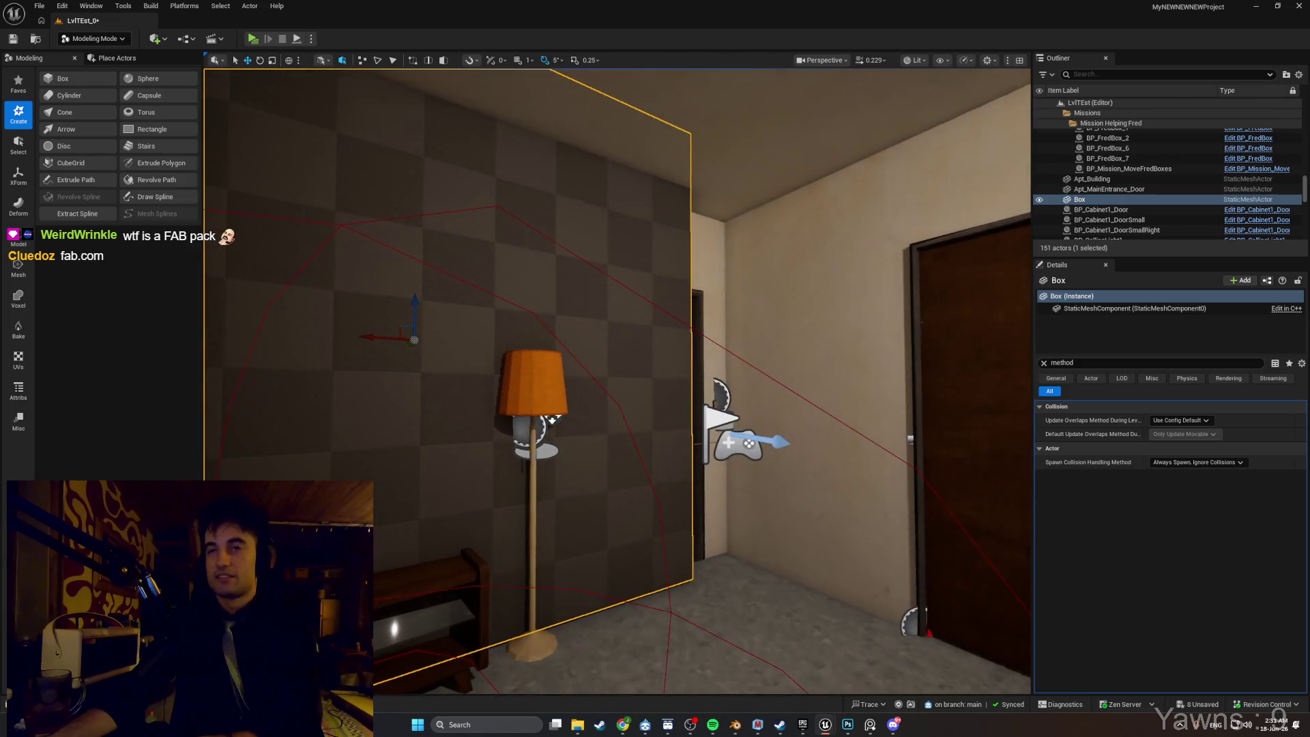
{"action": "key", "text": "Delete"}
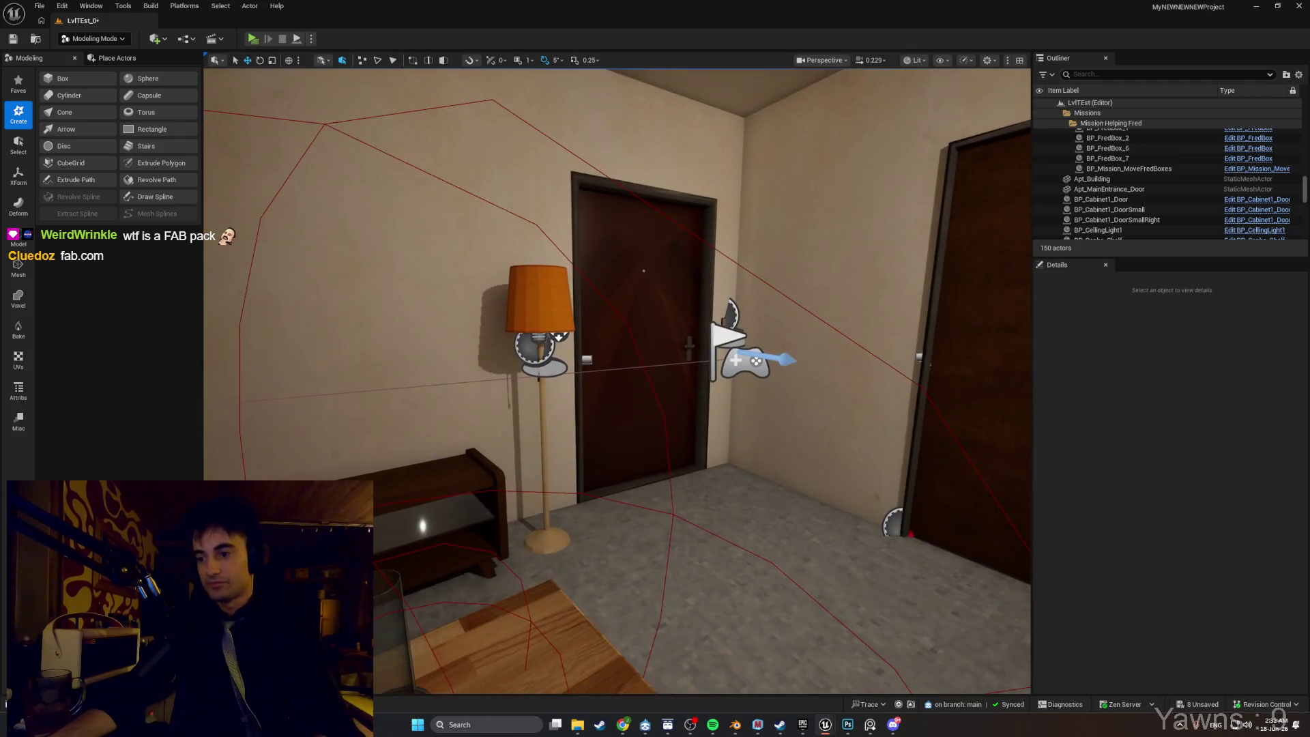
{"action": "mouse_move", "coordinate": [819, 273]}
{"action": "left_mouse_down"}
{"action": "mouse_move", "coordinate": [818, 259]}
{"action": "mouse_move", "coordinate": [546, 259]}
{"action": "mouse_move", "coordinate": [533, 239]}
{"action": "mouse_move", "coordinate": [682, 246]}
{"action": "mouse_move", "coordinate": [614, 252]}
{"action": "left_mouse_up"}
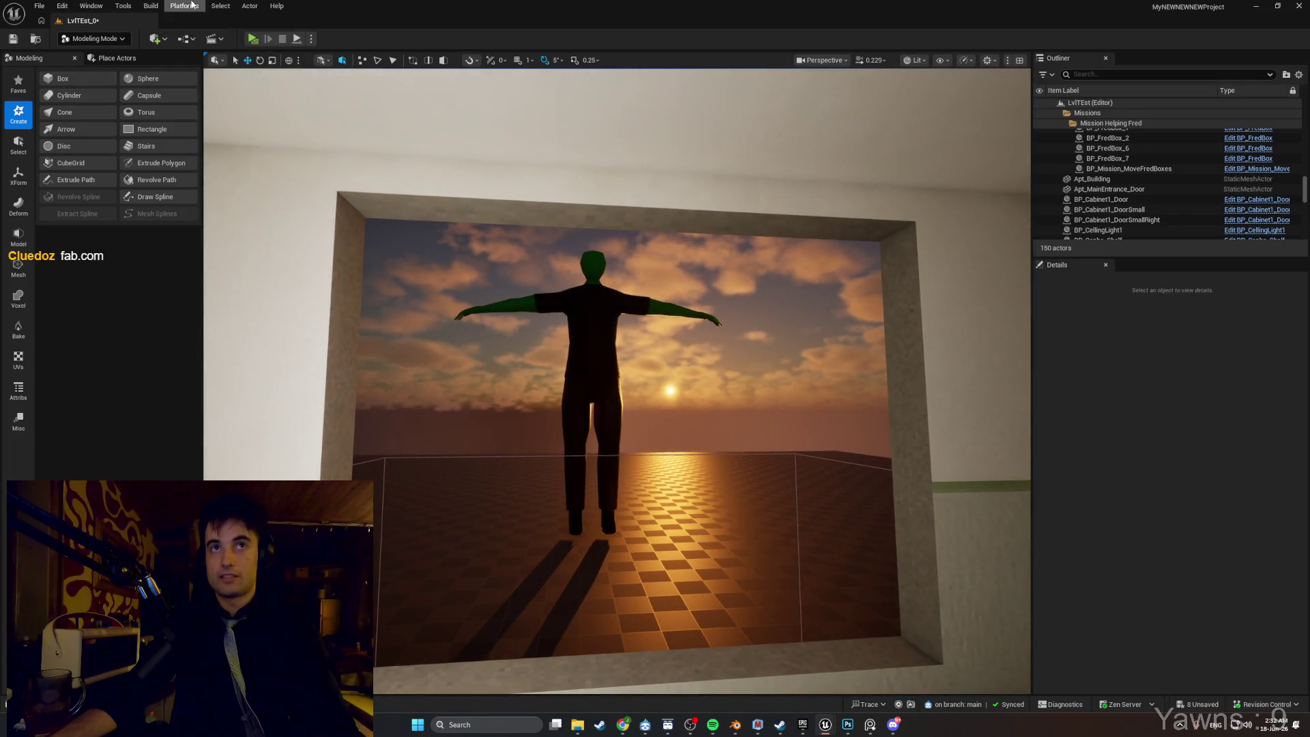
{"action": "left_click", "coordinate": [220, 7]}
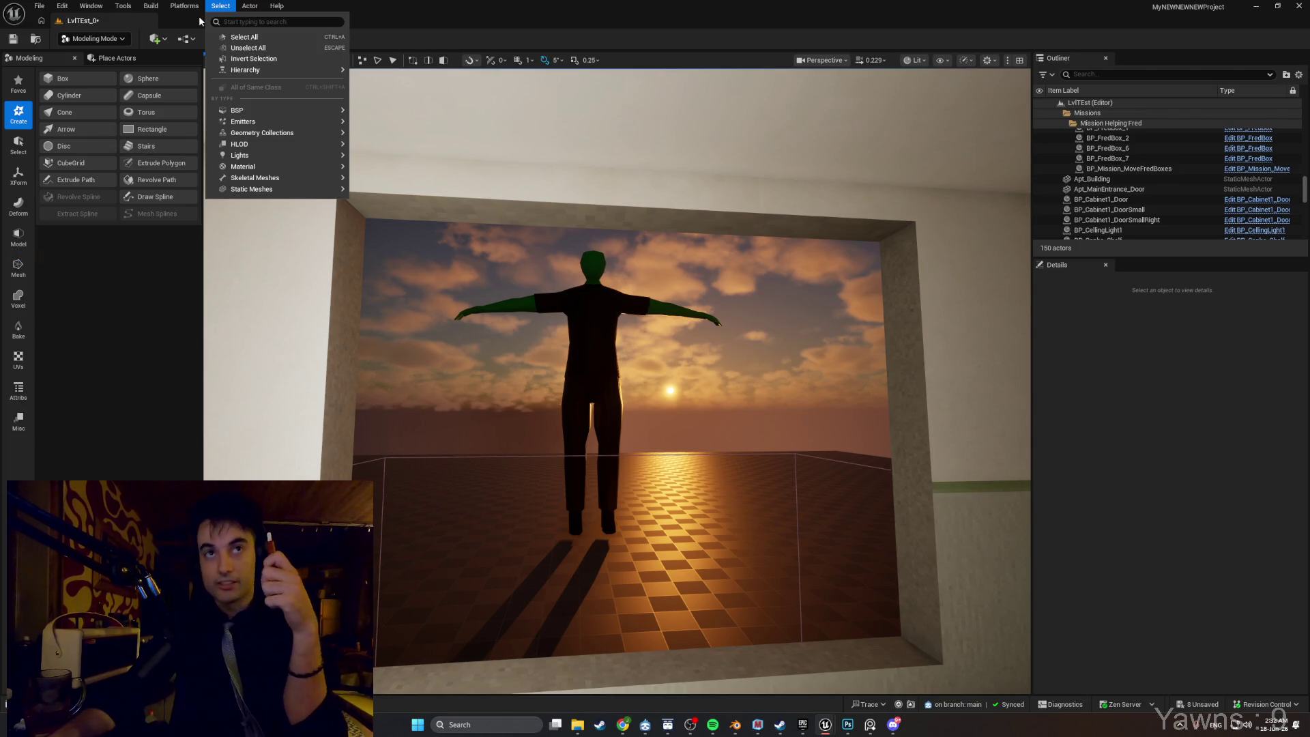
Open the Fab marketplace in the Epic Games Launcher from the Window menu.
{"action": "mouse_move", "coordinate": [196, 9]}
{"action": "mouse_move", "coordinate": [79, 12]}
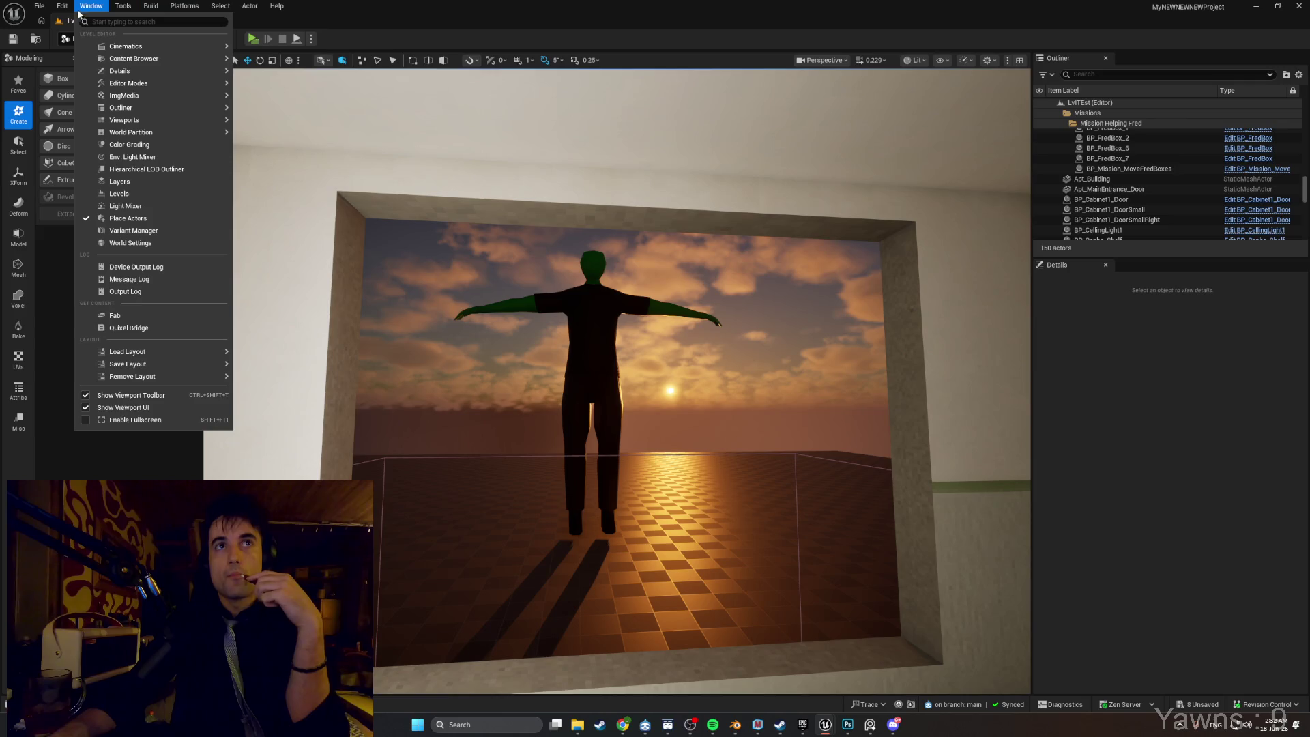
{"action": "mouse_move", "coordinate": [124, 119]}
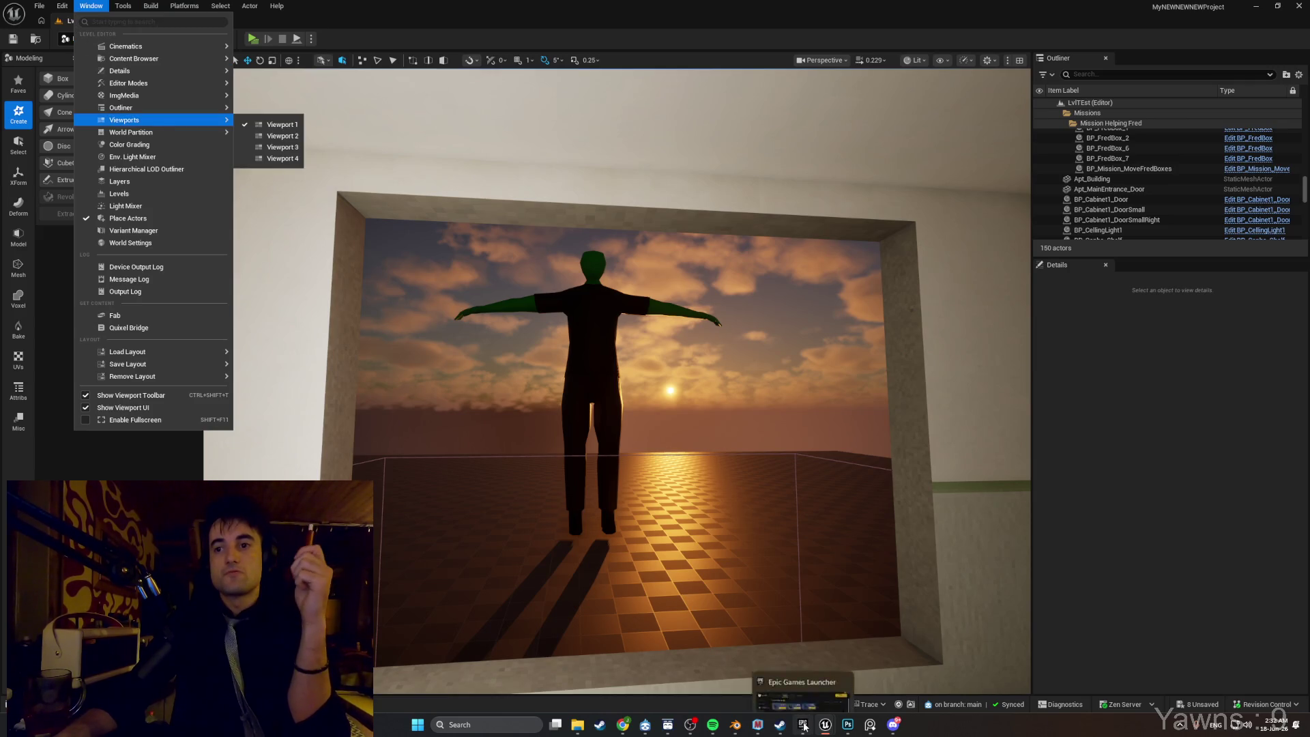
{"action": "left_click", "coordinate": [802, 724]}
{"action": "left_click", "coordinate": [305, 276]}
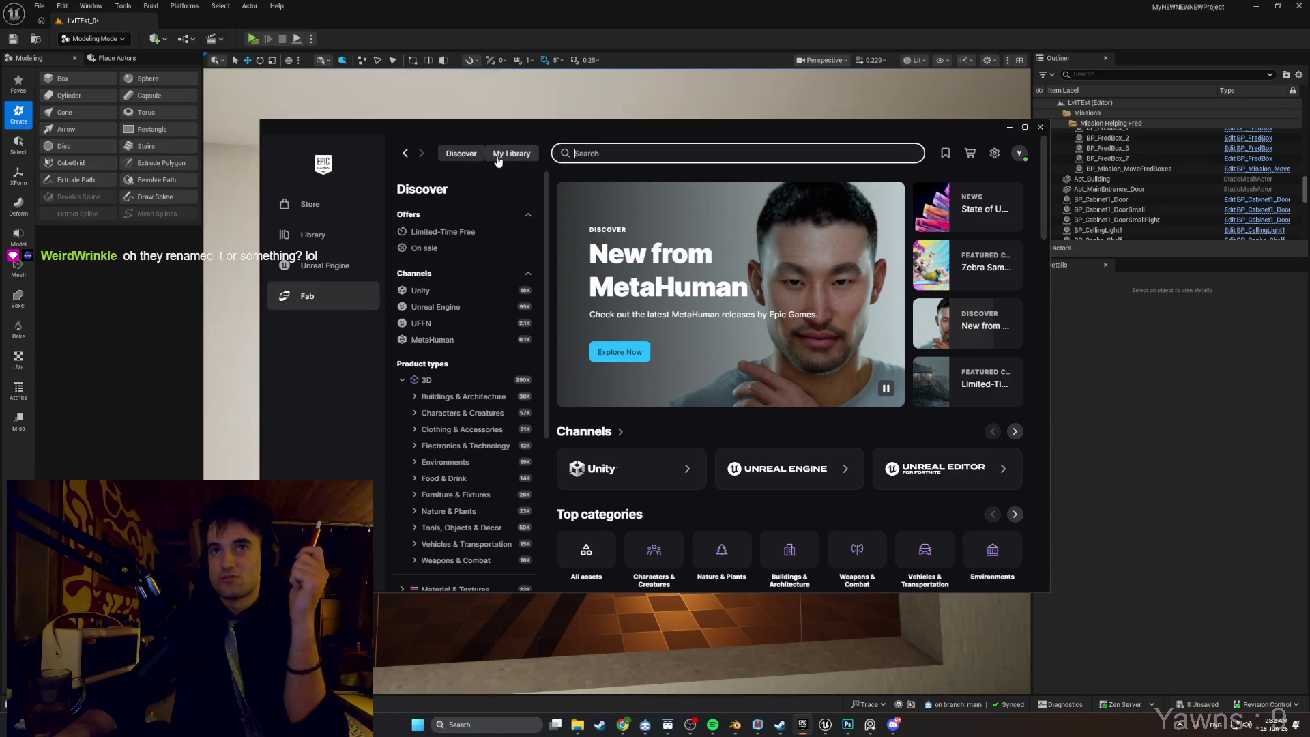
Go back to the launcher's Library page, then close the Epic Games Launcher.
{"action": "left_click", "coordinate": [407, 154]}
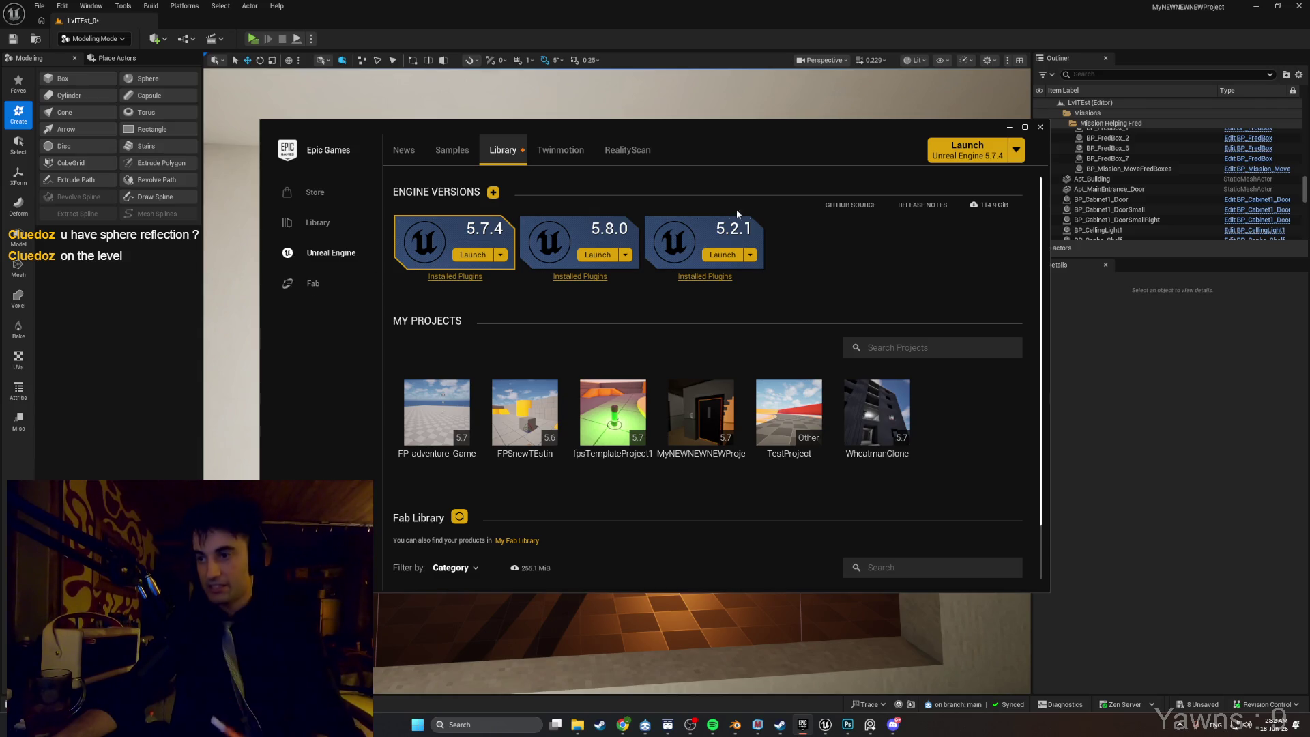
{"action": "left_click", "coordinate": [1024, 127]}
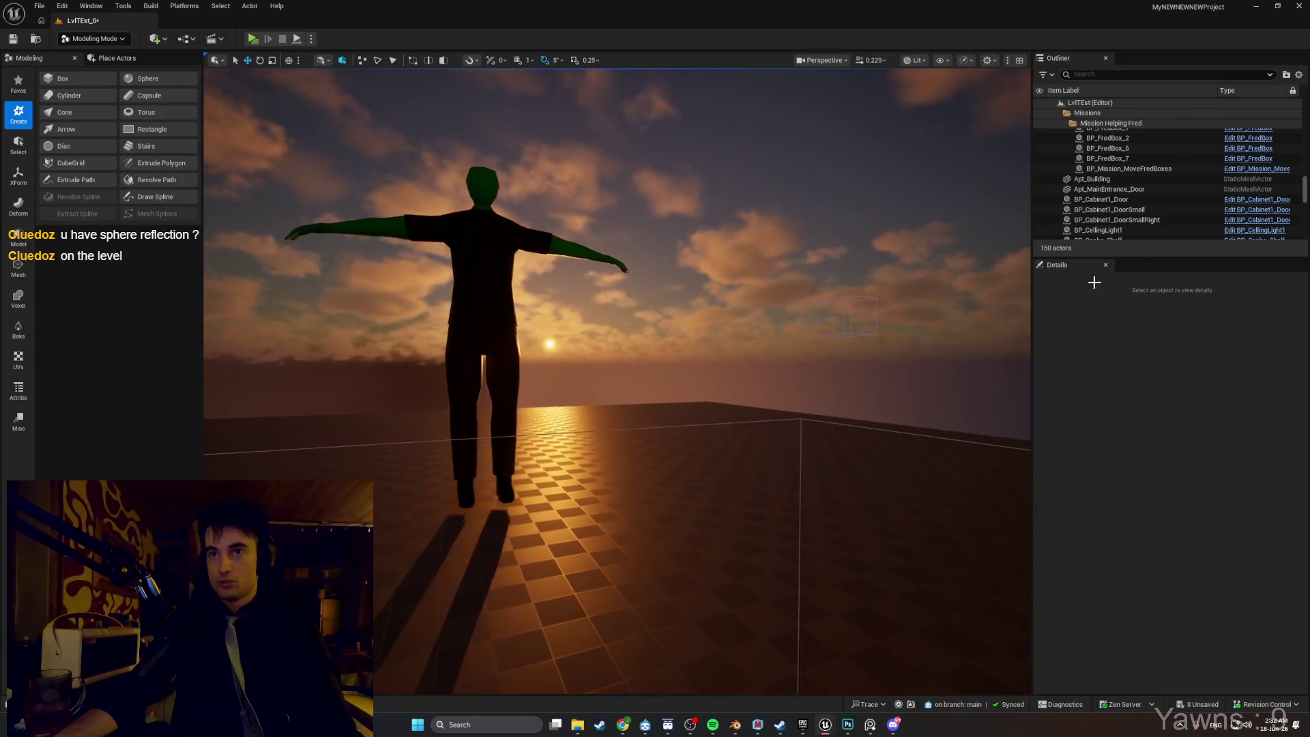
{"action": "left_click", "coordinate": [1077, 75]}
Search the Outliner for 'sphere', then add a Sphere Reflection Capture via Quick Add search 'sph'.
{"action": "type", "text": "sphere"}
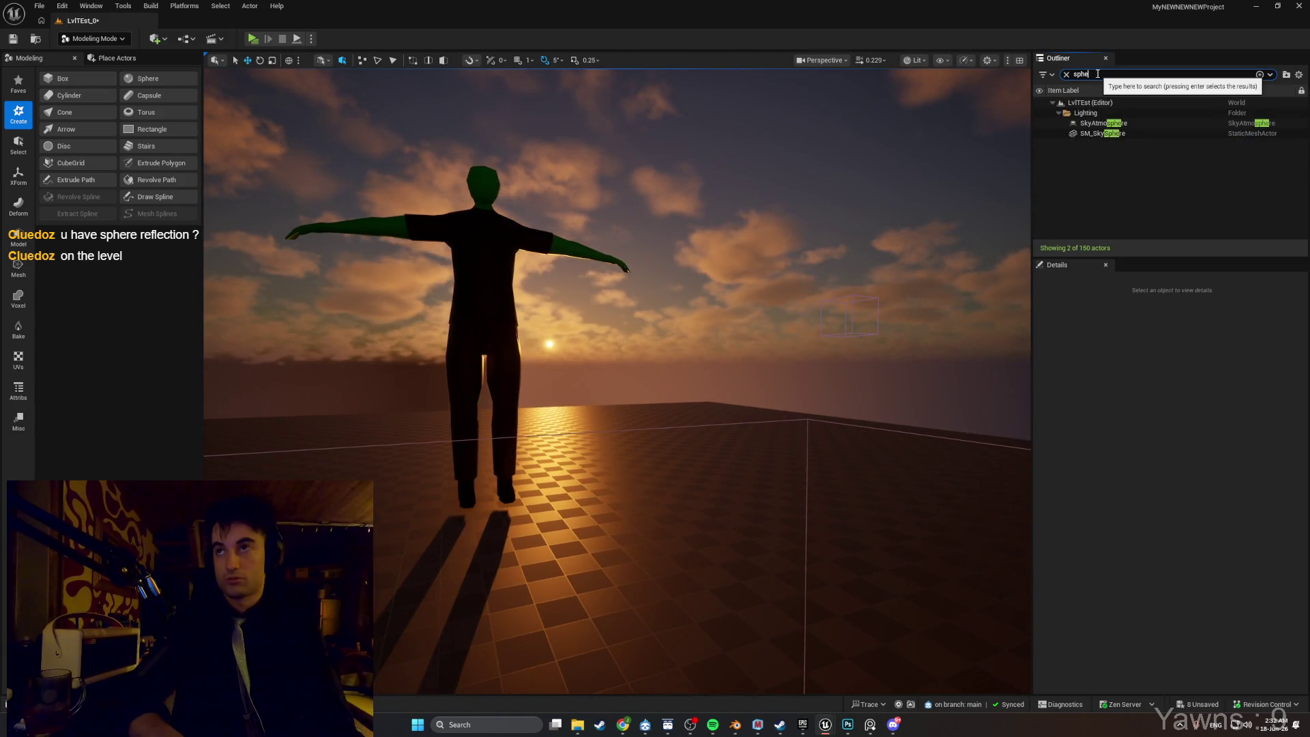
{"action": "left_click", "coordinate": [1094, 134]}
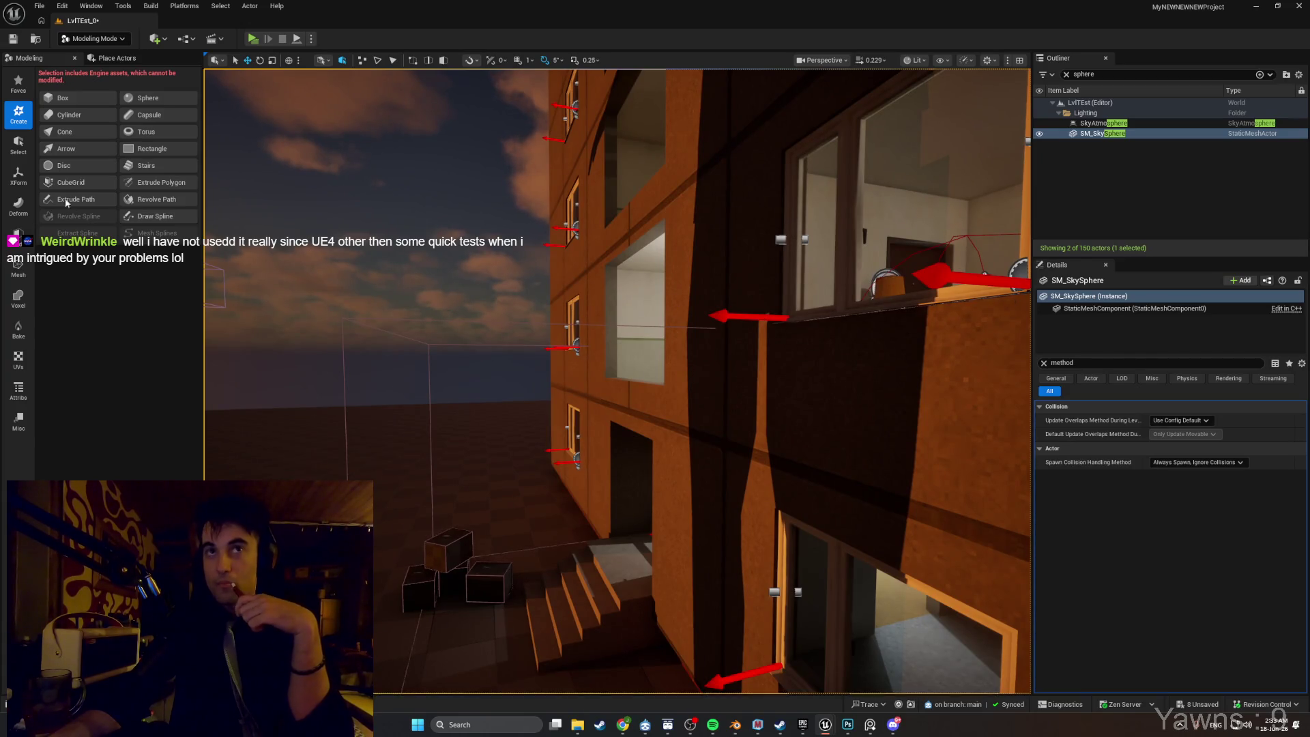
{"action": "left_click", "coordinate": [154, 44]}
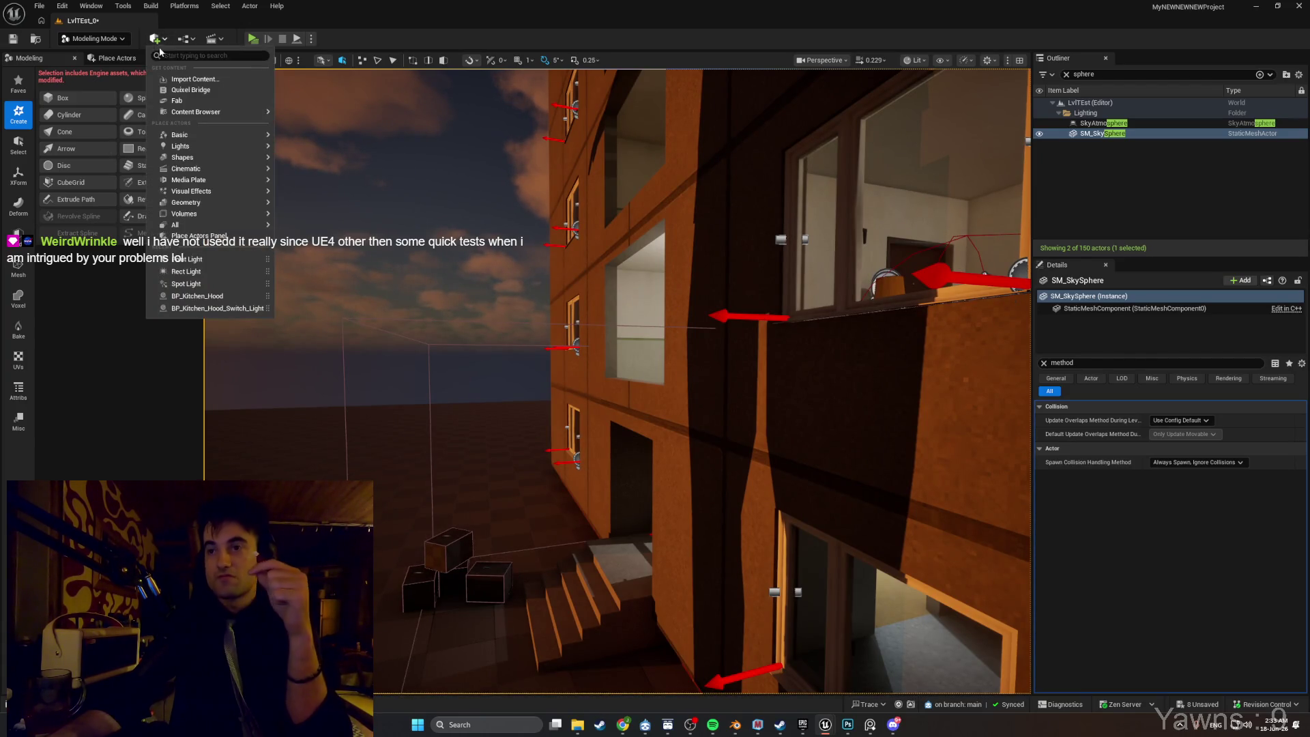
{"action": "type", "text": "sphere"}
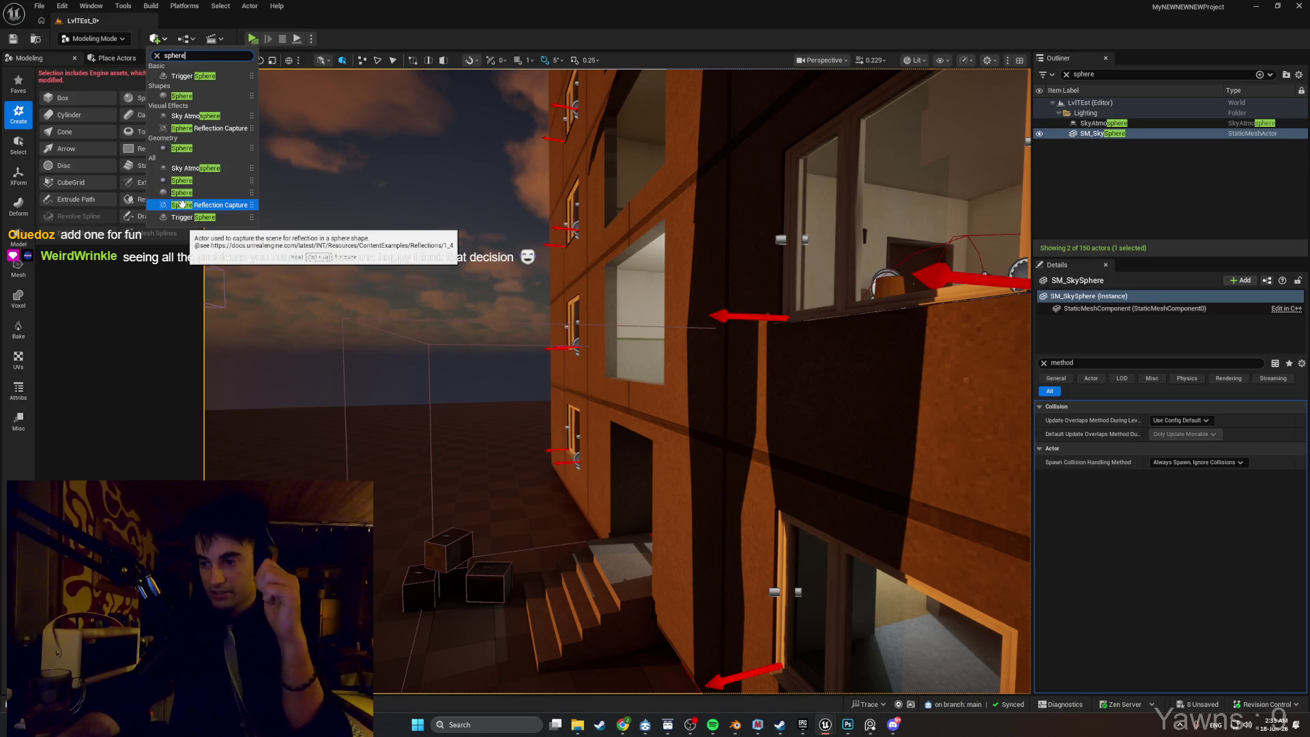
{"action": "left_click", "coordinate": [181, 204]}
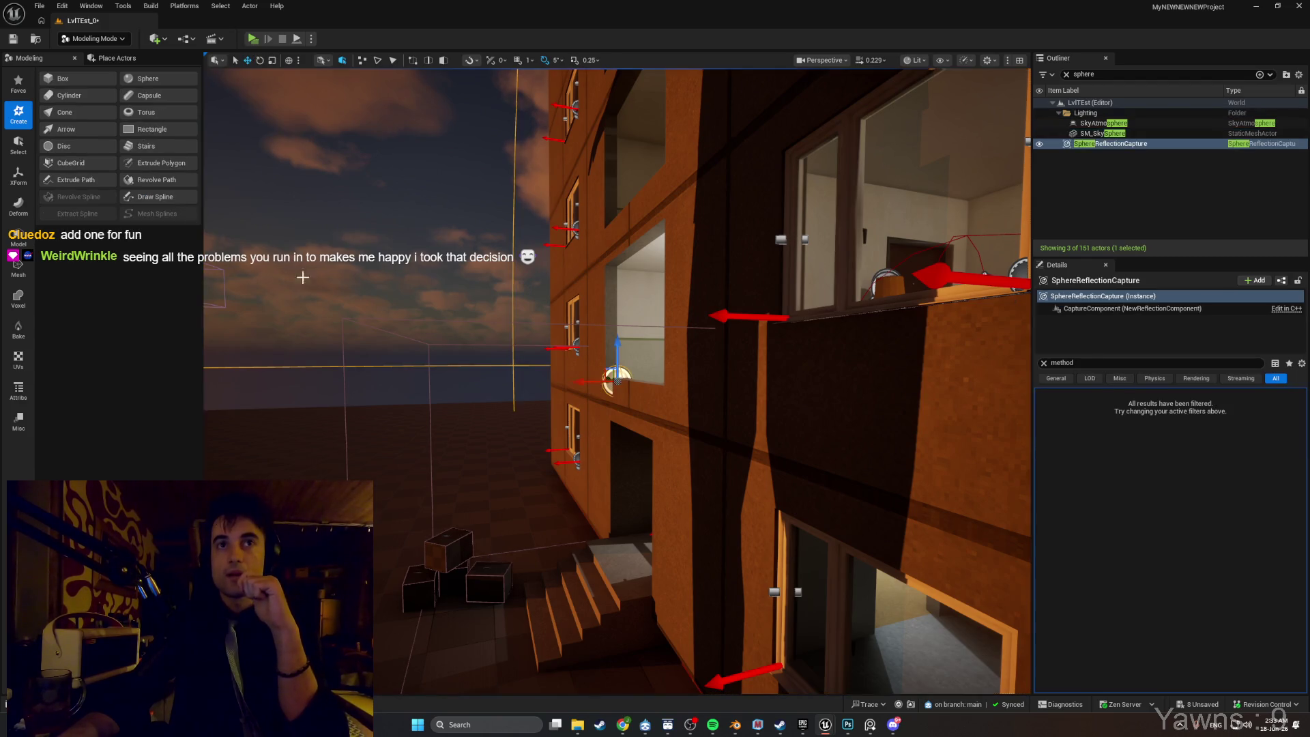
Frame the new SphereReflectionCapture on the shelf and clear the Details property filter.
{"action": "mouse_move", "coordinate": [617, 382]}
{"action": "left_mouse_down"}
{"action": "mouse_move", "coordinate": [750, 381]}
{"action": "mouse_move", "coordinate": [613, 395]}
{"action": "left_mouse_up"}
{"action": "key", "text": "f"}
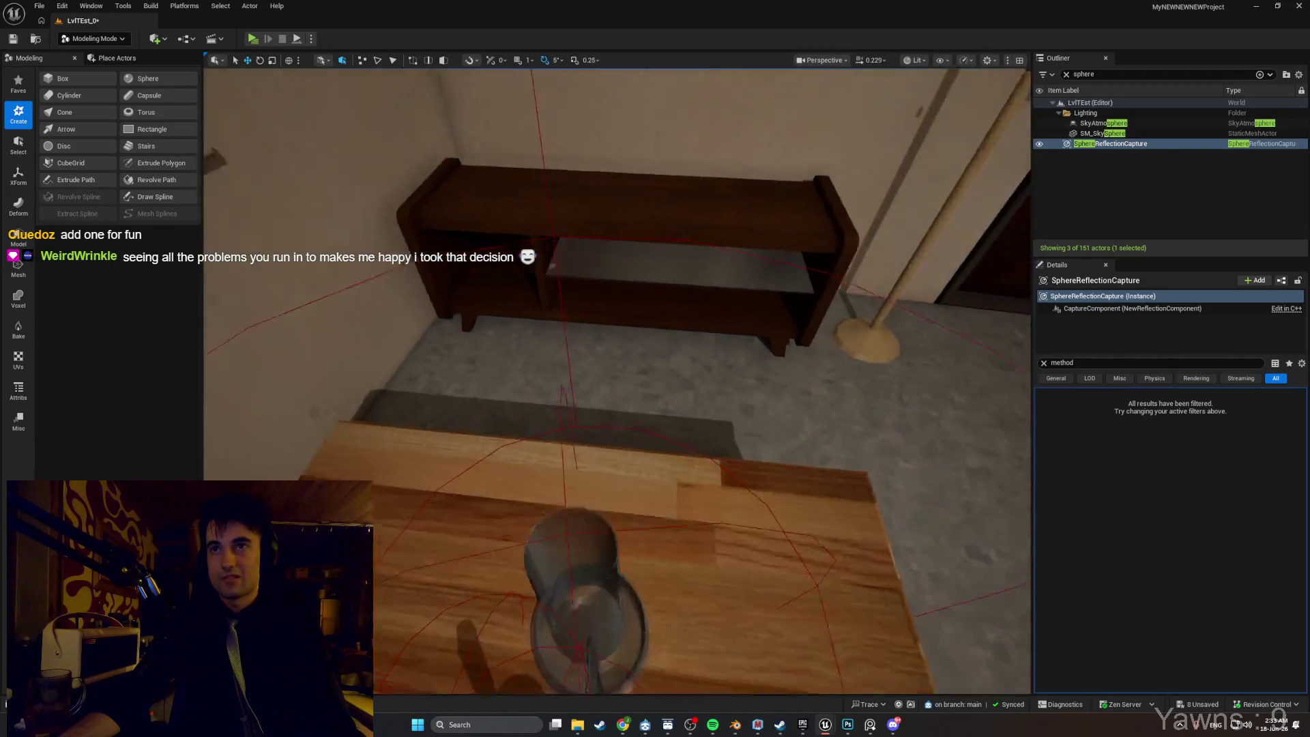
{"action": "left_click_drag", "start_coordinate": [348, 298], "coordinate": [348, 225]}
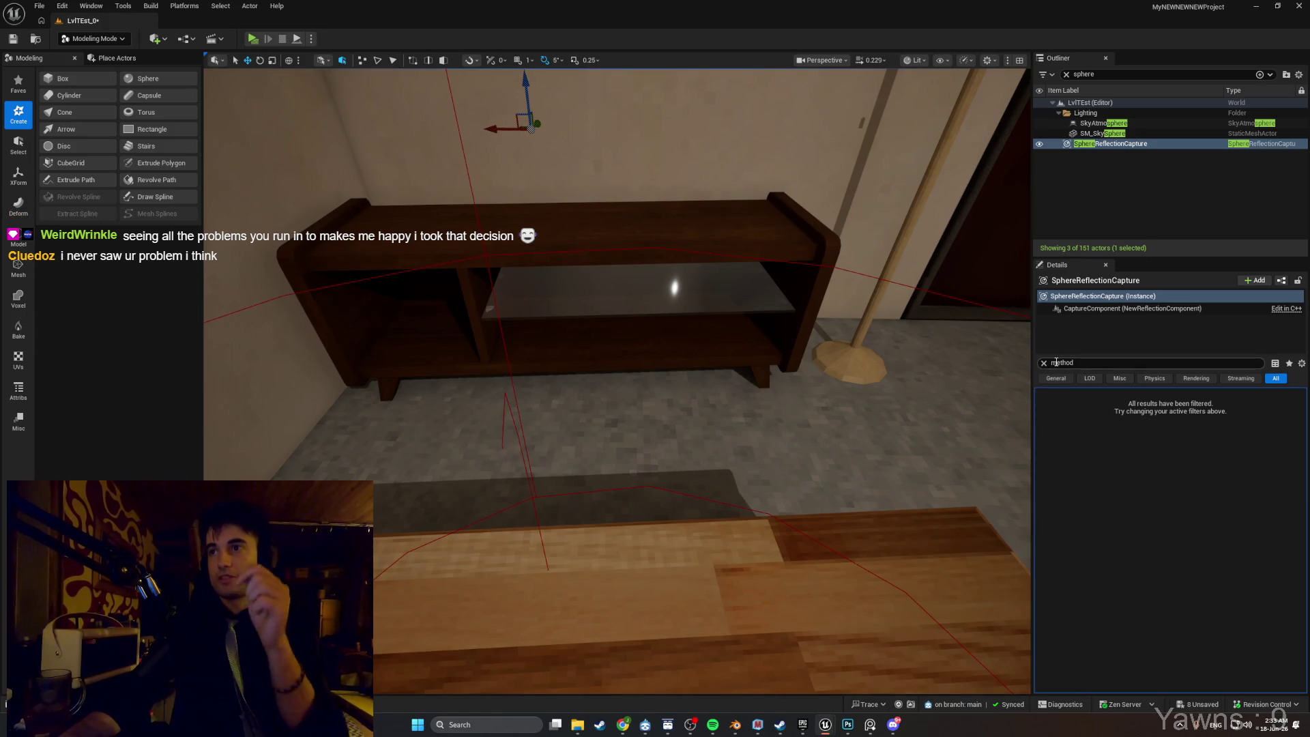
{"action": "left_click", "coordinate": [1044, 363]}
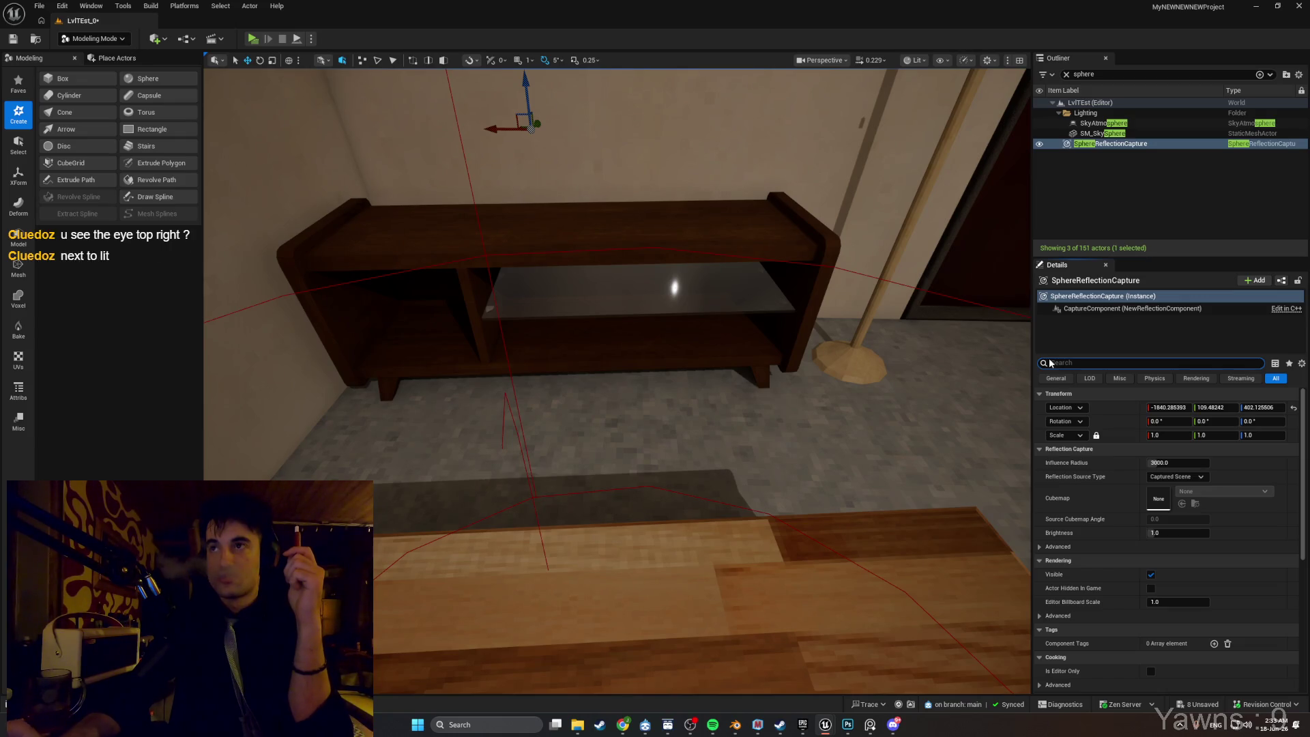
Toggle the SphereReflectionCapture's visibility off and on to compare reflections, leaving it shown.
{"action": "left_click", "coordinate": [1038, 144]}
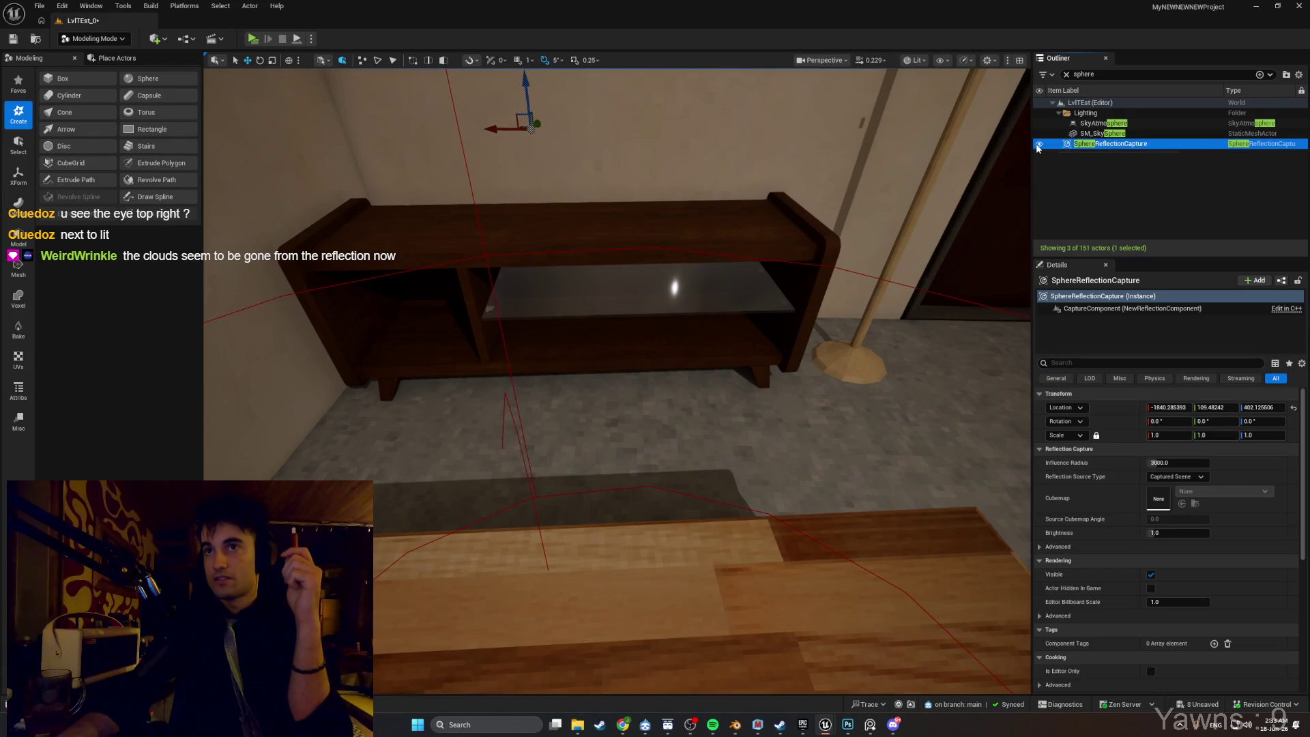
{"action": "left_click", "coordinate": [1039, 144]}
{"action": "left_click", "coordinate": [1039, 144]}
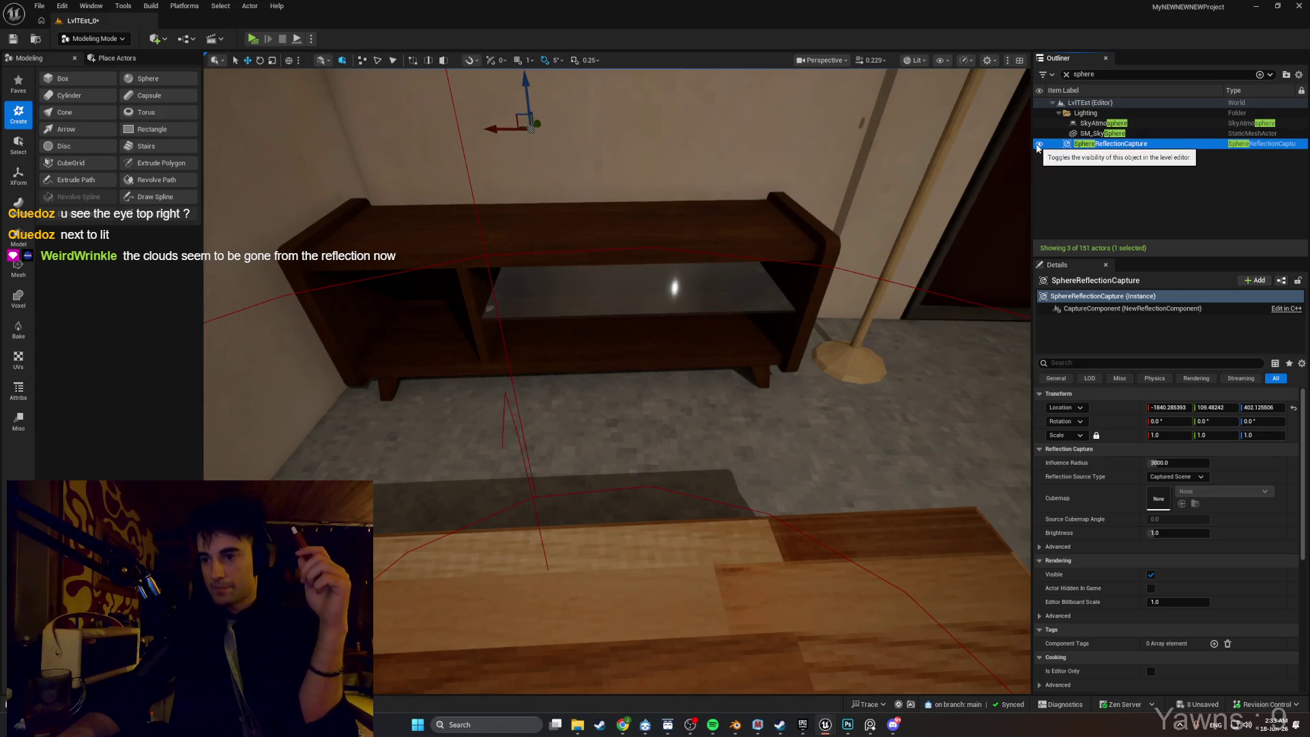
{"action": "left_click", "coordinate": [1038, 144]}
{"action": "left_click", "coordinate": [1038, 145]}
{"action": "left_click", "coordinate": [1038, 145]}
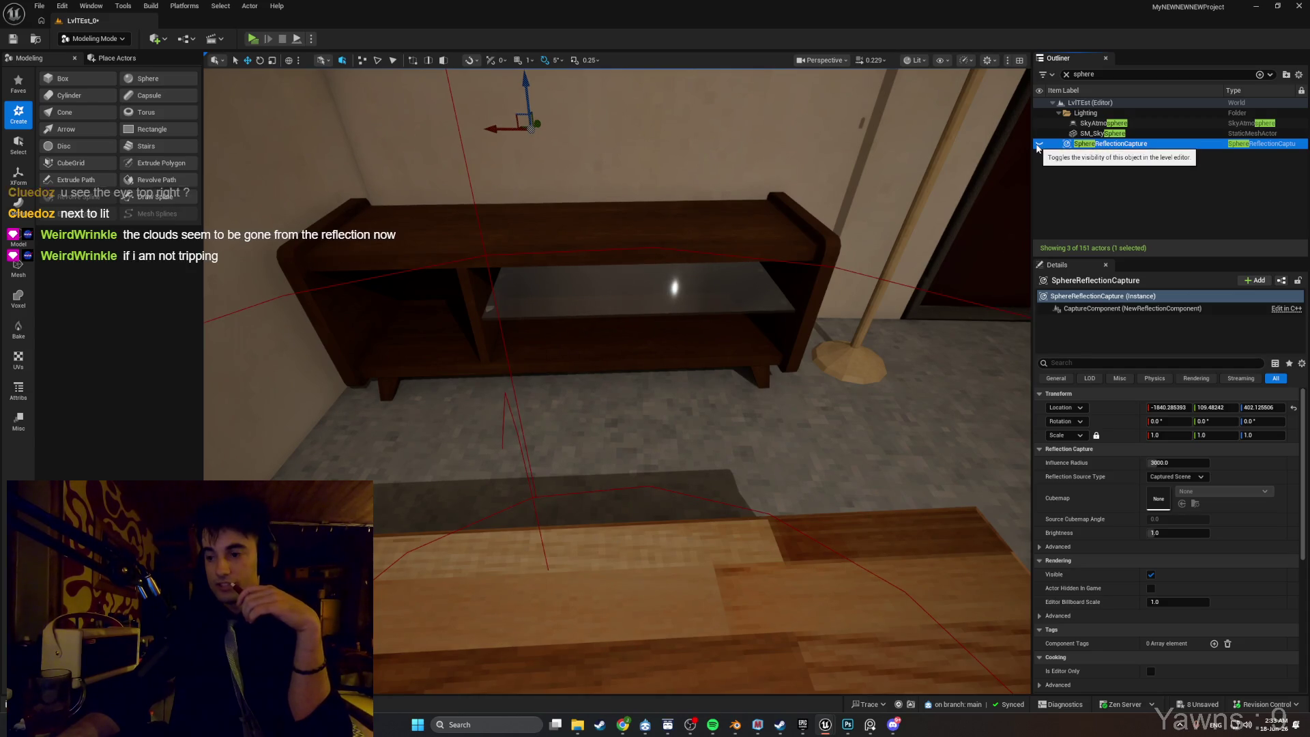
{"action": "left_click", "coordinate": [1038, 145]}
{"action": "left_click", "coordinate": [1038, 144]}
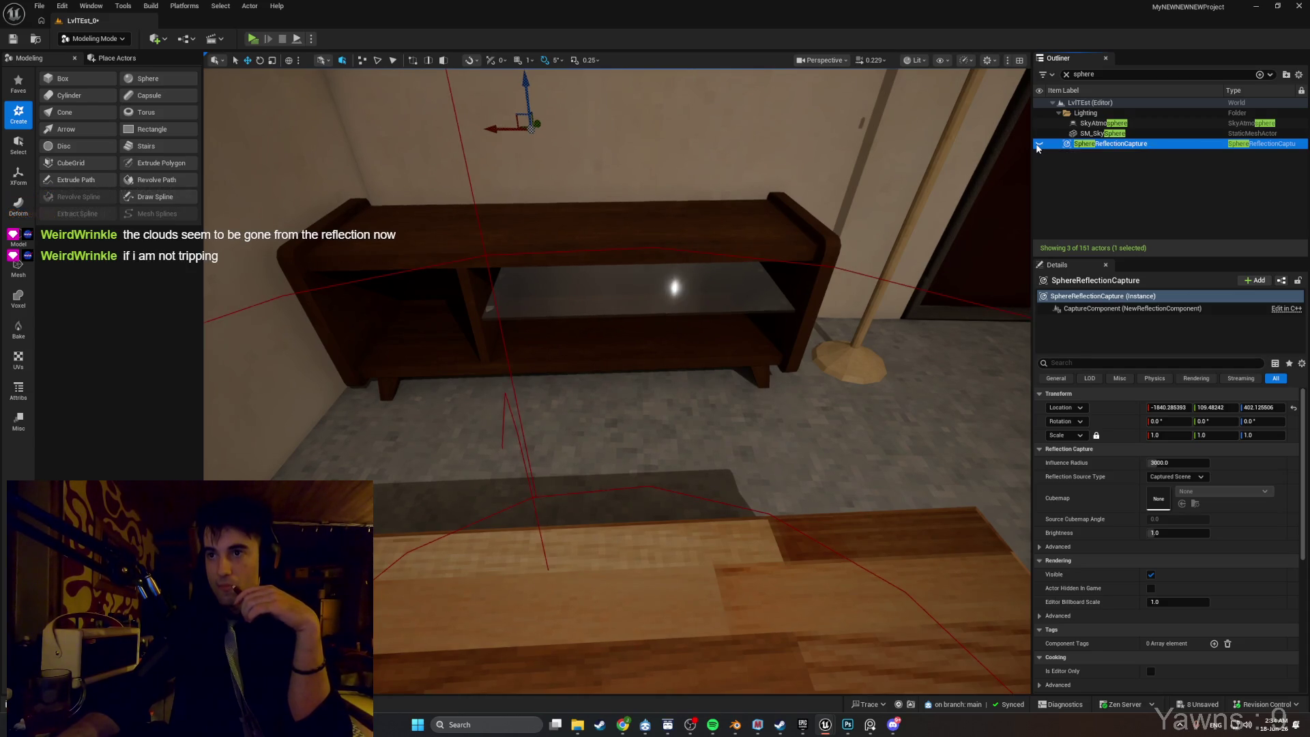
{"action": "left_click", "coordinate": [1038, 145]}
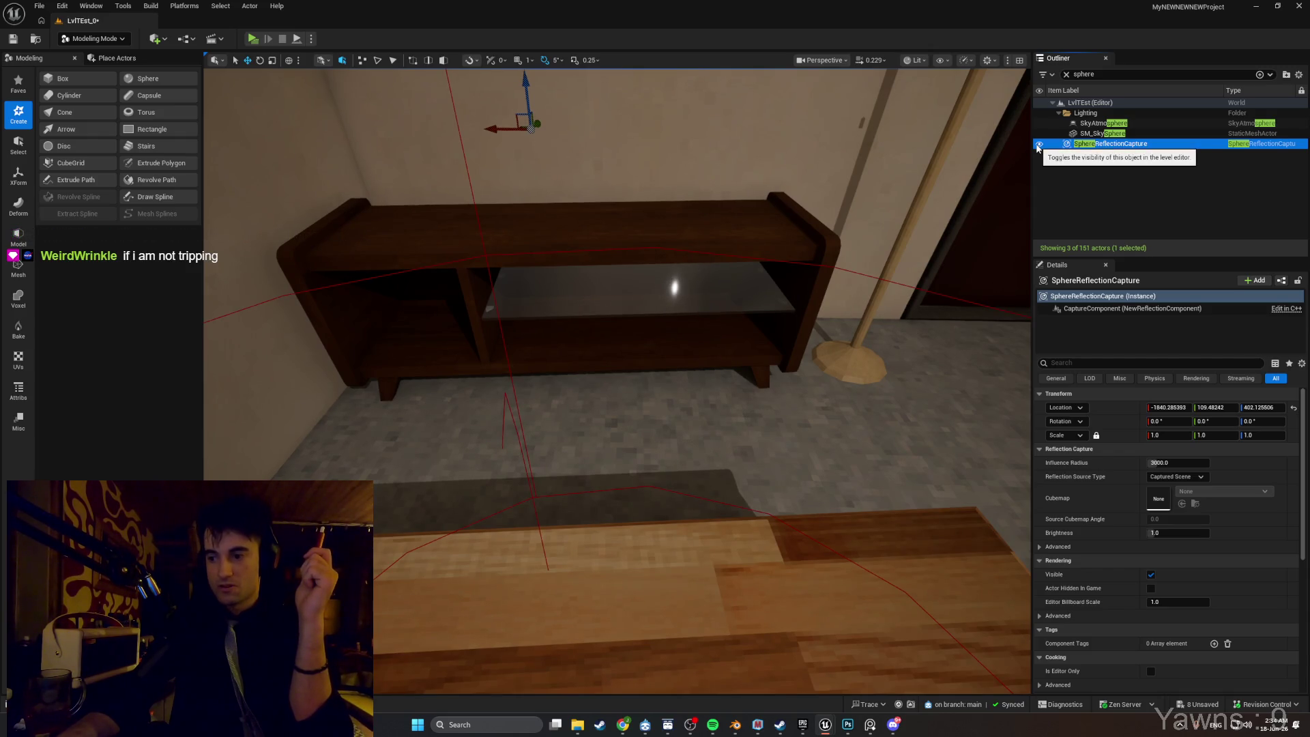
Turn toward the sunset window, toggle the capture once more, then reselect it in the Outliner.
{"action": "mouse_move", "coordinate": [1005, 190]}
{"action": "left_mouse_down"}
{"action": "mouse_move", "coordinate": [785, 136]}
{"action": "mouse_move", "coordinate": [751, 103]}
{"action": "mouse_move", "coordinate": [723, 116]}
{"action": "left_mouse_up"}
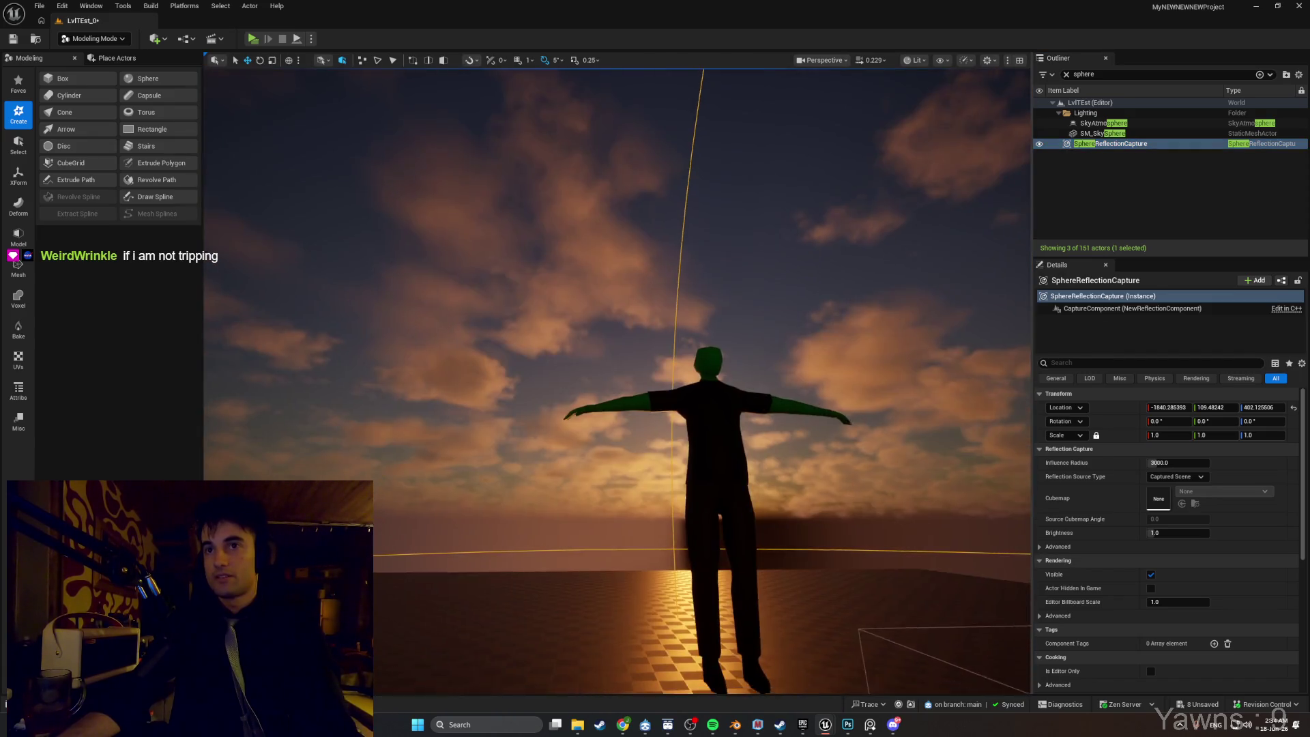
{"action": "left_click", "coordinate": [1039, 145]}
{"action": "left_click", "coordinate": [1039, 145]}
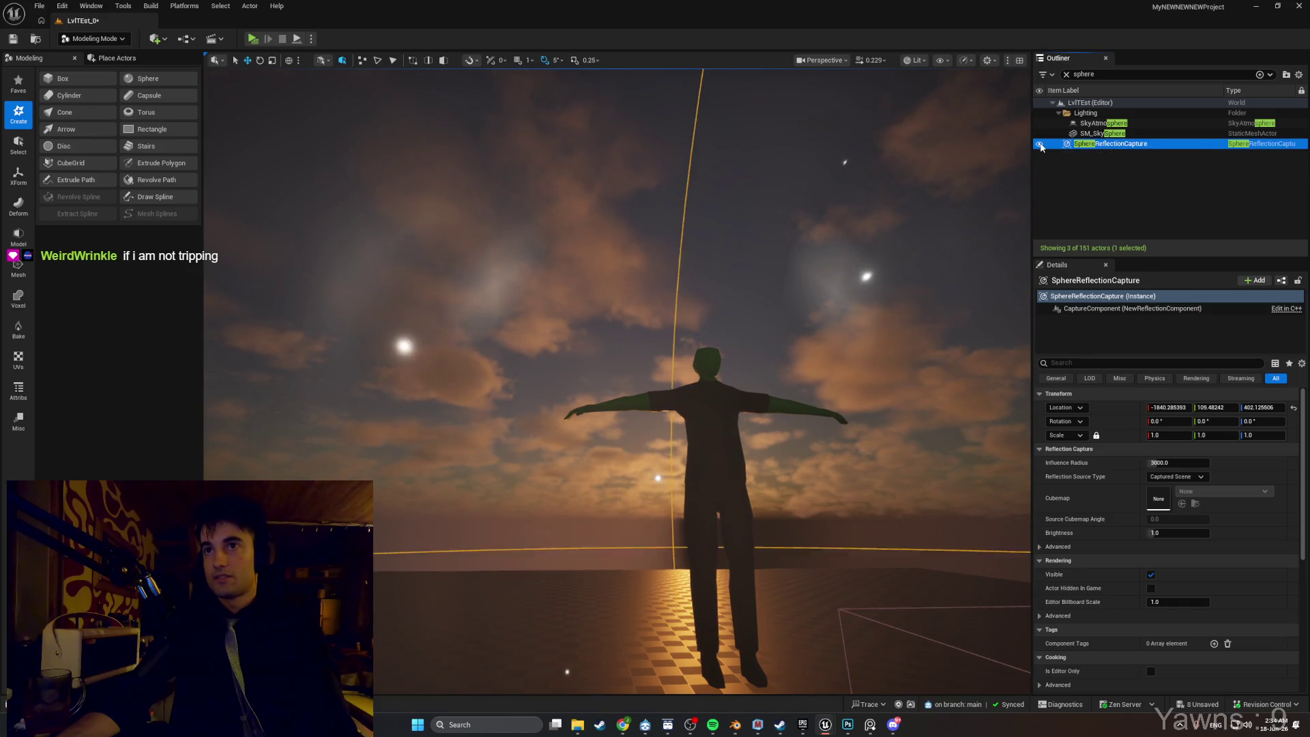
{"action": "mouse_move", "coordinate": [682, 341]}
{"action": "left_mouse_down"}
{"action": "mouse_move", "coordinate": [600, 375]}
{"action": "mouse_move", "coordinate": [614, 369]}
{"action": "left_mouse_up"}
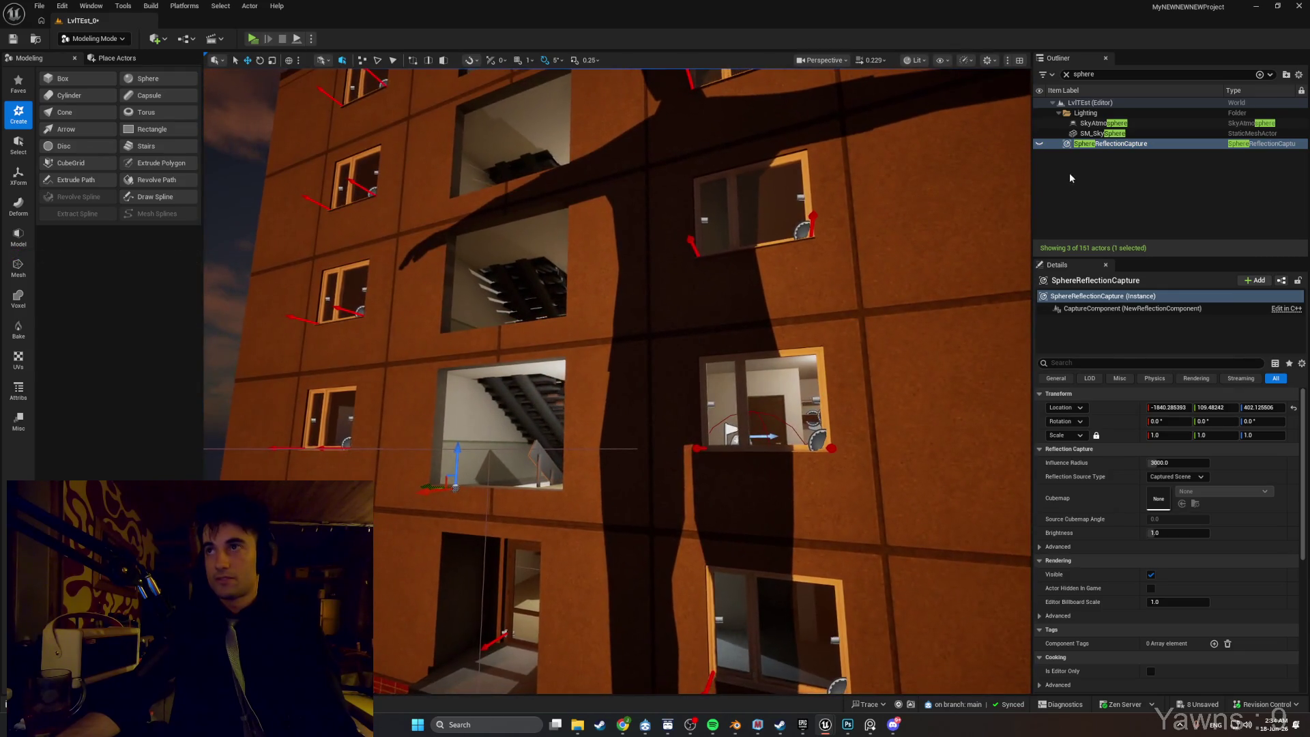
{"action": "left_click", "coordinate": [1037, 149]}
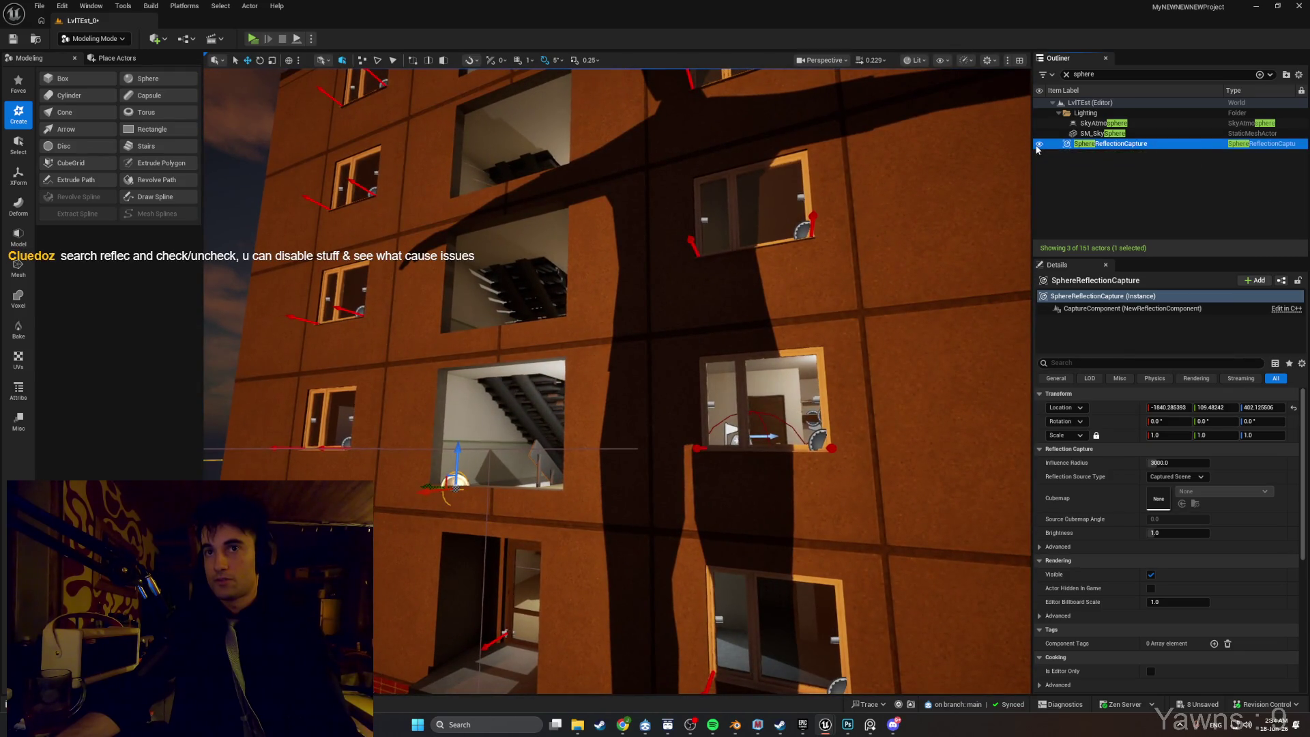
{"action": "left_click", "coordinate": [1037, 148]}
{"action": "left_click", "coordinate": [1037, 148]}
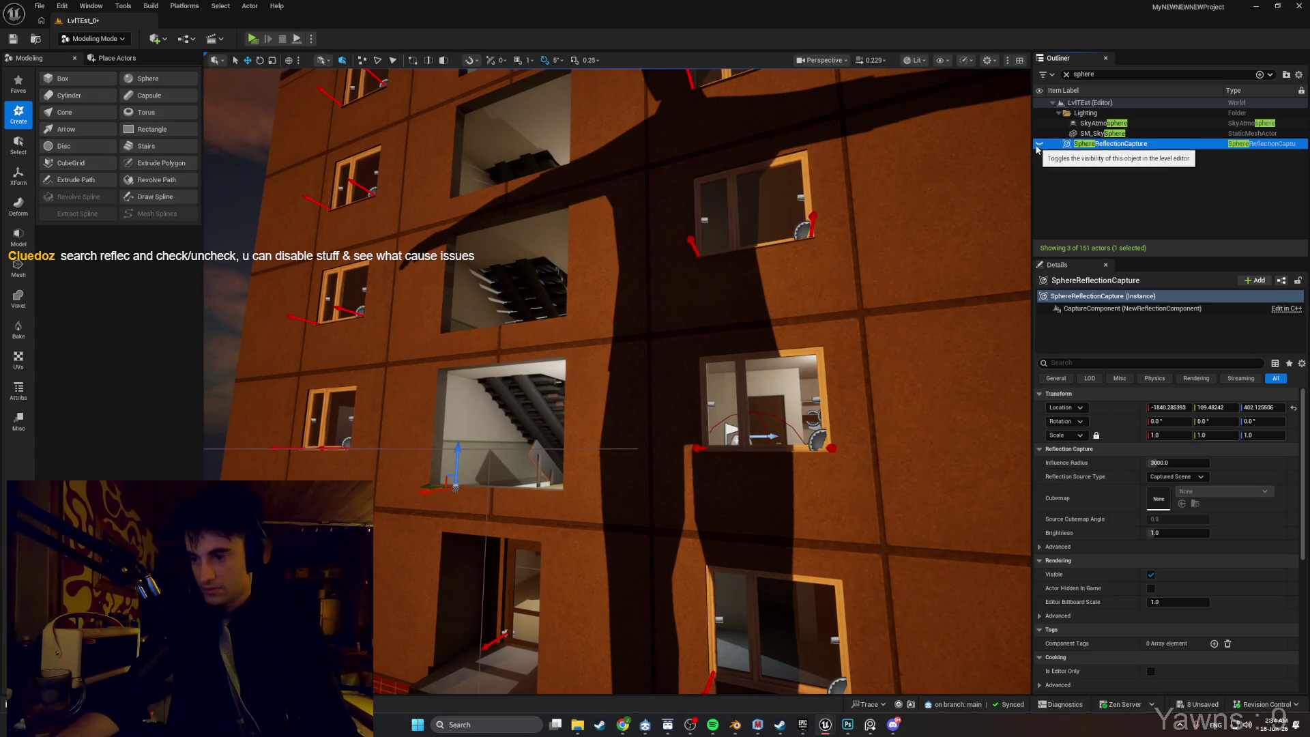
{"action": "left_click", "coordinate": [1069, 362]}
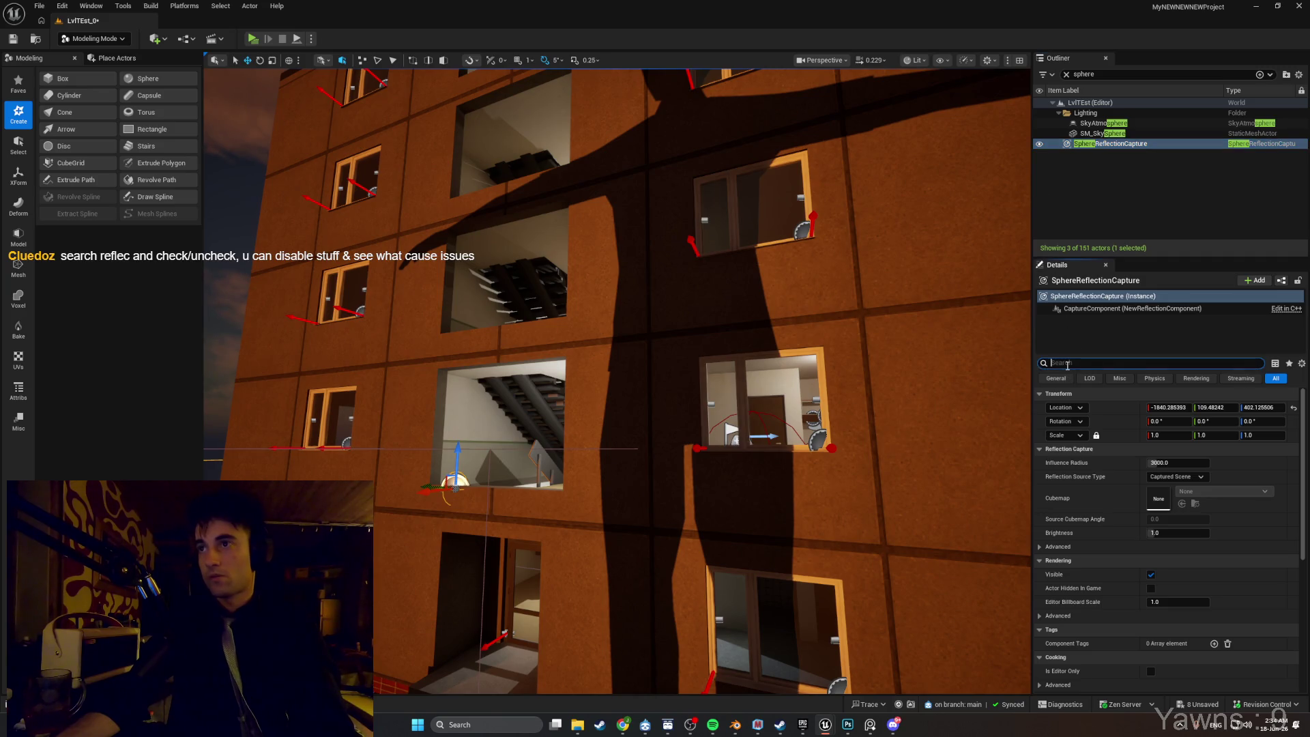
Search the Details panel to show only the capture's reflection properties.
{"action": "type", "text": "refle"}
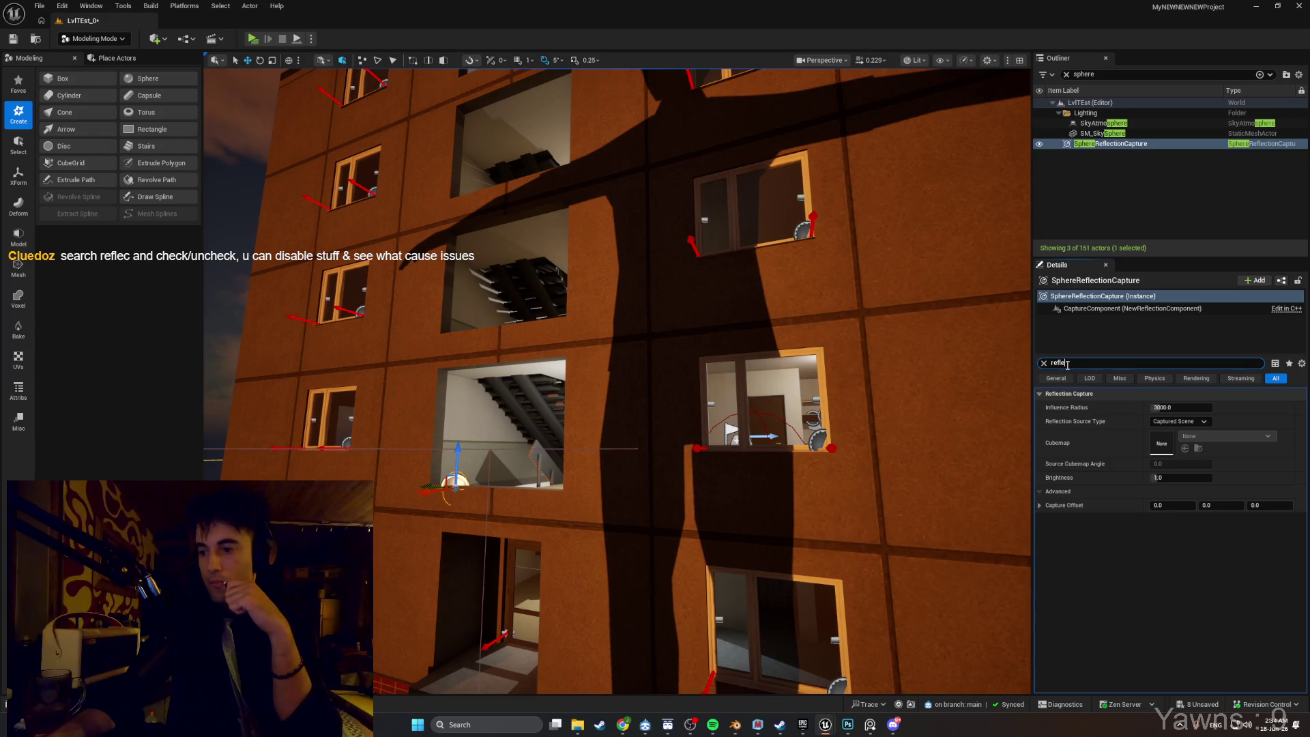
{"action": "type", "text": "f"}
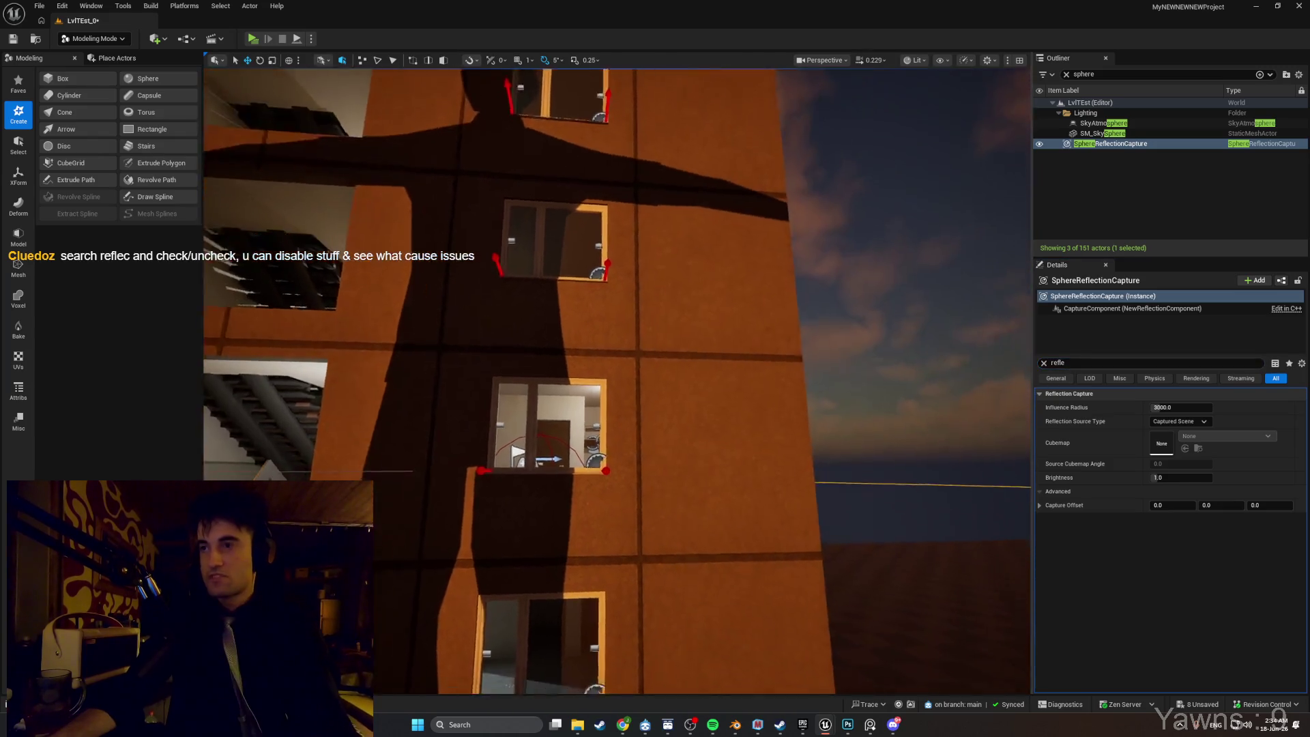
{"action": "type", "text": "w"}
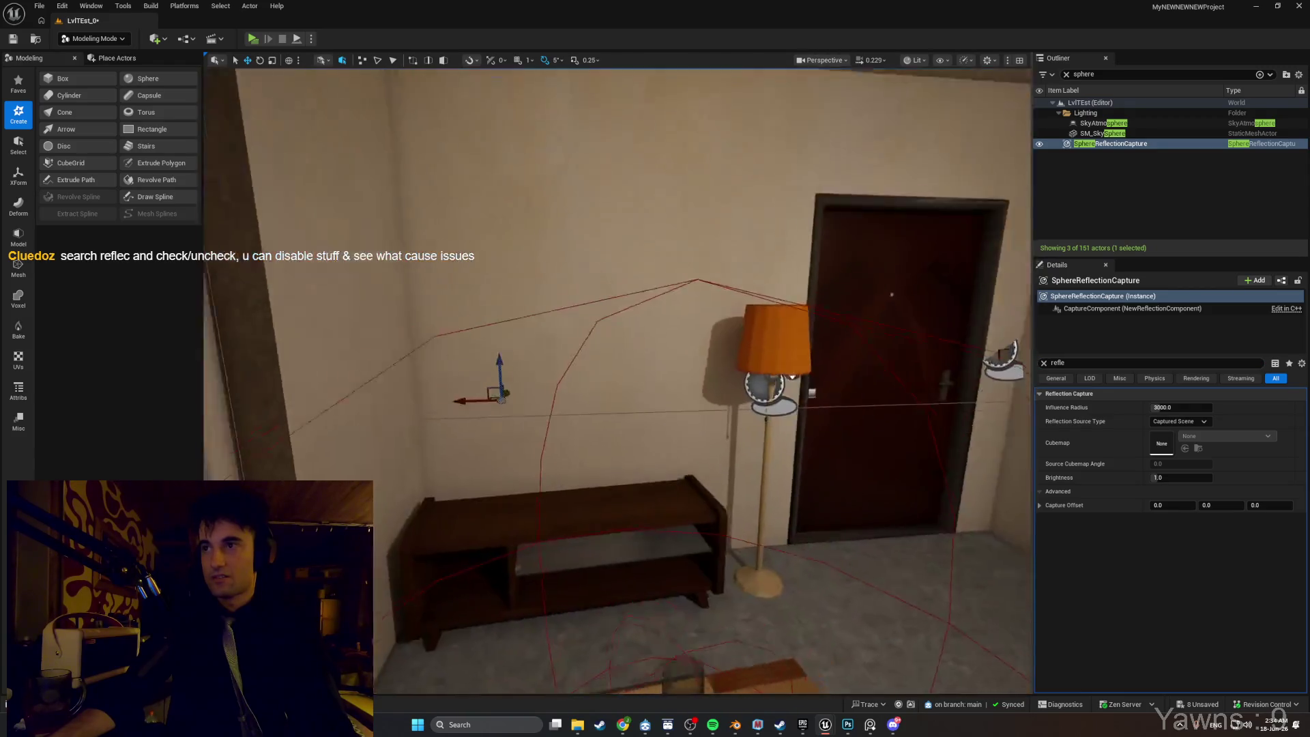
{"action": "type", "text": "s"}
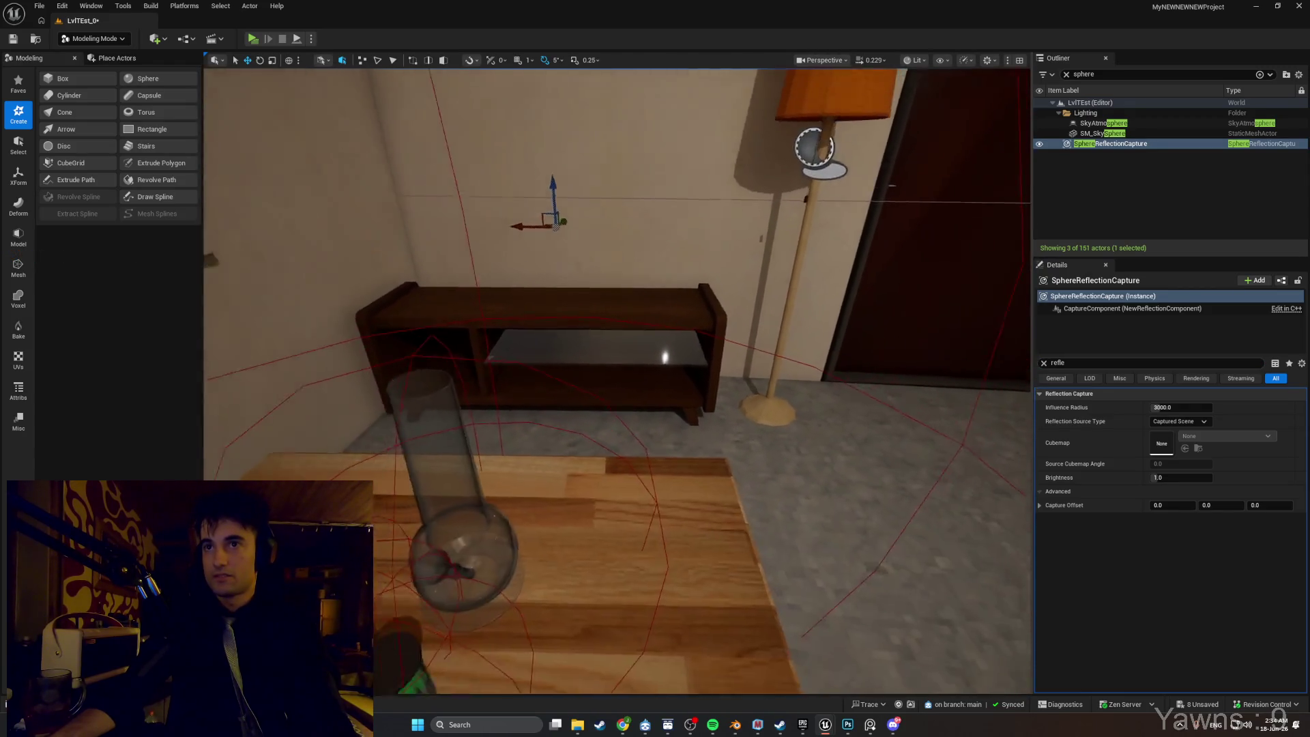
{"action": "type", "text": "s"}
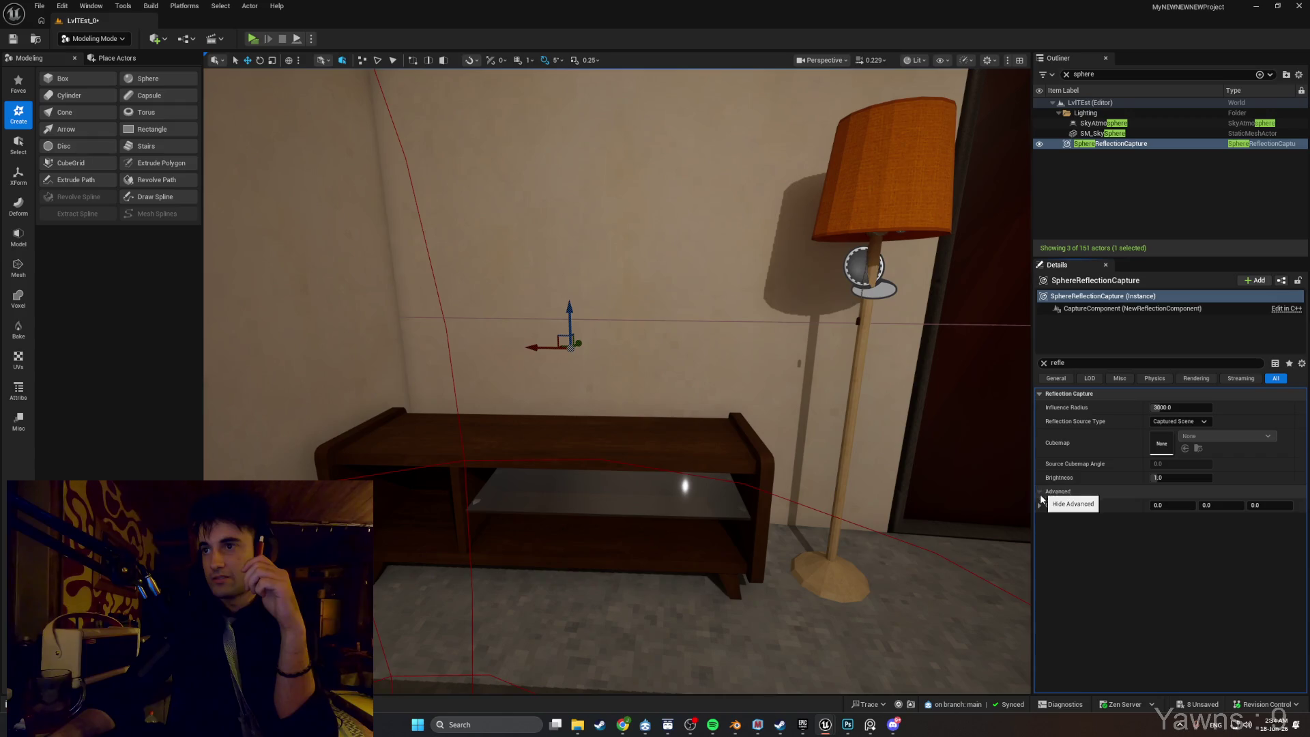
{"action": "left_click", "coordinate": [1040, 505]}
{"action": "left_click", "coordinate": [1039, 505]}
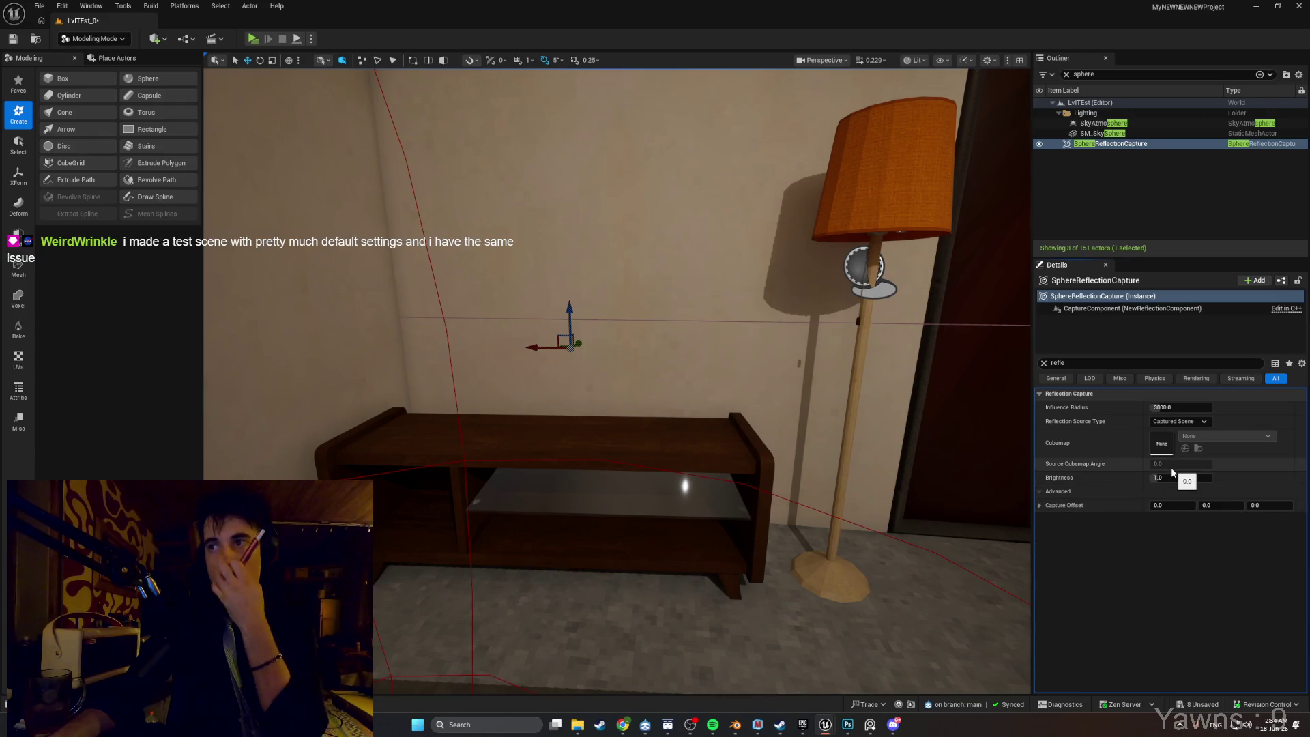
Switch Reflection Source Type to Specified Cubemap, then back to Captured Scene.
{"action": "left_click", "coordinate": [1201, 421]}
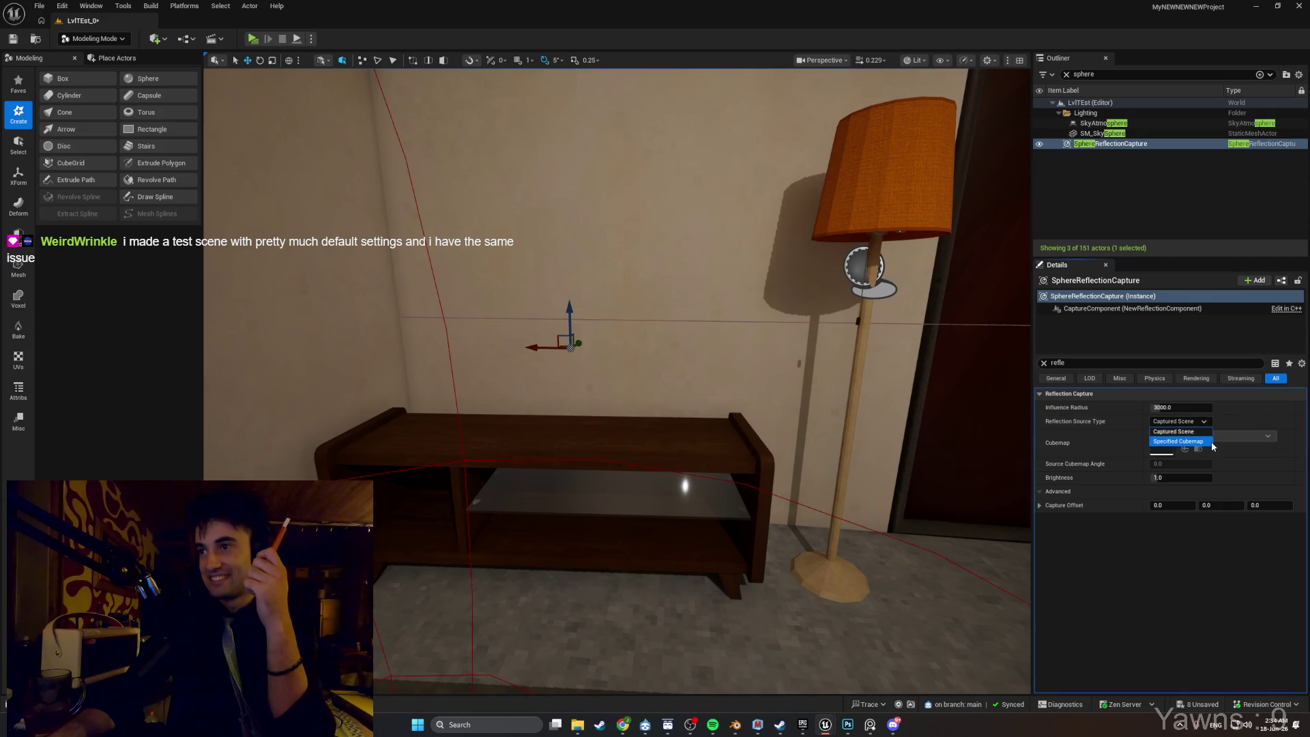
{"action": "left_click", "coordinate": [1201, 441]}
{"action": "left_click", "coordinate": [1180, 421]}
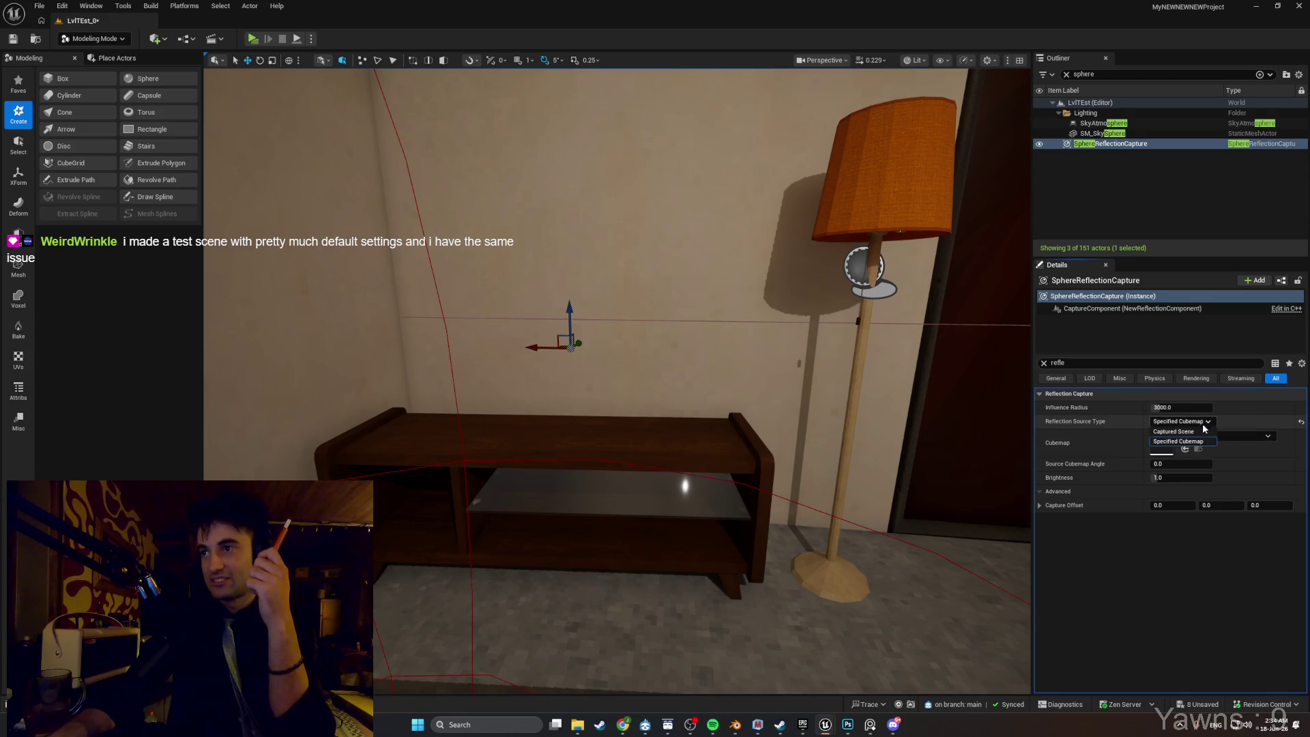
{"action": "left_click", "coordinate": [1178, 431]}
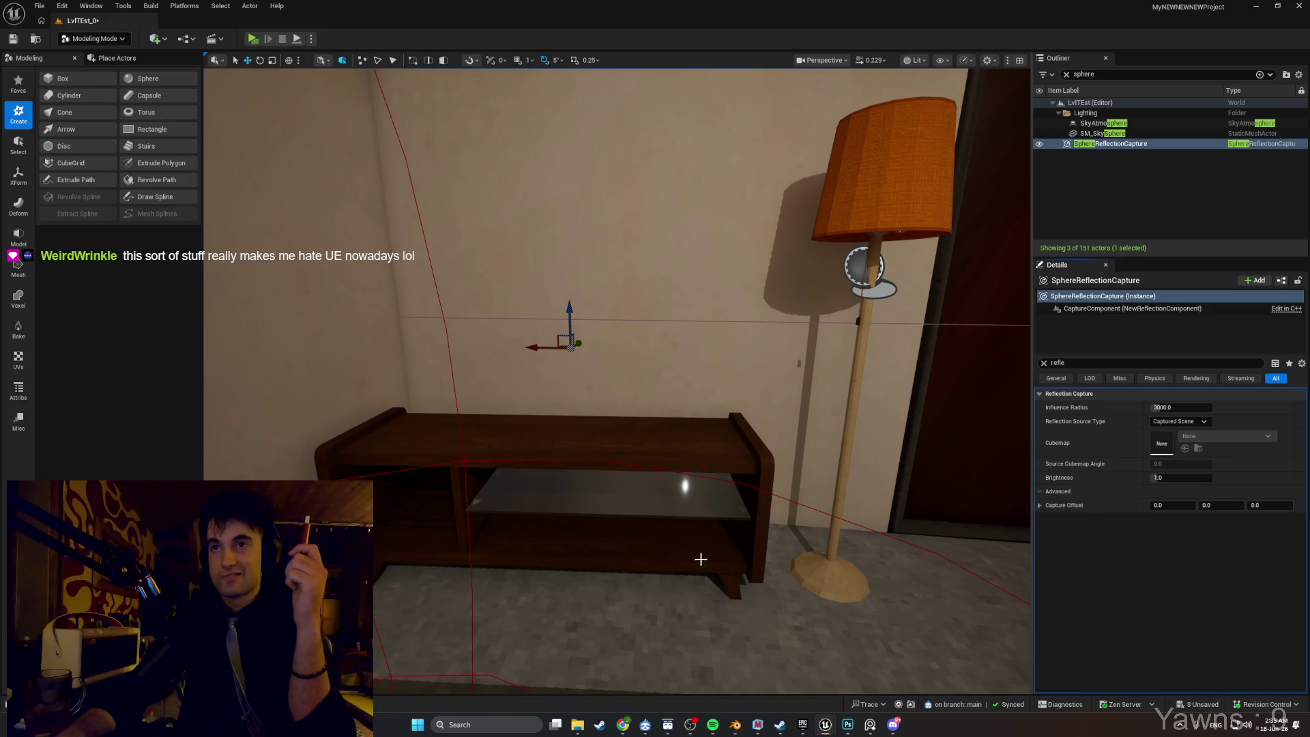
Delete the SphereReflectionCapture from the apartment level.
{"action": "key", "text": "f"}
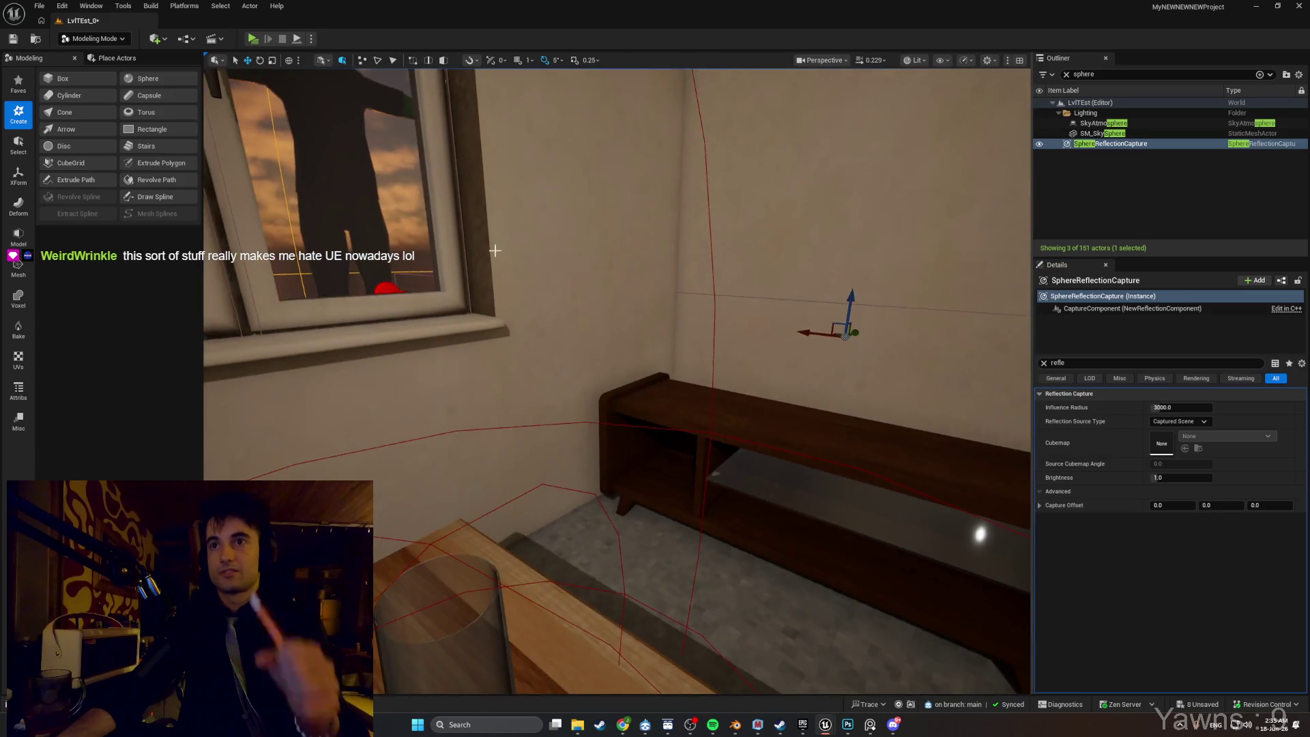
{"action": "key", "text": "Delete"}
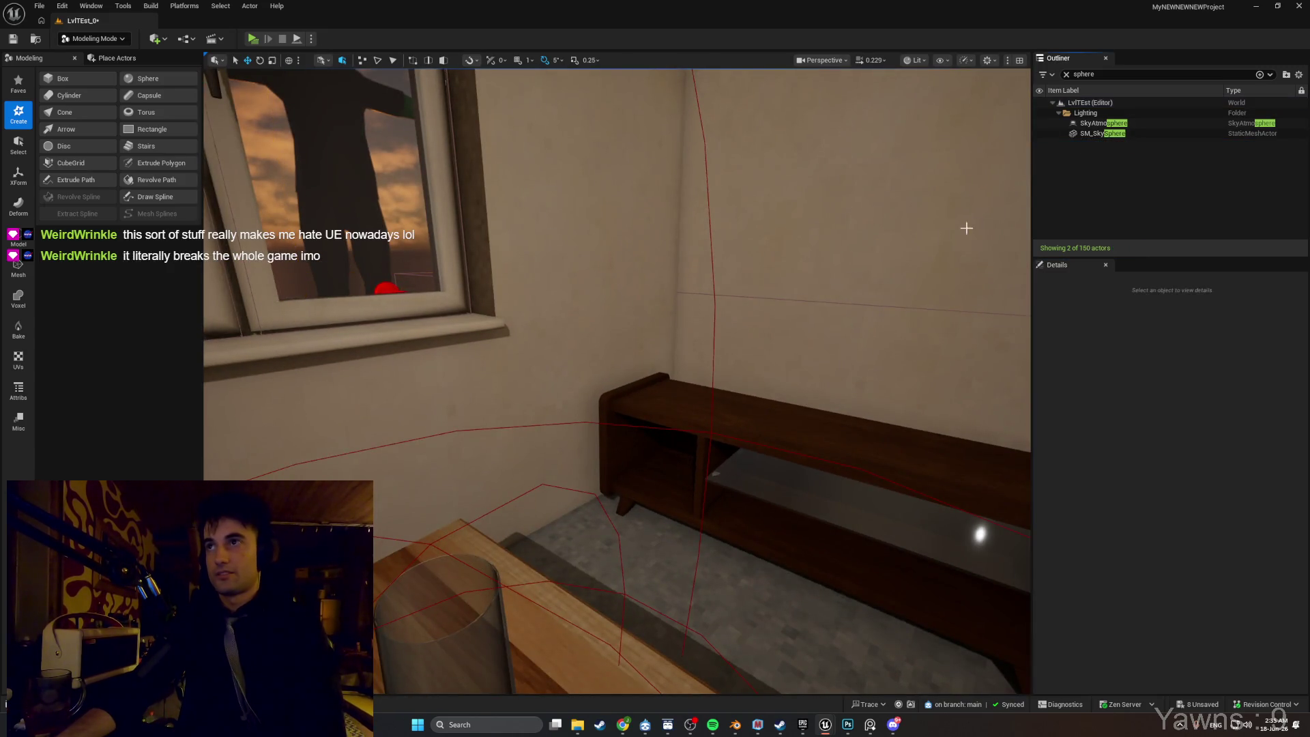
{"action": "left_click_drag", "start_coordinate": [965, 228], "coordinate": [448, 182]}
Save all Unreal Engine changes with File > Save All and return to Blender.
{"action": "left_click", "coordinate": [32, 9]}
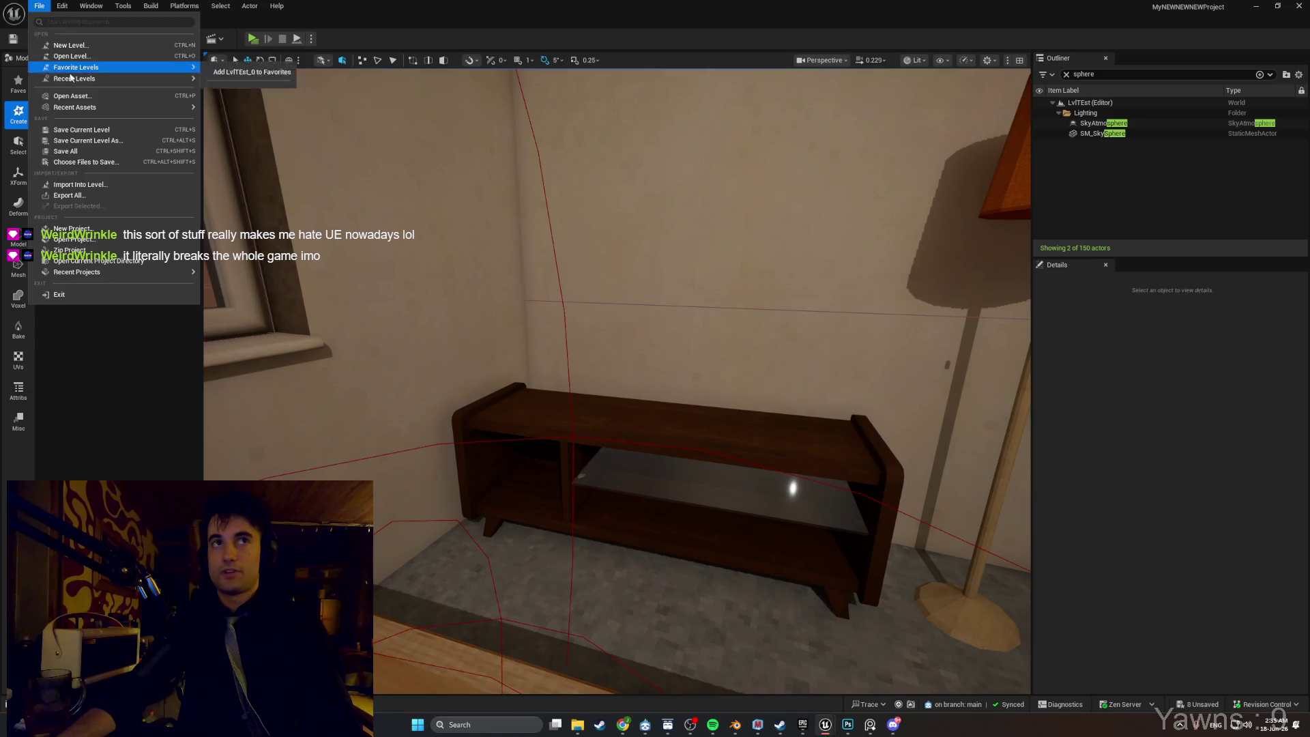
{"action": "left_click", "coordinate": [113, 136]}
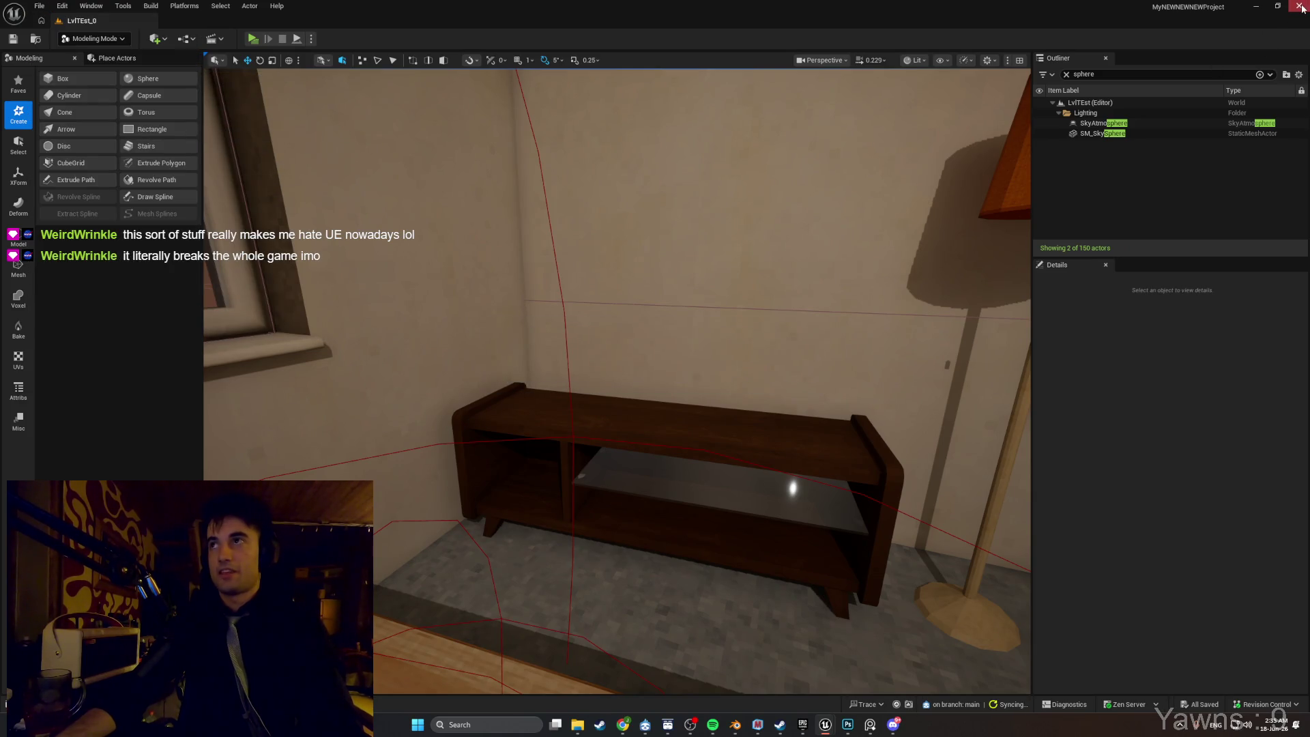
{"action": "left_click", "coordinate": [1255, 6]}
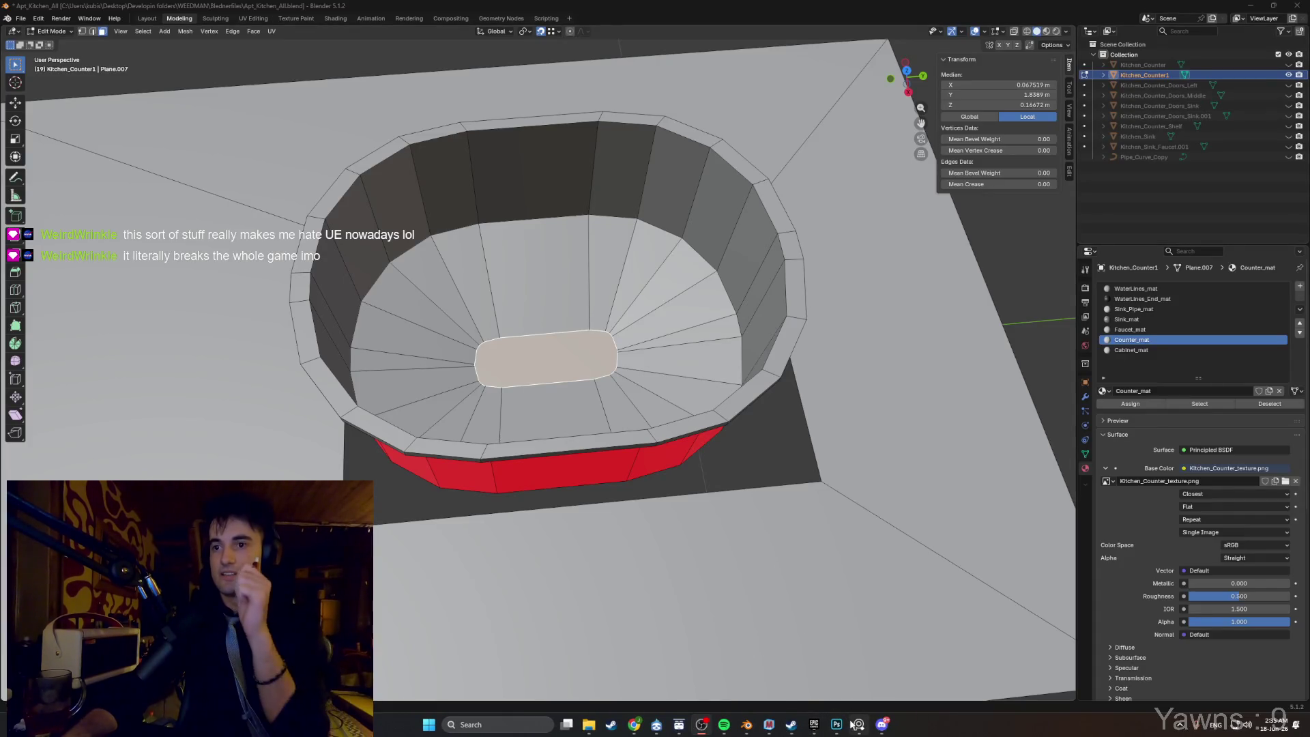
Launch TestProject from the Epic Games Launcher Library, confirming Unreal Engine version 5.8.
{"action": "left_click", "coordinate": [812, 725]}
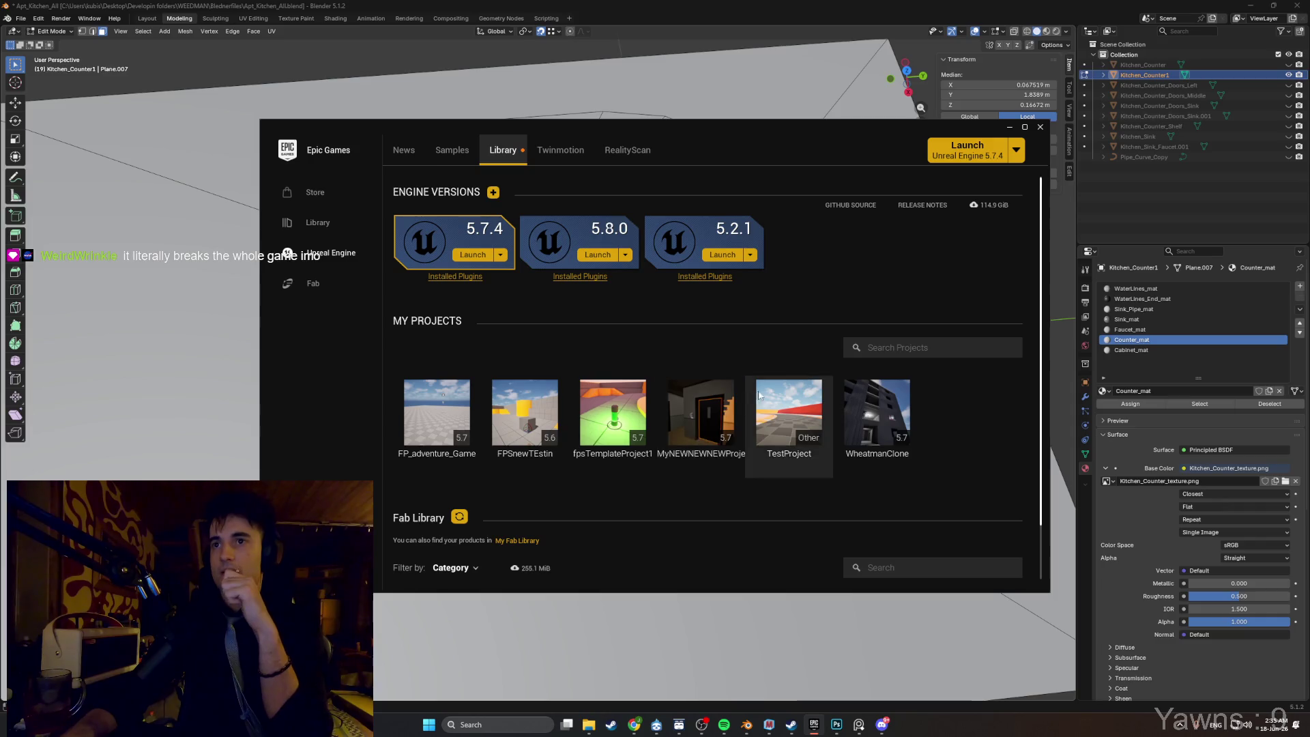
{"action": "double_click", "coordinate": [793, 414]}
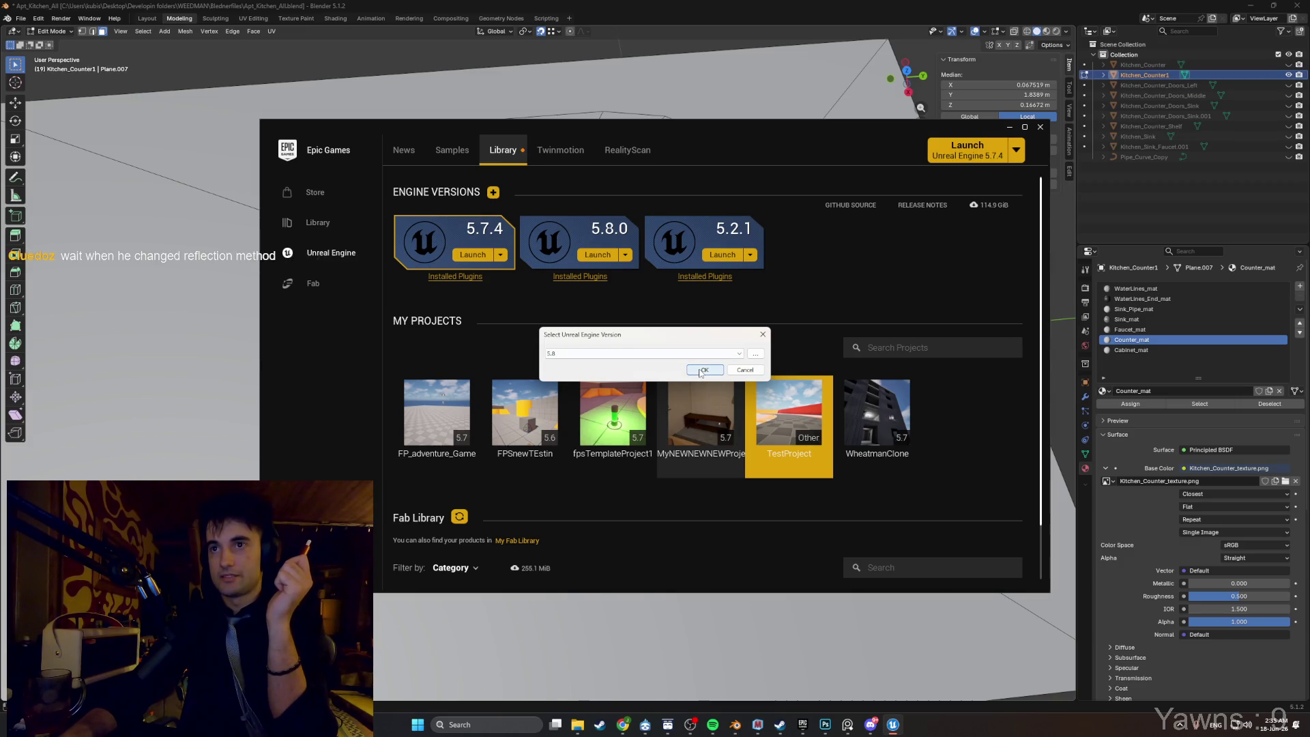
{"action": "left_click", "coordinate": [700, 373]}
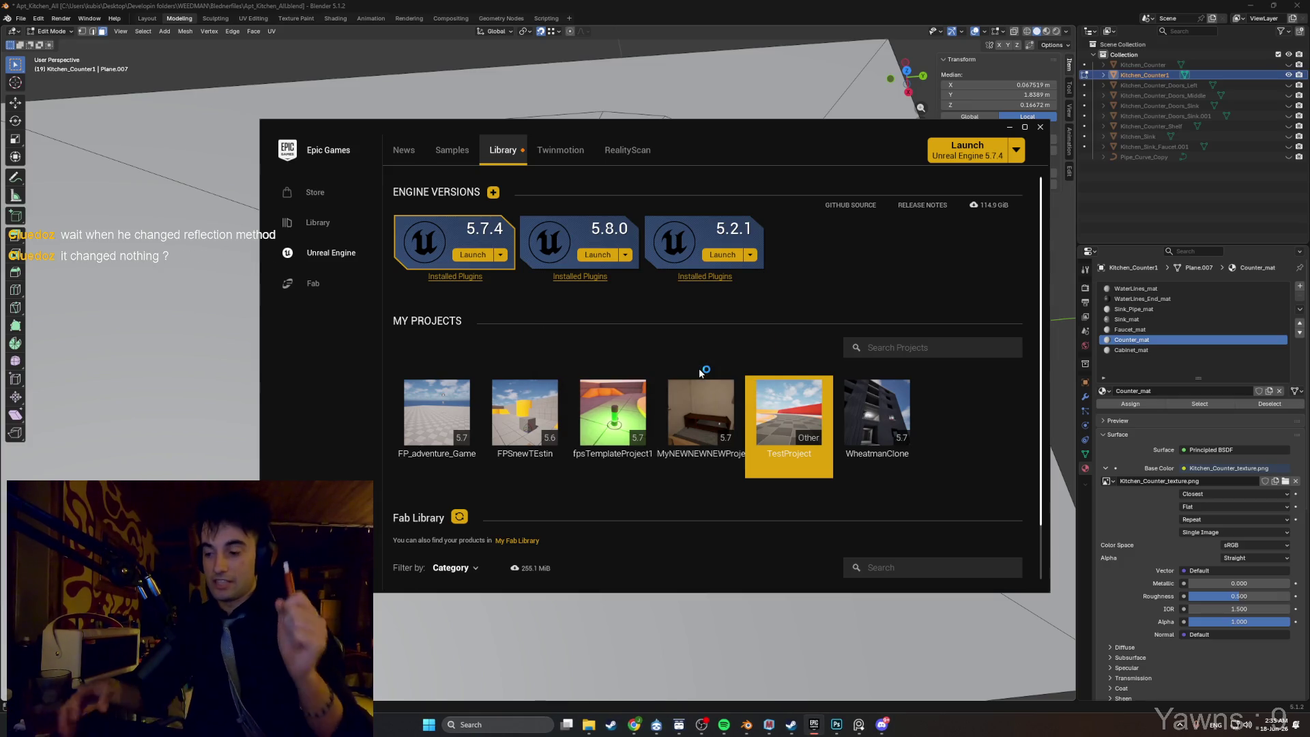
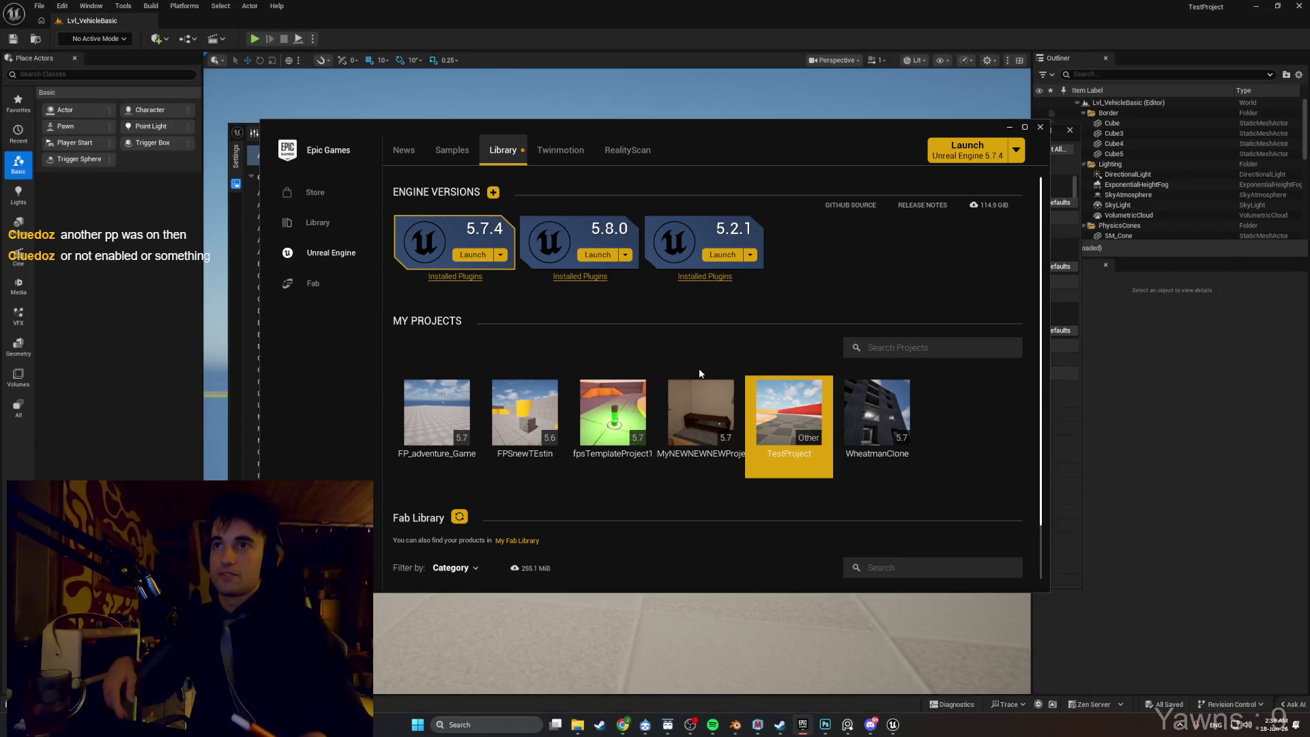
Dismiss the launcher and Editor Preferences, then test-drive the car in Play mode.
{"action": "left_click", "coordinate": [1009, 127]}
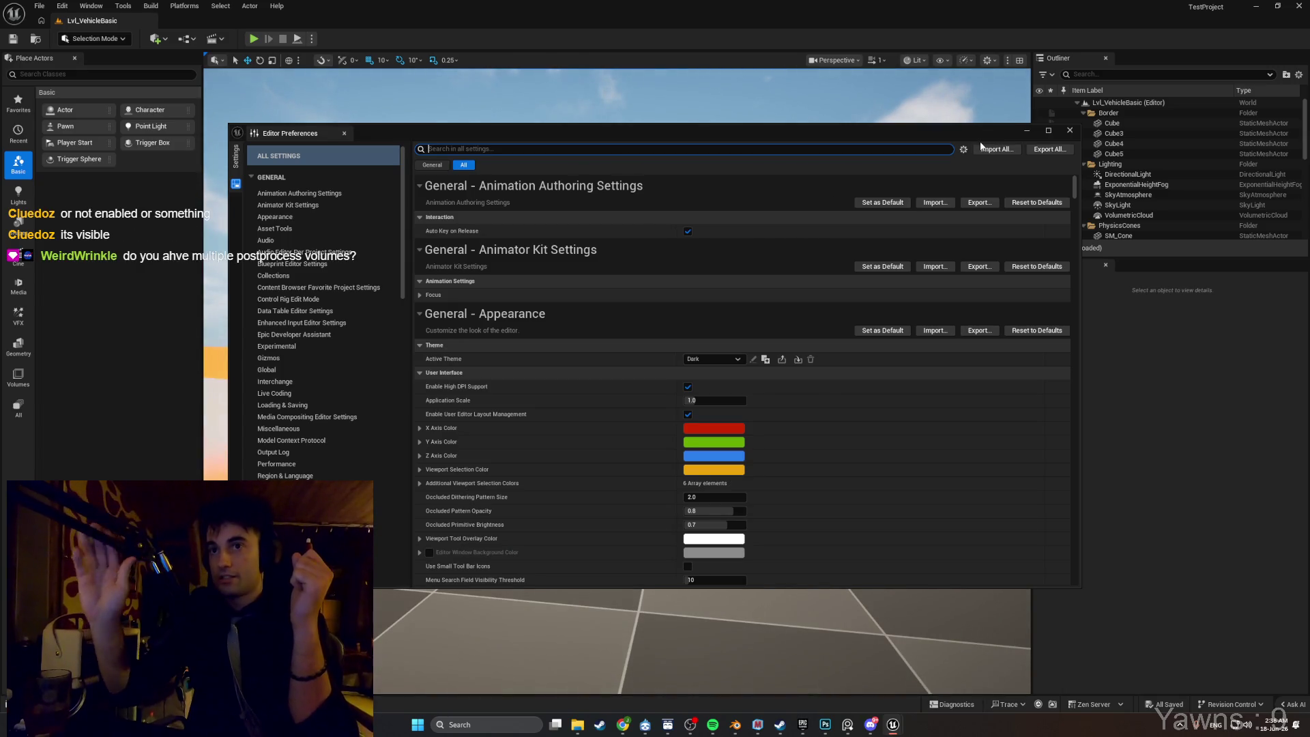
{"action": "left_click", "coordinate": [1079, 134]}
{"action": "left_click", "coordinate": [256, 43]}
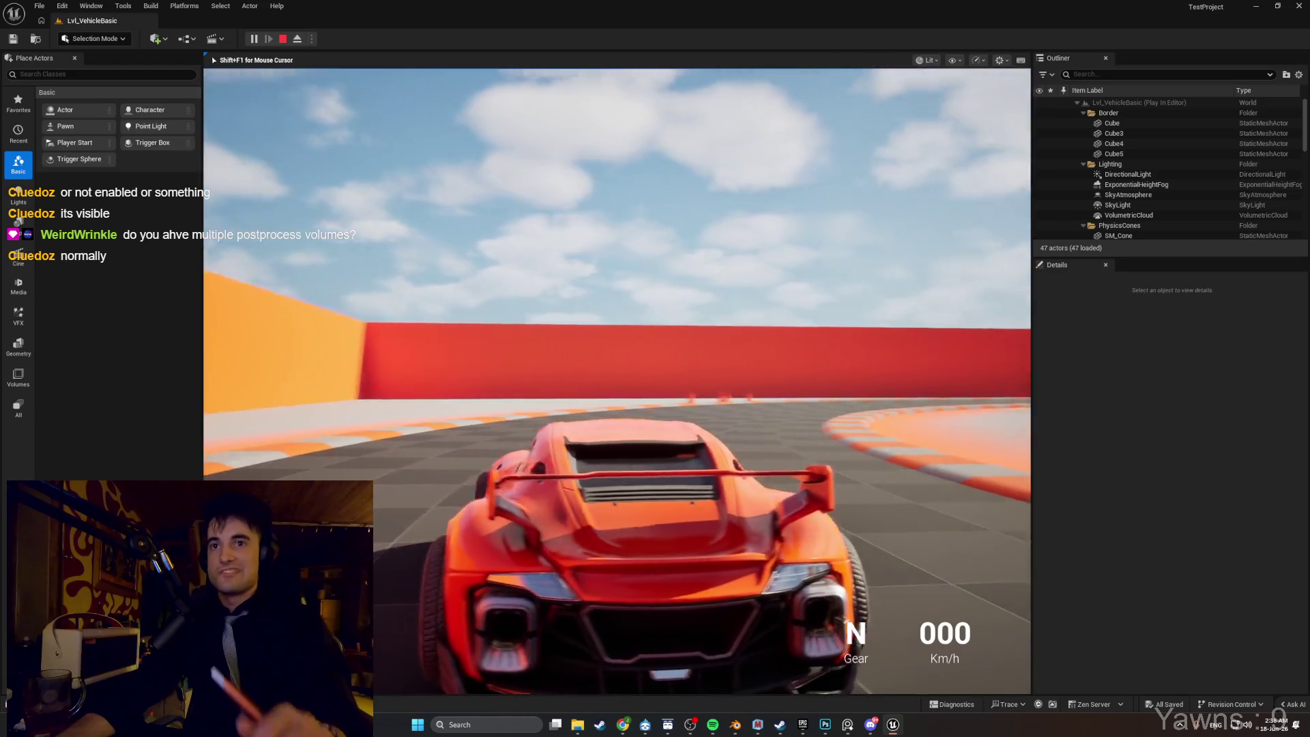
{"action": "key", "text": "w"}
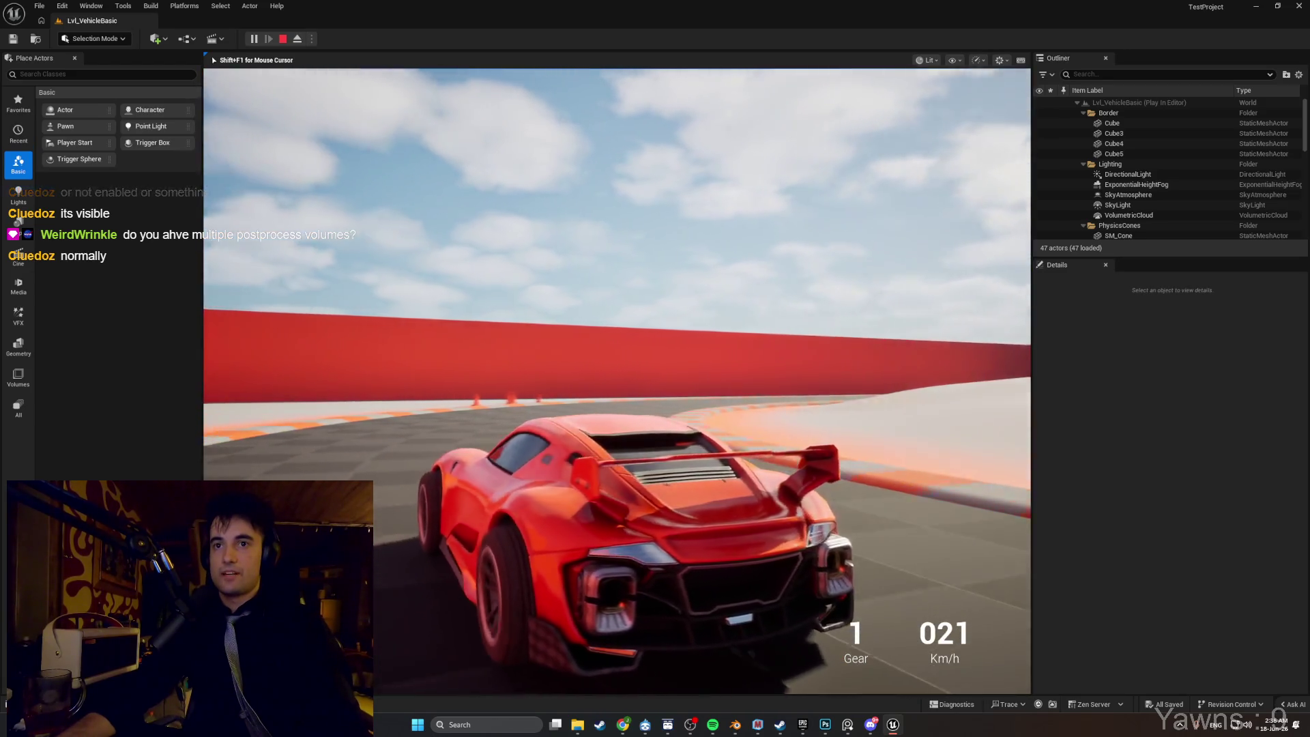
{"action": "key", "text": "Escape"}
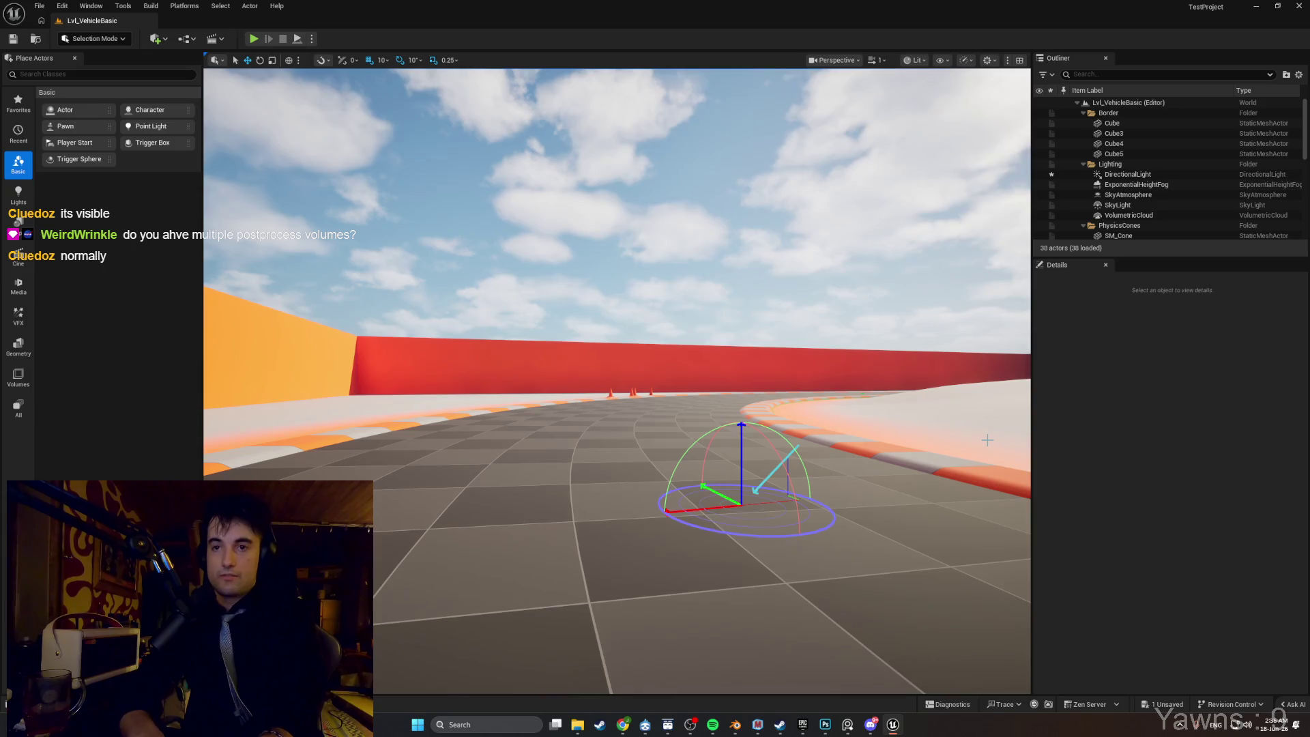
Lower the sun to a red sunset angle with Ctrl+L and switch to Modeling Mode.
{"action": "key", "text": "ctrl+l"}
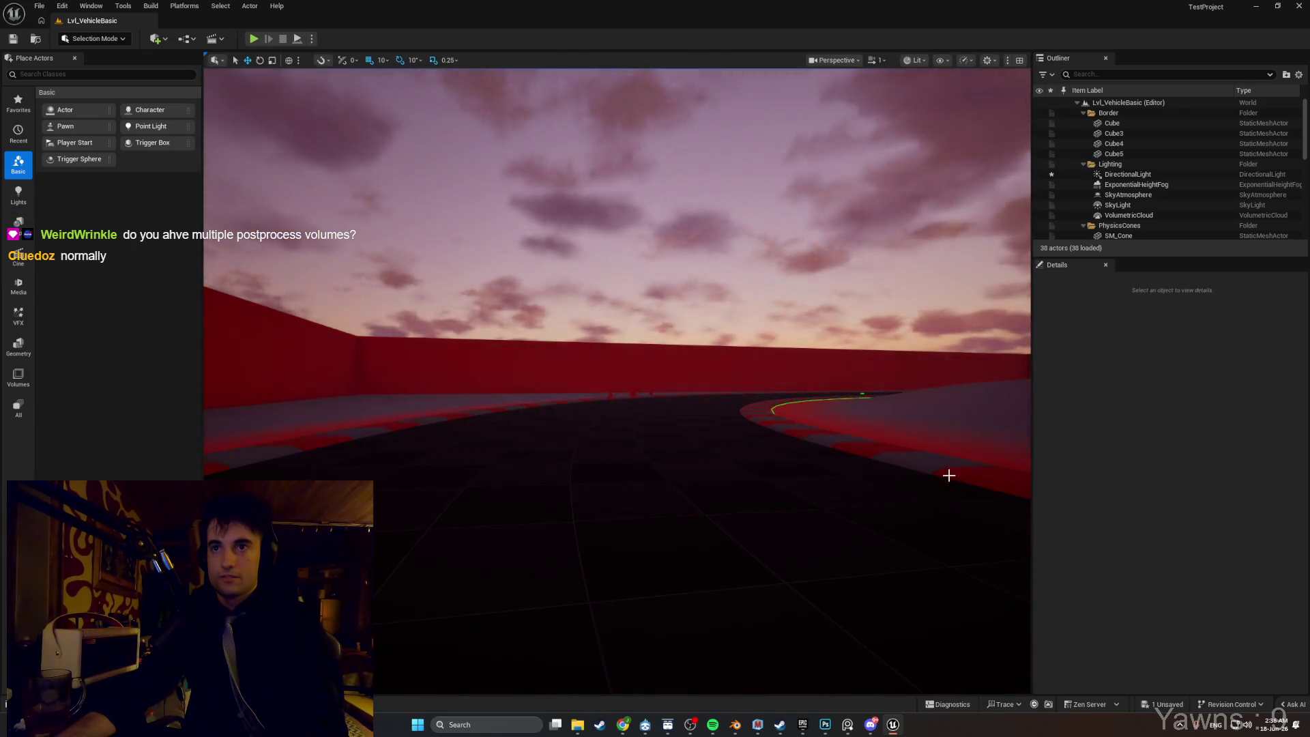
{"action": "mouse_move", "coordinate": [725, 459]}
{"action": "left_mouse_down"}
{"action": "mouse_move", "coordinate": [725, 440]}
{"action": "mouse_move", "coordinate": [727, 456]}
{"action": "left_mouse_up"}
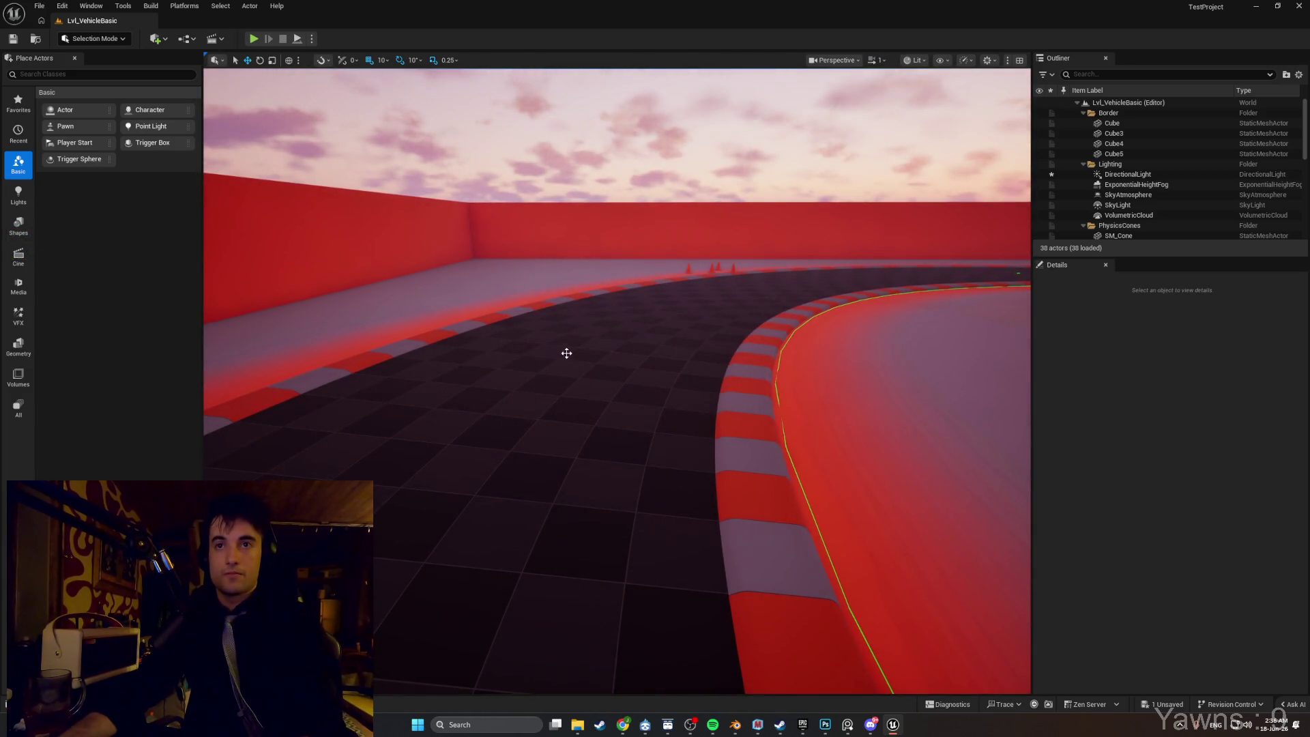
{"action": "key", "text": "shift+5"}
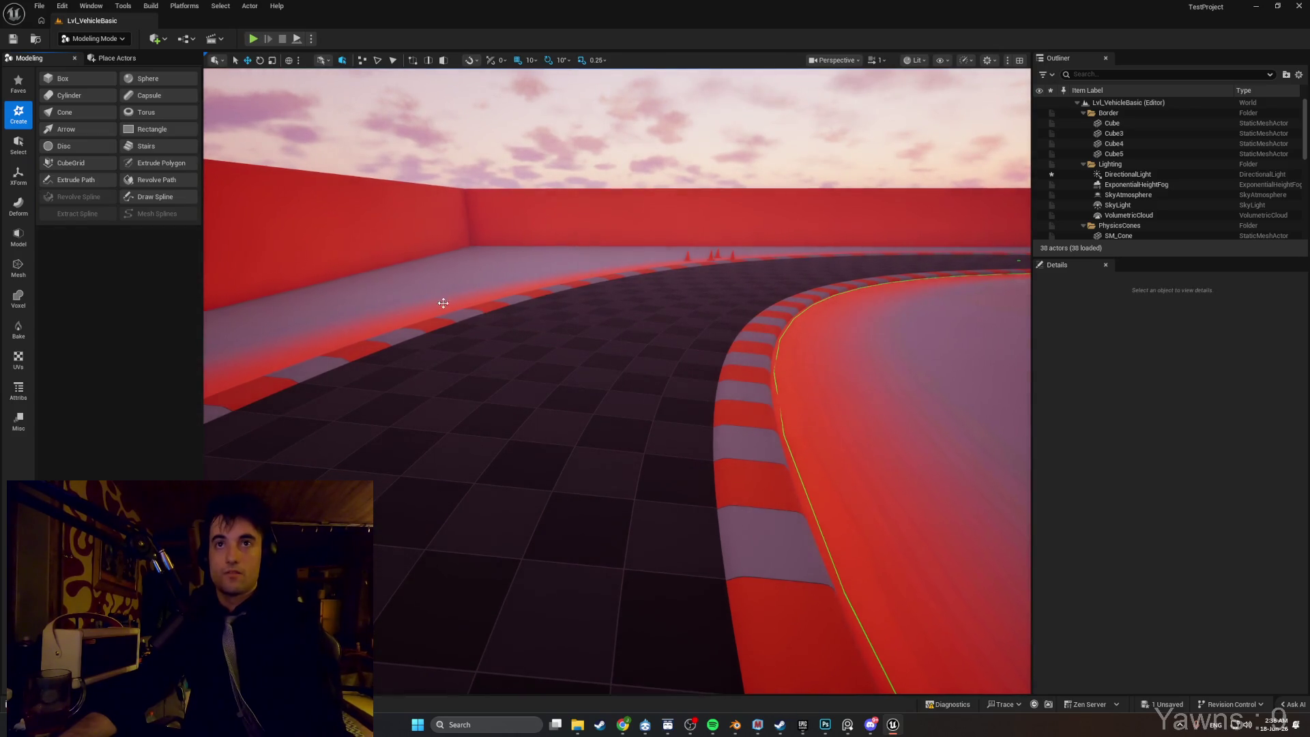
Place a new box on the track floor, set its width to 1000, then drag-adjust it.
{"action": "left_click_drag", "start_coordinate": [442, 303], "coordinate": [442, 271]}
{"action": "left_click", "coordinate": [91, 80]}
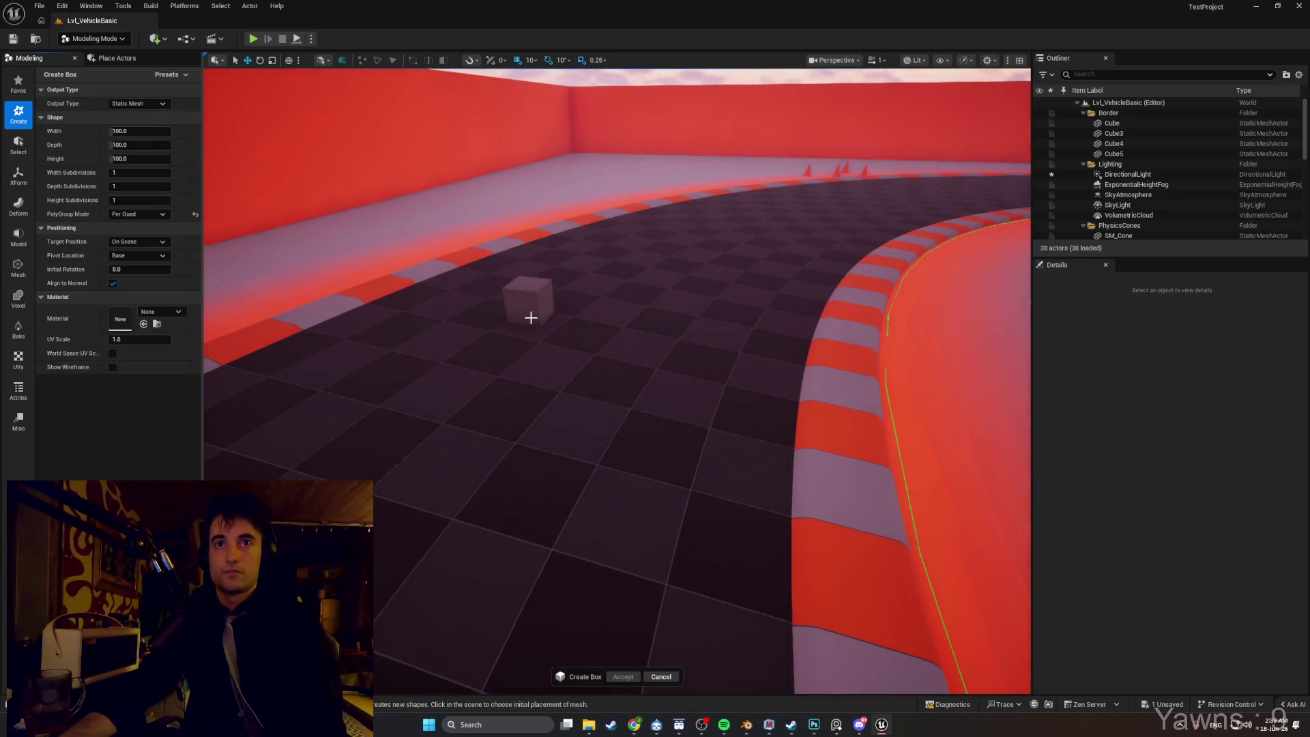
{"action": "left_click", "coordinate": [543, 310]}
{"action": "left_click", "coordinate": [136, 130]}
{"action": "type", "text": "1000"}
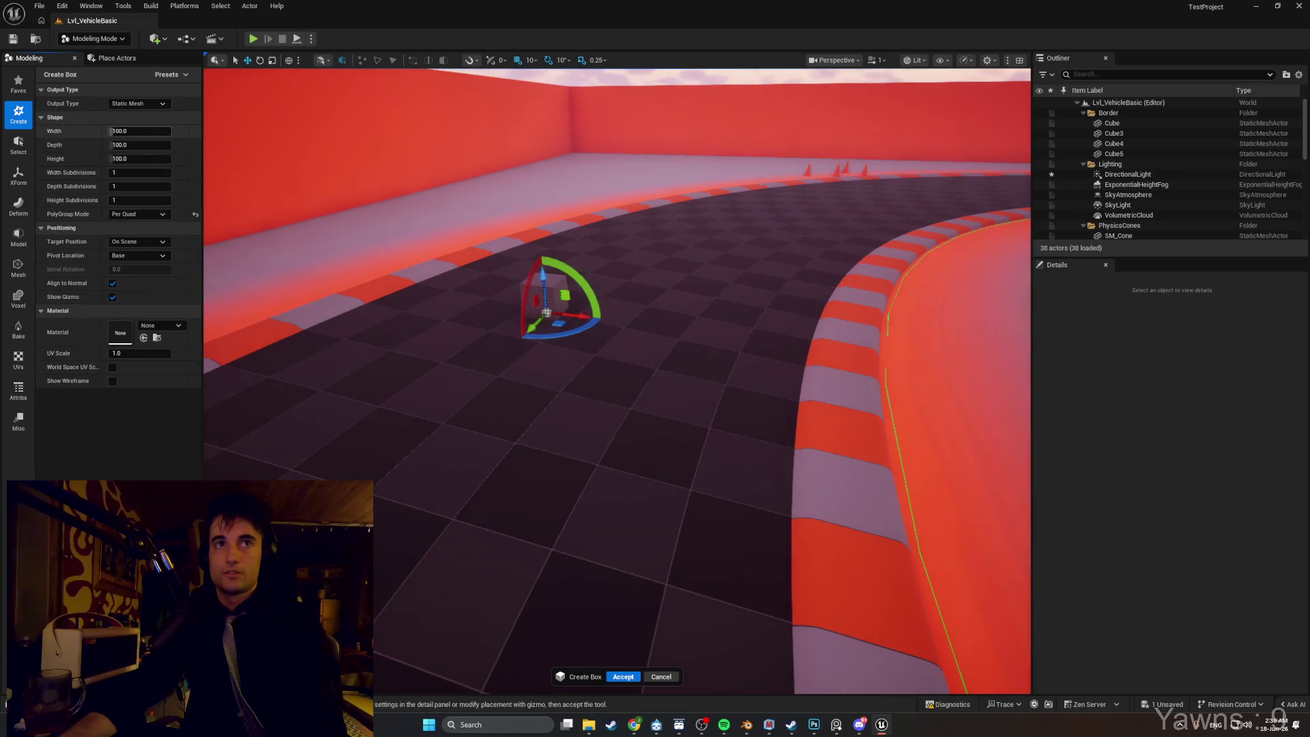
{"action": "key", "text": "Return"}
{"action": "mouse_move", "coordinate": [140, 130]}
{"action": "left_mouse_down"}
{"action": "mouse_move", "coordinate": [122, 152]}
{"action": "mouse_move", "coordinate": [134, 142]}
{"action": "mouse_move", "coordinate": [123, 131]}
{"action": "left_mouse_up"}
Set the box depth to 1000 and orbit around to view the pending wall.
{"action": "left_click", "coordinate": [137, 144]}
{"action": "type", "text": "1000"}
{"action": "key", "text": "Return"}
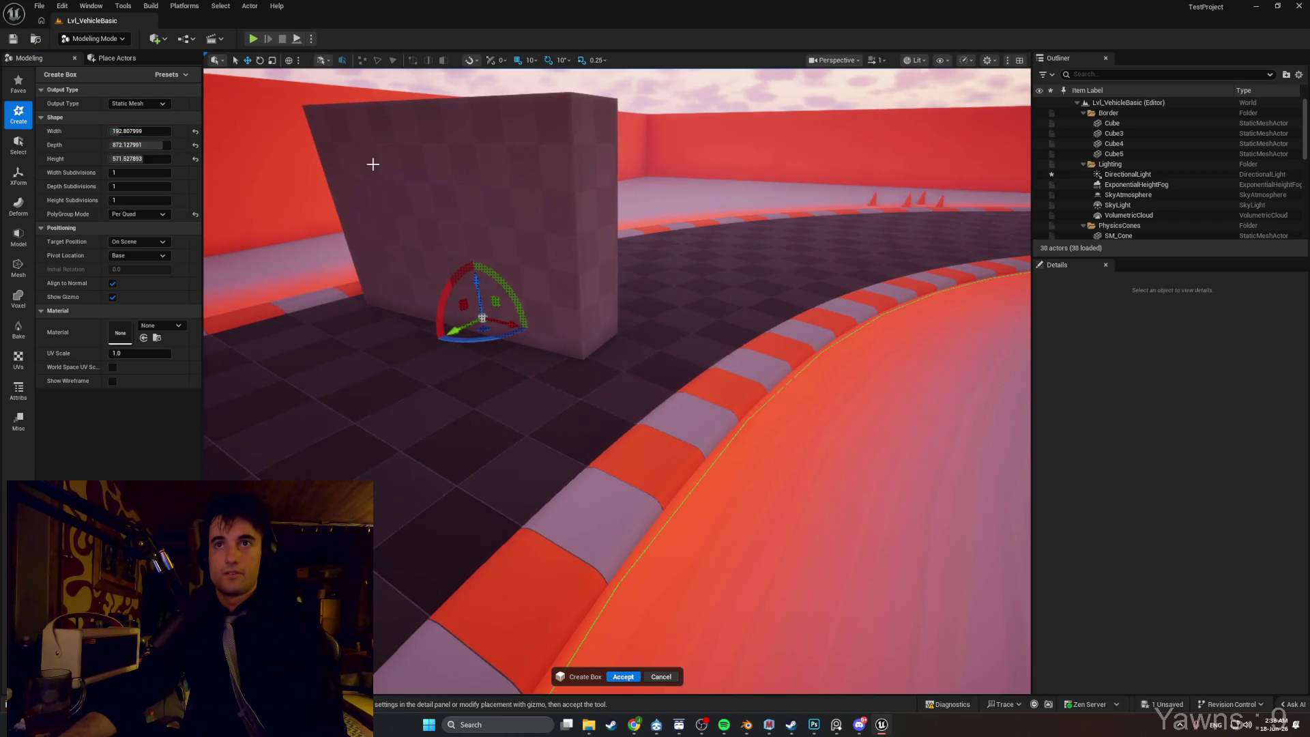
{"action": "scroll", "coordinate": [371, 163], "scroll_direction": "down", "scroll_amount": 5}
{"action": "scroll", "coordinate": [491, 341], "scroll_direction": "up", "scroll_amount": 5}
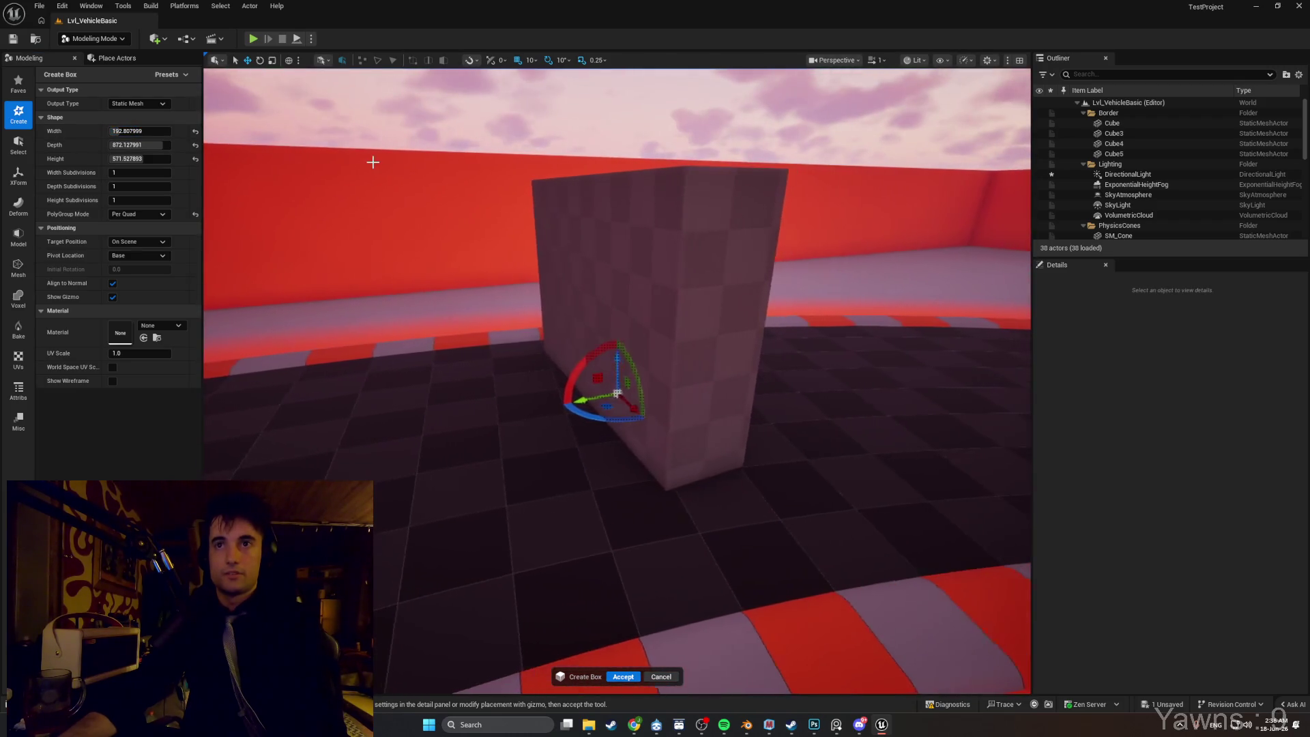
{"action": "scroll", "coordinate": [475, 407], "scroll_direction": "down", "scroll_amount": 5}
{"action": "scroll", "coordinate": [662, 265], "scroll_direction": "up", "scroll_amount": 2}
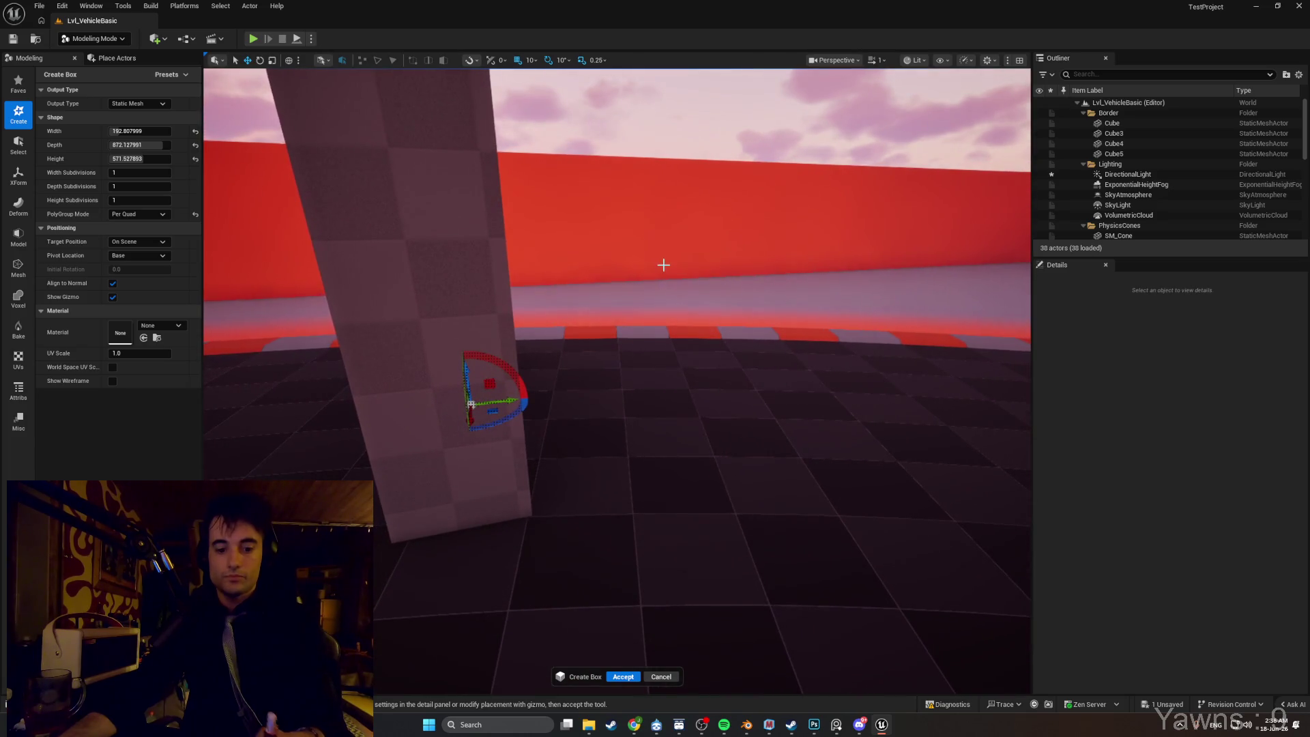
{"action": "scroll", "coordinate": [588, 398], "scroll_direction": "up", "scroll_amount": 5}
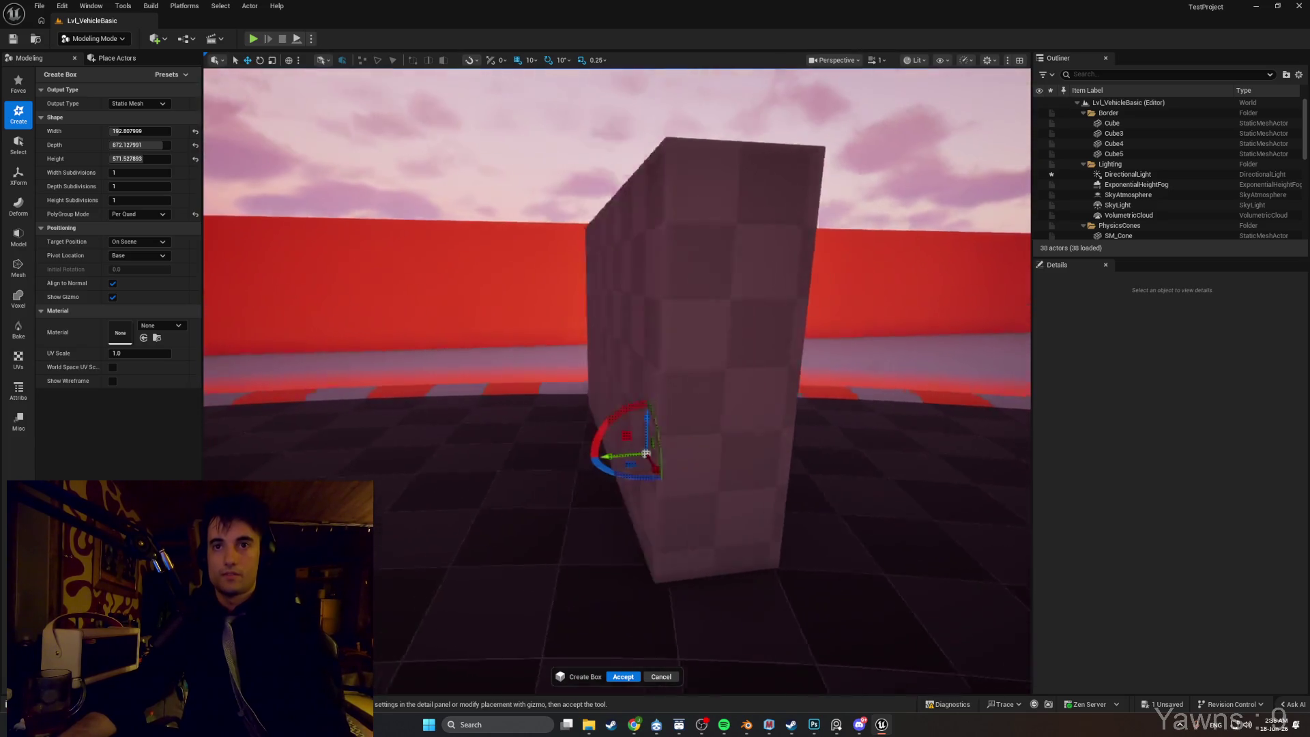
{"action": "mouse_move", "coordinate": [835, 396]}
{"action": "left_mouse_down"}
{"action": "mouse_move", "coordinate": [671, 324]}
{"action": "mouse_move", "coordinate": [716, 272]}
{"action": "left_mouse_up"}
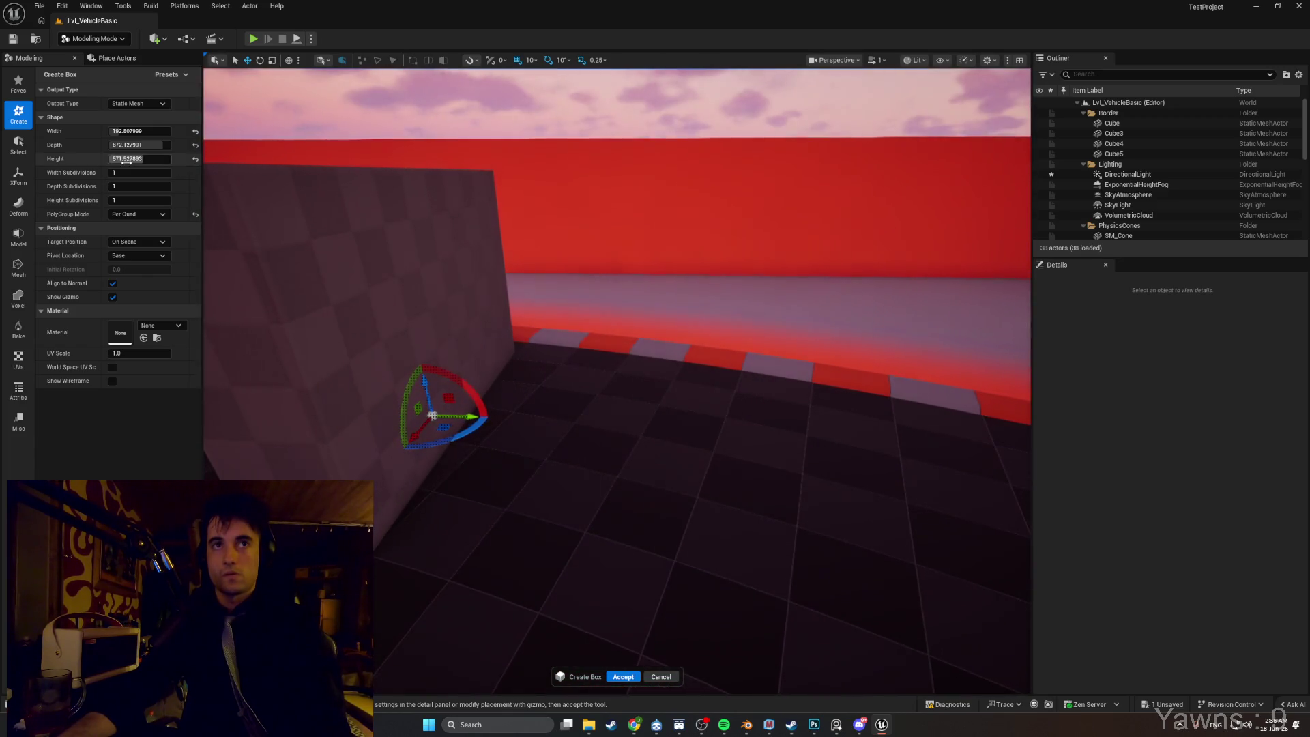
Add a Point Light via Quick Add and accept the new box wall.
{"action": "left_click", "coordinate": [155, 38]}
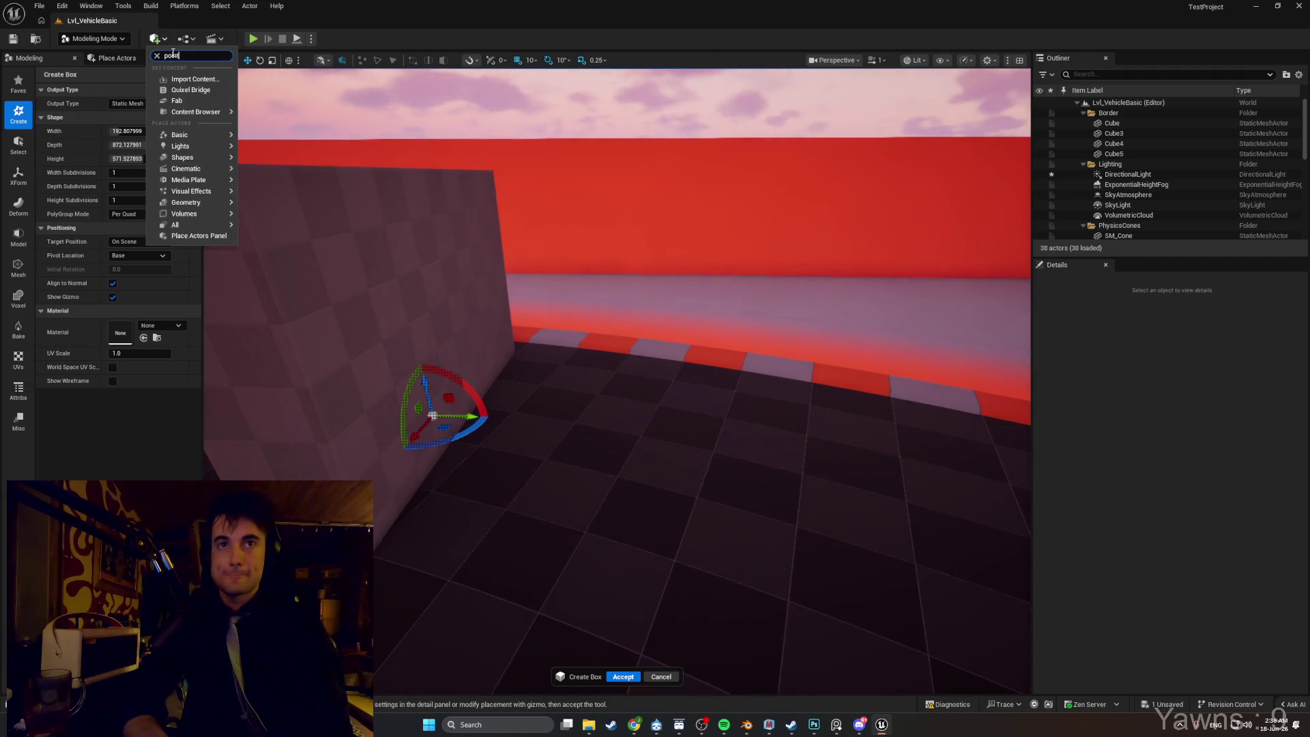
{"action": "type", "text": "point"}
{"action": "left_click", "coordinate": [191, 76]}
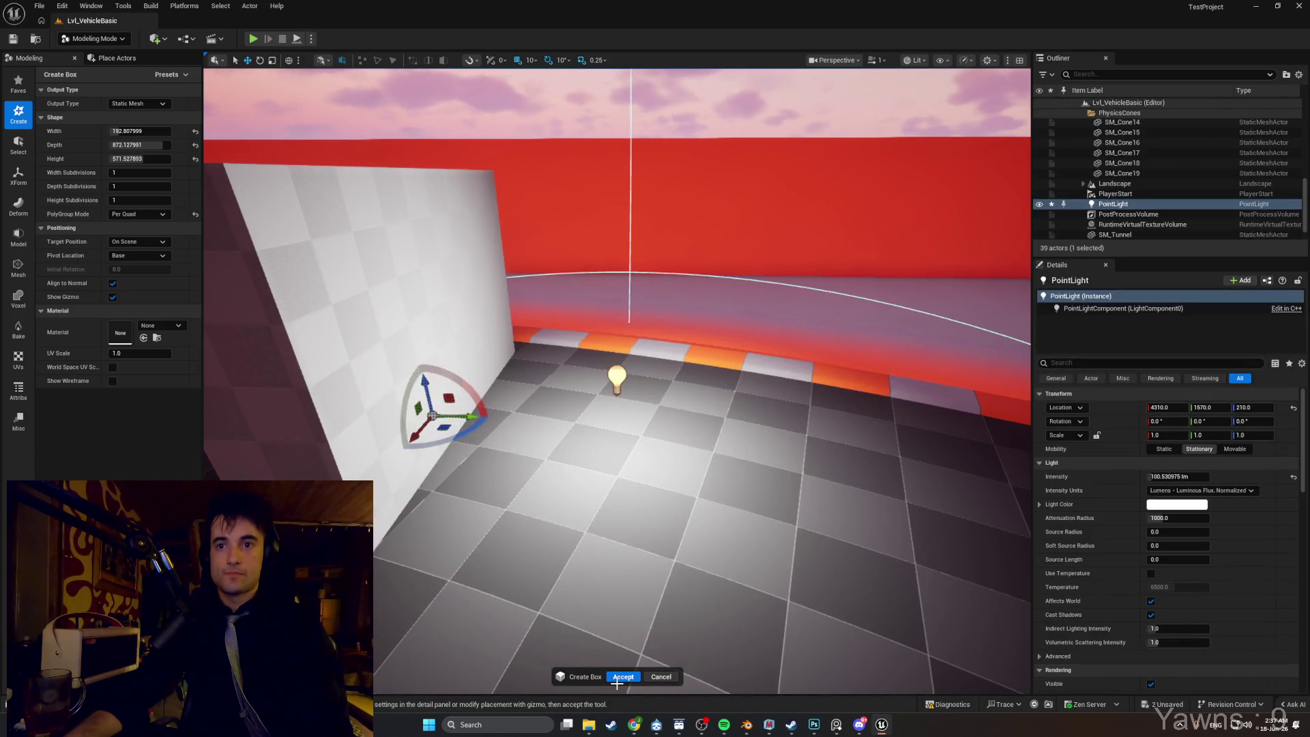
{"action": "left_click", "coordinate": [603, 420]}
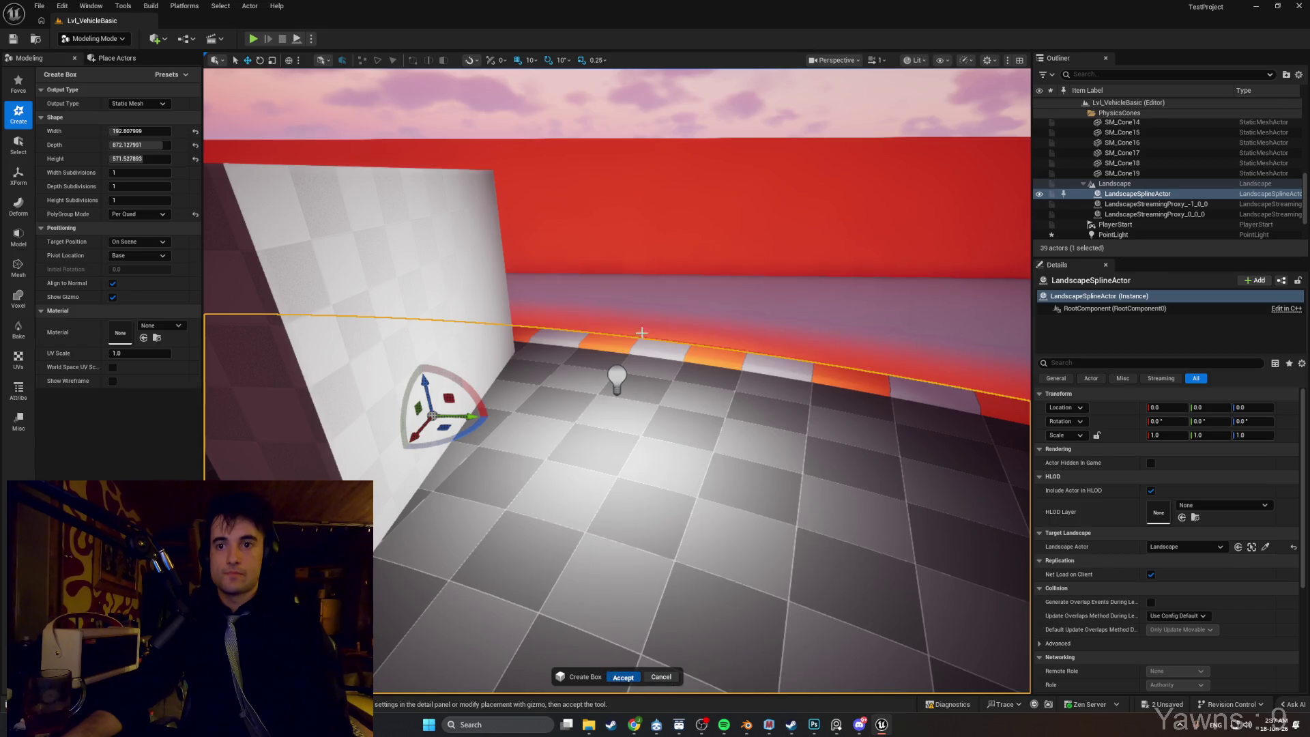
{"action": "key", "text": "Return"}
Move the point light beside the wall (4310, 1350, 300) and bring up the Content Drawer.
{"action": "left_click", "coordinate": [617, 374]}
{"action": "mouse_move", "coordinate": [670, 383]}
{"action": "left_mouse_down"}
{"action": "mouse_move", "coordinate": [476, 375]}
{"action": "mouse_move", "coordinate": [500, 300]}
{"action": "left_mouse_up"}
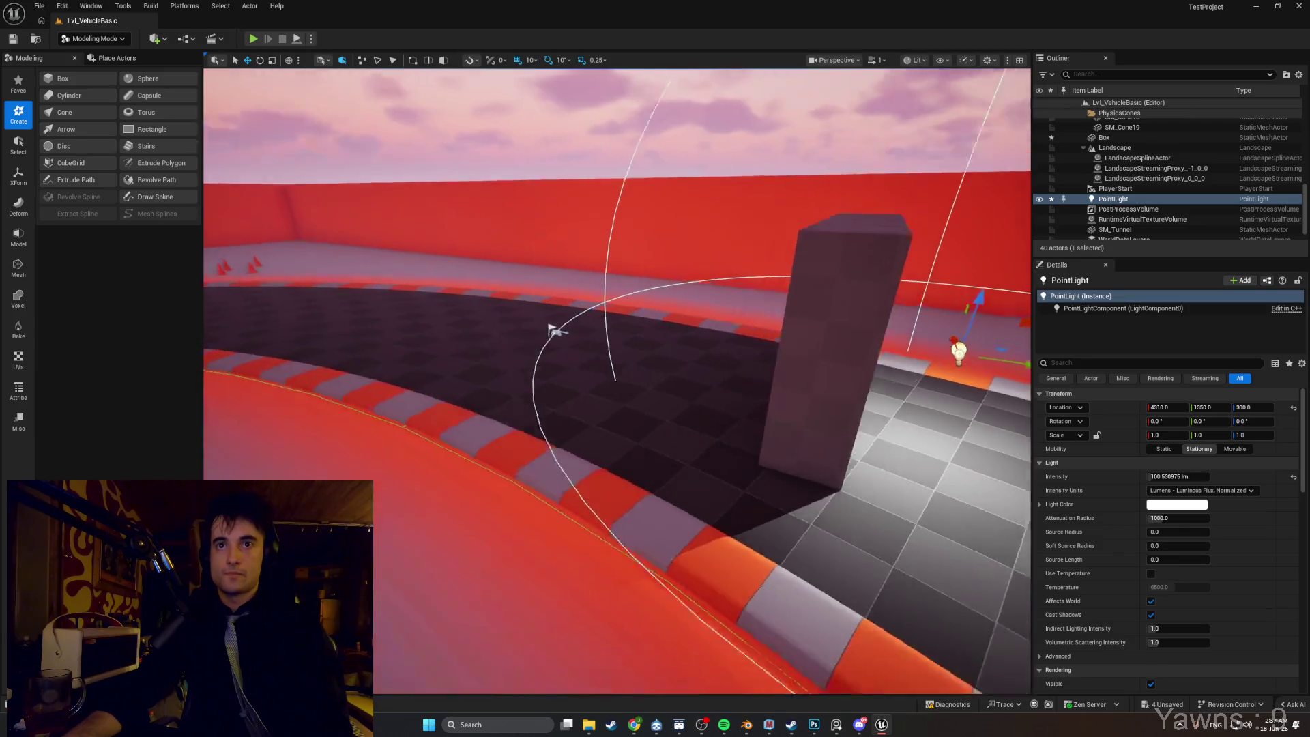
{"action": "key", "text": "s"}
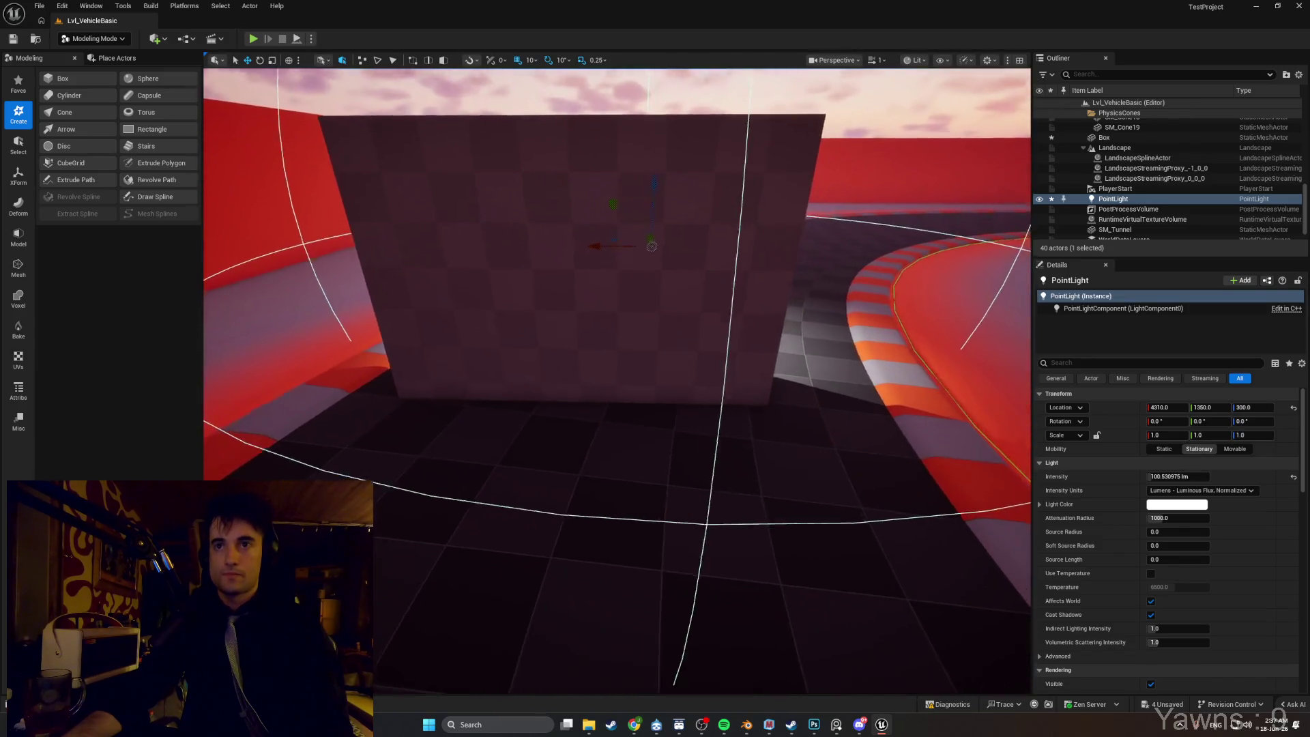
{"action": "key", "text": "ctrl+space"}
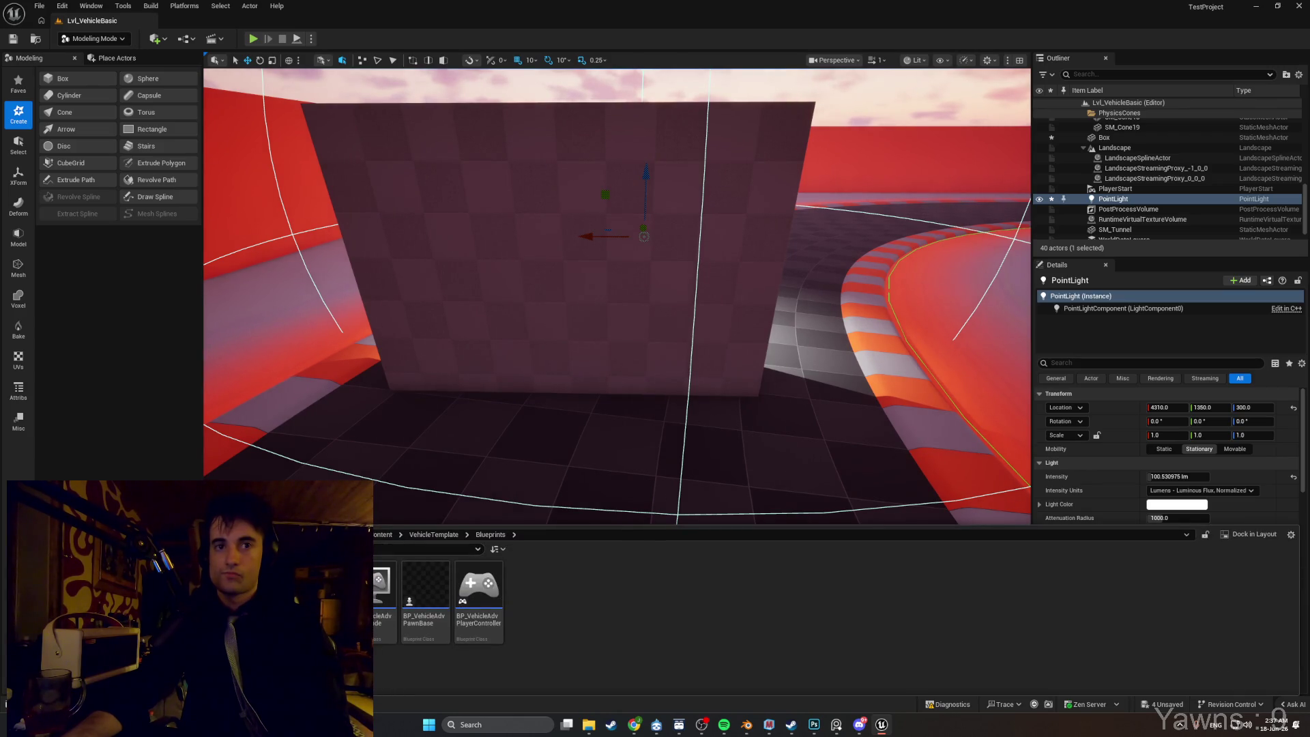
Create a new Material named glass in the Blueprints folder and open it.
{"action": "right_click", "coordinate": [599, 608]}
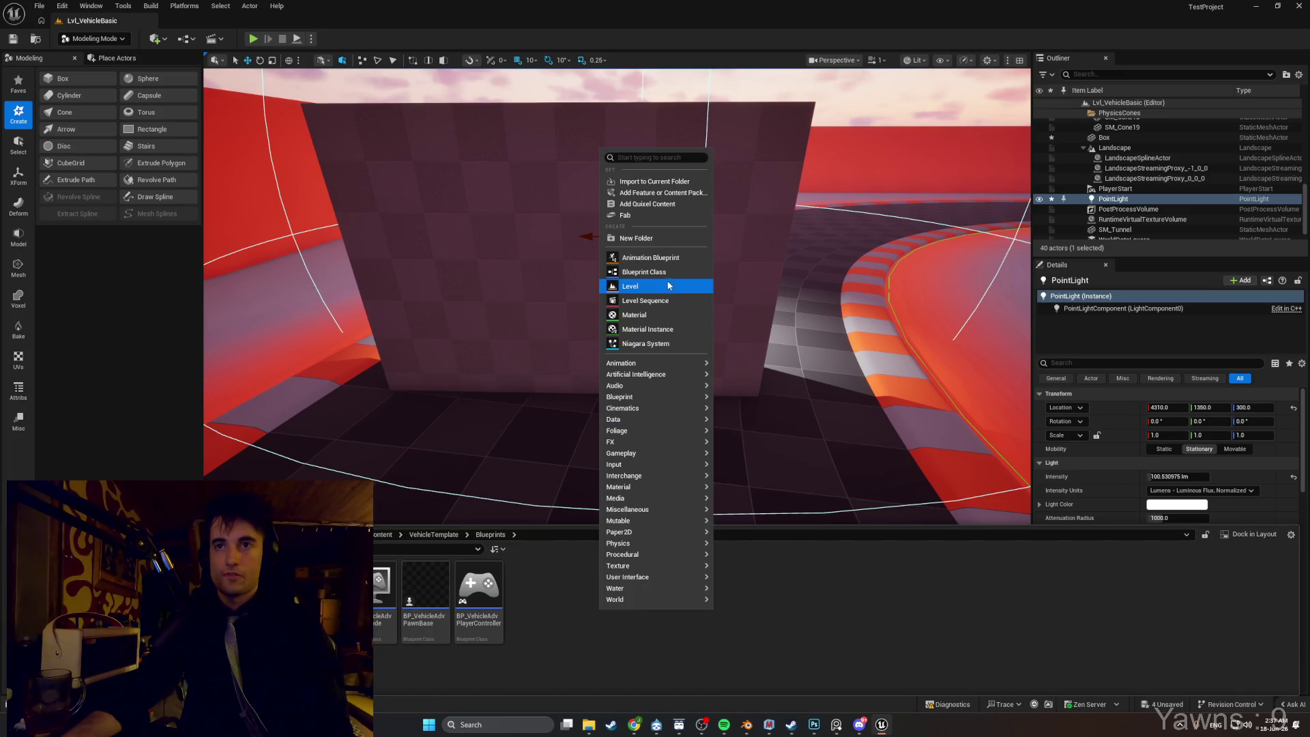
{"action": "left_click", "coordinate": [659, 314]}
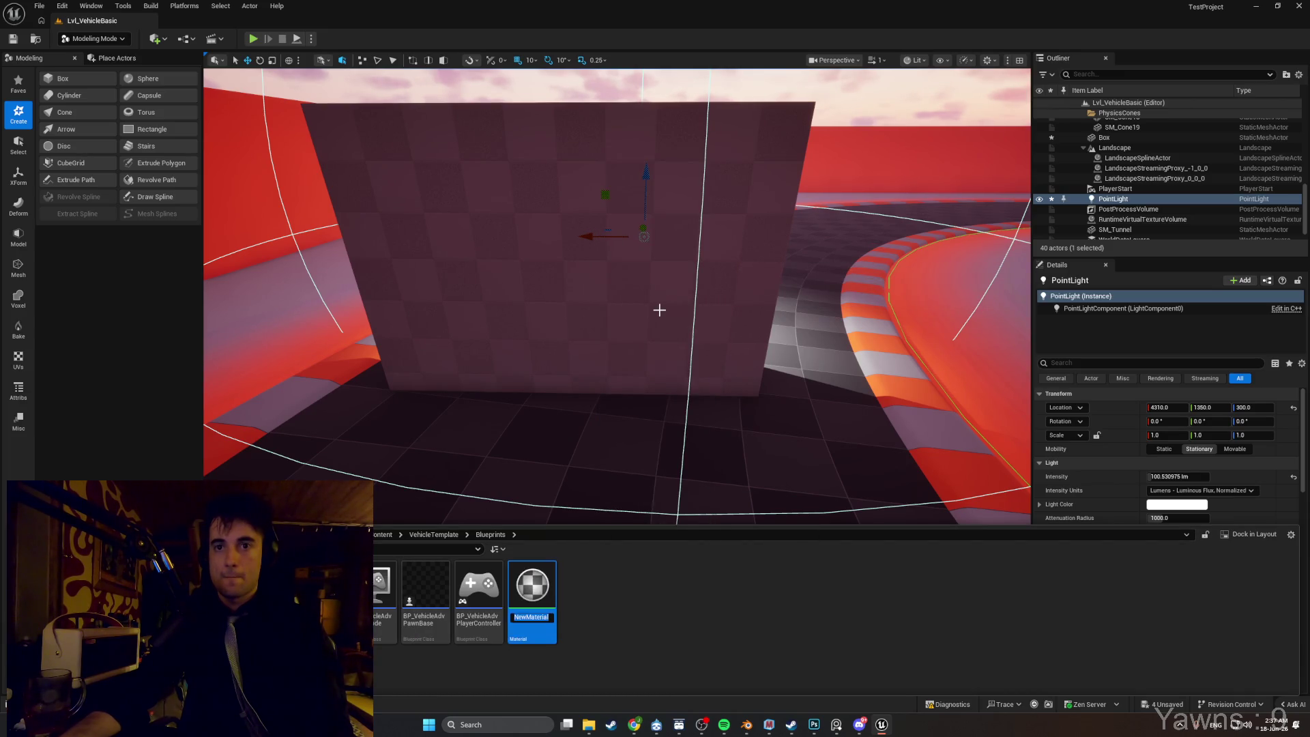
{"action": "type", "text": "glass"}
{"action": "key", "text": "Return"}
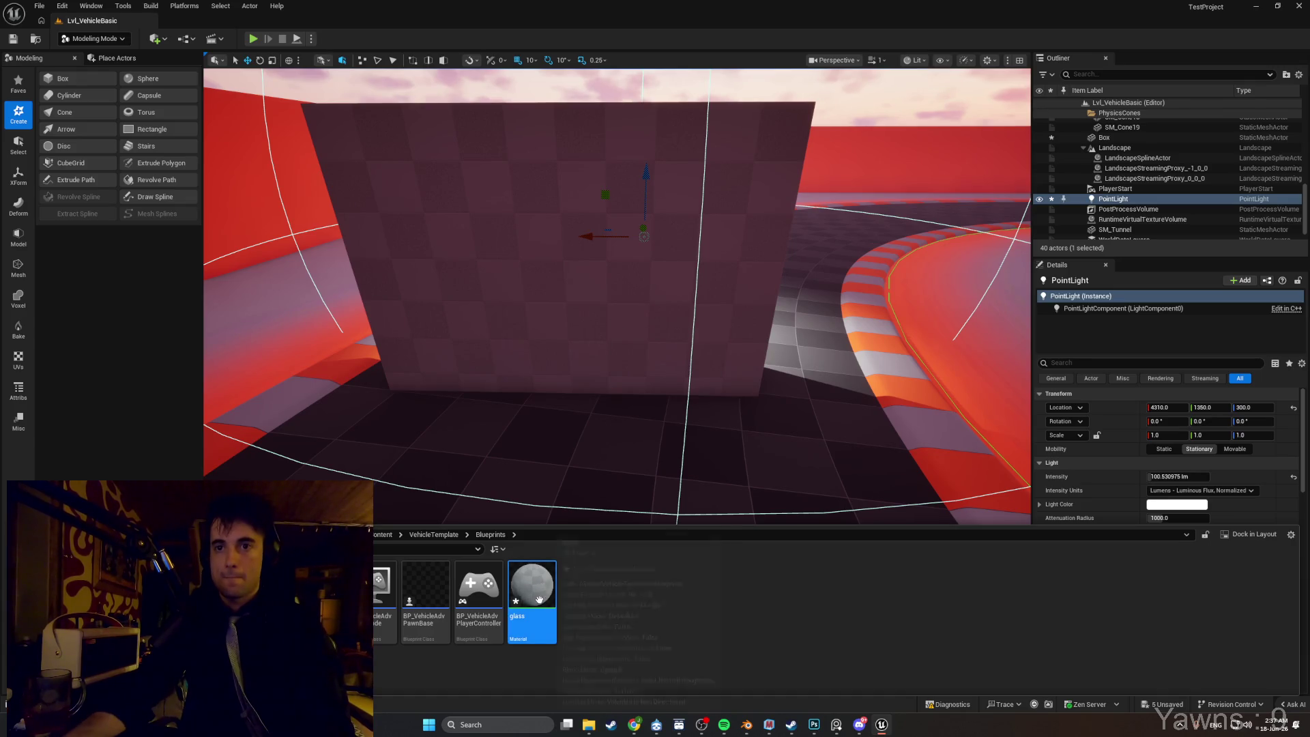
{"action": "double_click", "coordinate": [541, 600]}
Keep the Surface domain and set Blend Mode to TranslucentGreyTransmittance.
{"action": "left_click", "coordinate": [185, 399]}
{"action": "left_click", "coordinate": [191, 409]}
{"action": "left_click", "coordinate": [217, 413]}
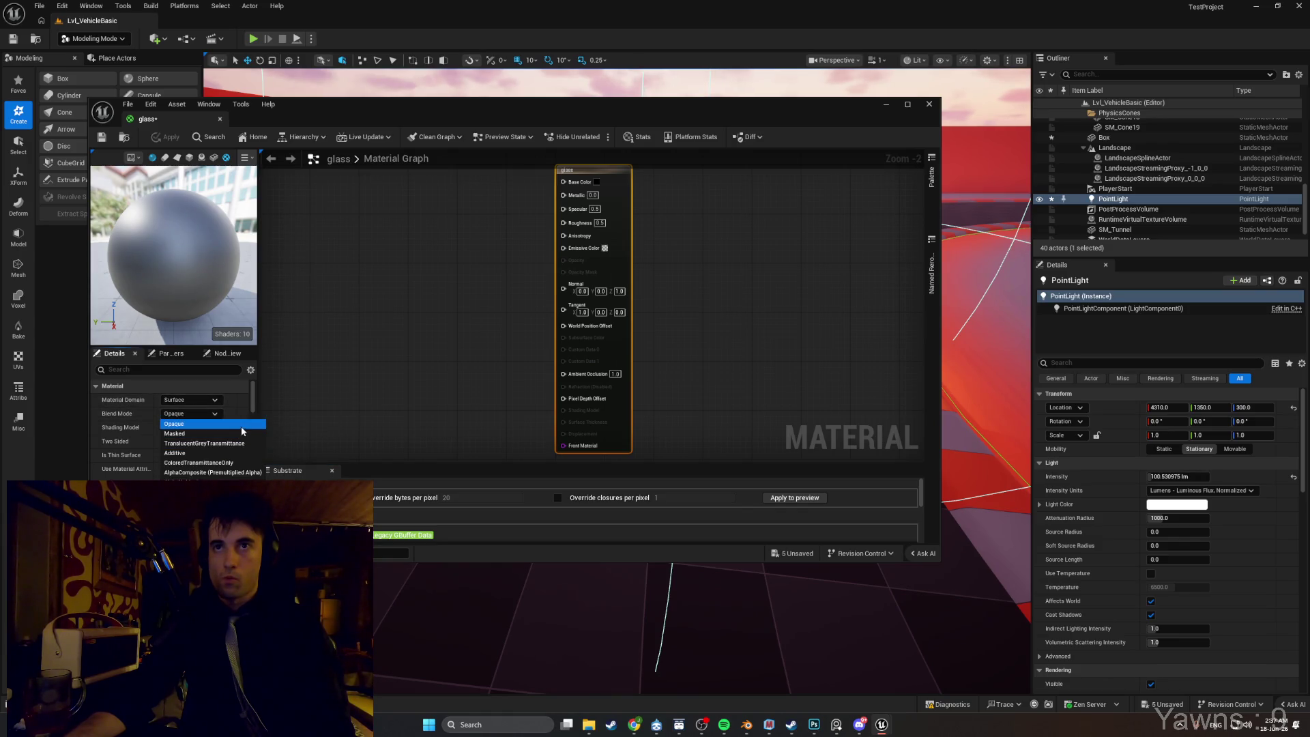
{"action": "left_click_drag", "start_coordinate": [413, 367], "coordinate": [409, 400]}
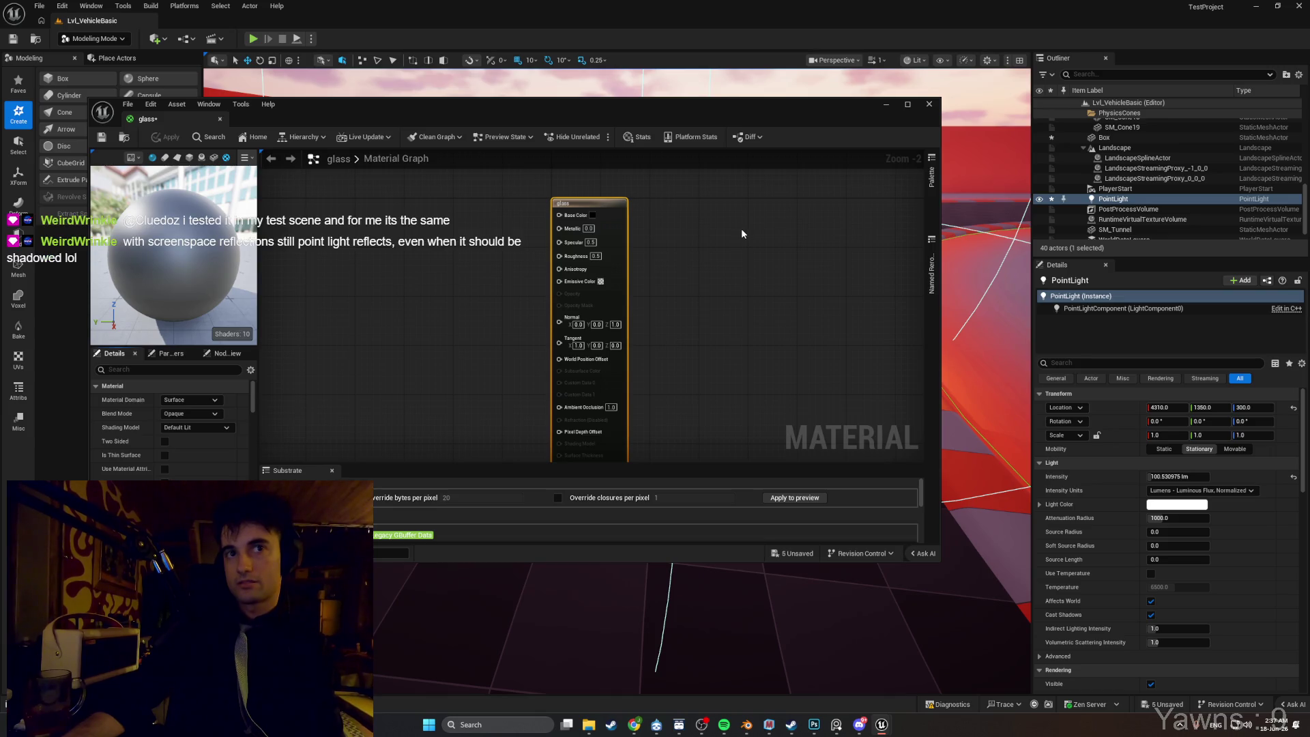
{"action": "left_click", "coordinate": [197, 413]}
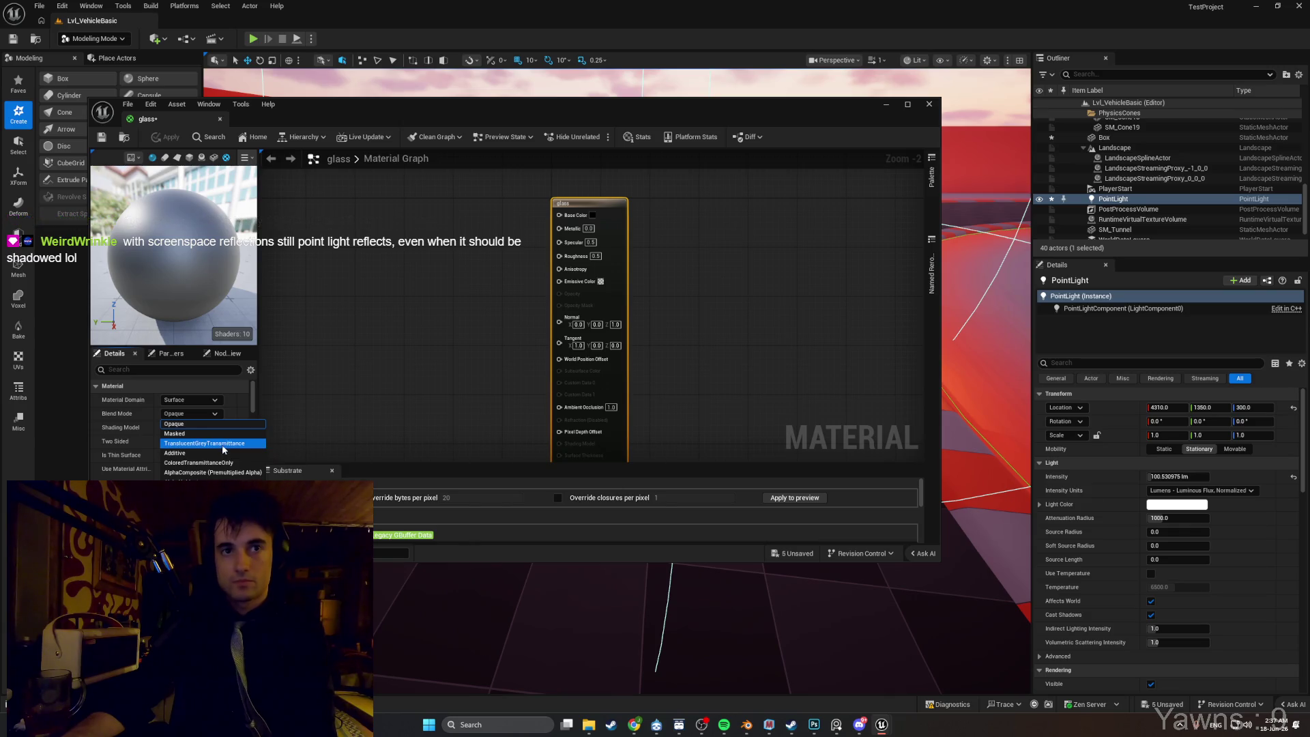
{"action": "left_click", "coordinate": [218, 443]}
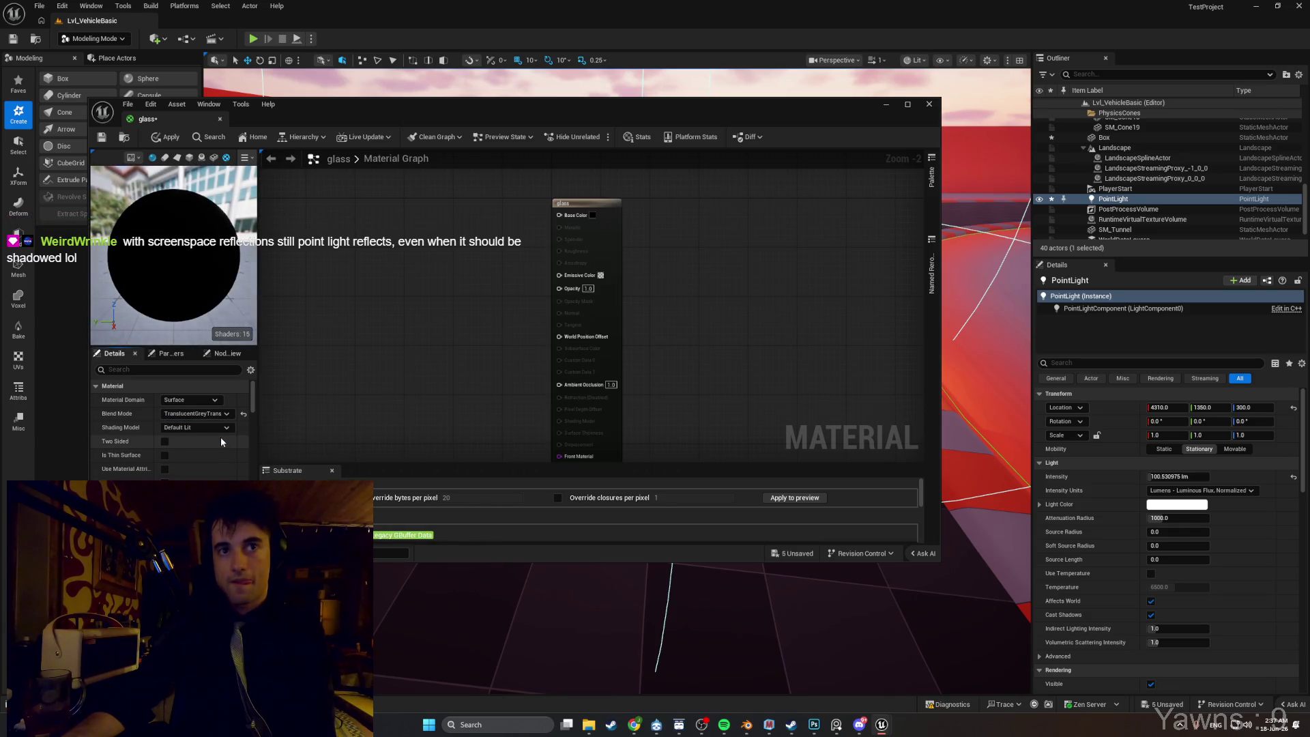
{"action": "left_click", "coordinate": [221, 414]}
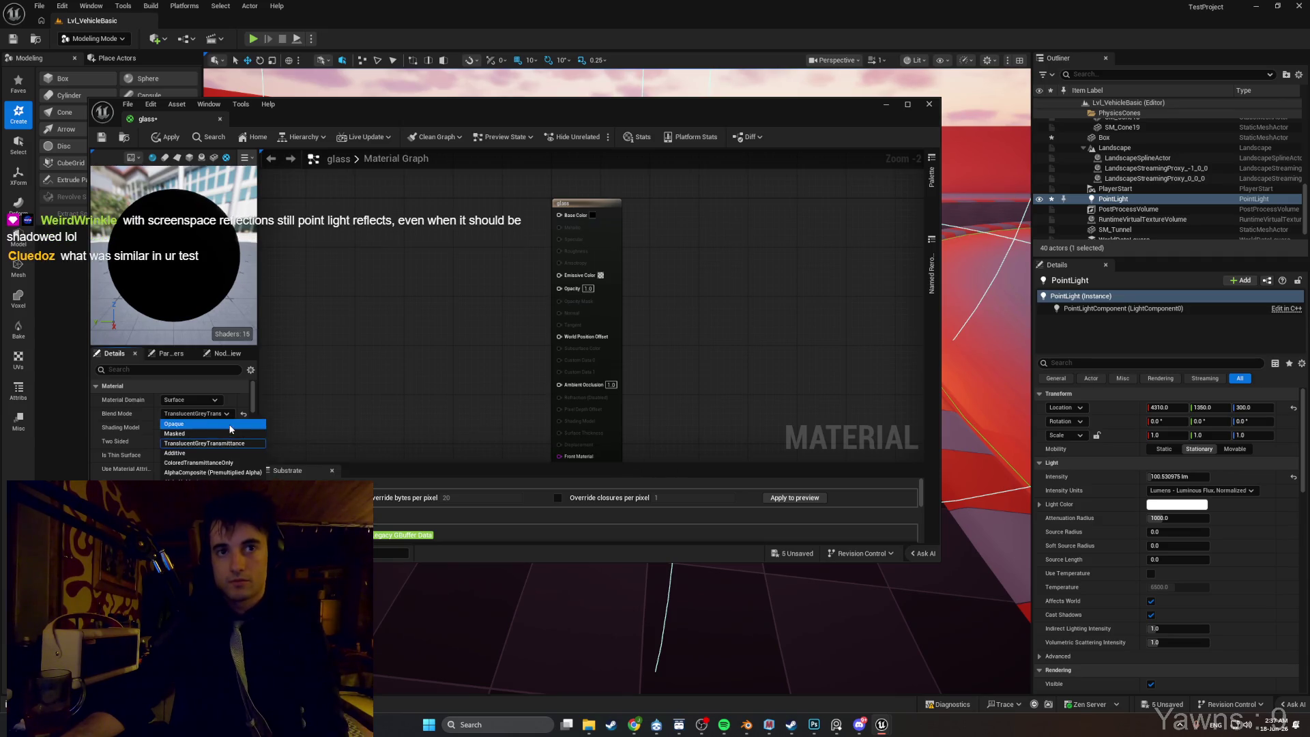
{"action": "left_click", "coordinate": [357, 403]}
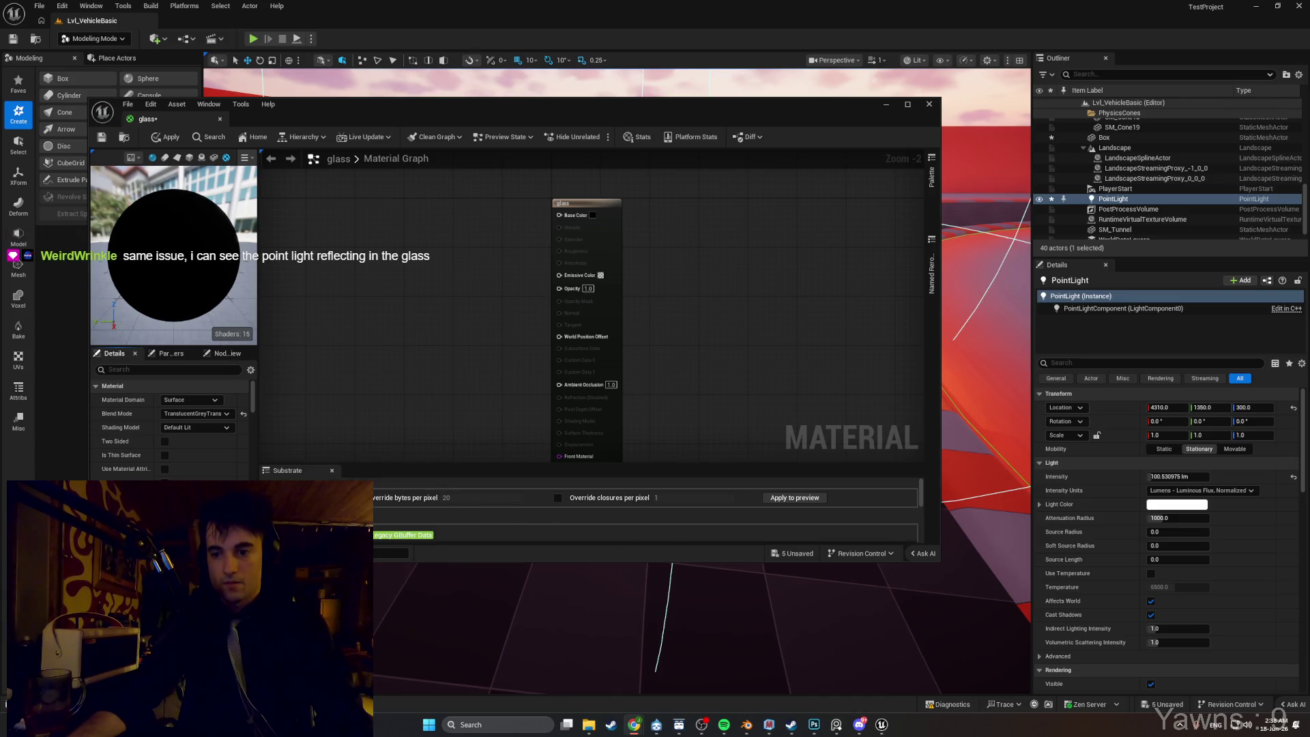
{"action": "left_click", "coordinate": [203, 415]}
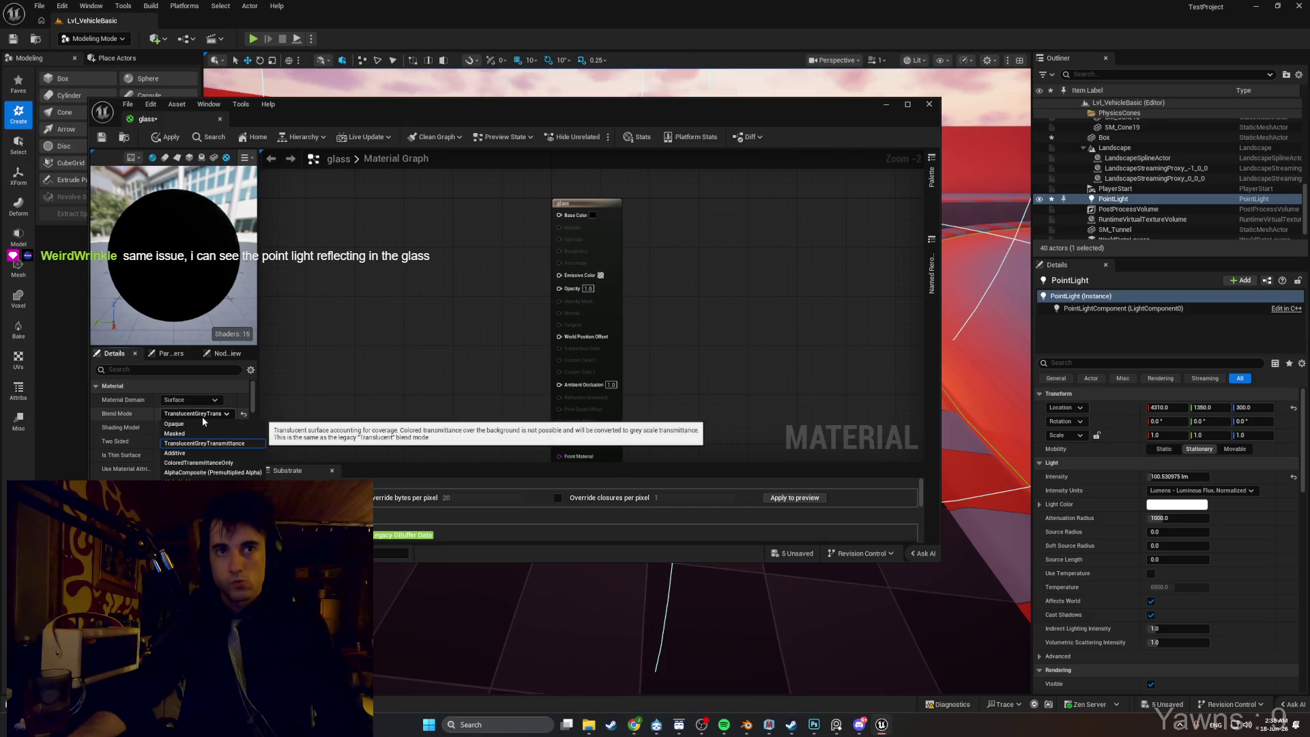
{"action": "left_click", "coordinate": [202, 416]}
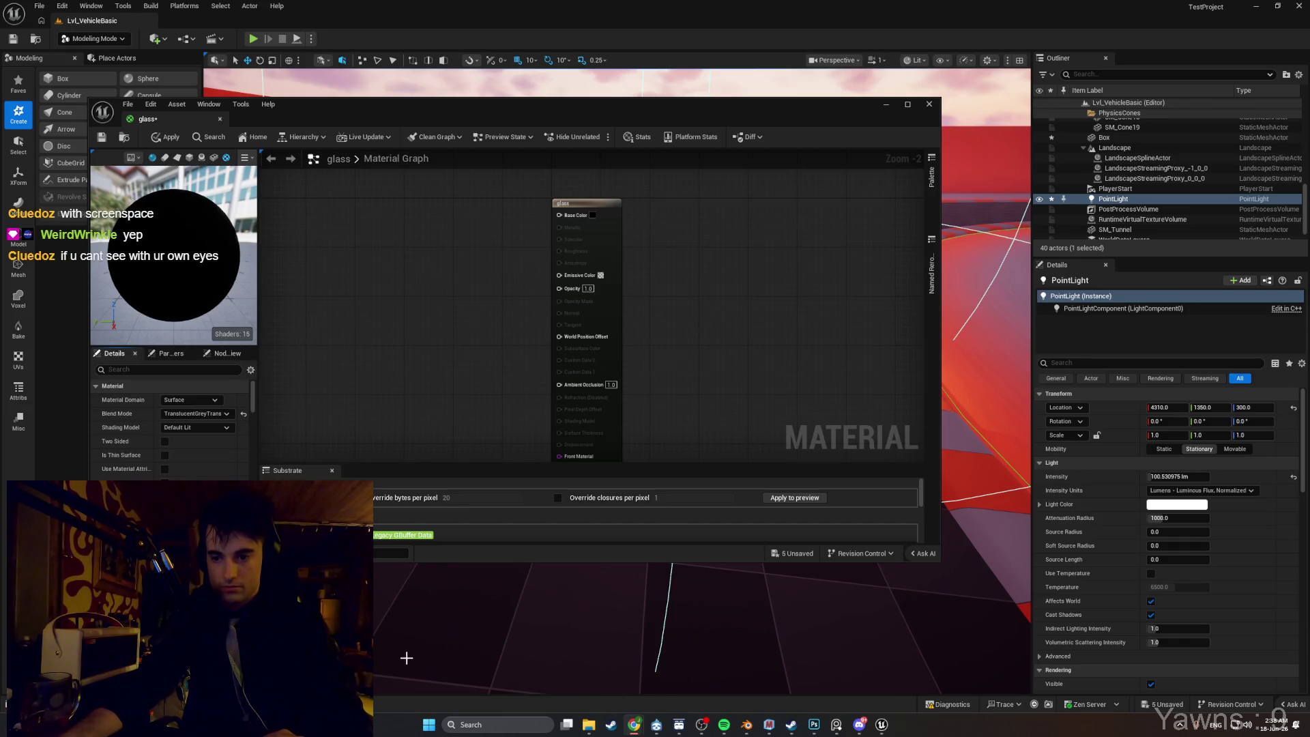
{"action": "left_click", "coordinate": [197, 427]}
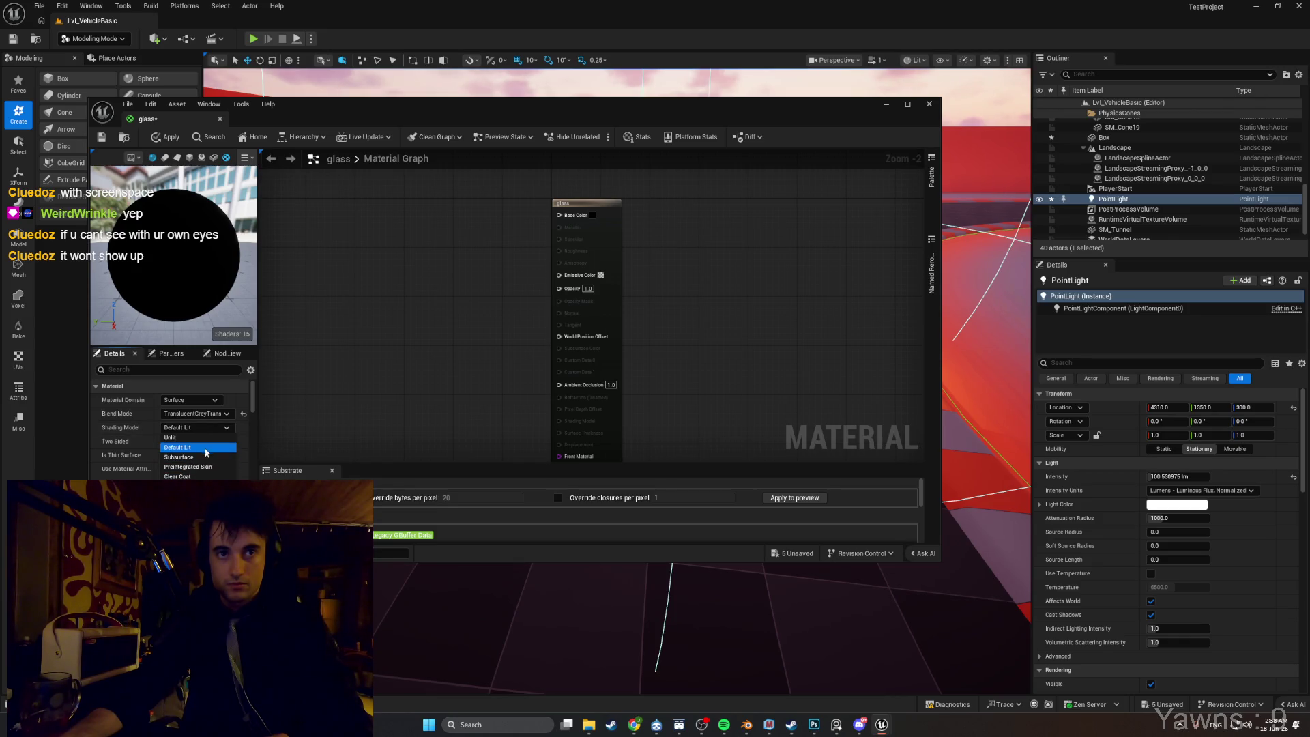
{"action": "left_click", "coordinate": [175, 376]}
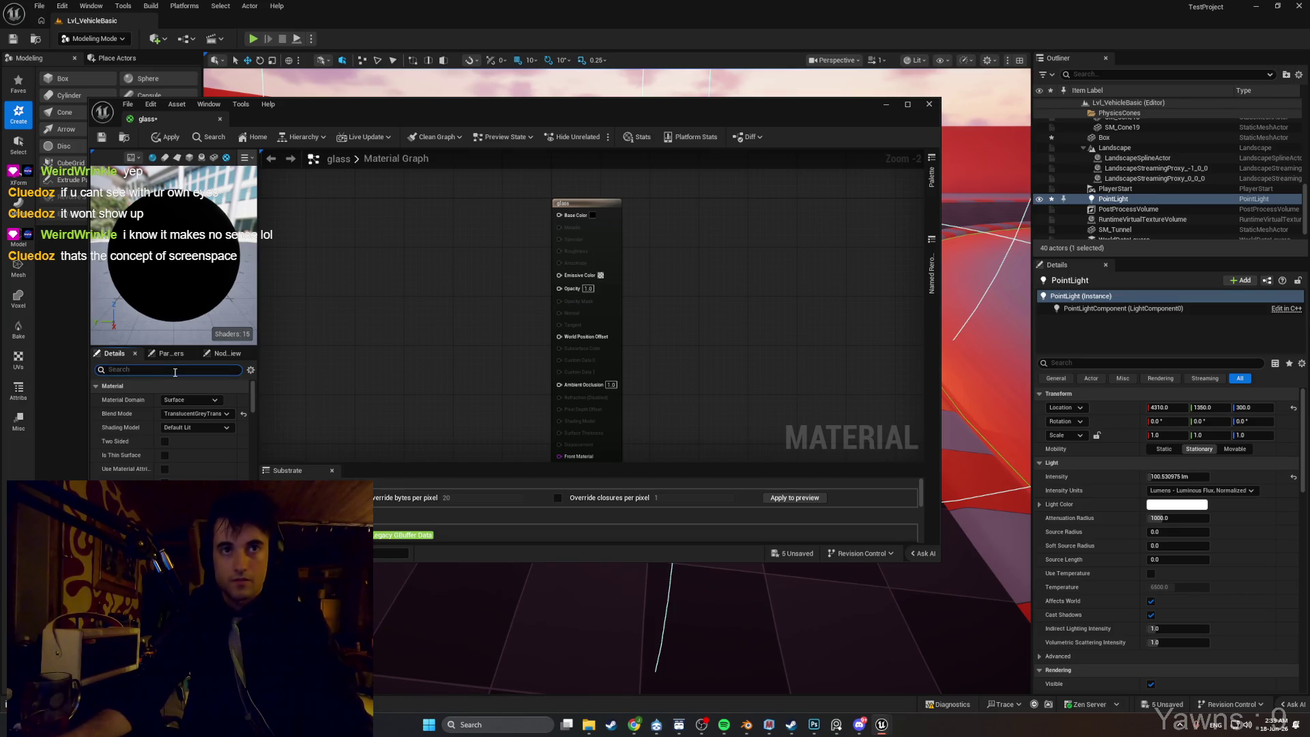
Set the glass material's translucency Lighting Mode to Surface ForwardShading.
{"action": "type", "text": "lightin"}
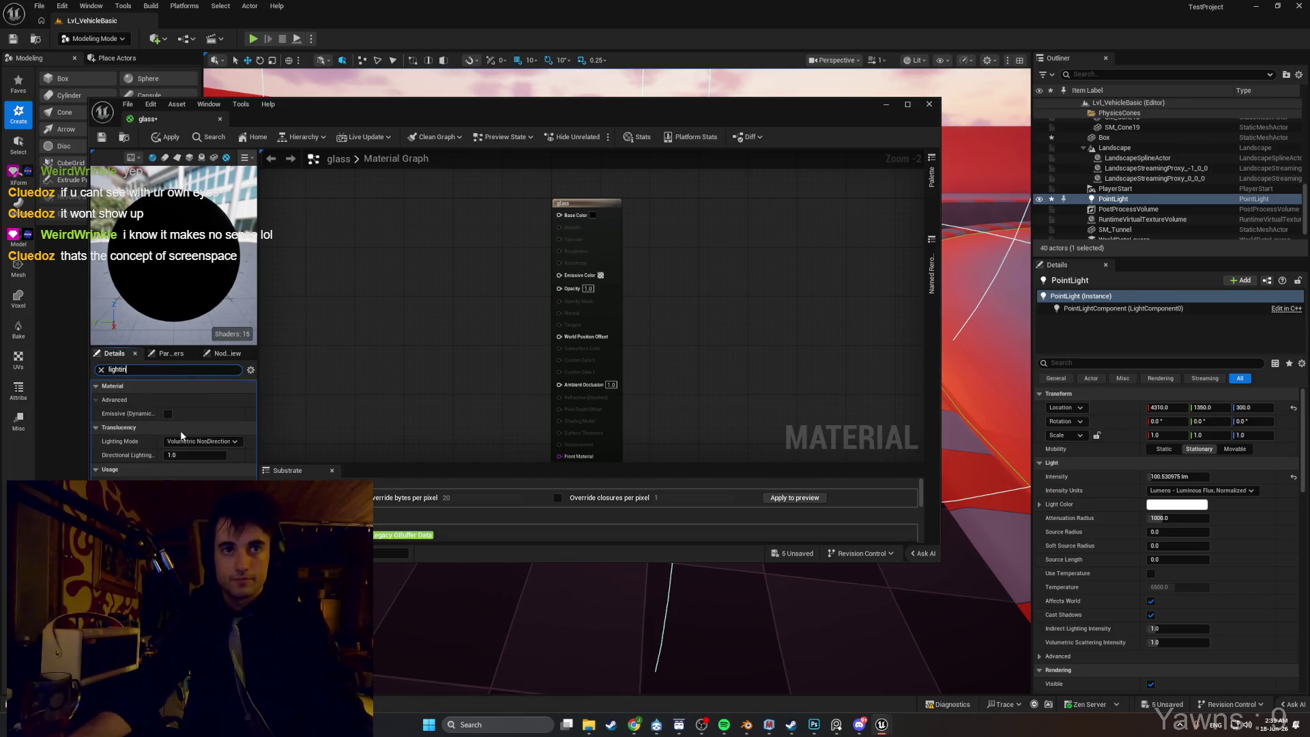
{"action": "left_click", "coordinate": [197, 442]}
{"action": "left_click", "coordinate": [197, 499]}
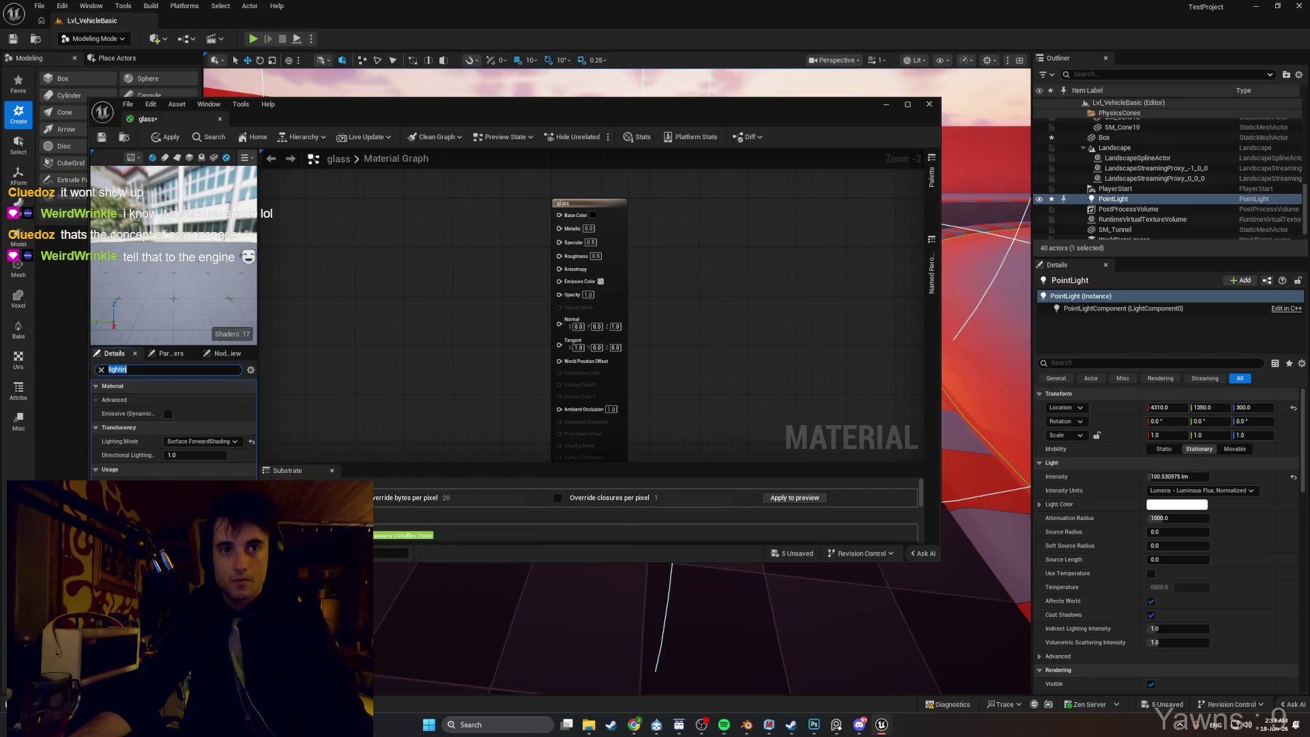
Dock the Substrate panel beside the material graph and maximize the material editor.
{"action": "left_click_drag", "start_coordinate": [387, 360], "coordinate": [405, 406]}
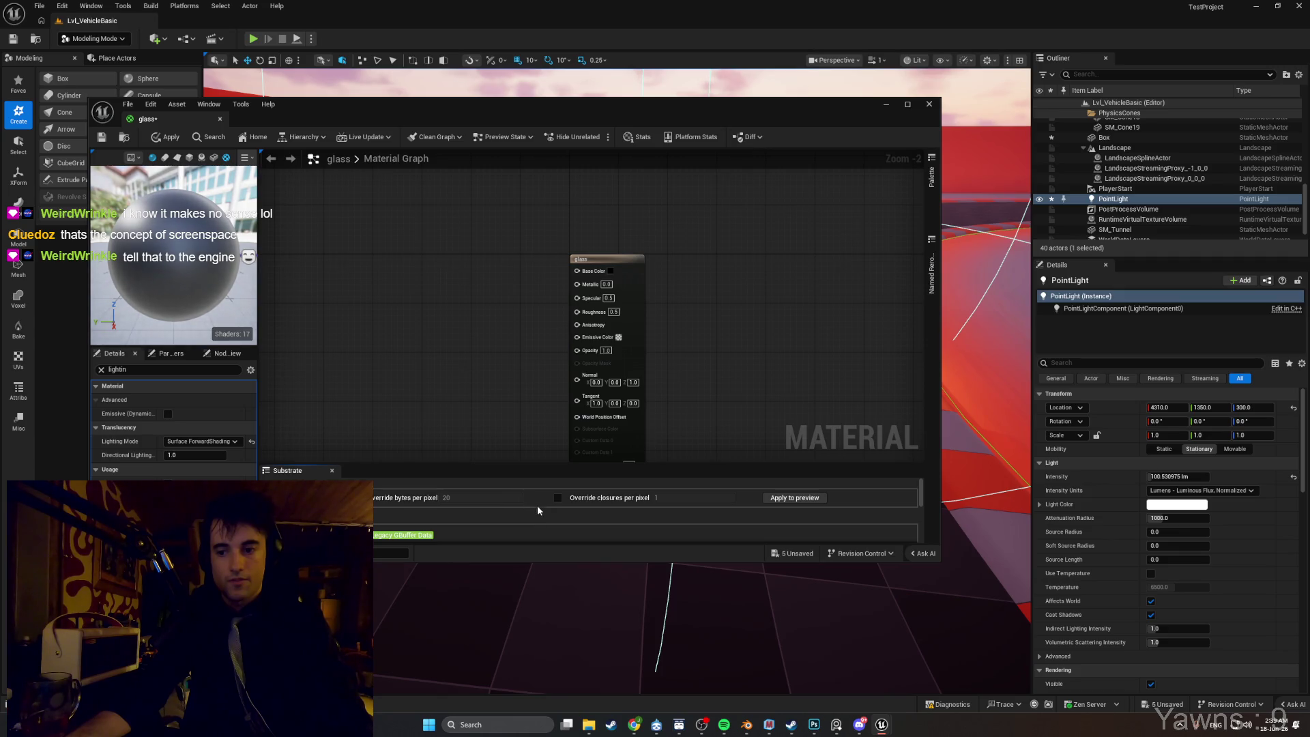
{"action": "mouse_move", "coordinate": [570, 448]}
{"action": "left_mouse_down"}
{"action": "mouse_move", "coordinate": [535, 368]}
{"action": "mouse_move", "coordinate": [553, 328]}
{"action": "left_mouse_up"}
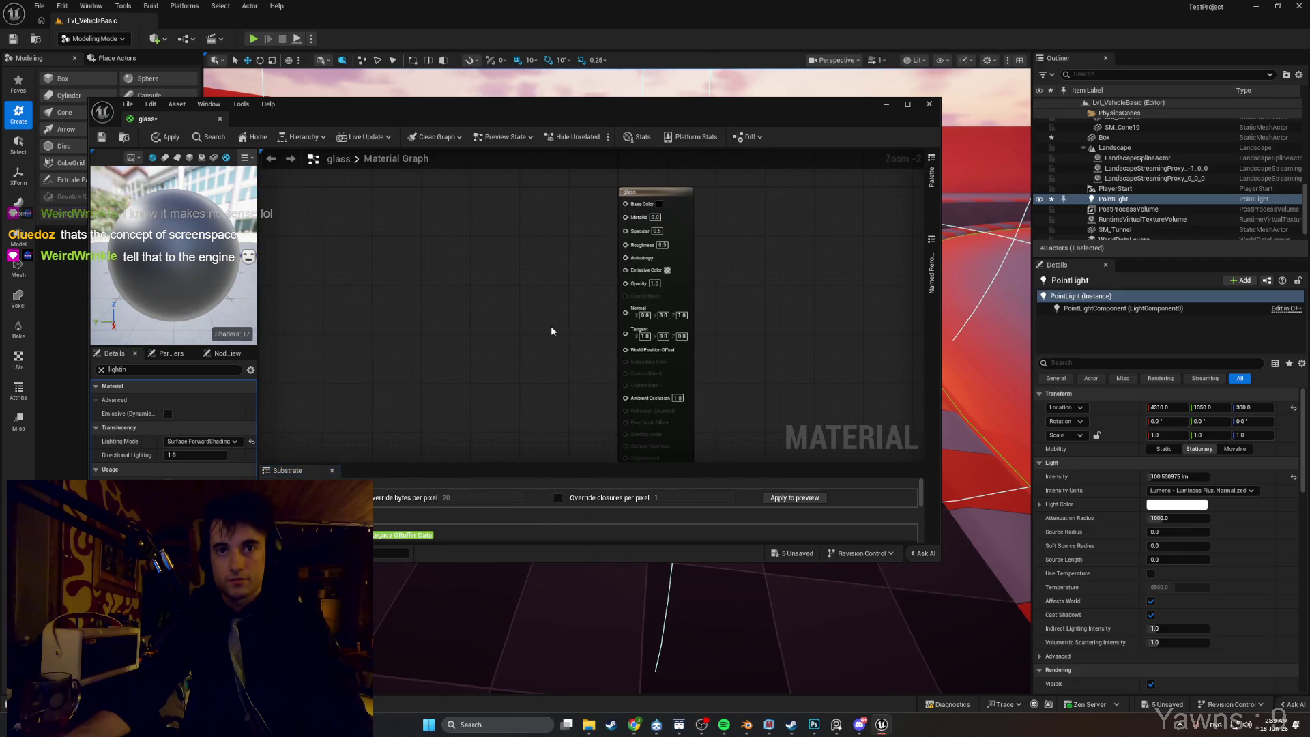
{"action": "left_click_drag", "start_coordinate": [791, 469], "coordinate": [785, 453]}
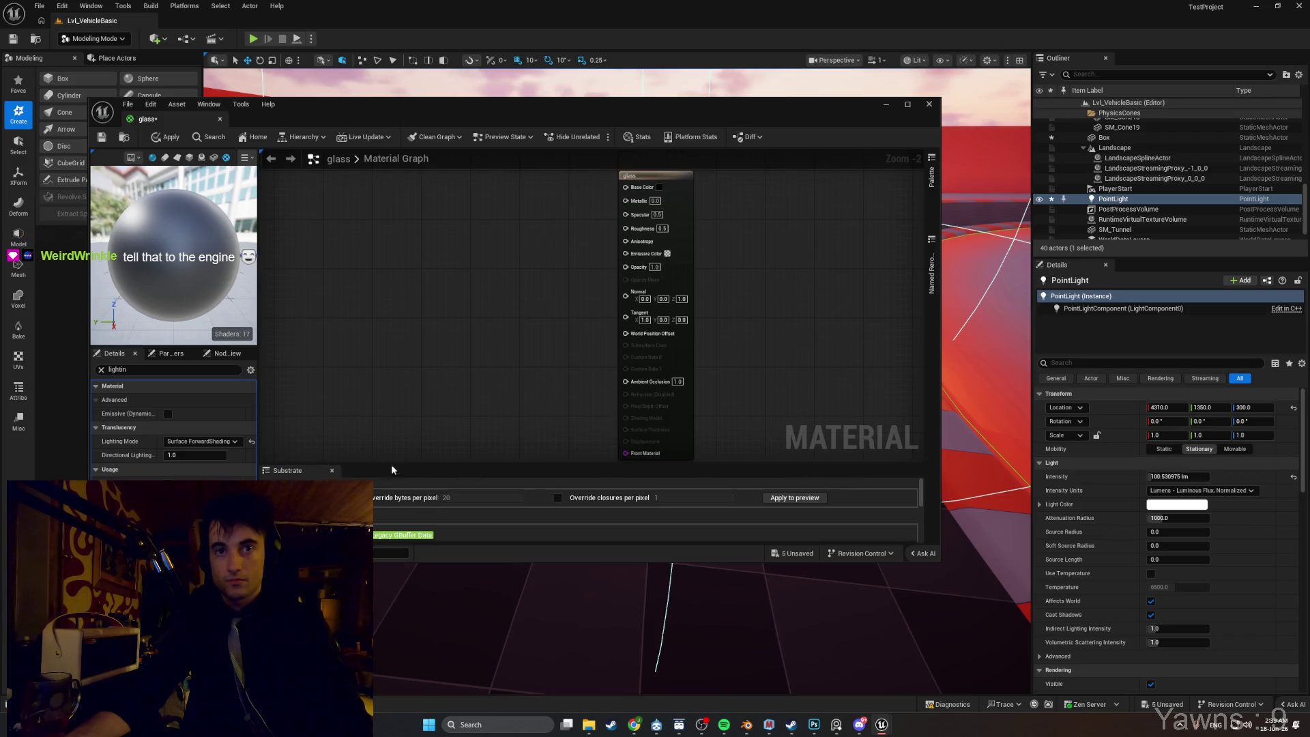
{"action": "mouse_move", "coordinate": [297, 470]}
{"action": "left_mouse_down"}
{"action": "mouse_move", "coordinate": [682, 314]}
{"action": "mouse_move", "coordinate": [382, 463]}
{"action": "mouse_move", "coordinate": [416, 448]}
{"action": "left_mouse_up"}
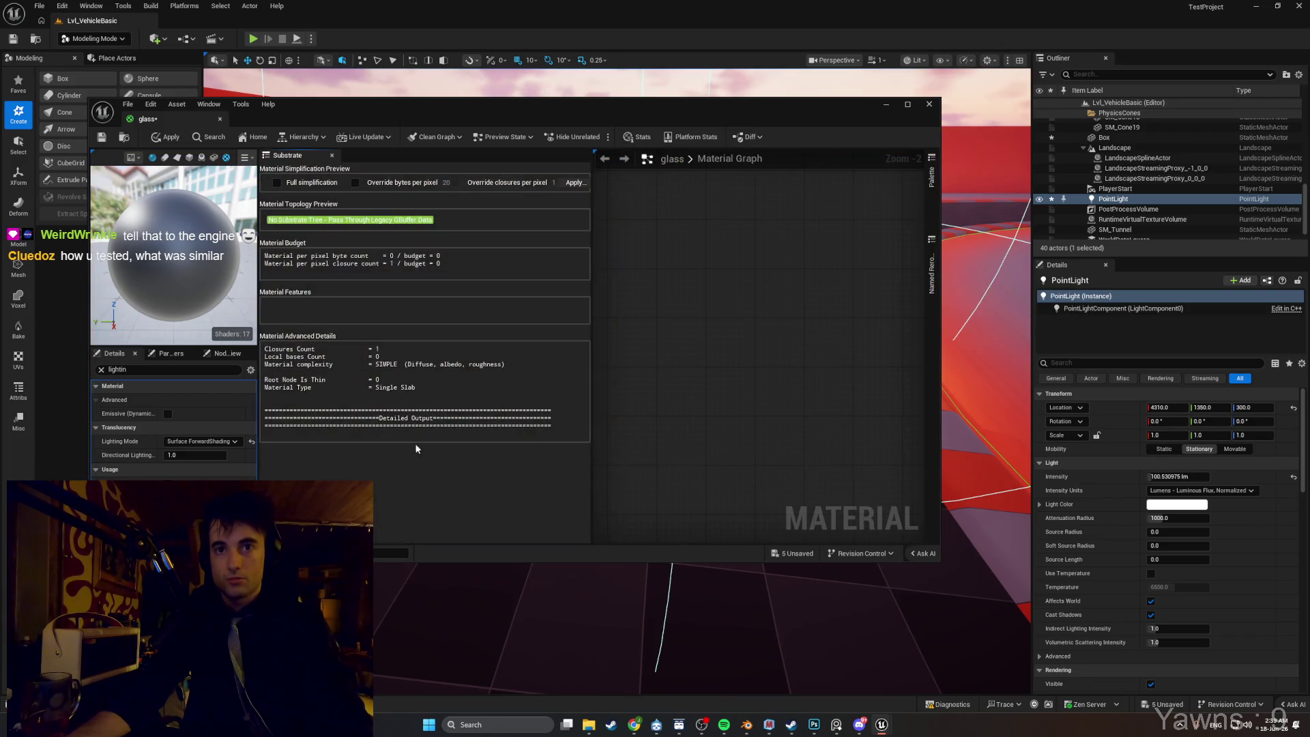
{"action": "left_click", "coordinate": [909, 105]}
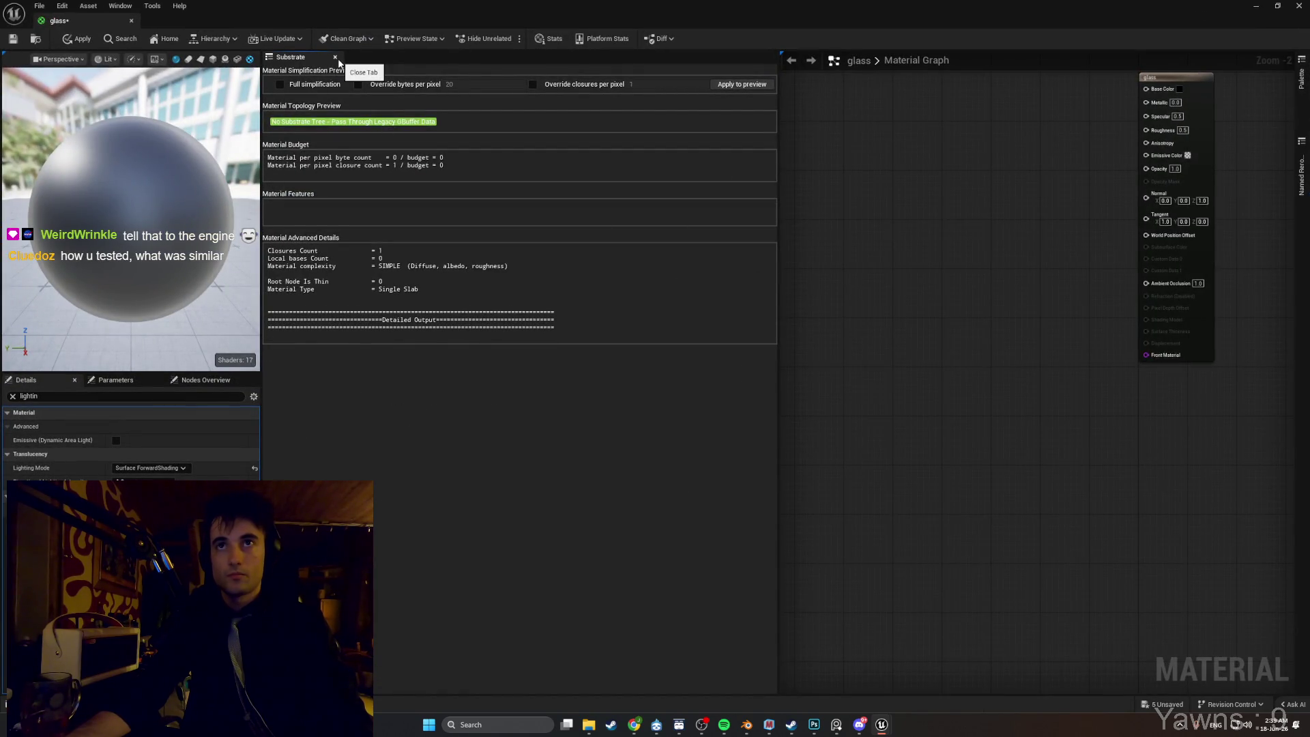
Redock the Substrate panel at the bottom and enlarge the material graph above it.
{"action": "left_click_drag", "start_coordinate": [315, 60], "coordinate": [380, 665]}
{"action": "mouse_move", "coordinate": [418, 375]}
{"action": "left_mouse_down"}
{"action": "mouse_move", "coordinate": [453, 669]}
{"action": "mouse_move", "coordinate": [450, 600]}
{"action": "left_mouse_up"}
{"action": "left_click_drag", "start_coordinate": [496, 423], "coordinate": [548, 586]}
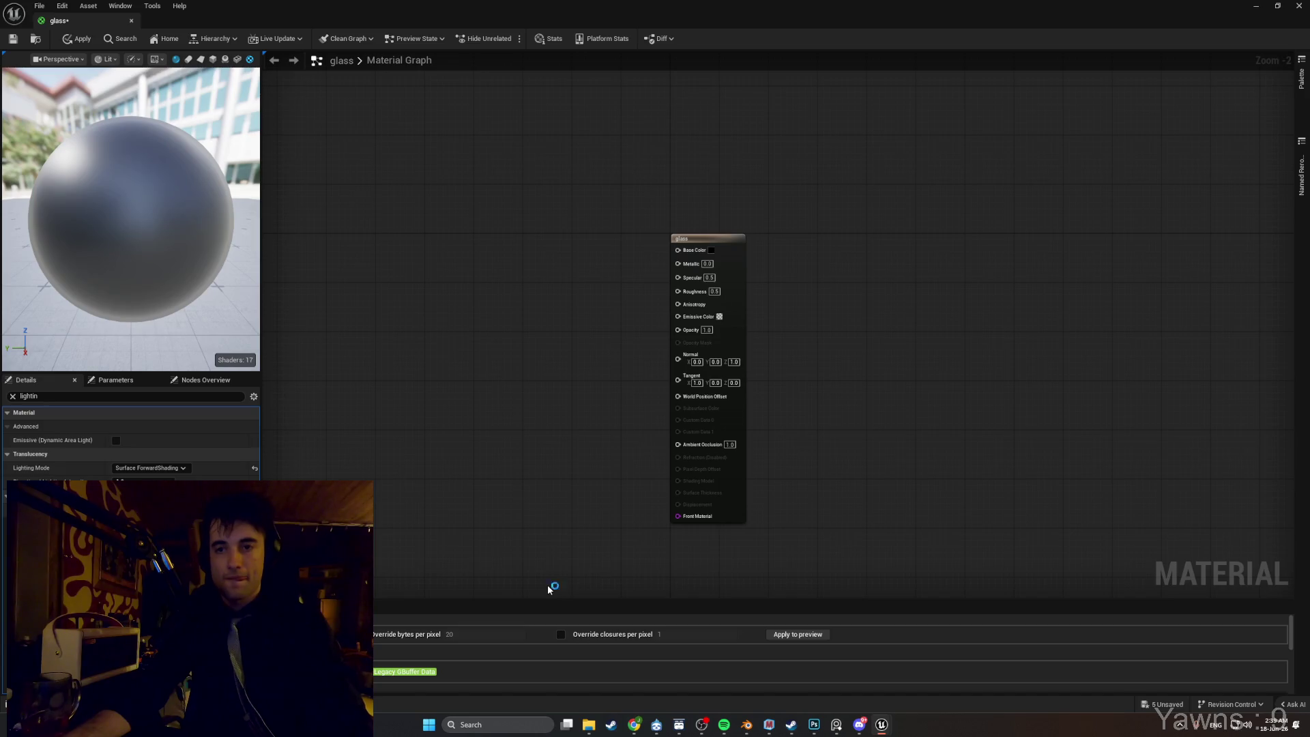
Take a full-screen screenshot and clear the Details filter to list all properties.
{"action": "key", "text": "super+shift+s"}
{"action": "mouse_move", "coordinate": [1106, 729]}
{"action": "left_mouse_down"}
{"action": "mouse_move", "coordinate": [759, 453]}
{"action": "mouse_move", "coordinate": [2, 34]}
{"action": "left_mouse_up"}
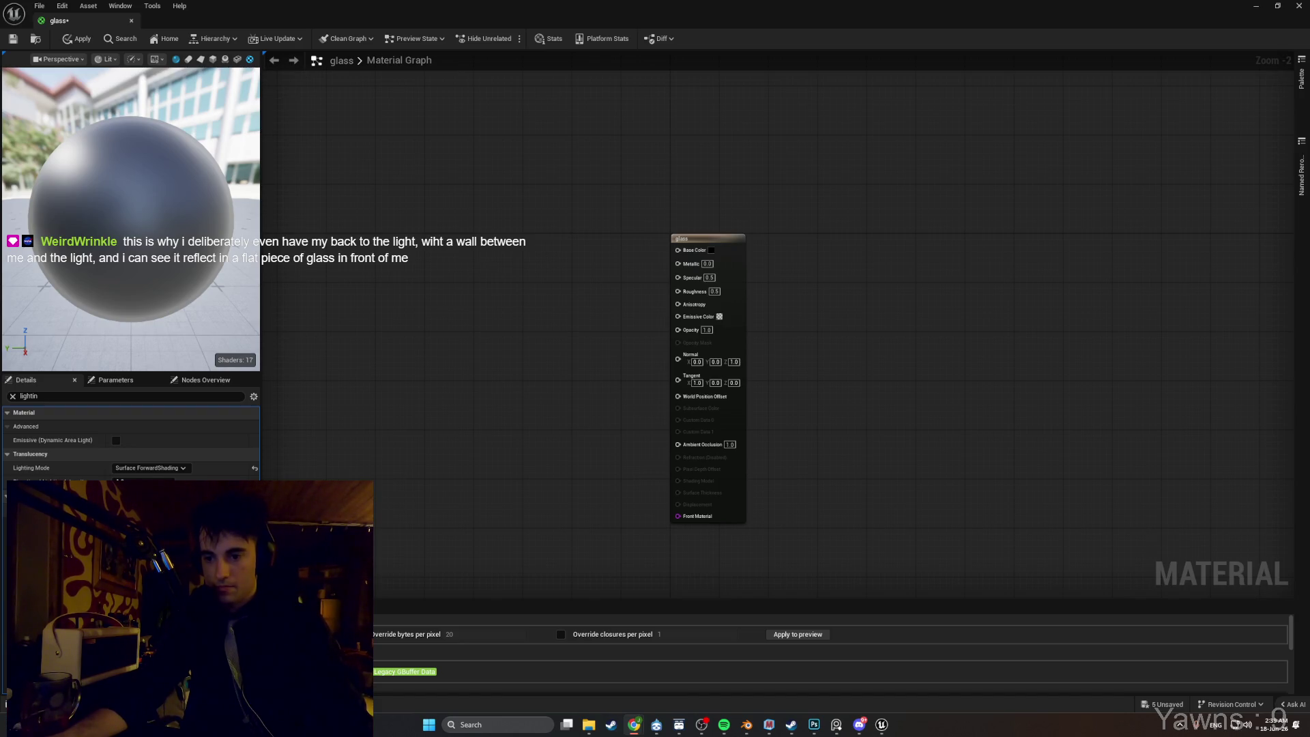
{"action": "left_click", "coordinate": [12, 395]}
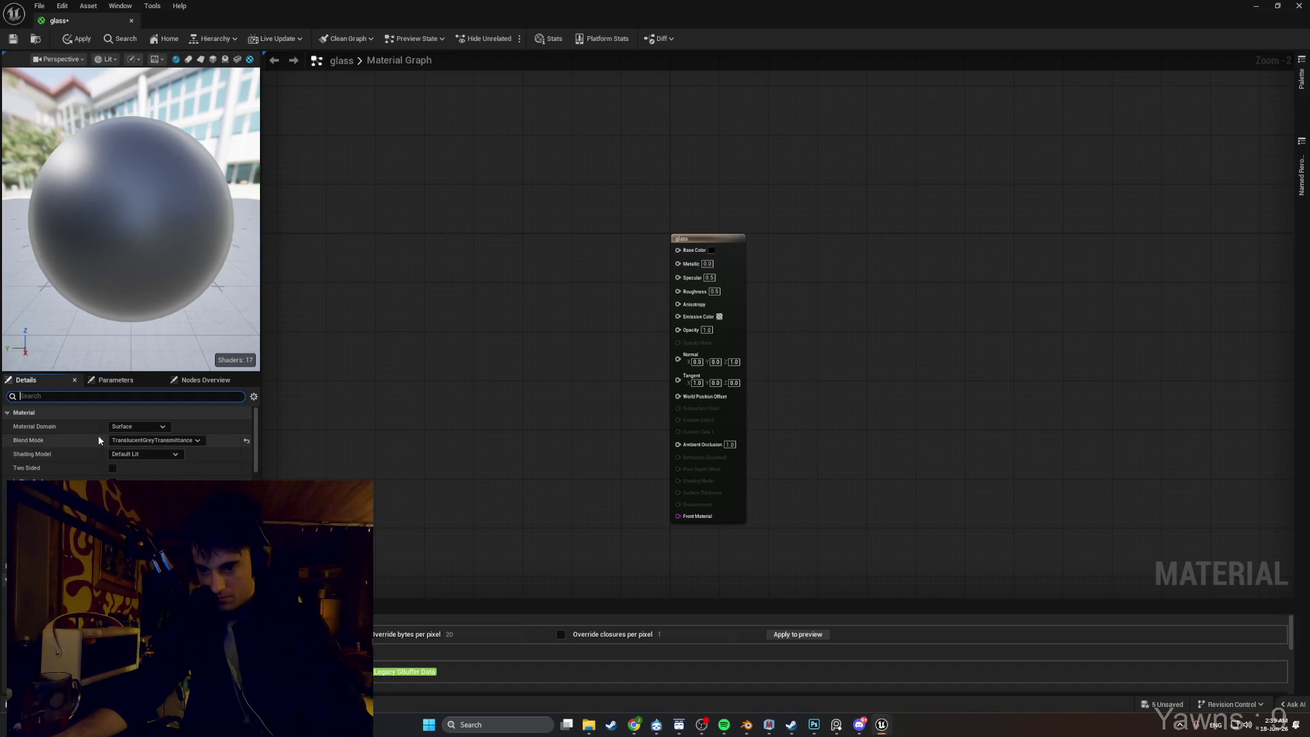
{"action": "left_click_drag", "start_coordinate": [438, 462], "coordinate": [468, 570]}
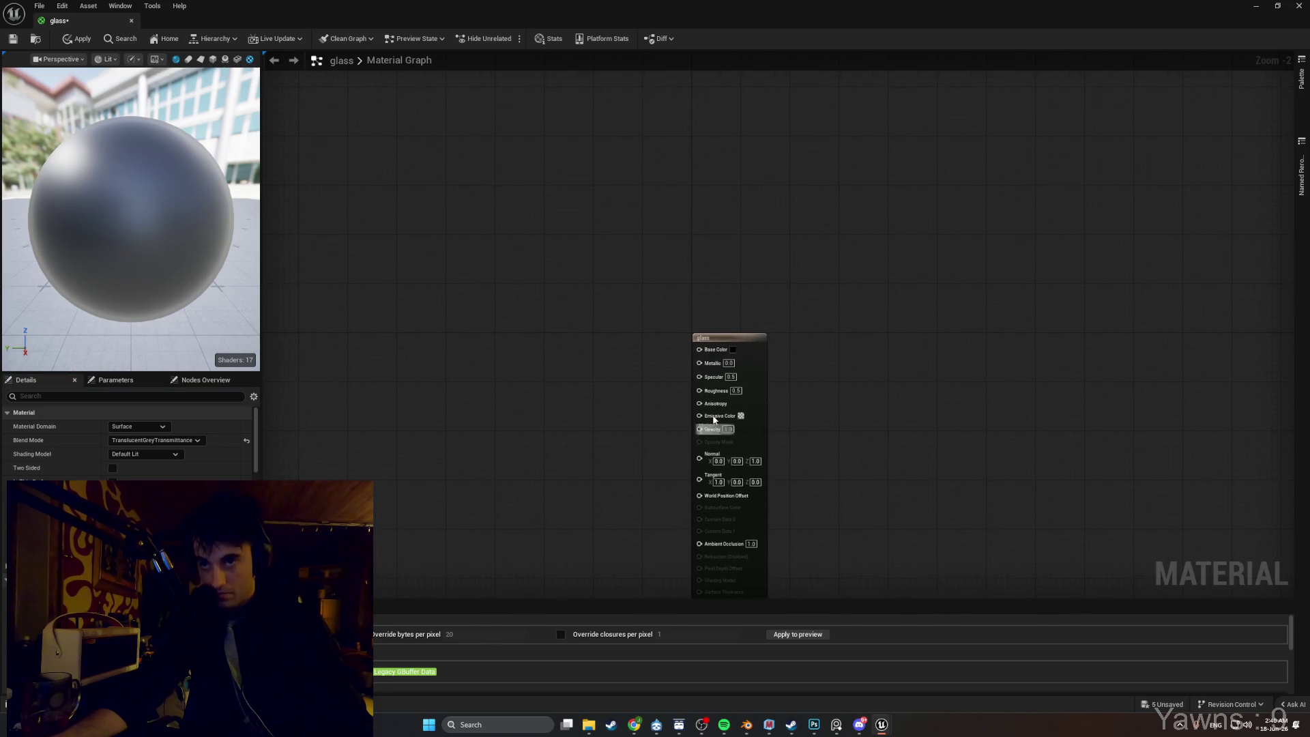
Set the glass node's Opacity to 0.15, then change it to 0.4.
{"action": "scroll", "coordinate": [730, 403], "scroll_direction": "up", "scroll_amount": 2}
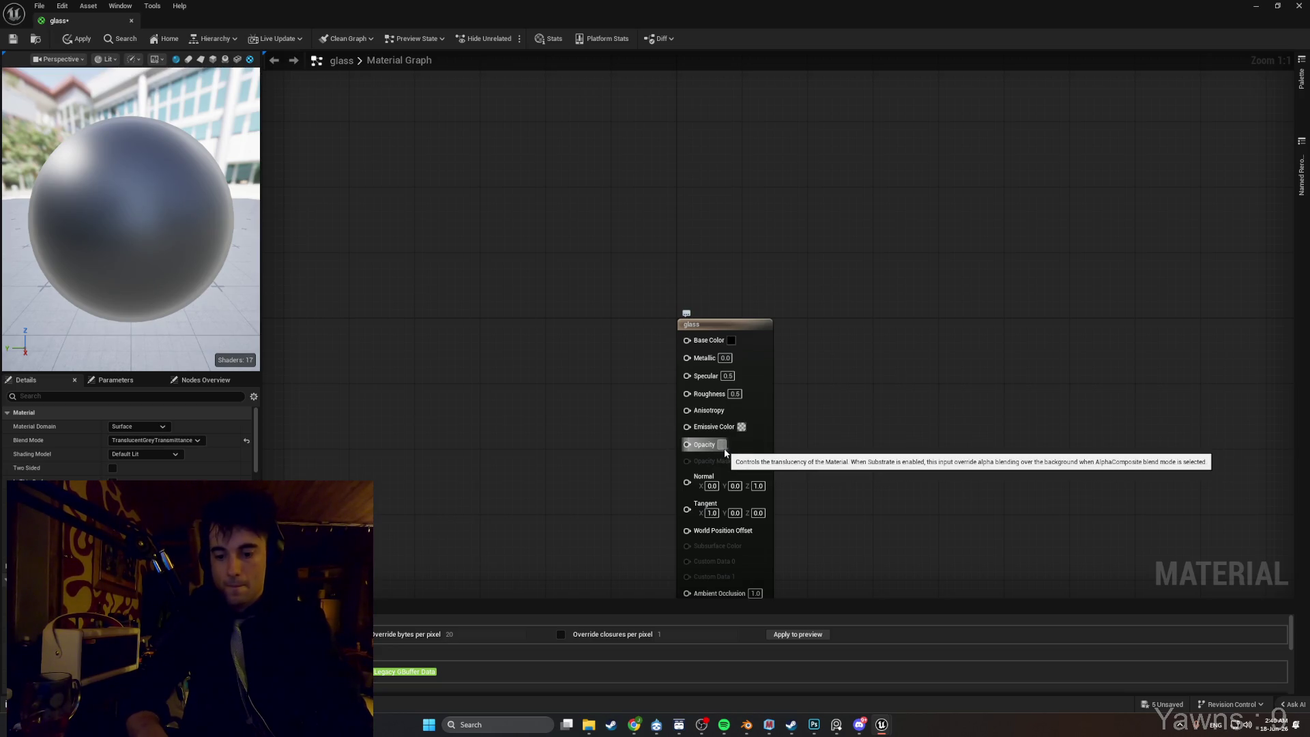
{"action": "key", "text": "Return"}
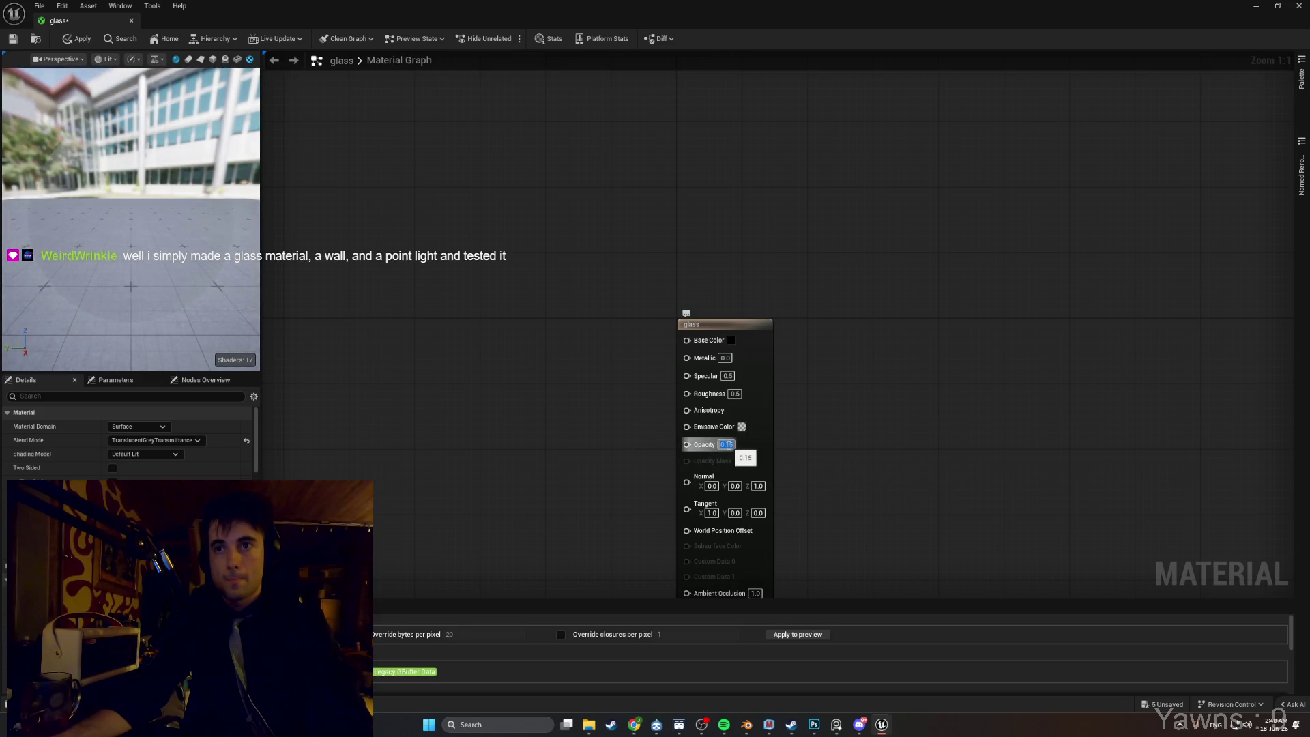
{"action": "type", "text": "0.4"}
{"action": "key", "text": "Return"}
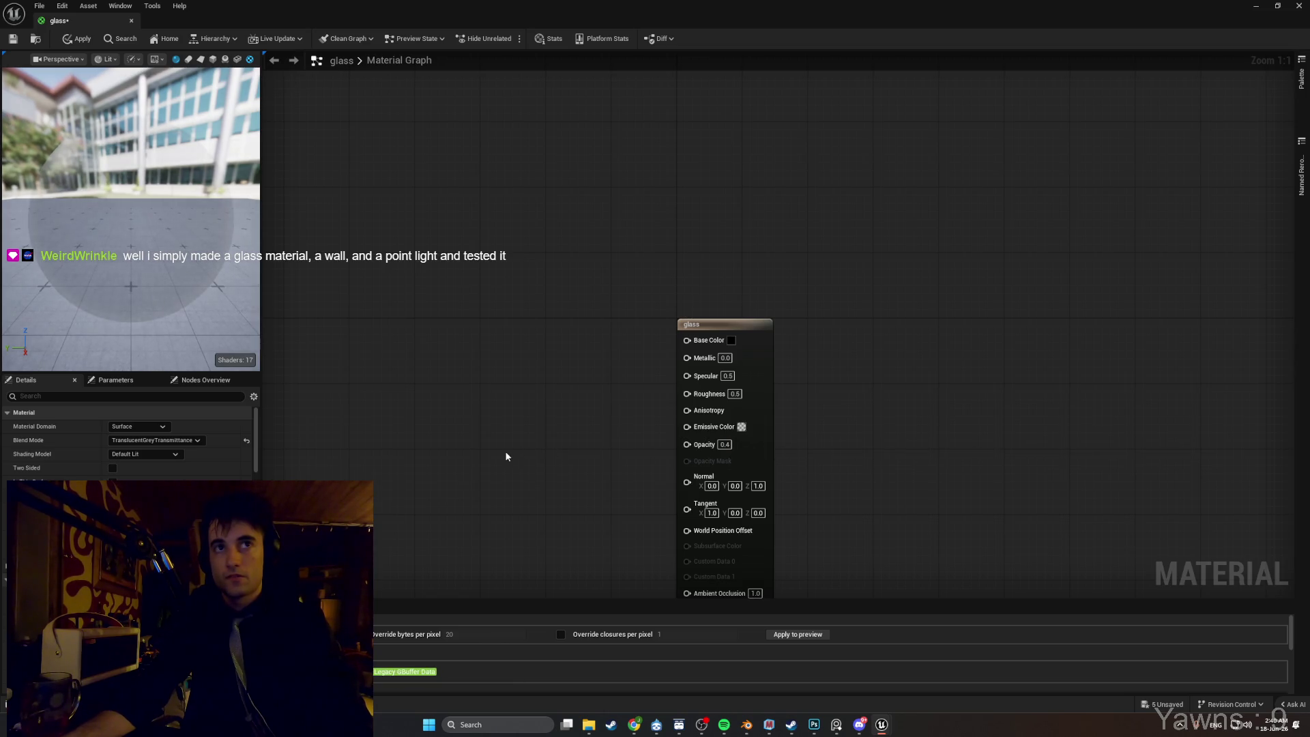
Change Opacity to 0.6, check the translucent preview sphere, and apply the material.
{"action": "mouse_move", "coordinate": [524, 450]}
{"action": "left_mouse_down"}
{"action": "mouse_move", "coordinate": [562, 444]}
{"action": "mouse_move", "coordinate": [520, 409]}
{"action": "left_mouse_up"}
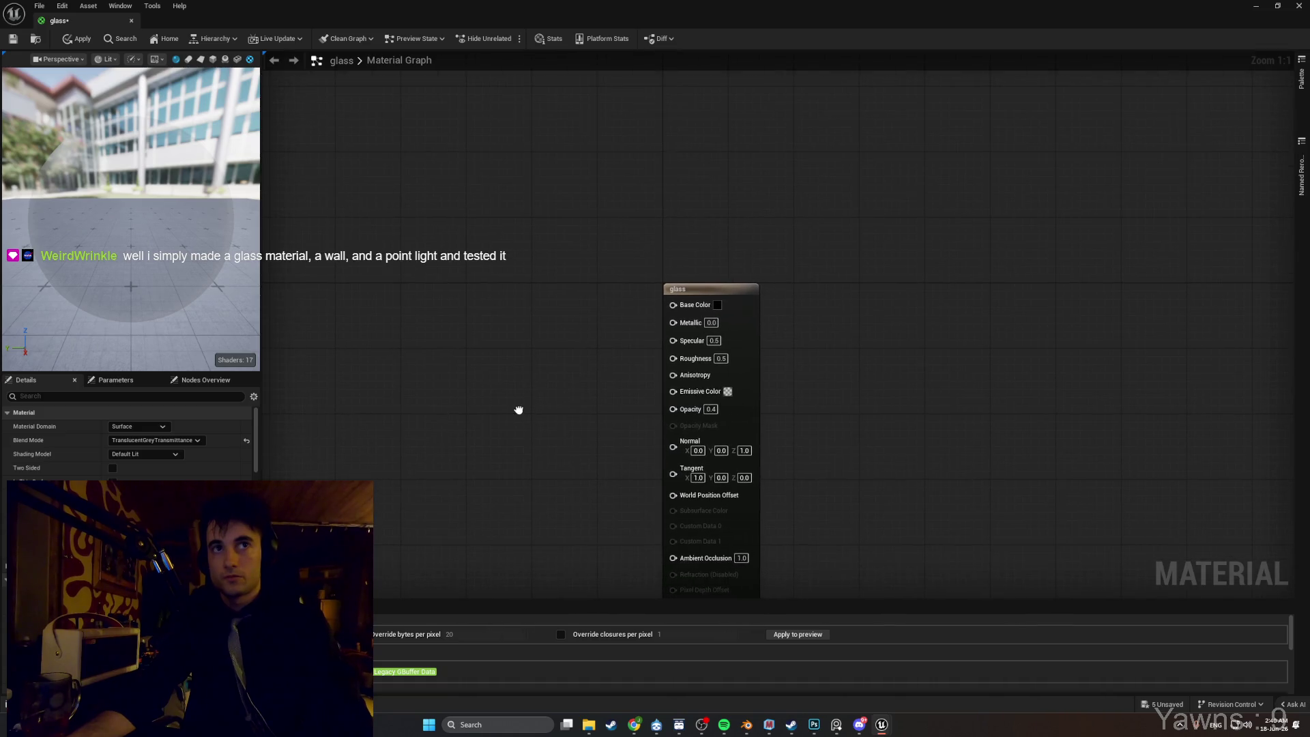
{"action": "left_click", "coordinate": [711, 410]}
{"action": "key", "text": "BackSpace"}
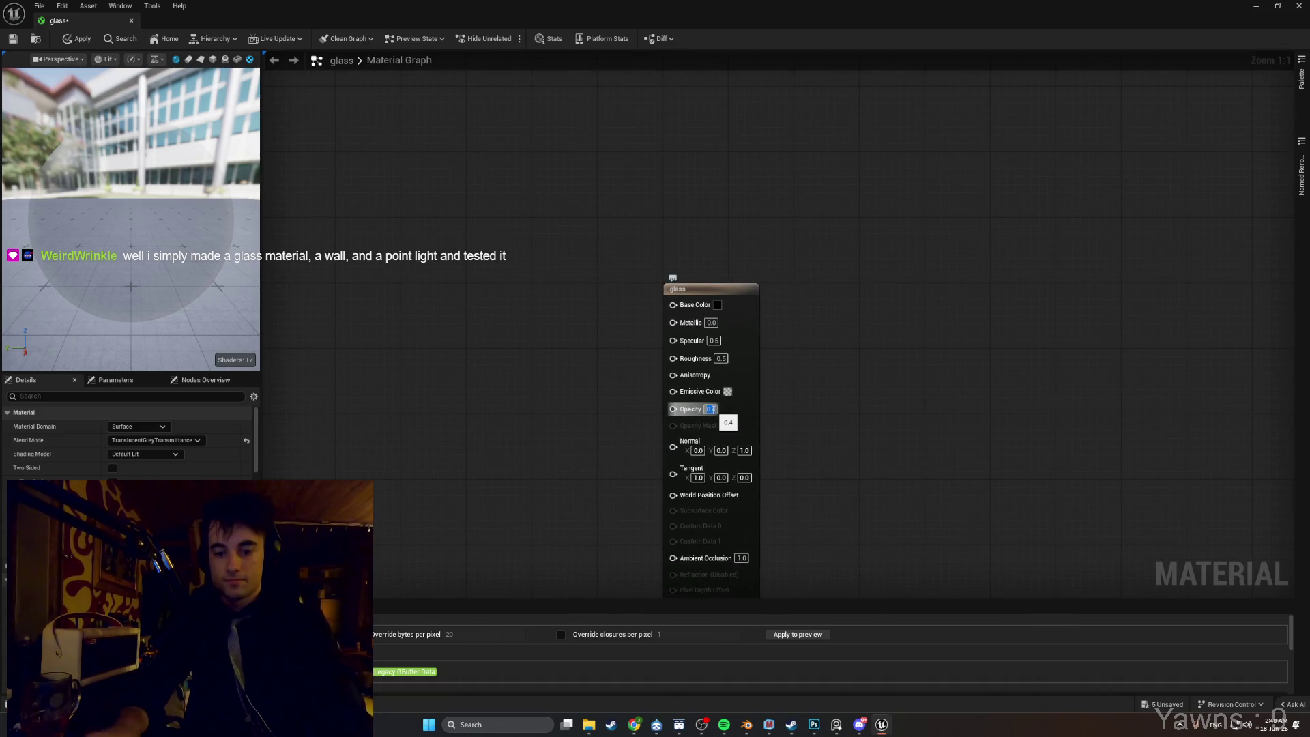
{"action": "type", "text": "0.6"}
{"action": "key", "text": "Return"}
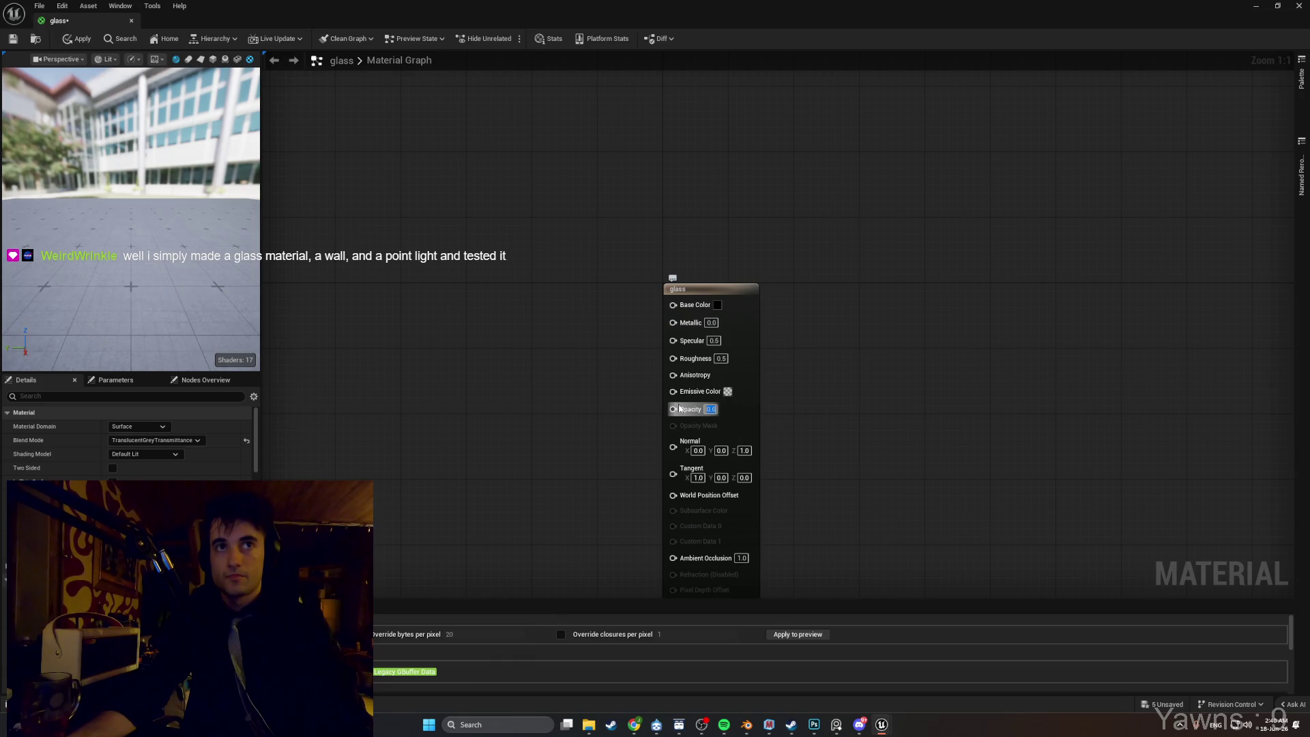
{"action": "left_click", "coordinate": [526, 375]}
{"action": "left_click_drag", "start_coordinate": [136, 170], "coordinate": [147, 246]}
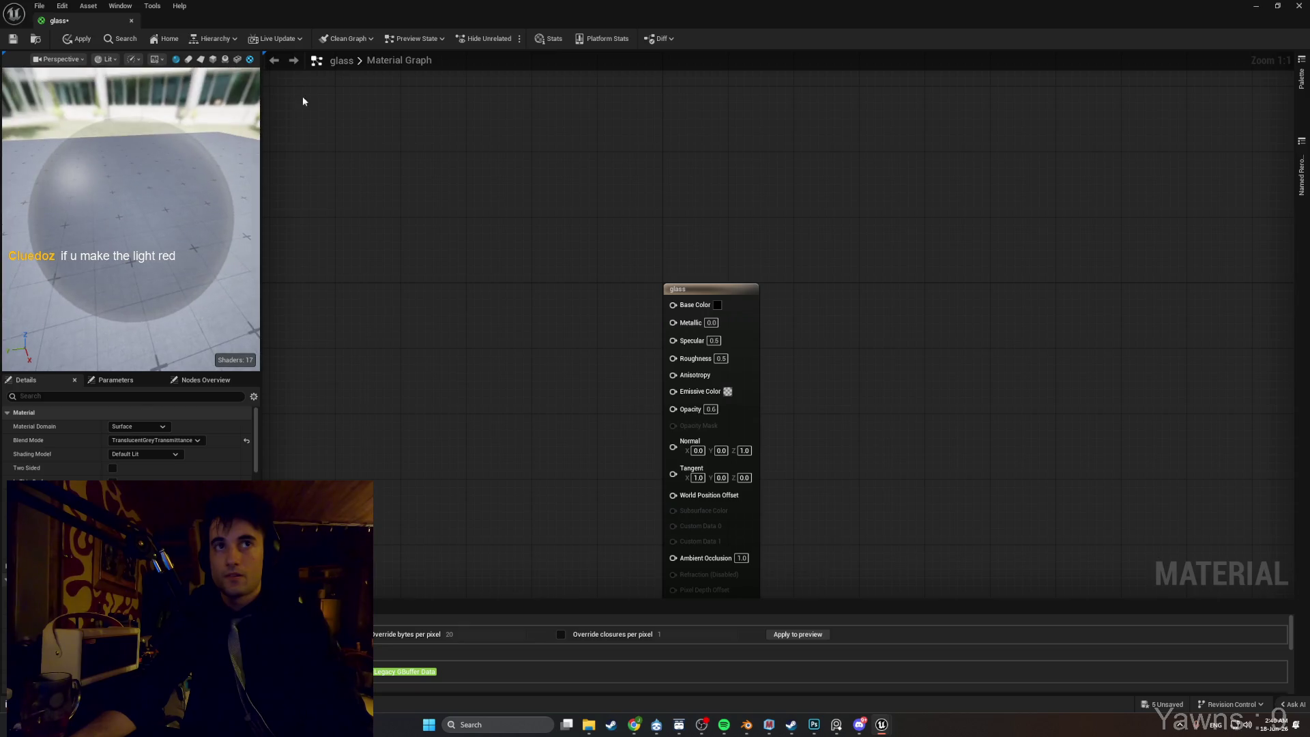
{"action": "left_click", "coordinate": [17, 41]}
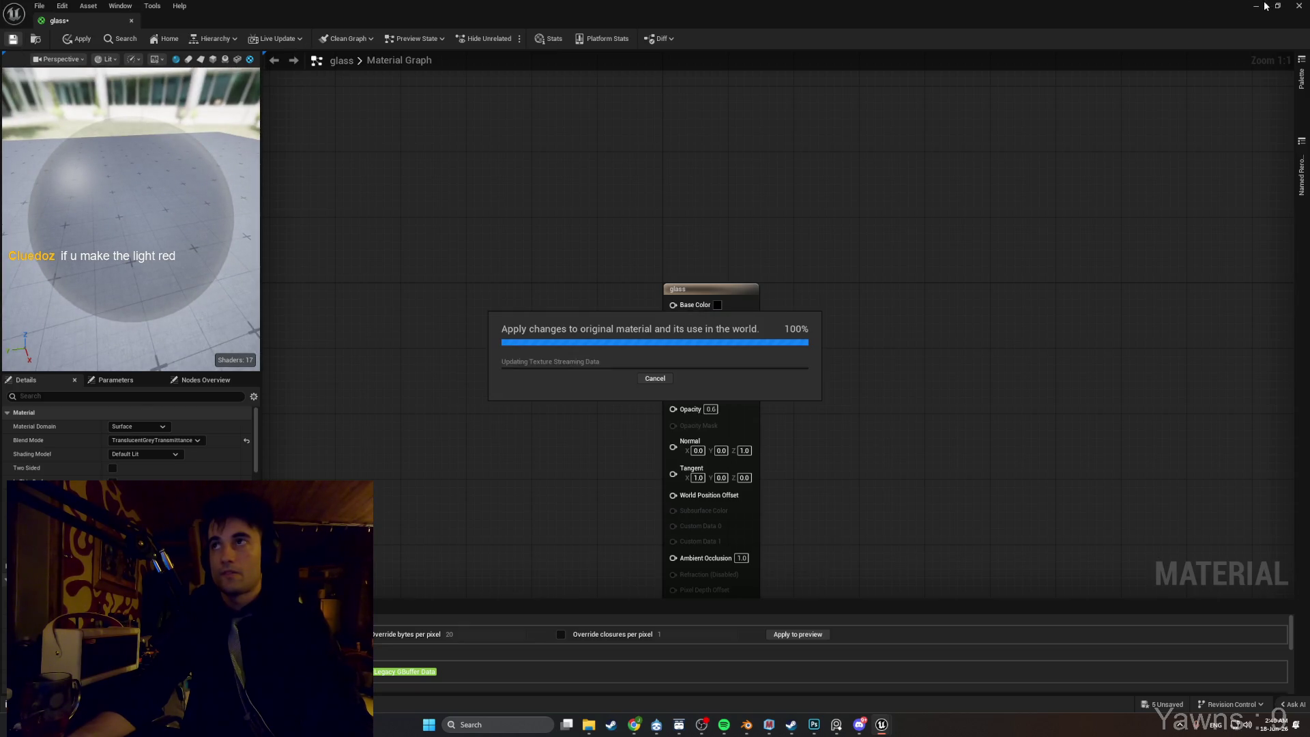
Return to the level and start importing a file, browsing to the Desktop.
{"action": "left_click", "coordinate": [1256, 7]}
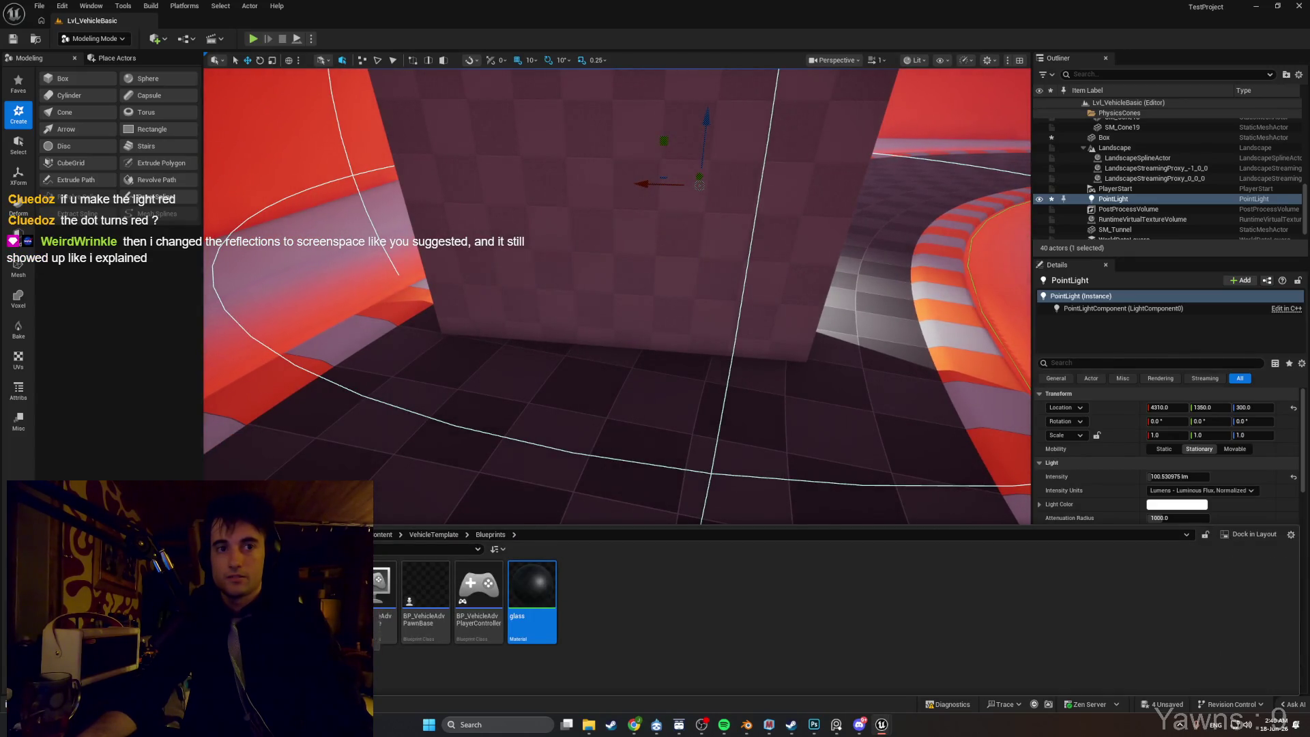
{"action": "left_click", "coordinate": [65, 534]}
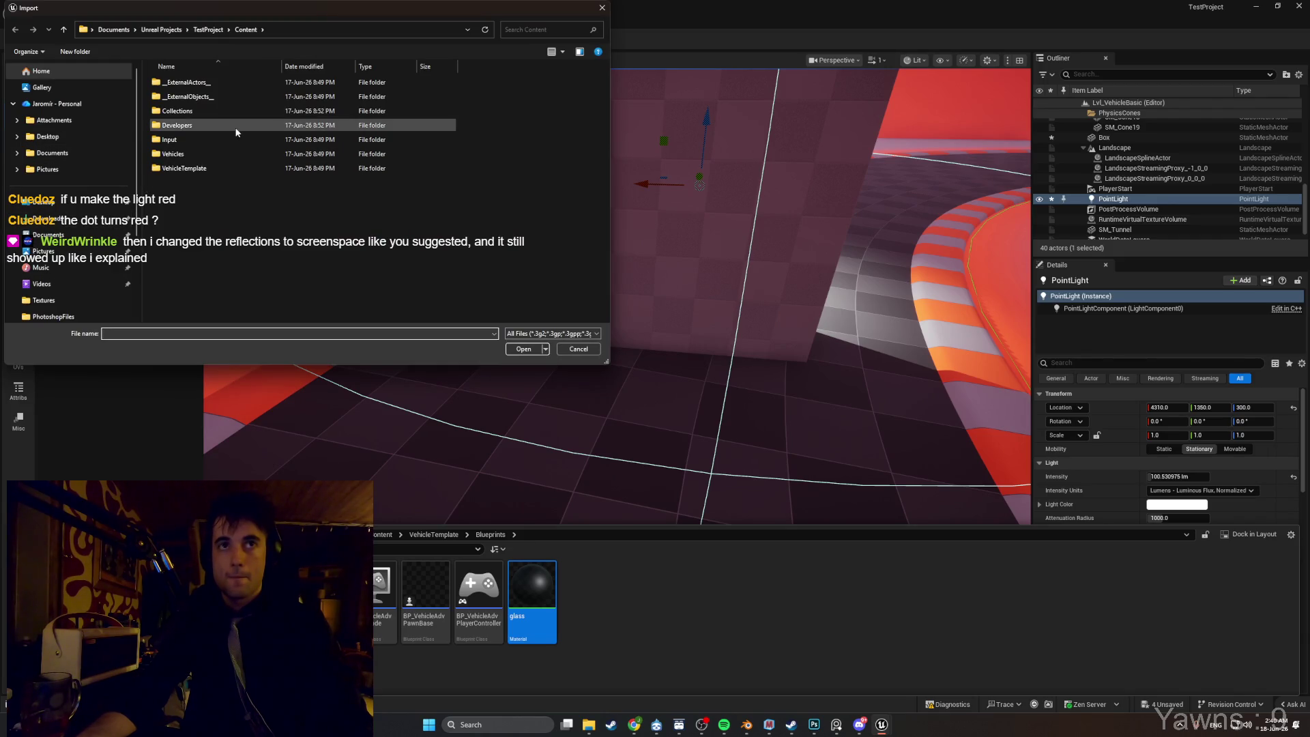
{"action": "left_click", "coordinate": [215, 30]}
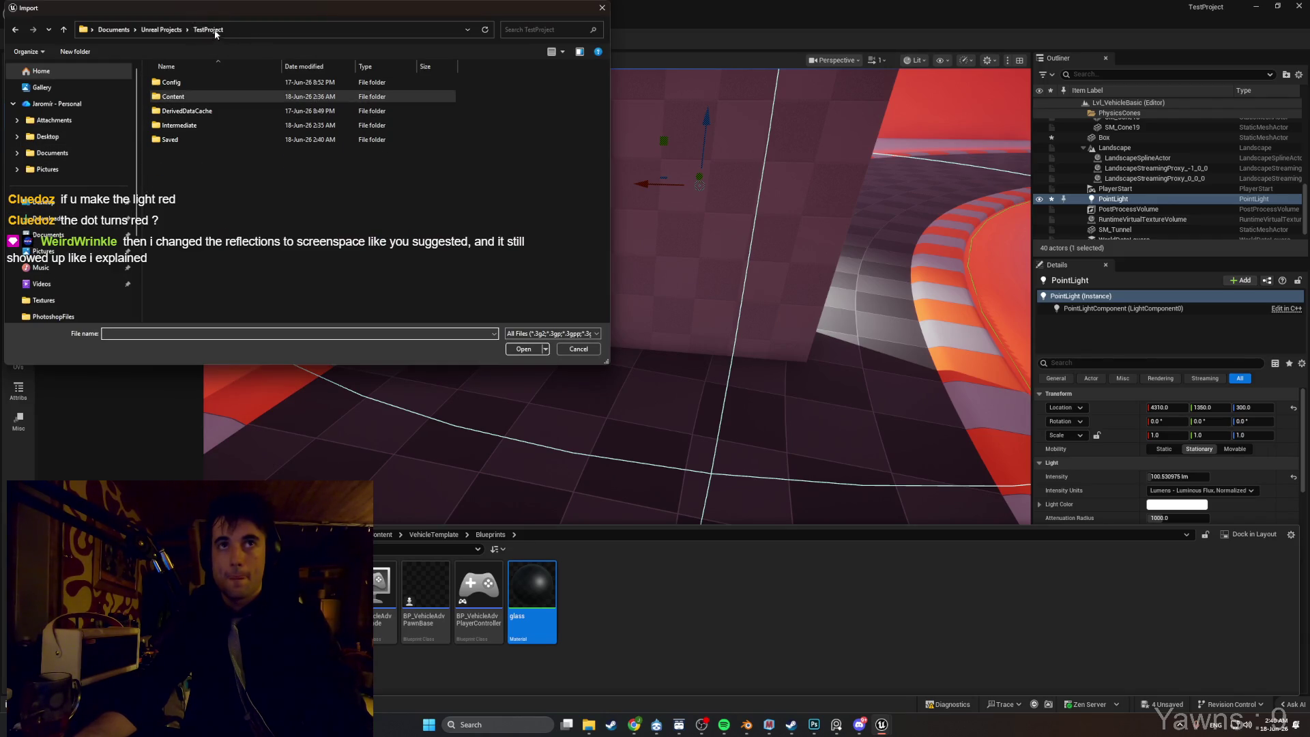
{"action": "left_click", "coordinate": [161, 30]}
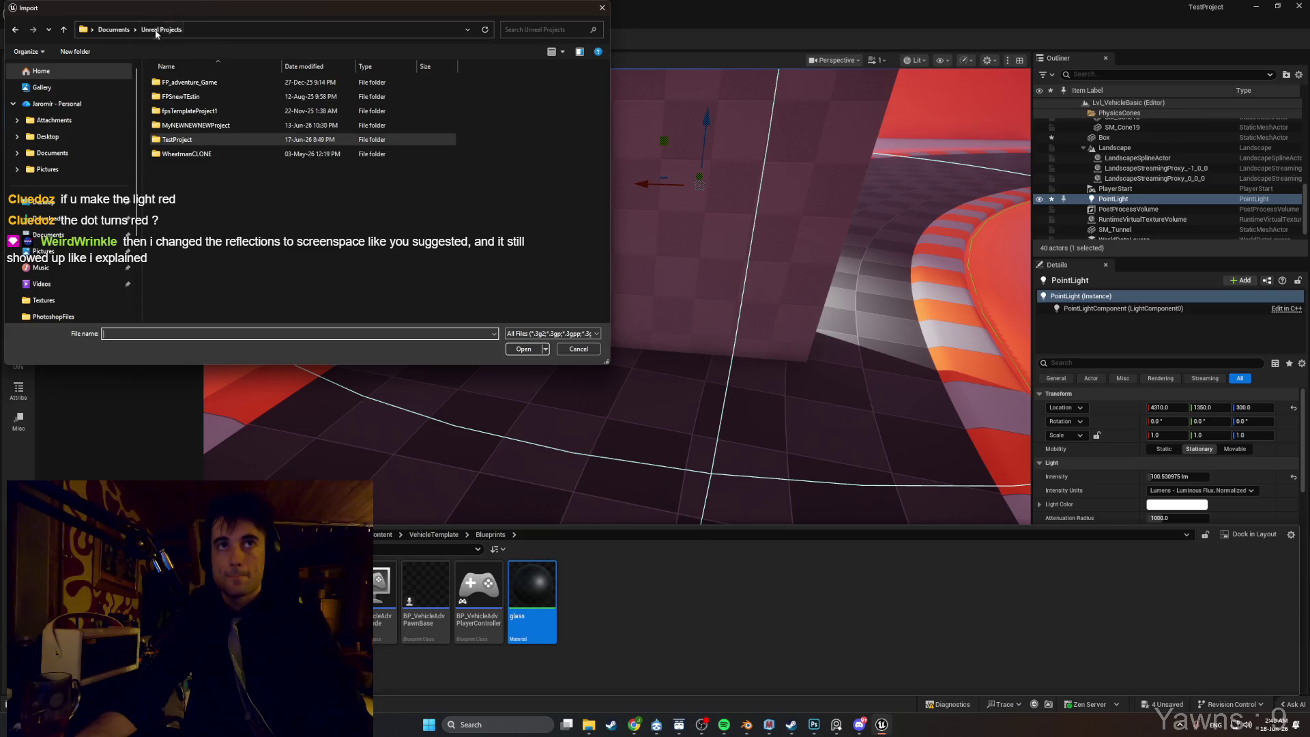
{"action": "left_click", "coordinate": [44, 202]}
Open Developin folders > WEEDMAN > Models and choose Apartment_door.fbx.
{"action": "double_click", "coordinate": [353, 89]}
{"action": "double_click", "coordinate": [172, 239]}
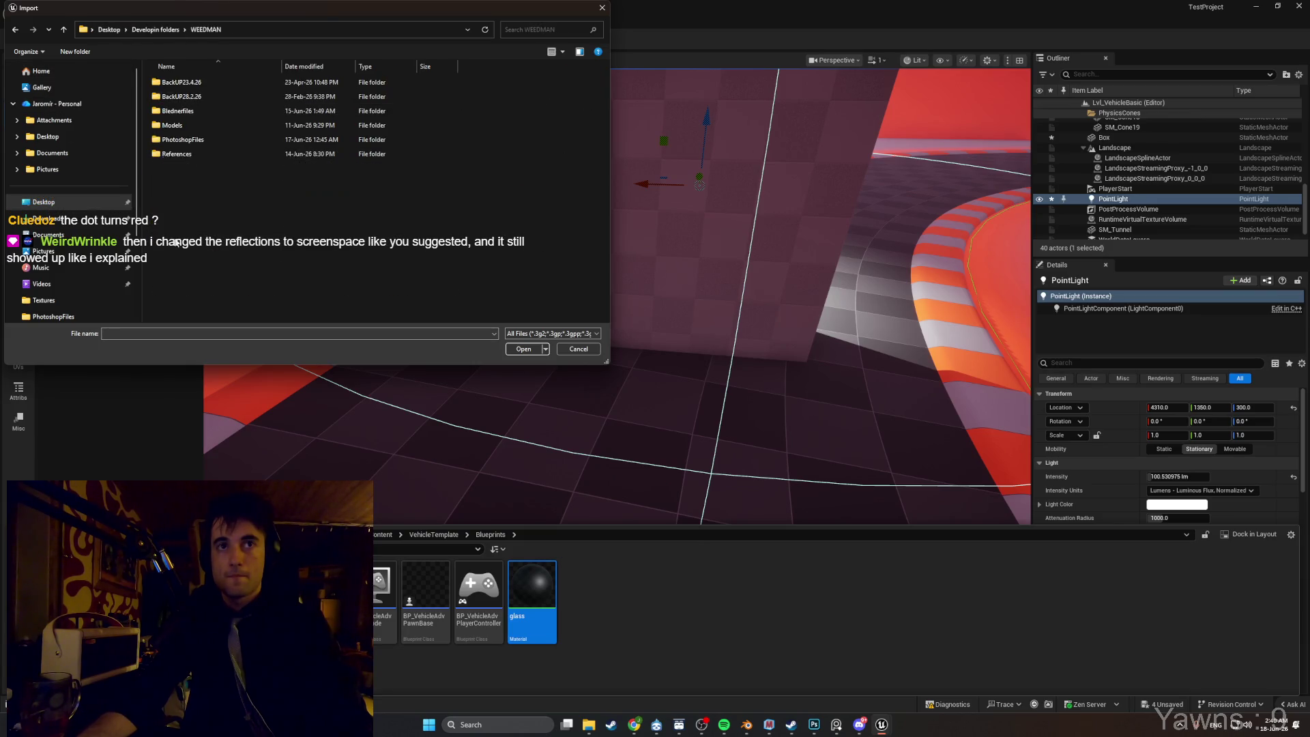
{"action": "left_click", "coordinate": [197, 143]}
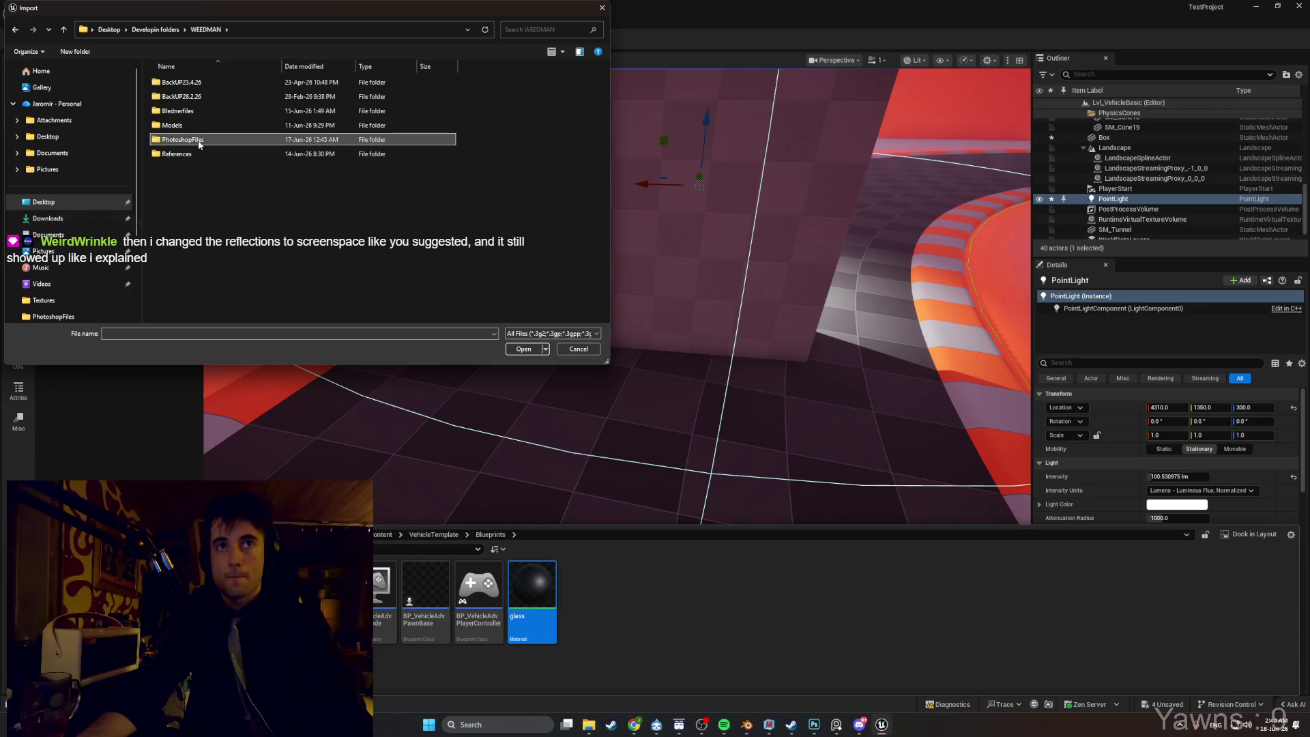
{"action": "double_click", "coordinate": [198, 126]}
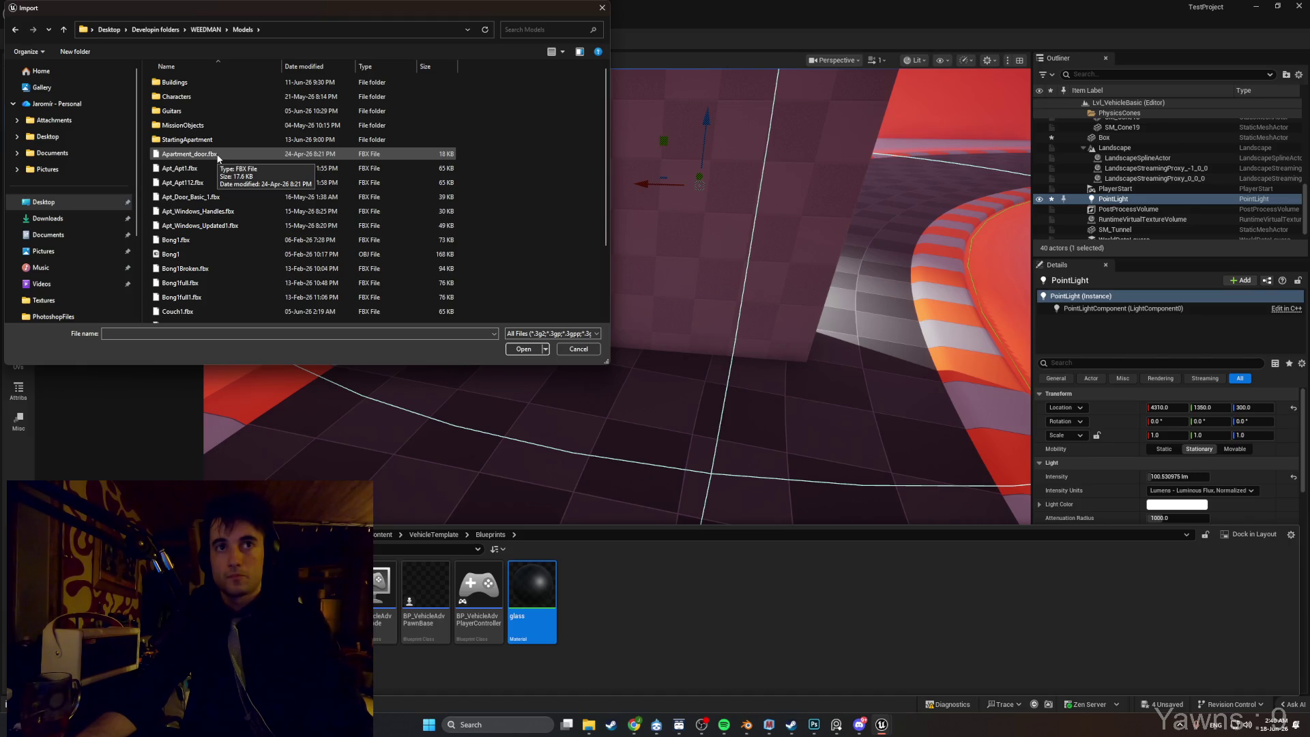
{"action": "double_click", "coordinate": [189, 154]}
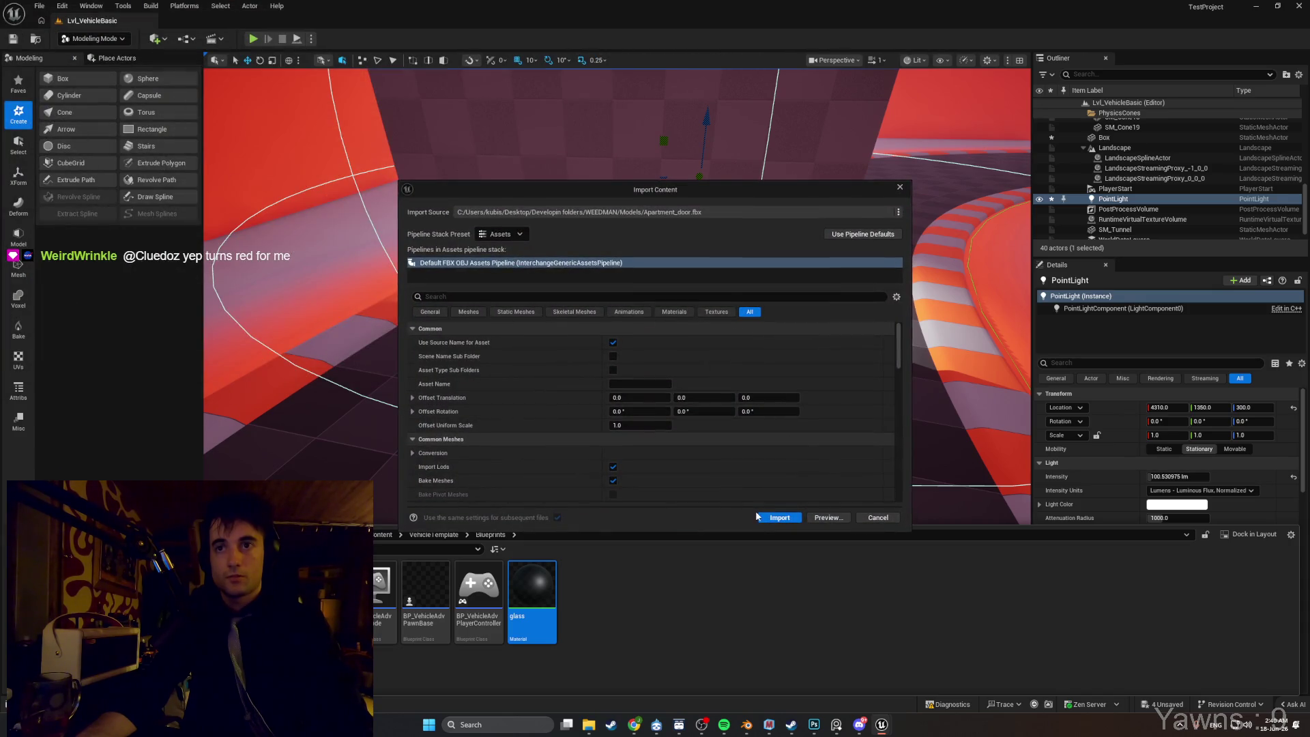
Import Apartment_door.fbx, place its pieces in the level, and raise them to Z 340.
{"action": "left_click", "coordinate": [775, 515]}
{"action": "mouse_move", "coordinate": [590, 586]}
{"action": "left_mouse_down"}
{"action": "mouse_move", "coordinate": [611, 403]}
{"action": "mouse_move", "coordinate": [666, 364]}
{"action": "mouse_move", "coordinate": [644, 458]}
{"action": "left_mouse_up"}
{"action": "key", "text": "w"}
{"action": "mouse_move", "coordinate": [661, 349]}
{"action": "left_mouse_down"}
{"action": "mouse_move", "coordinate": [681, 137]}
{"action": "mouse_move", "coordinate": [674, 191]}
{"action": "mouse_move", "coordinate": [689, 212]}
{"action": "mouse_move", "coordinate": [717, 213]}
{"action": "left_mouse_up"}
Rotate the door pieces to -80 degrees around Z to lay them flat.
{"action": "key", "text": "e"}
{"action": "mouse_move", "coordinate": [765, 163]}
{"action": "left_mouse_down"}
{"action": "mouse_move", "coordinate": [766, 146]}
{"action": "mouse_move", "coordinate": [784, 141]}
{"action": "mouse_move", "coordinate": [744, 146]}
{"action": "mouse_move", "coordinate": [637, 88]}
{"action": "mouse_move", "coordinate": [617, 123]}
{"action": "mouse_move", "coordinate": [582, 82]}
{"action": "mouse_move", "coordinate": [603, 159]}
{"action": "left_mouse_up"}
{"action": "key", "text": "w"}
{"action": "scroll", "coordinate": [603, 159], "scroll_direction": "up", "scroll_amount": 2}
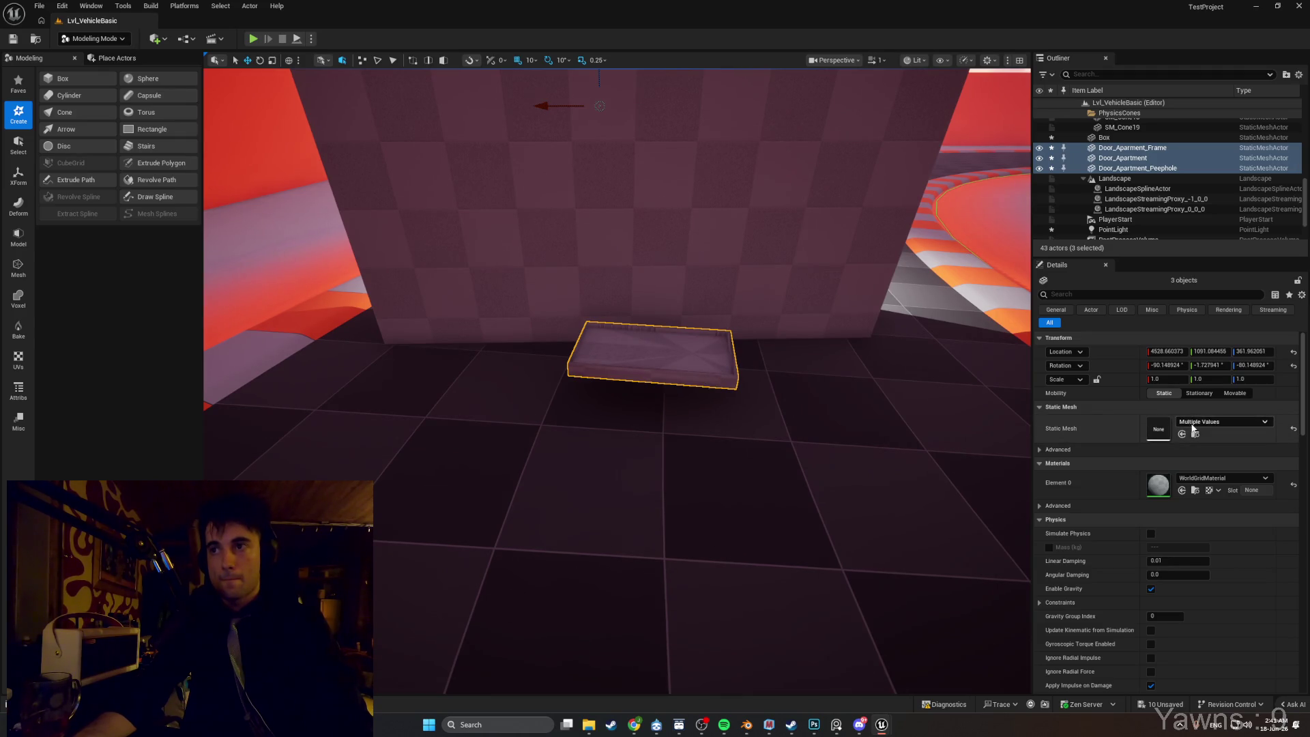
{"action": "right_click", "coordinate": [681, 367]}
Select the Door_Apartment panel and browse to its mesh asset.
{"action": "left_click", "coordinate": [663, 368]}
{"action": "right_click", "coordinate": [637, 361]}
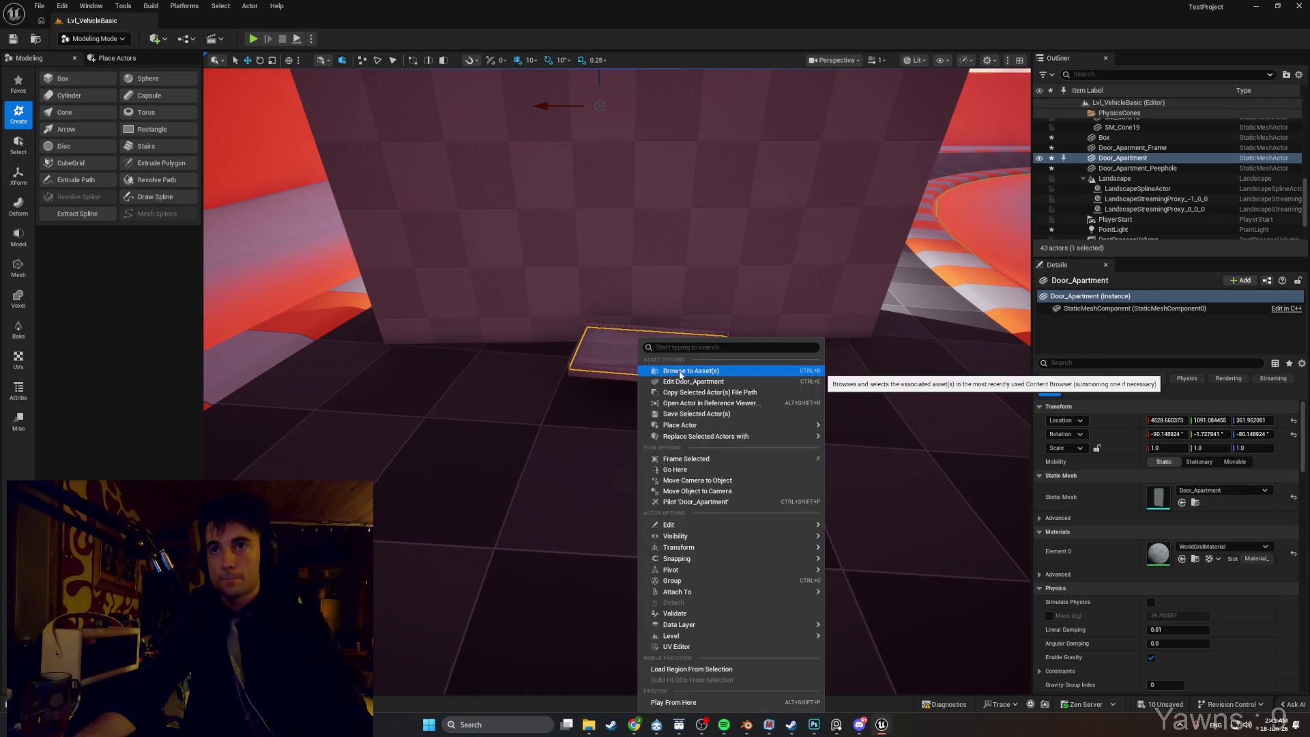
{"action": "left_click", "coordinate": [658, 370]}
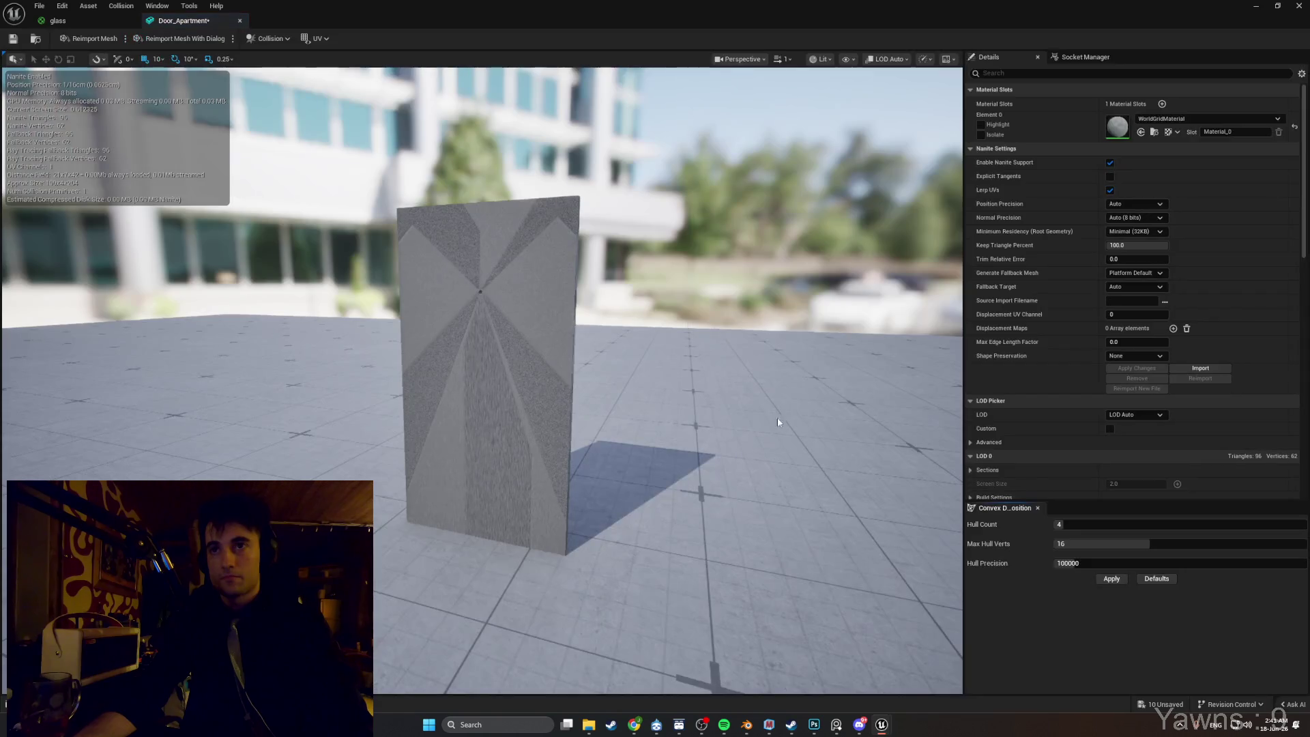
Assign the glass material to the door mesh's Element 0 and return to the level.
{"action": "left_click", "coordinate": [1155, 120]}
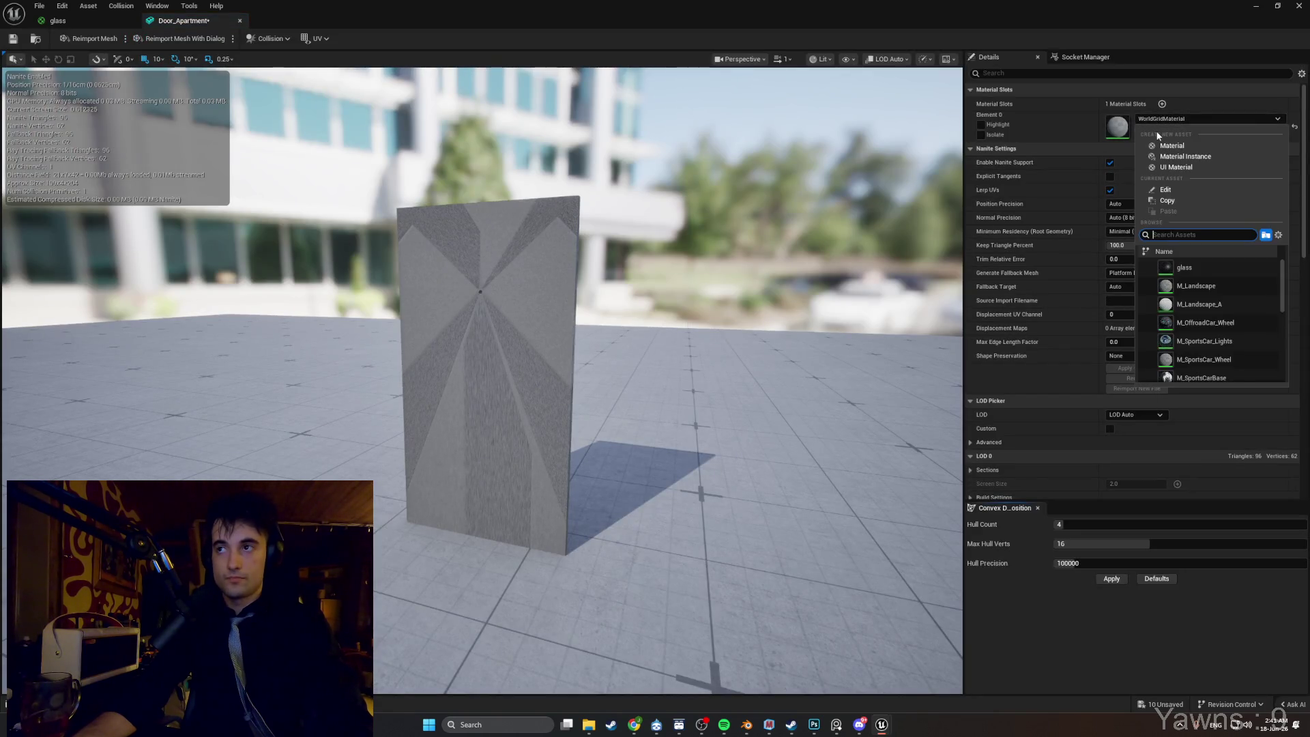
{"action": "type", "text": "galss"}
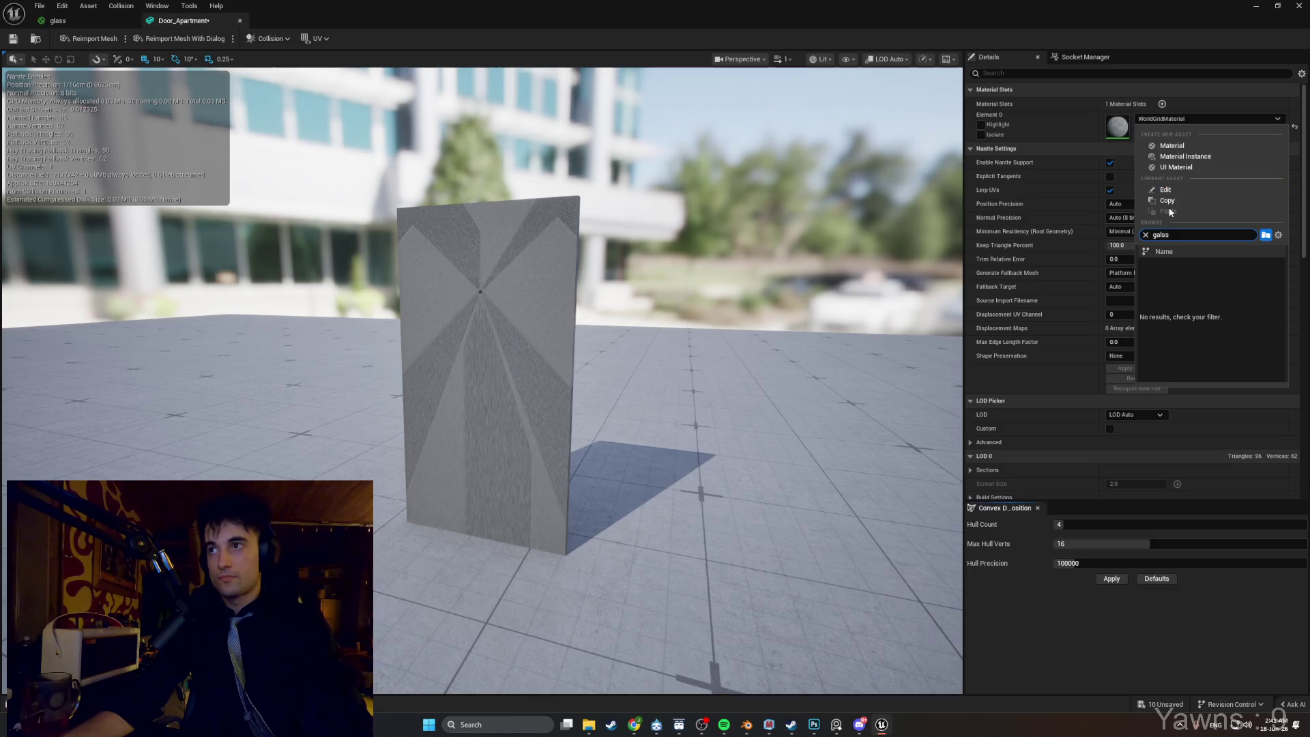
{"action": "key", "text": "BackSpace"}
{"action": "key", "text": "BackSpace"}
{"action": "key", "text": "BackSpace"}
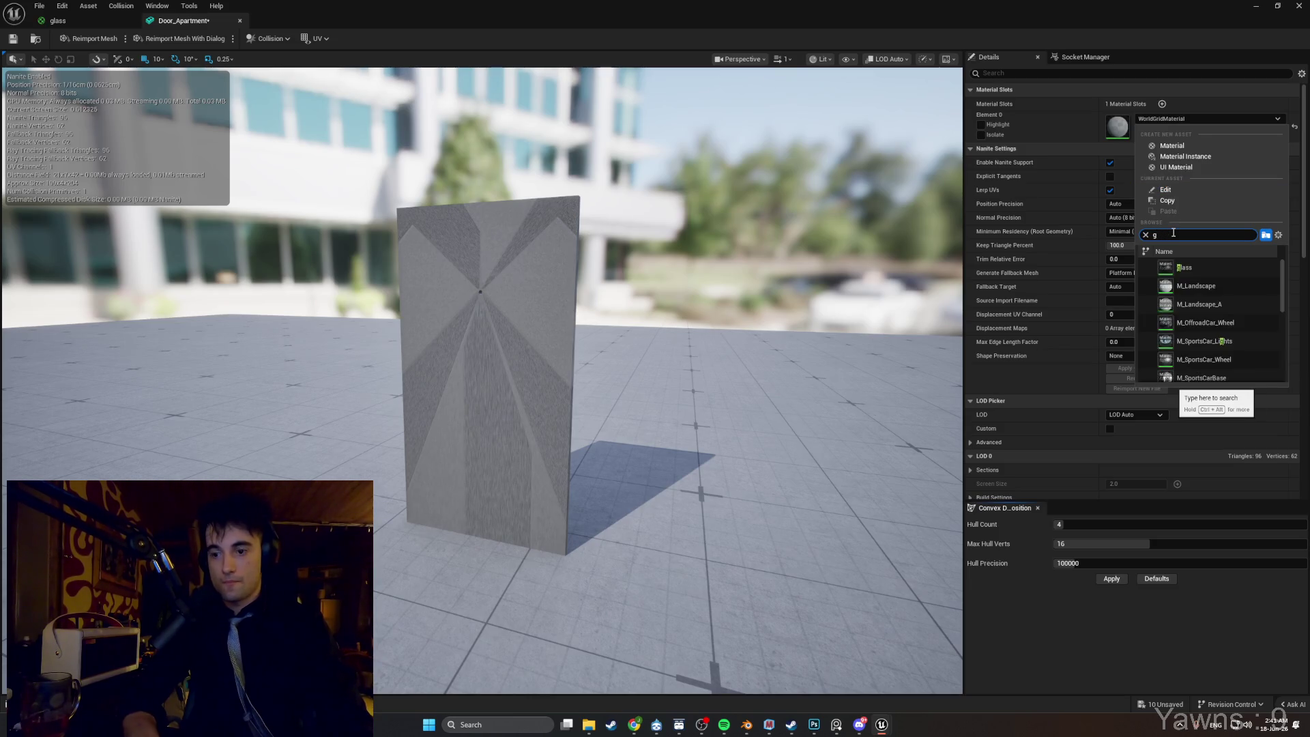
{"action": "left_click", "coordinate": [1188, 268]}
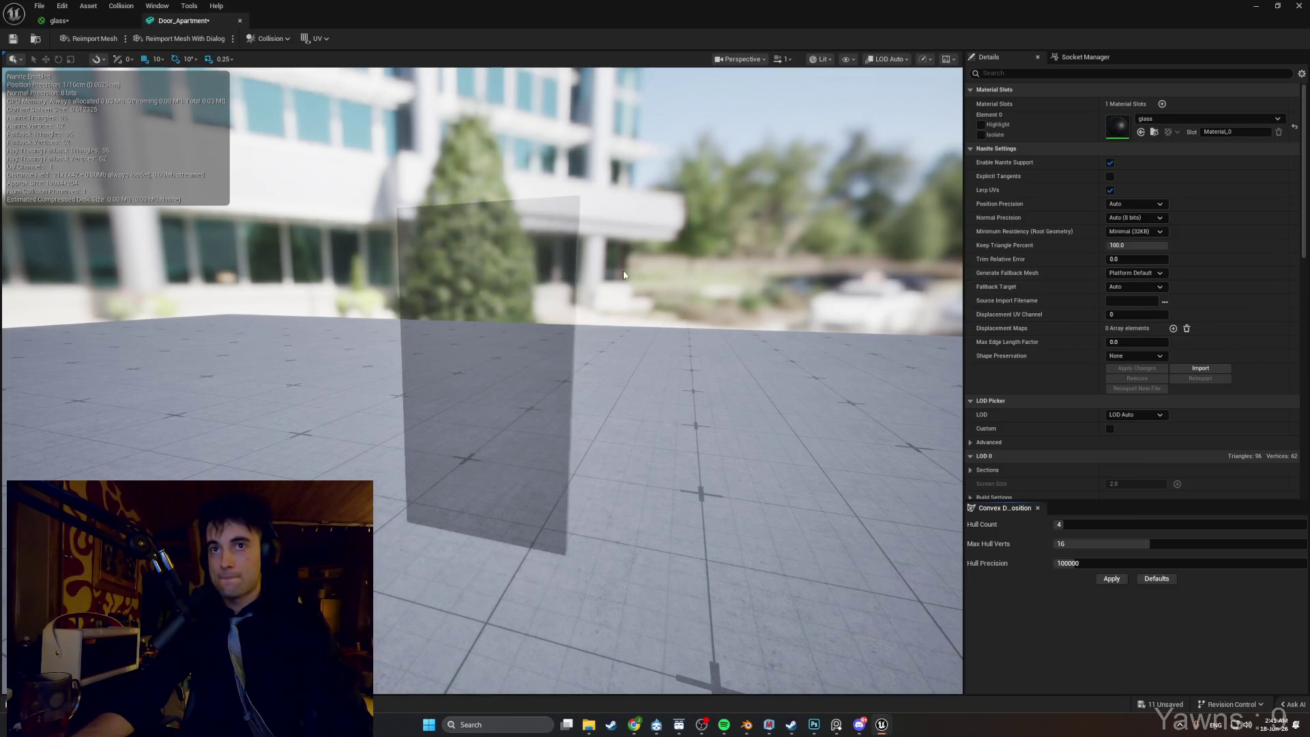
{"action": "left_click", "coordinate": [1256, 6]}
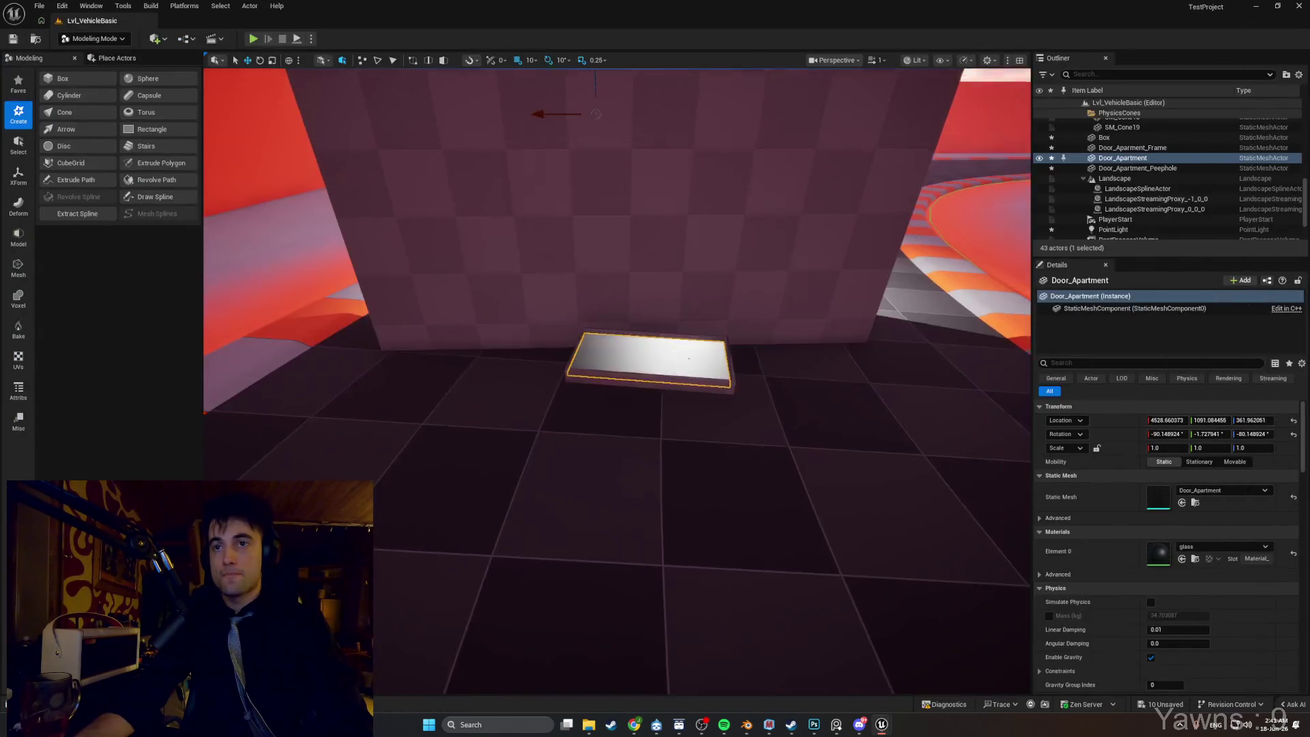
Fly the viewport around the pillar into the dark room and select the PointLight.
{"action": "key", "text": "w"}
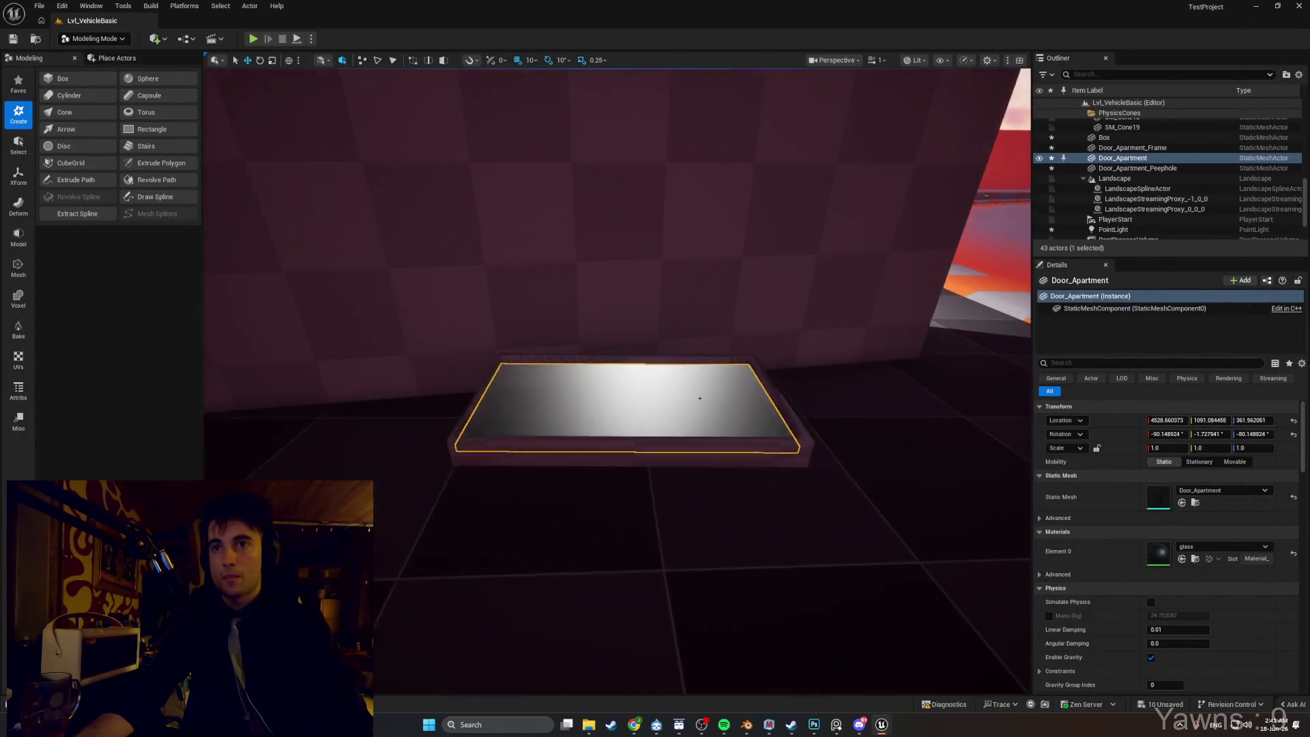
{"action": "key", "text": "s"}
{"action": "key", "text": "a"}
{"action": "key", "text": "d"}
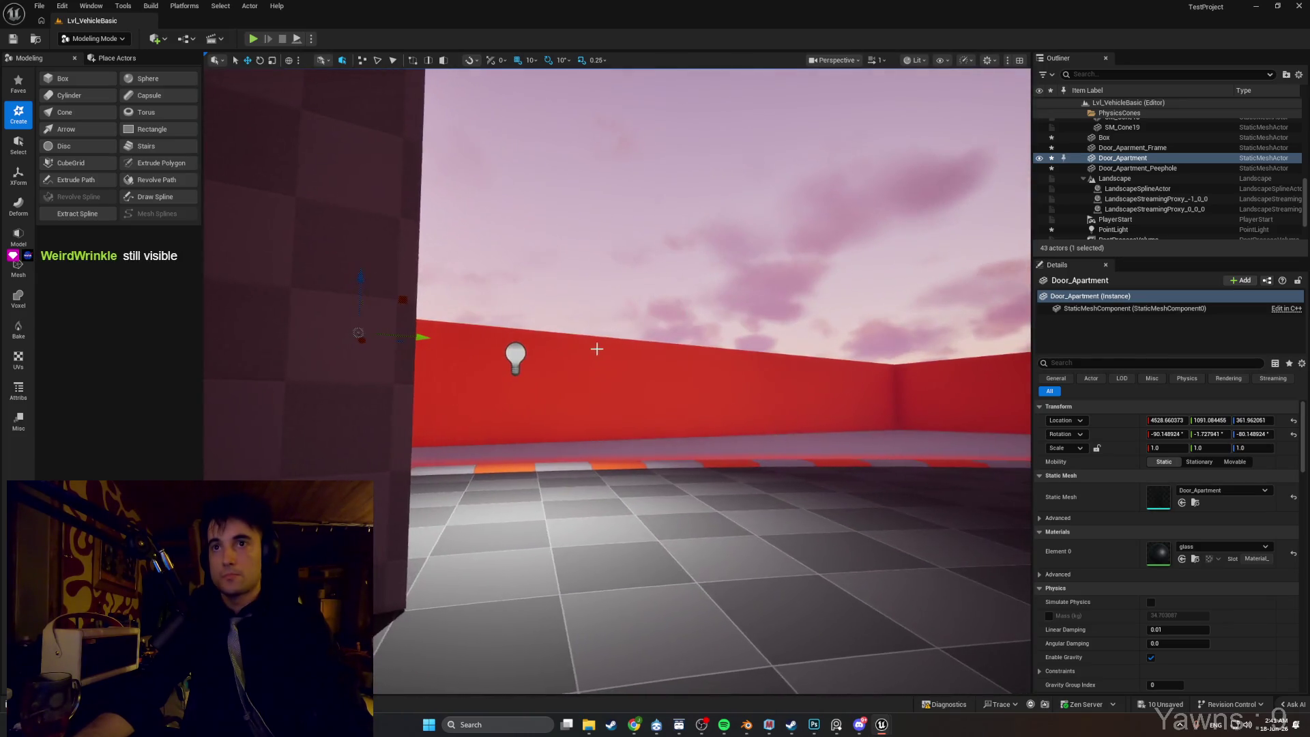
{"action": "left_click", "coordinate": [516, 354]}
{"action": "key", "text": "s"}
{"action": "key", "text": "w"}
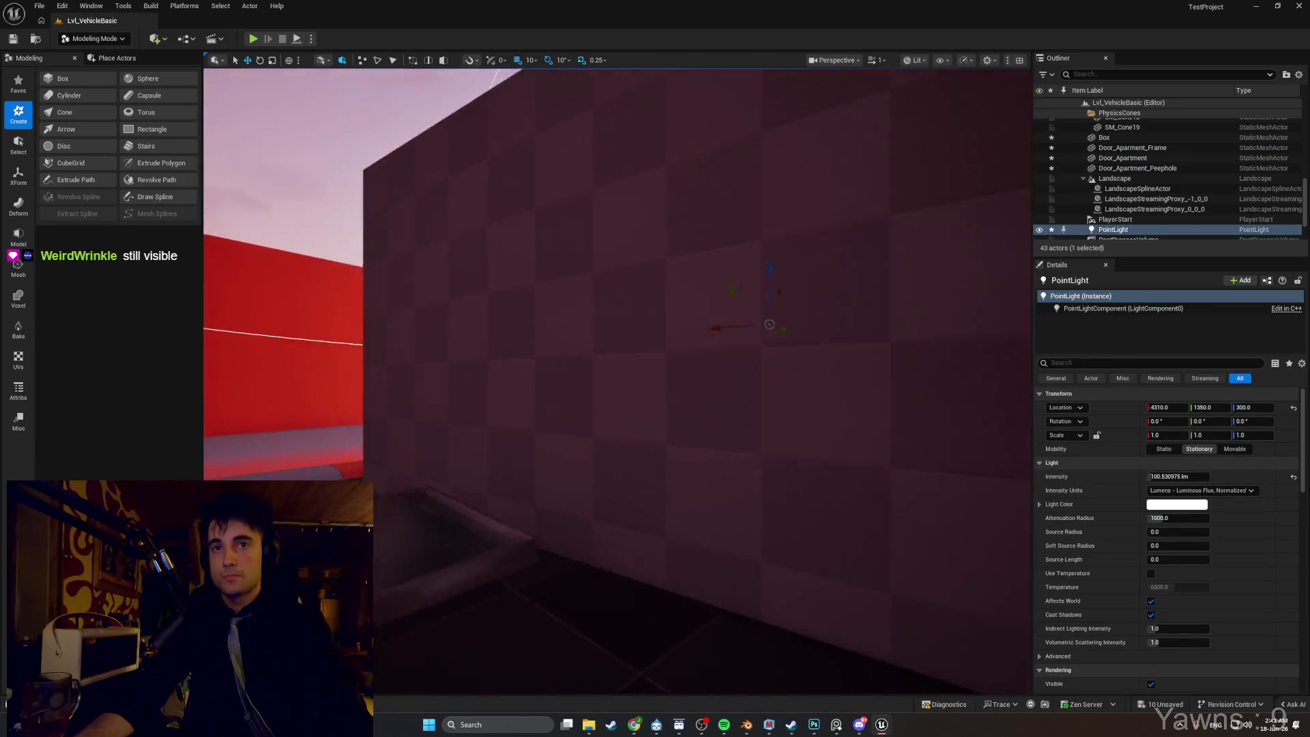
{"action": "key", "text": "s"}
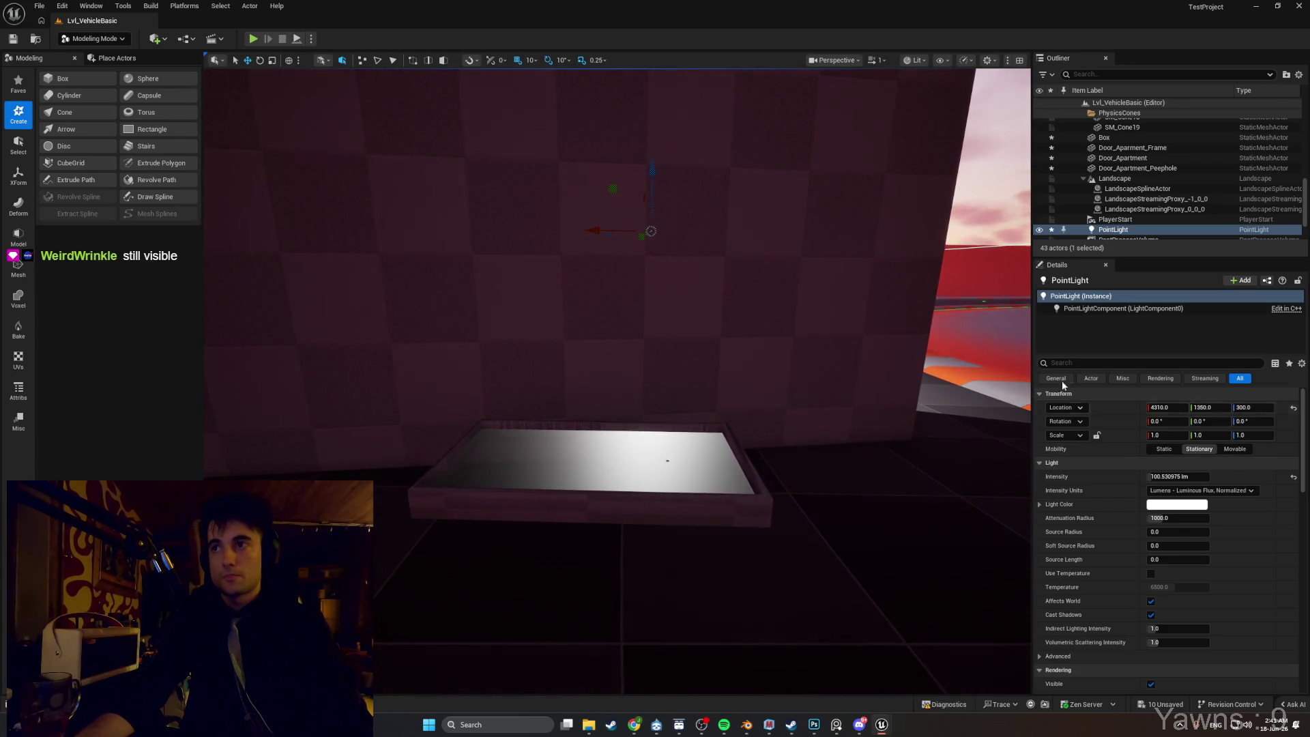
Toggle the PointLight's visibility repeatedly to compare the glass door reflection, leaving it shown.
{"action": "left_click", "coordinate": [1039, 230]}
{"action": "left_click", "coordinate": [1039, 230]}
{"action": "left_click", "coordinate": [1039, 230]}
{"action": "left_click", "coordinate": [1038, 230]}
{"action": "left_click", "coordinate": [1039, 230]}
{"action": "left_click", "coordinate": [1038, 230]}
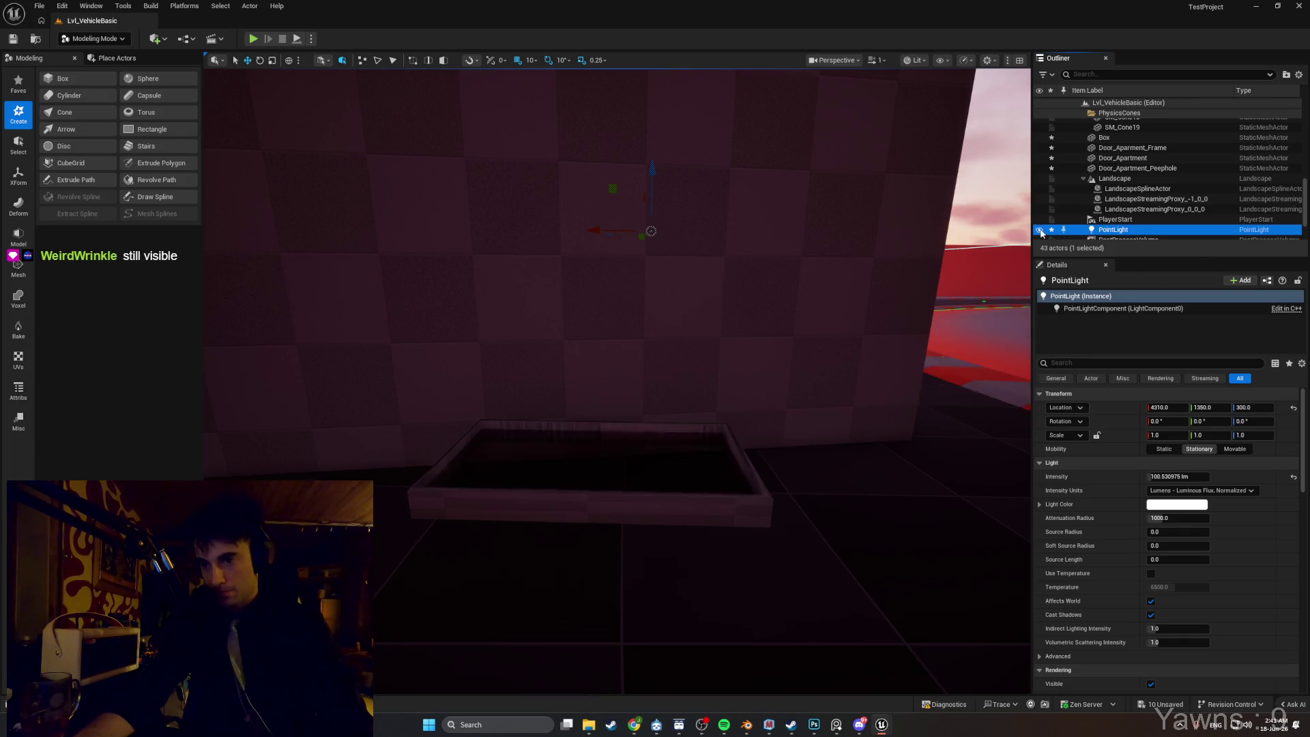
{"action": "left_click", "coordinate": [1039, 229]}
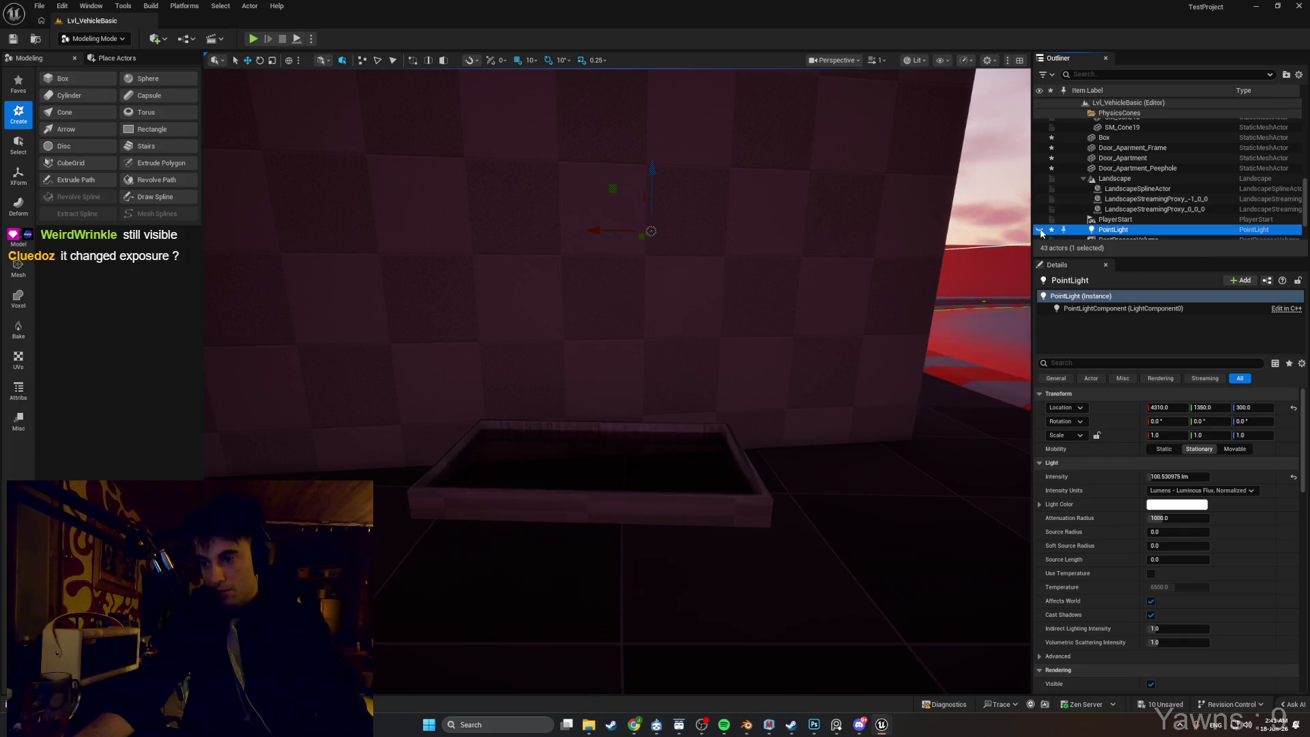
{"action": "left_click", "coordinate": [1039, 230]}
{"action": "left_click", "coordinate": [1038, 230]}
{"action": "left_click", "coordinate": [1039, 229]}
{"action": "left_click", "coordinate": [1038, 230]}
{"action": "mouse_move", "coordinate": [717, 377]}
{"action": "left_mouse_down"}
{"action": "mouse_move", "coordinate": [712, 436]}
{"action": "mouse_move", "coordinate": [751, 372]}
{"action": "mouse_move", "coordinate": [723, 338]}
{"action": "mouse_move", "coordinate": [721, 368]}
{"action": "mouse_move", "coordinate": [720, 344]}
{"action": "mouse_move", "coordinate": [747, 358]}
{"action": "mouse_move", "coordinate": [747, 330]}
{"action": "left_mouse_up"}
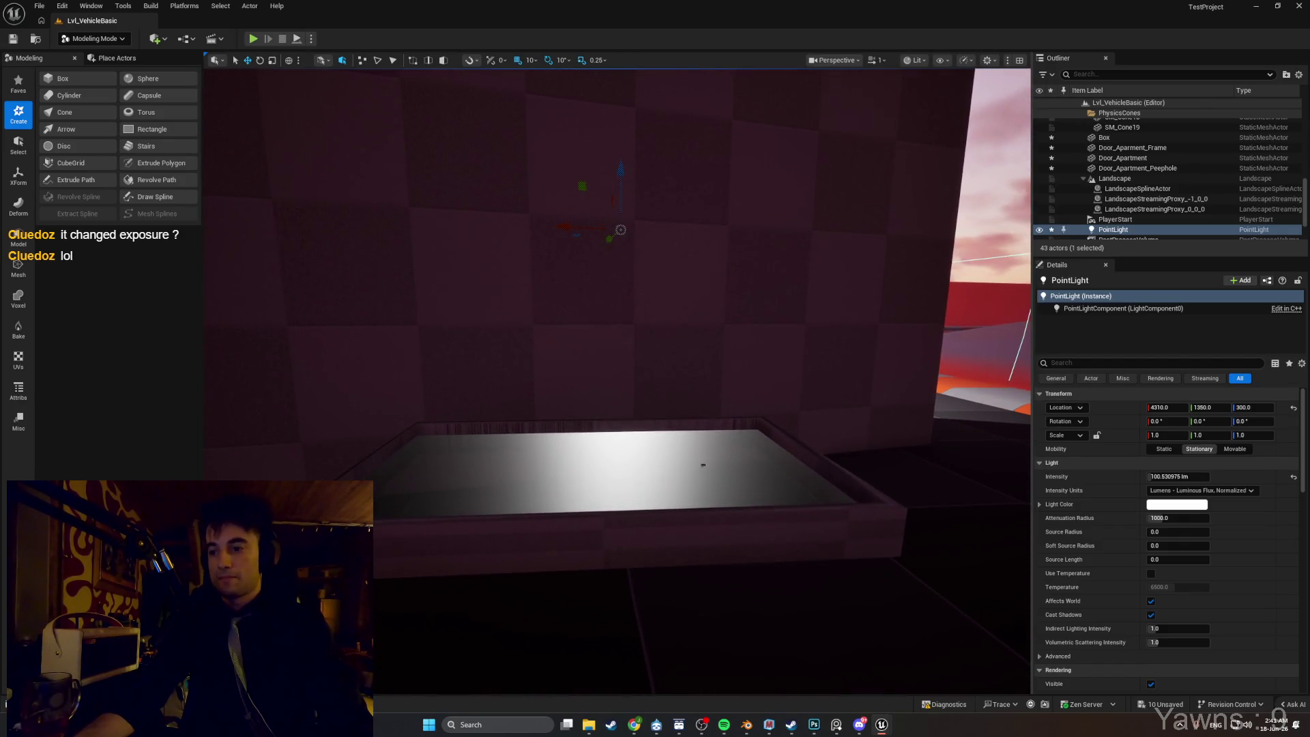
{"action": "left_click", "coordinate": [1040, 231]}
{"action": "left_click", "coordinate": [1039, 231]}
{"action": "left_click", "coordinate": [1039, 231]}
{"action": "left_click", "coordinate": [1040, 231]}
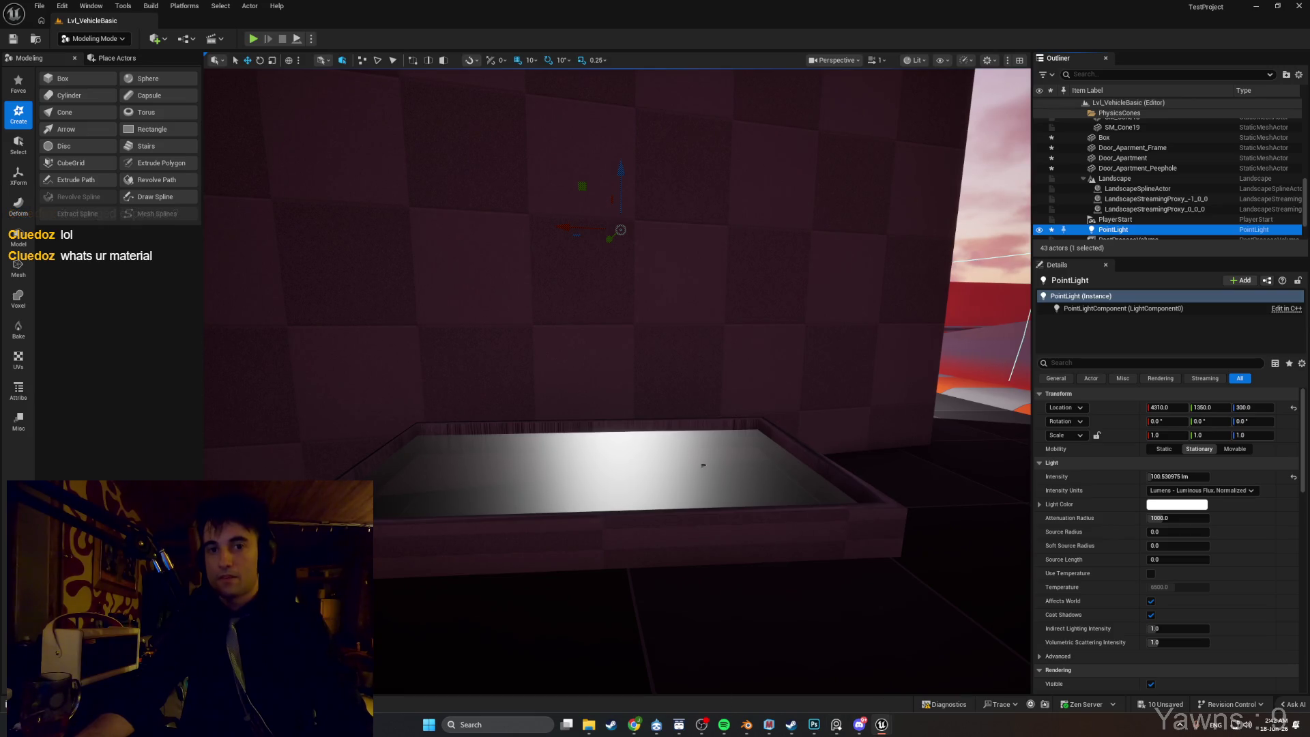
Reopen the glass material from the Content Drawer.
{"action": "key", "text": "super+w"}
{"action": "key", "text": "Escape"}
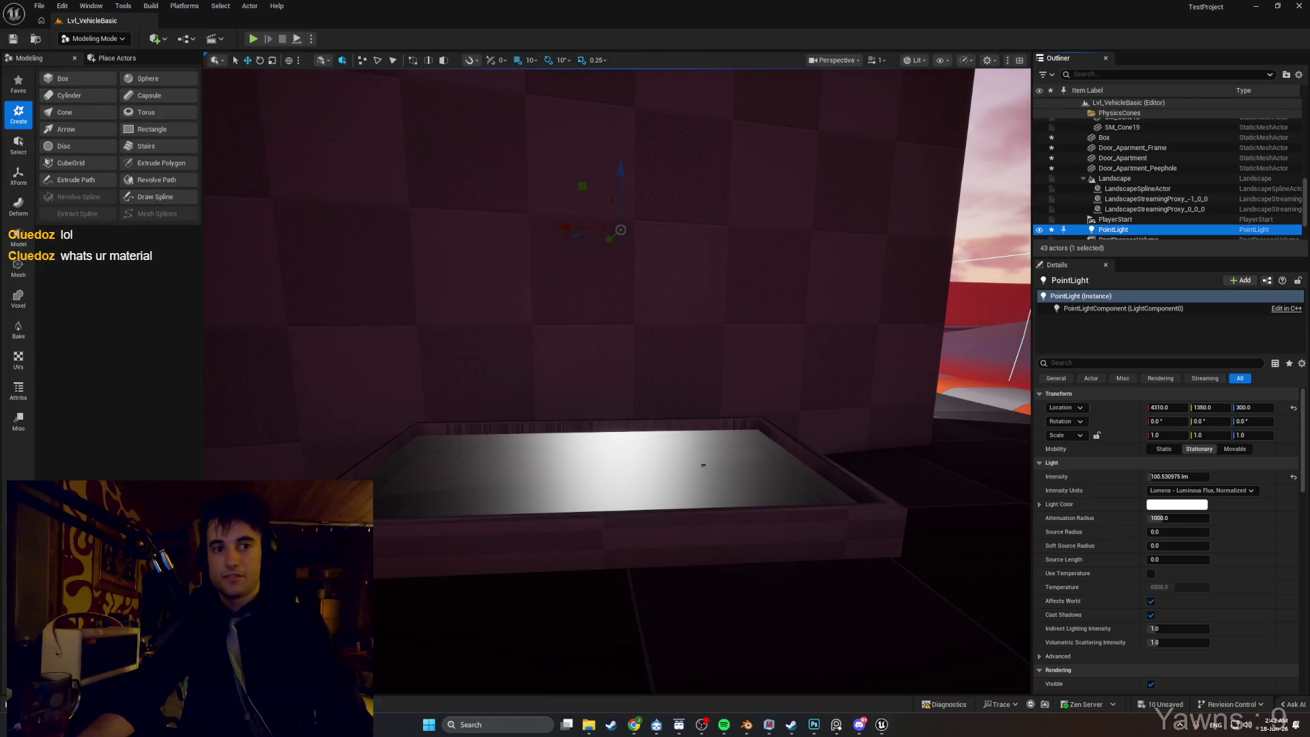
{"action": "key", "text": "ctrl+space"}
{"action": "double_click", "coordinate": [640, 594]}
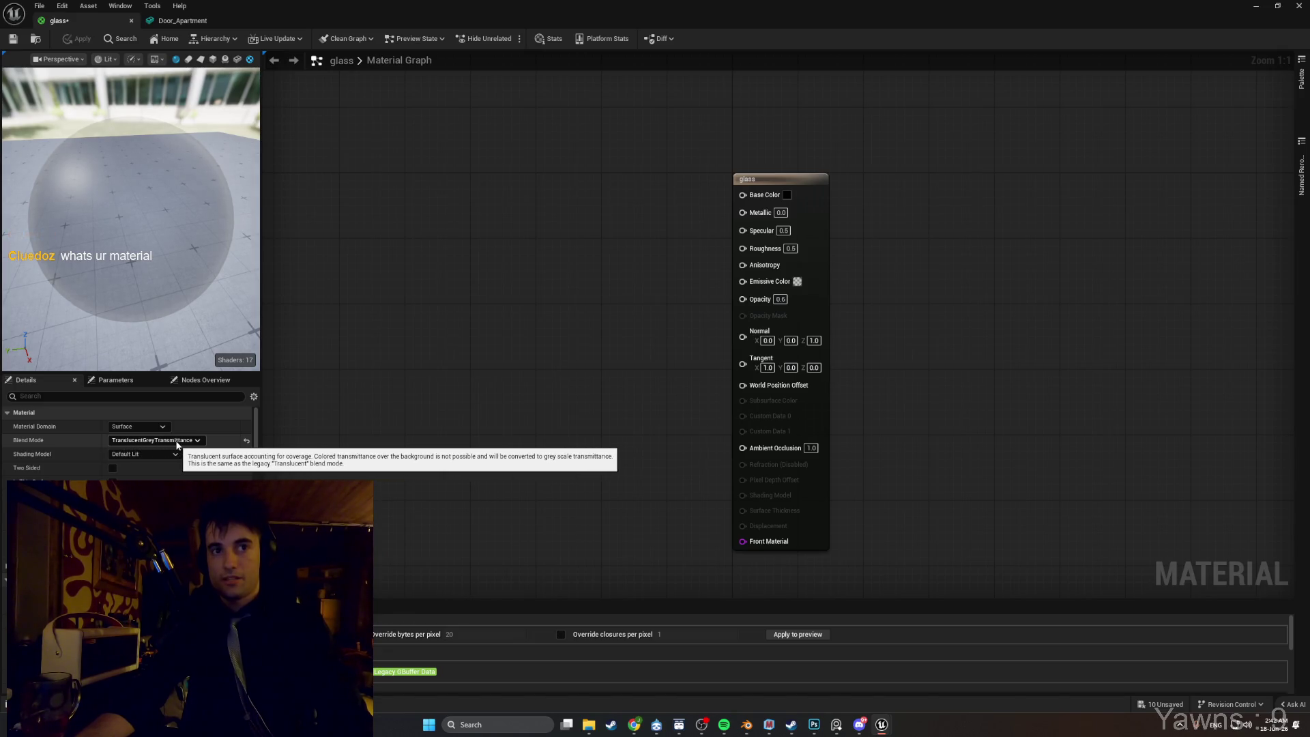
Filter the material Details by 'lightin' to check Lighting Mode, then minimize the editor.
{"action": "left_click", "coordinate": [74, 396]}
{"action": "type", "text": "lightin"}
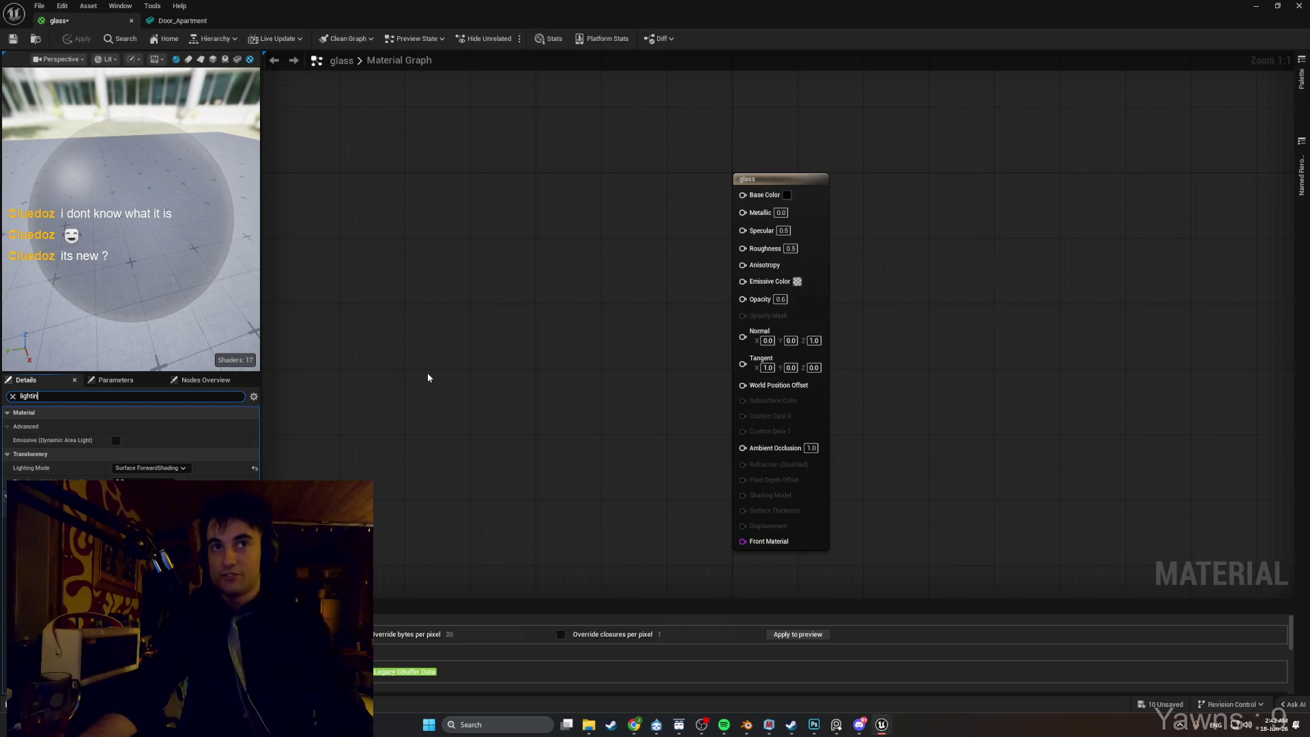
{"action": "left_click", "coordinate": [1253, 9]}
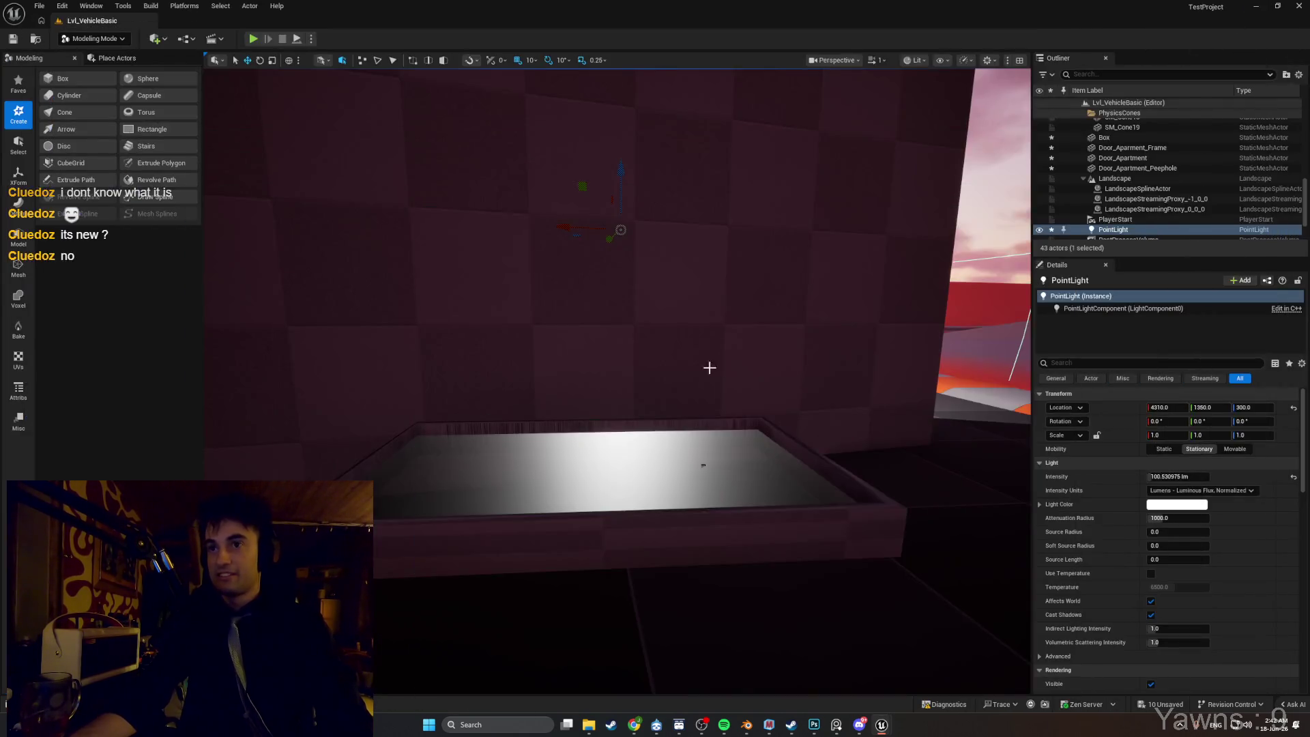
Fly the camera around the glowing box, then bring the glass material editor back up.
{"action": "key", "text": "s"}
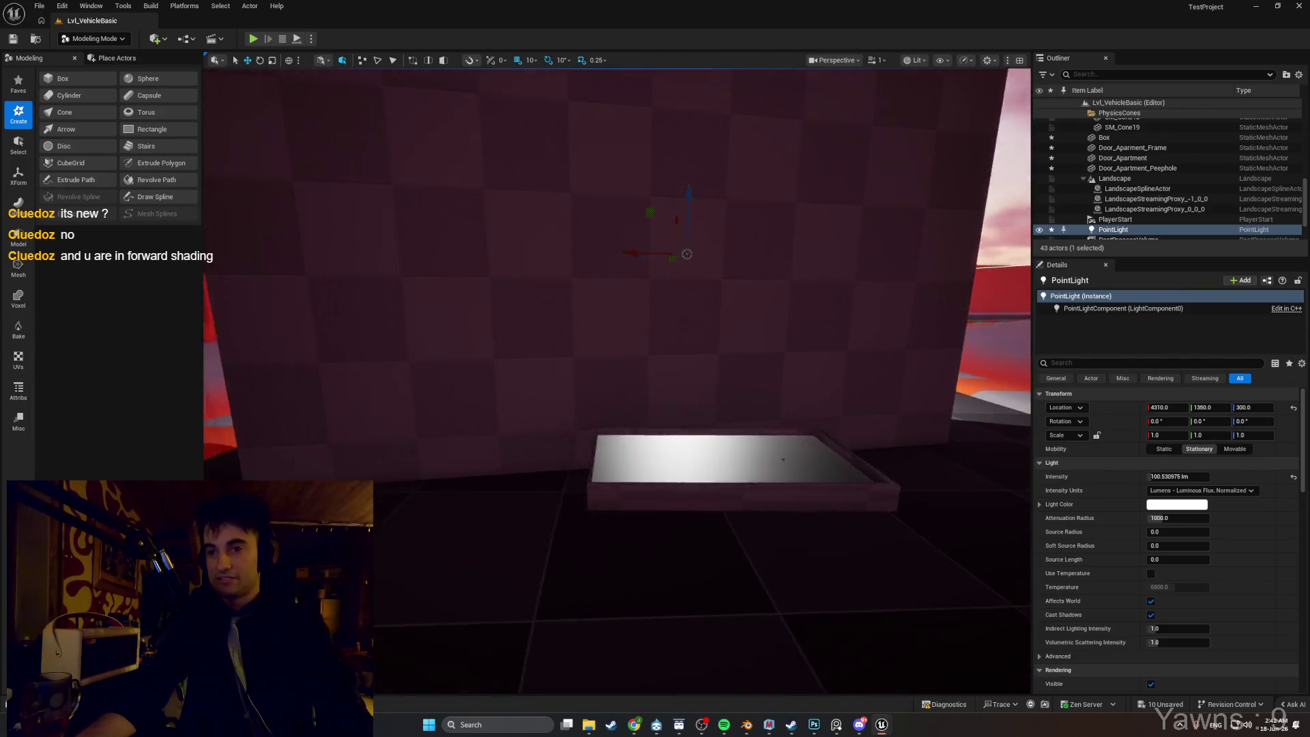
{"action": "key", "text": "w"}
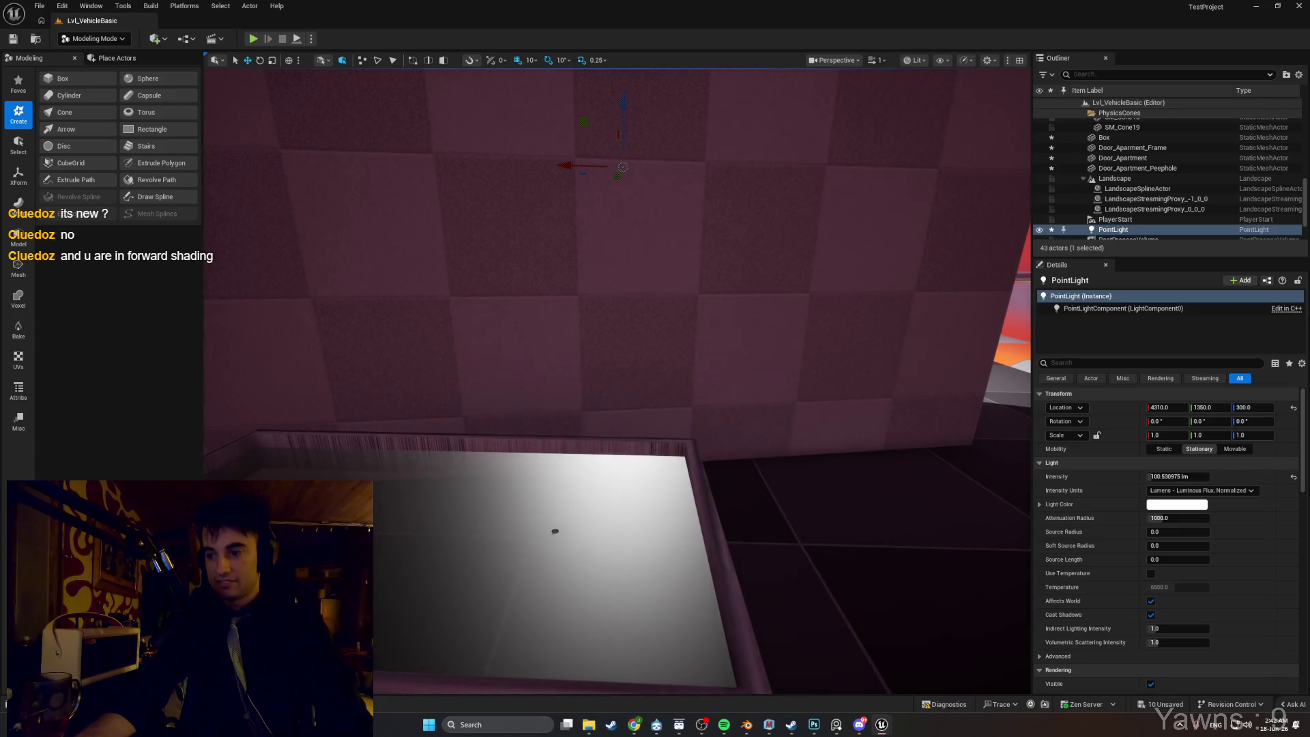
{"action": "key", "text": "s"}
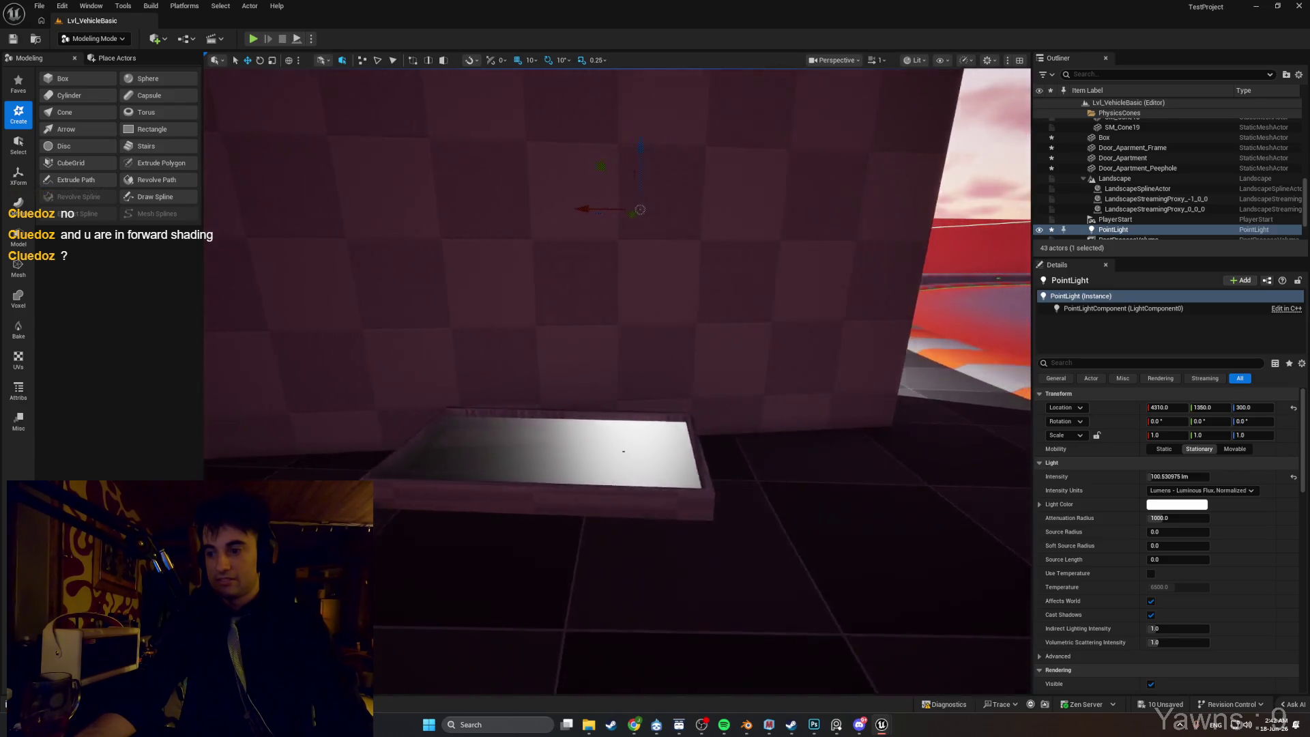
{"action": "key", "text": "d"}
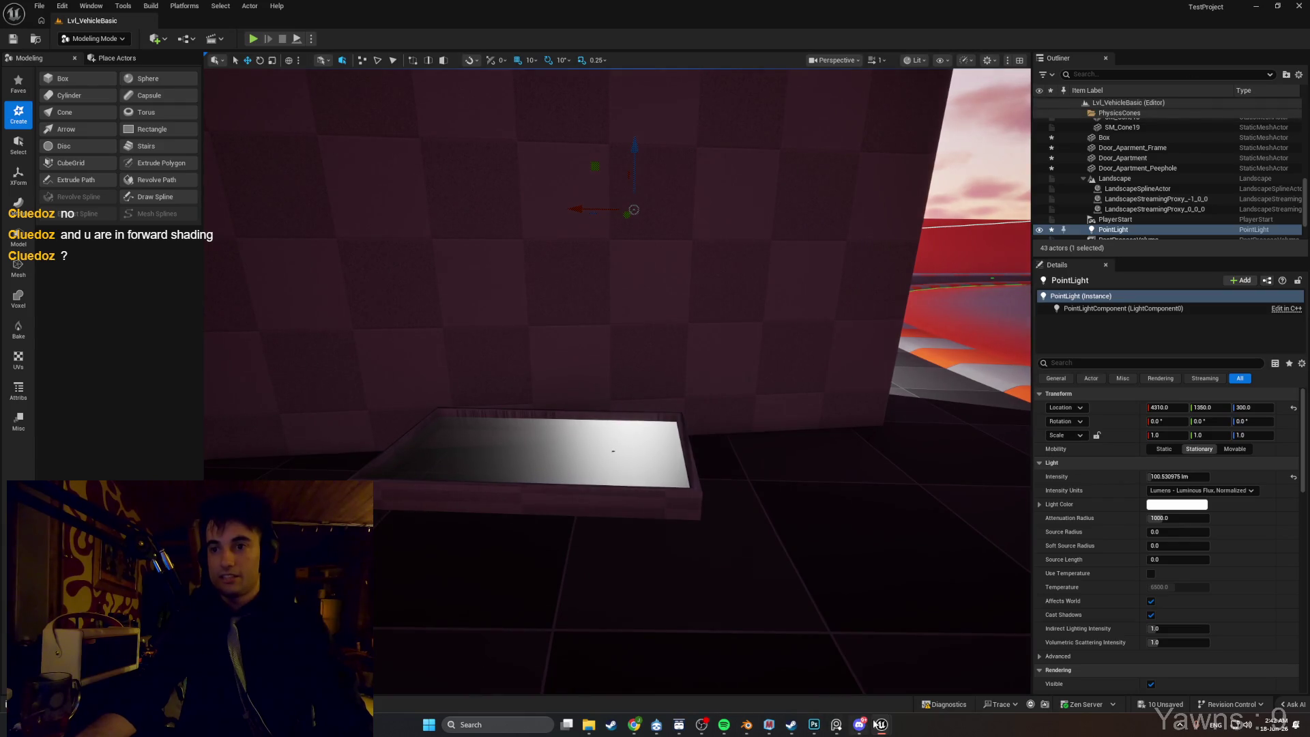
{"action": "mouse_move", "coordinate": [877, 724]}
{"action": "left_click", "coordinate": [935, 672]}
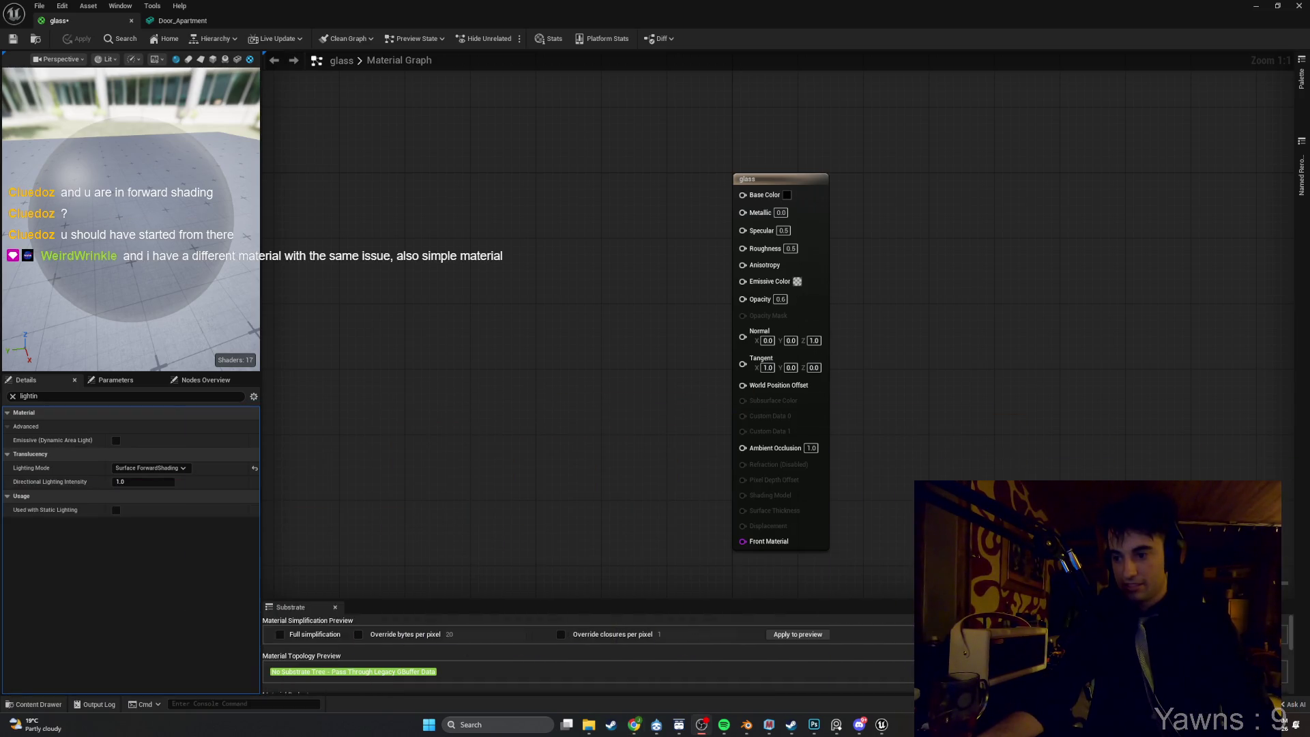
Switch translucency Lighting Mode to Surface TranslucencyVolume and minimize the material editor.
{"action": "left_click", "coordinate": [126, 470]}
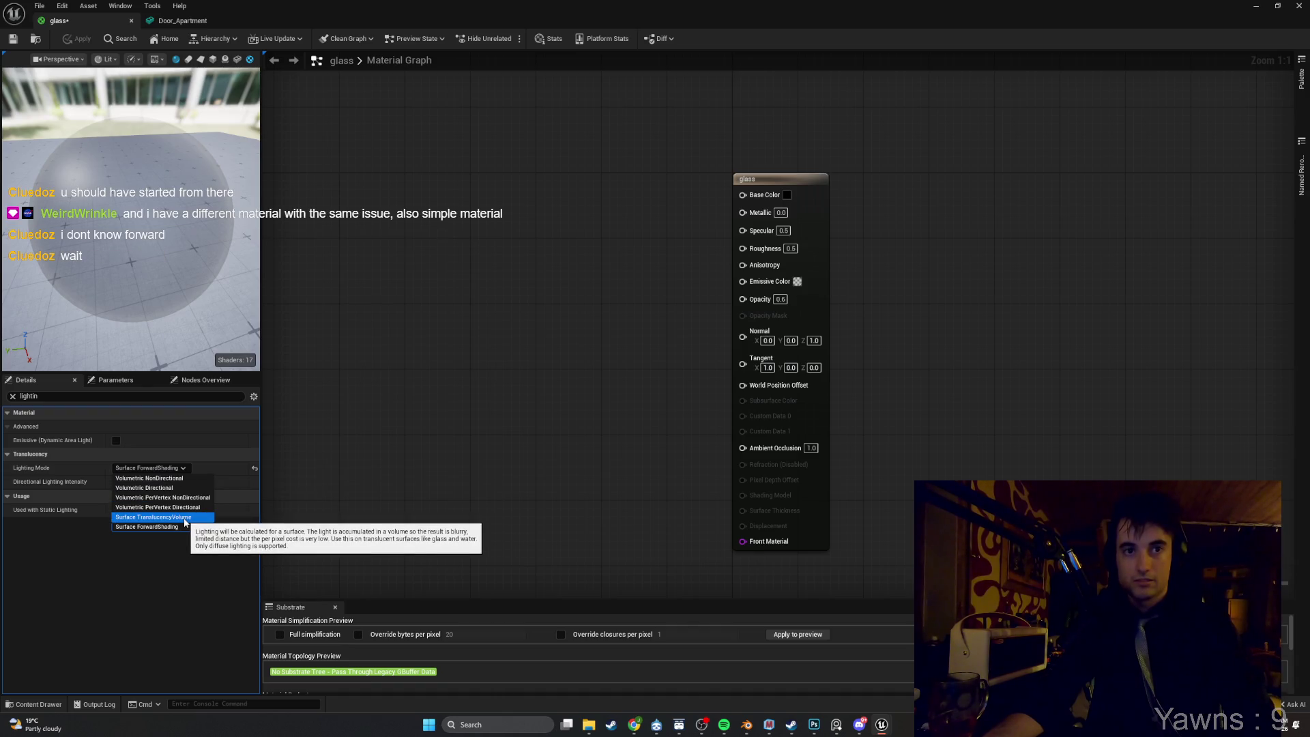
{"action": "left_click", "coordinate": [185, 518]}
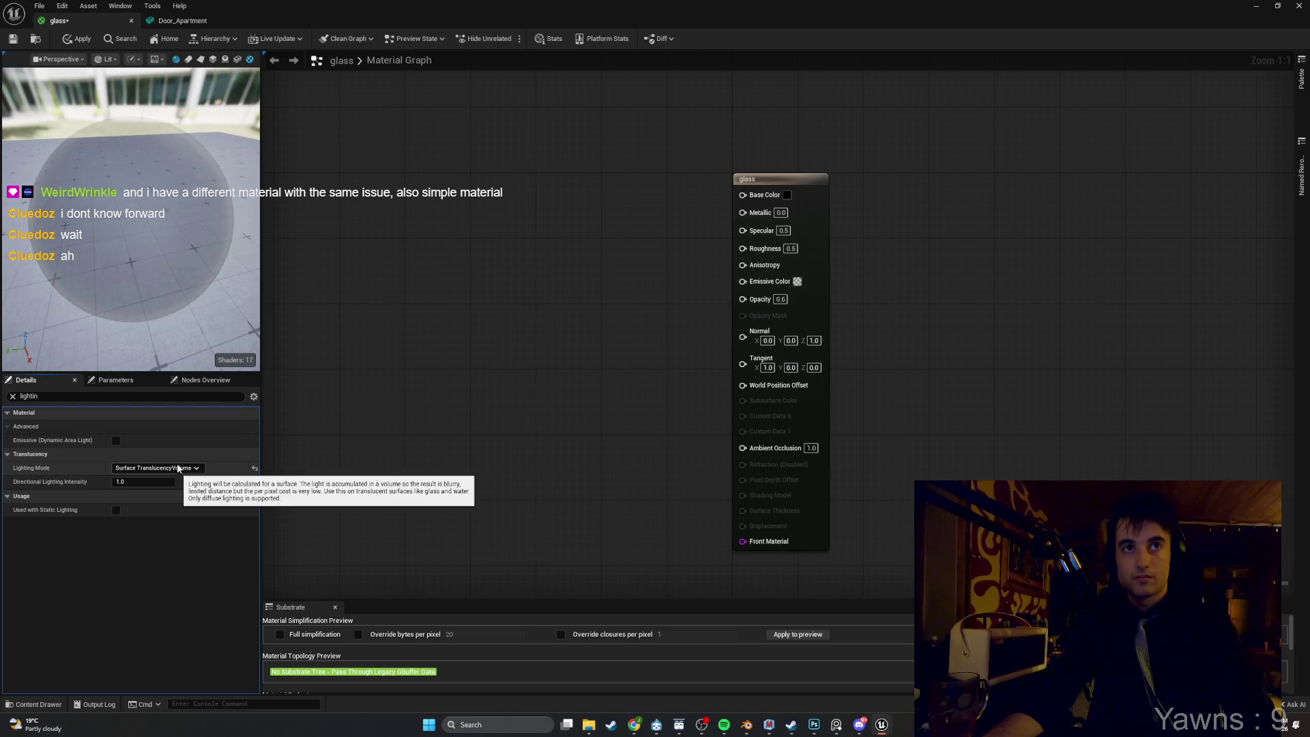
{"action": "left_click", "coordinate": [1298, 6]}
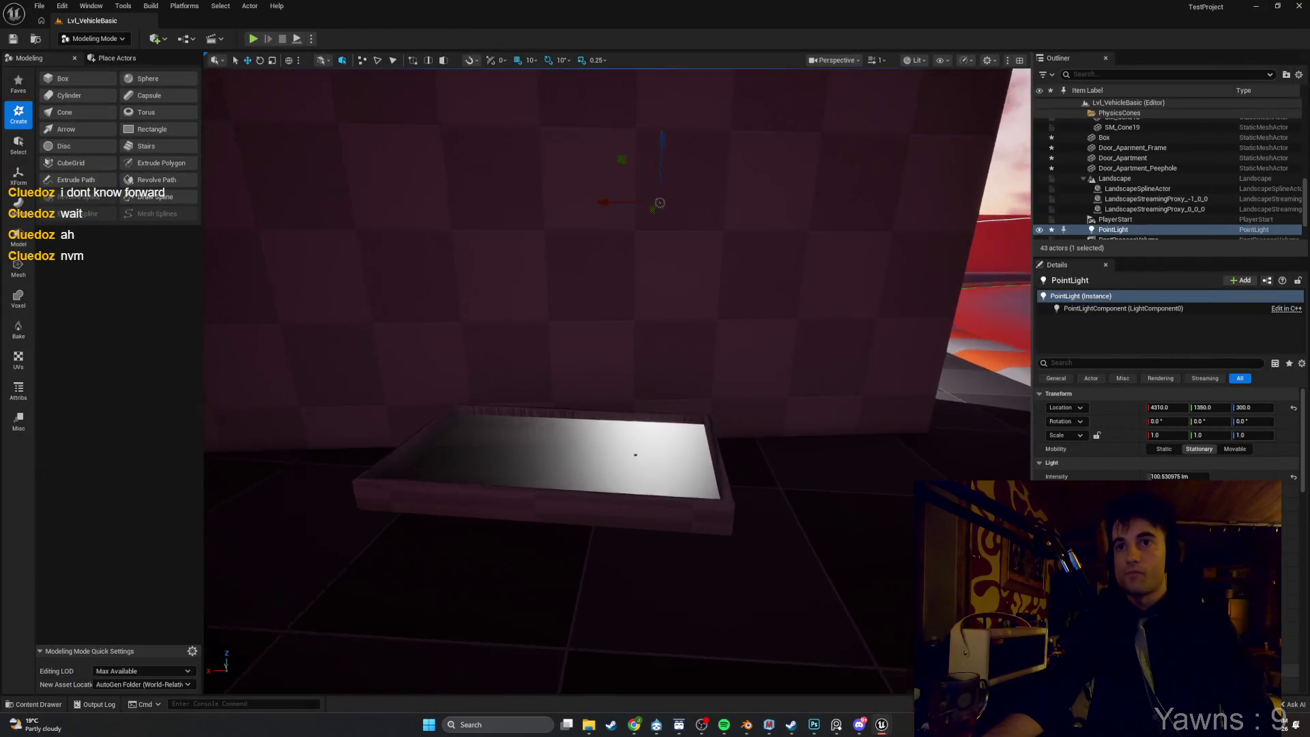
Switch the PointLight off and on several times to compare the box lighting.
{"action": "scroll", "coordinate": [617, 380], "scroll_direction": "up", "scroll_amount": 10}
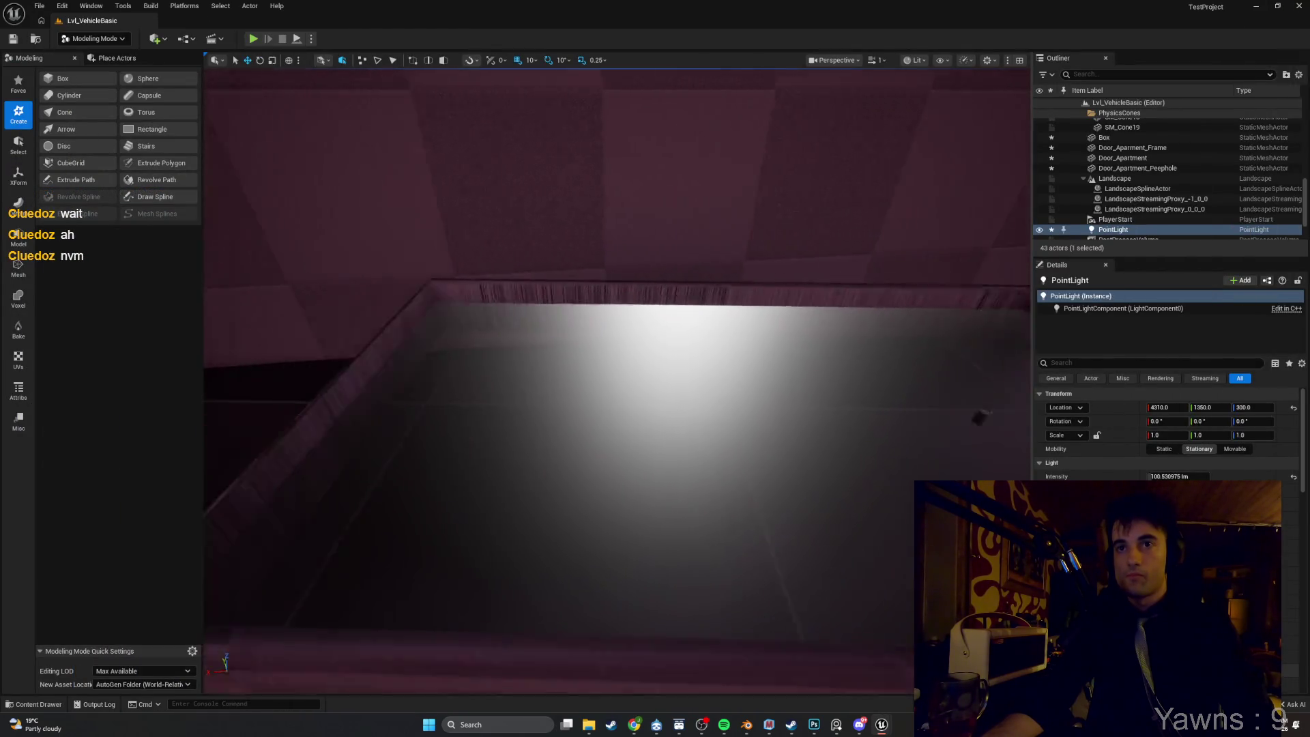
{"action": "scroll", "coordinate": [617, 380], "scroll_direction": "down", "scroll_amount": 10}
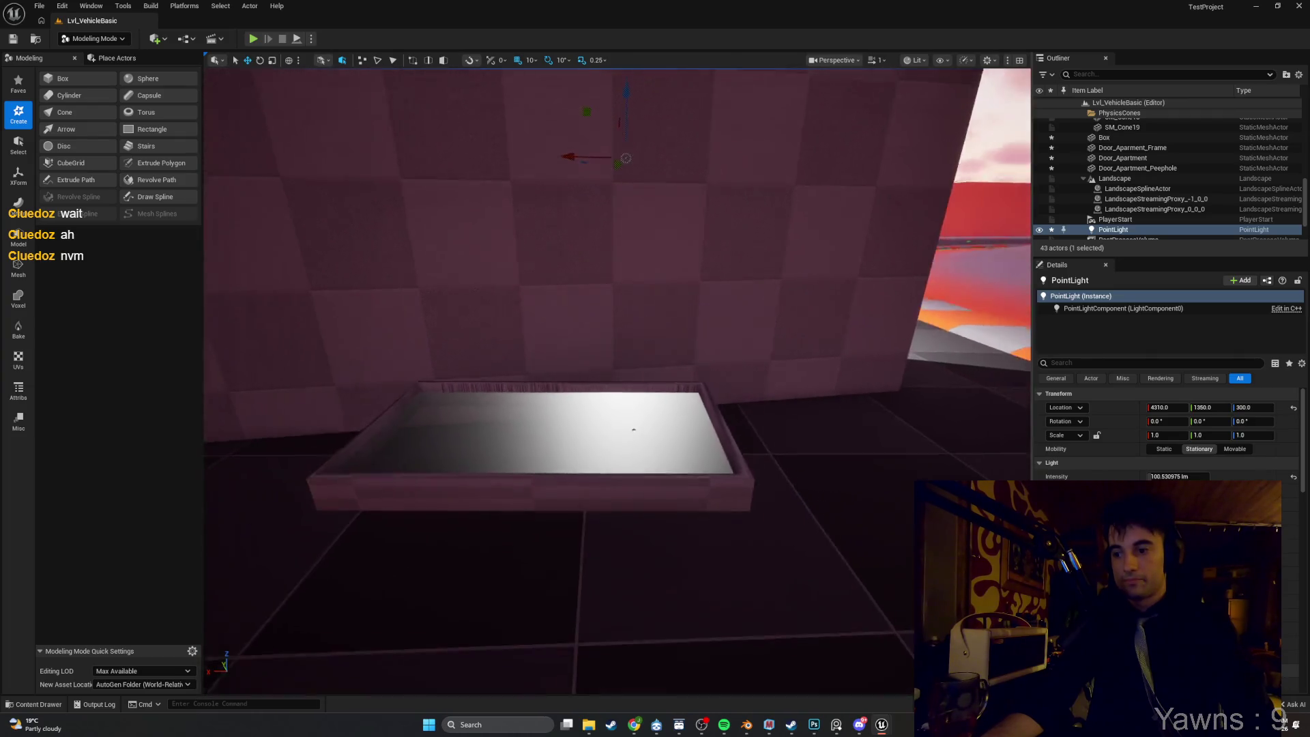
{"action": "scroll", "coordinate": [617, 381], "scroll_direction": "down", "scroll_amount": 5}
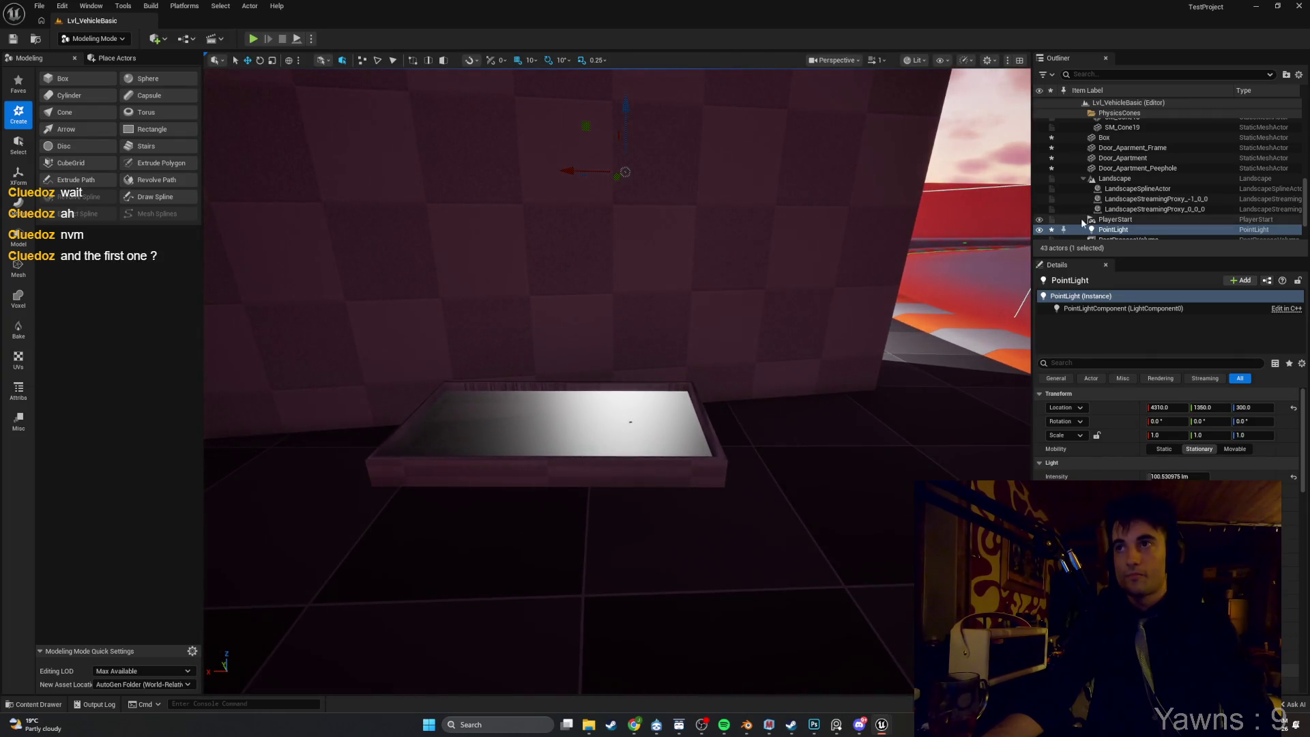
{"action": "left_click", "coordinate": [1039, 229]}
{"action": "left_click", "coordinate": [1039, 230]}
{"action": "left_click", "coordinate": [1038, 230]}
{"action": "left_click", "coordinate": [1039, 229]}
{"action": "left_click", "coordinate": [1039, 230]}
{"action": "left_click", "coordinate": [1038, 230]}
{"action": "left_click", "coordinate": [1039, 230]}
{"action": "left_click", "coordinate": [1039, 230]}
{"action": "left_click", "coordinate": [1039, 230]}
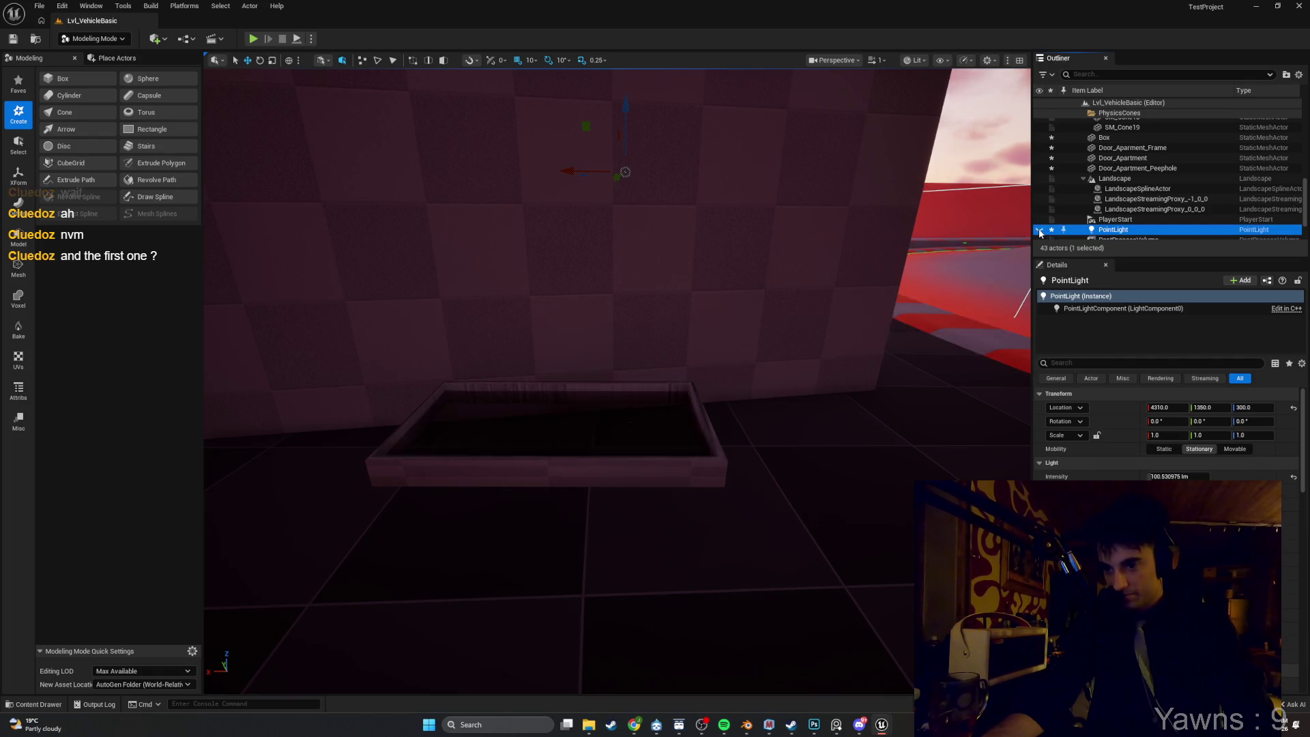
{"action": "left_click", "coordinate": [1038, 230]}
Orbit around the wall and box, then return to the glass material editor.
{"action": "scroll", "coordinate": [658, 371], "scroll_direction": "down", "scroll_amount": 5}
{"action": "mouse_move", "coordinate": [913, 547]}
{"action": "left_mouse_down"}
{"action": "mouse_move", "coordinate": [859, 525]}
{"action": "mouse_move", "coordinate": [900, 525]}
{"action": "mouse_move", "coordinate": [860, 594]}
{"action": "mouse_move", "coordinate": [828, 709]}
{"action": "left_mouse_up"}
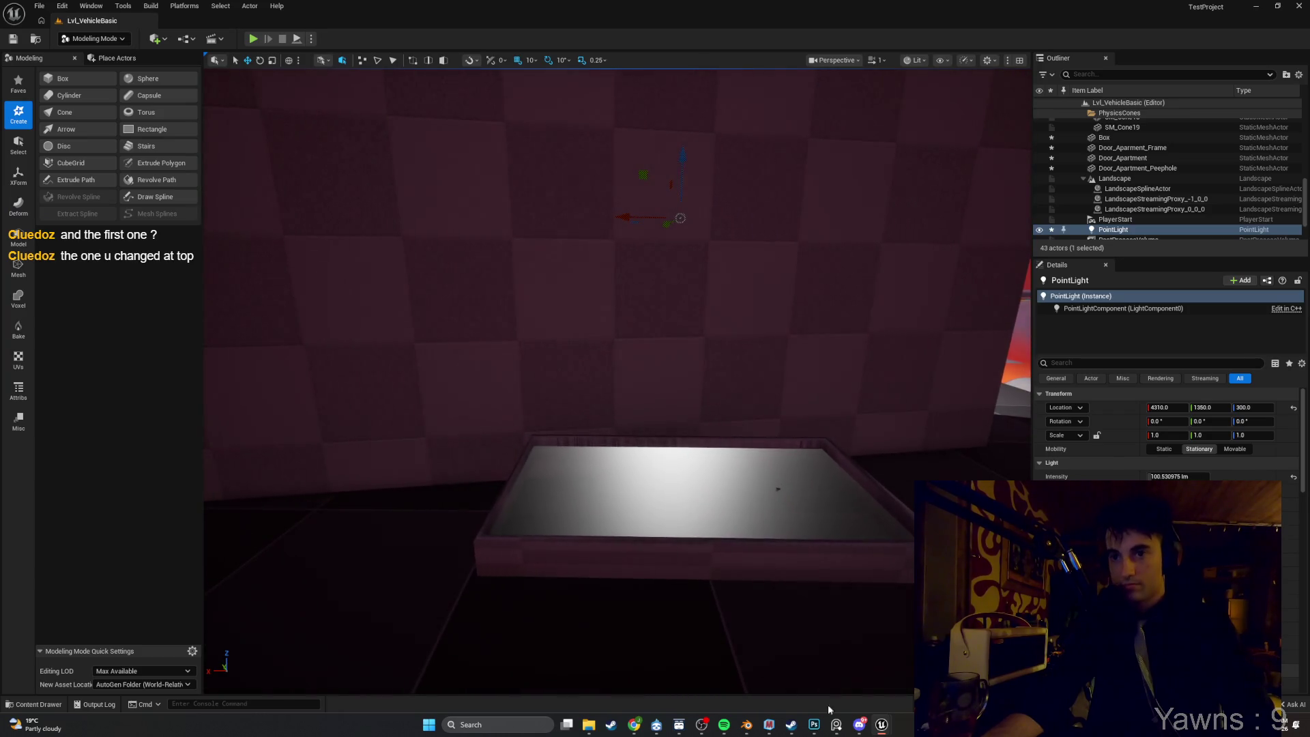
{"action": "mouse_move", "coordinate": [881, 715]}
{"action": "left_click", "coordinate": [882, 656]}
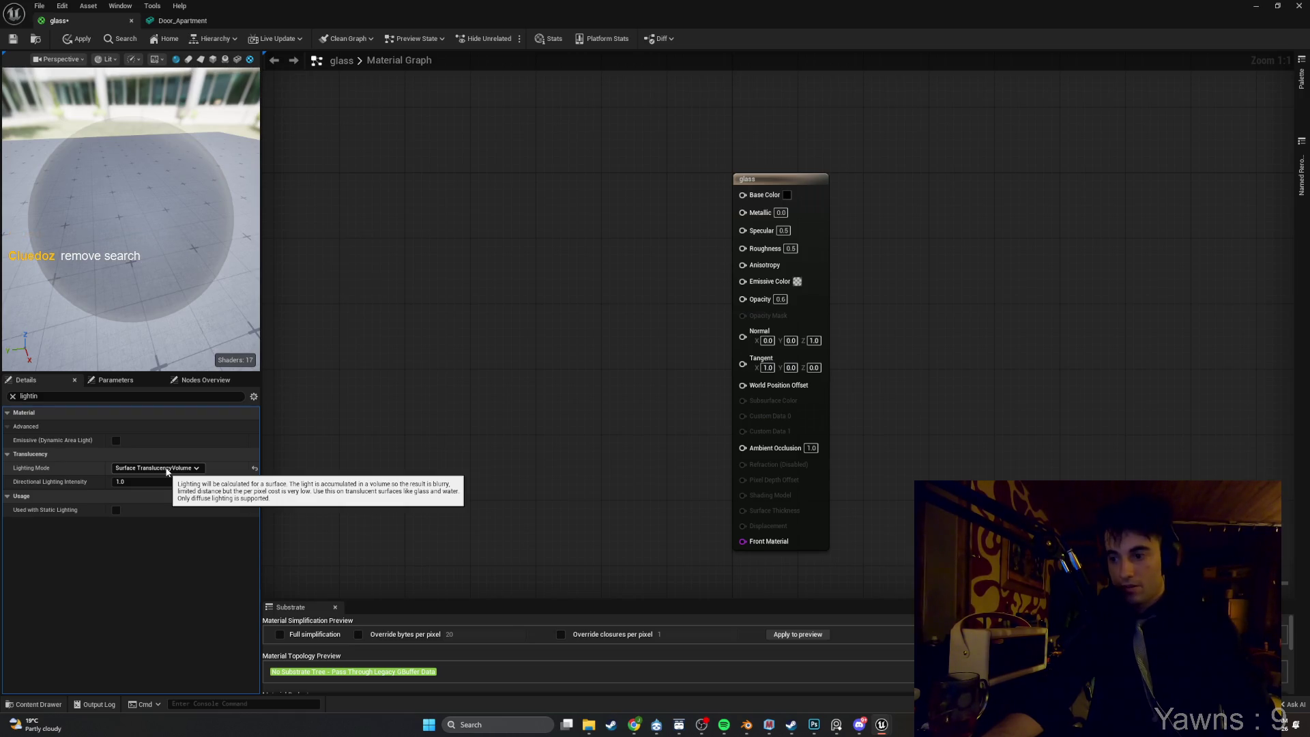
Restore Lighting Mode to Surface ForwardShading and clear the Details search filter.
{"action": "left_click", "coordinate": [167, 470]}
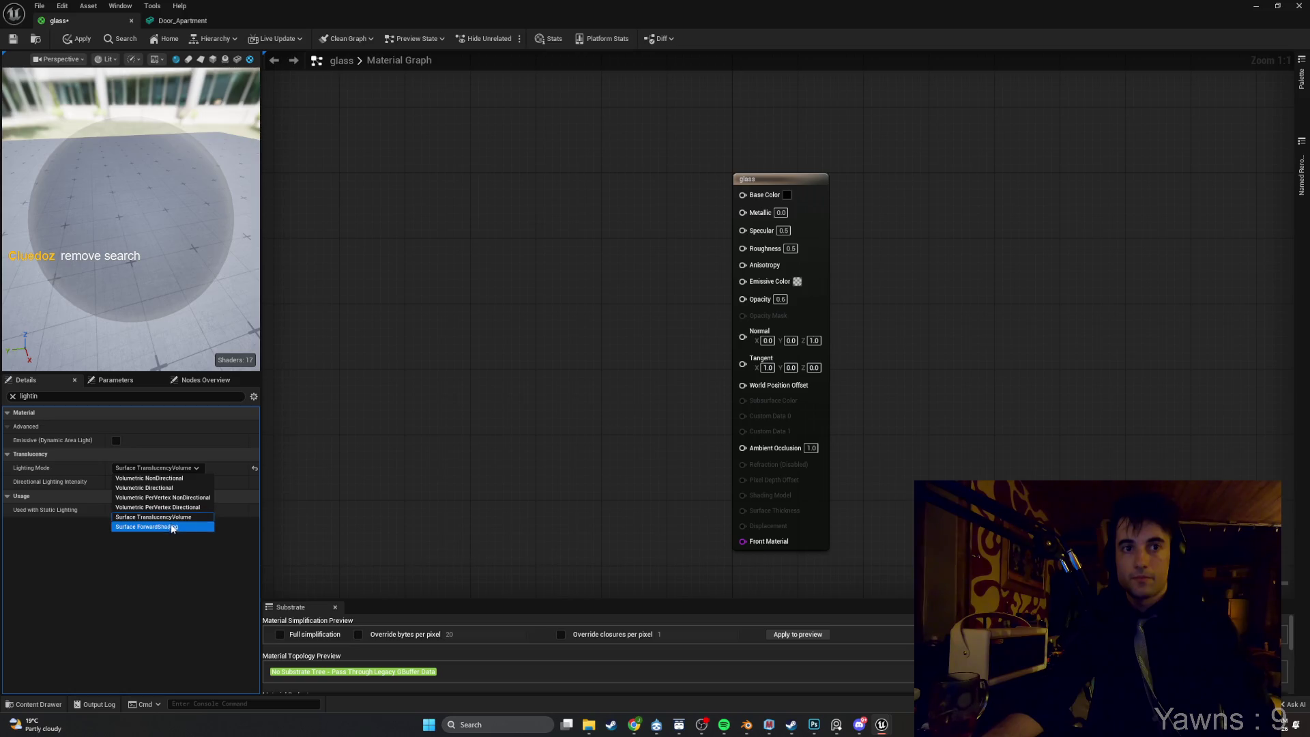
{"action": "left_click", "coordinate": [157, 526]}
{"action": "left_click", "coordinate": [12, 396]}
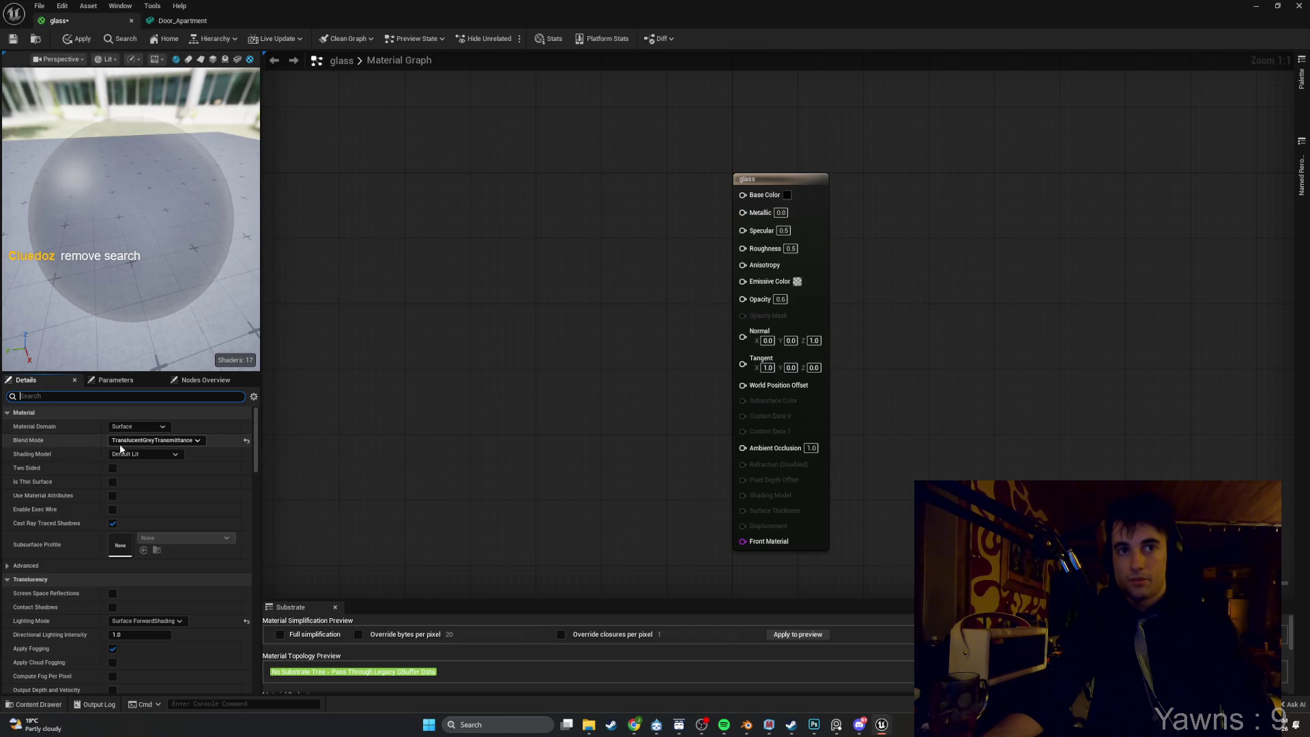
Review Blend Mode options and the enlarged Substrate panel, keeping TranslucentGreyTransmittance, then minimize.
{"action": "left_click", "coordinate": [161, 442]}
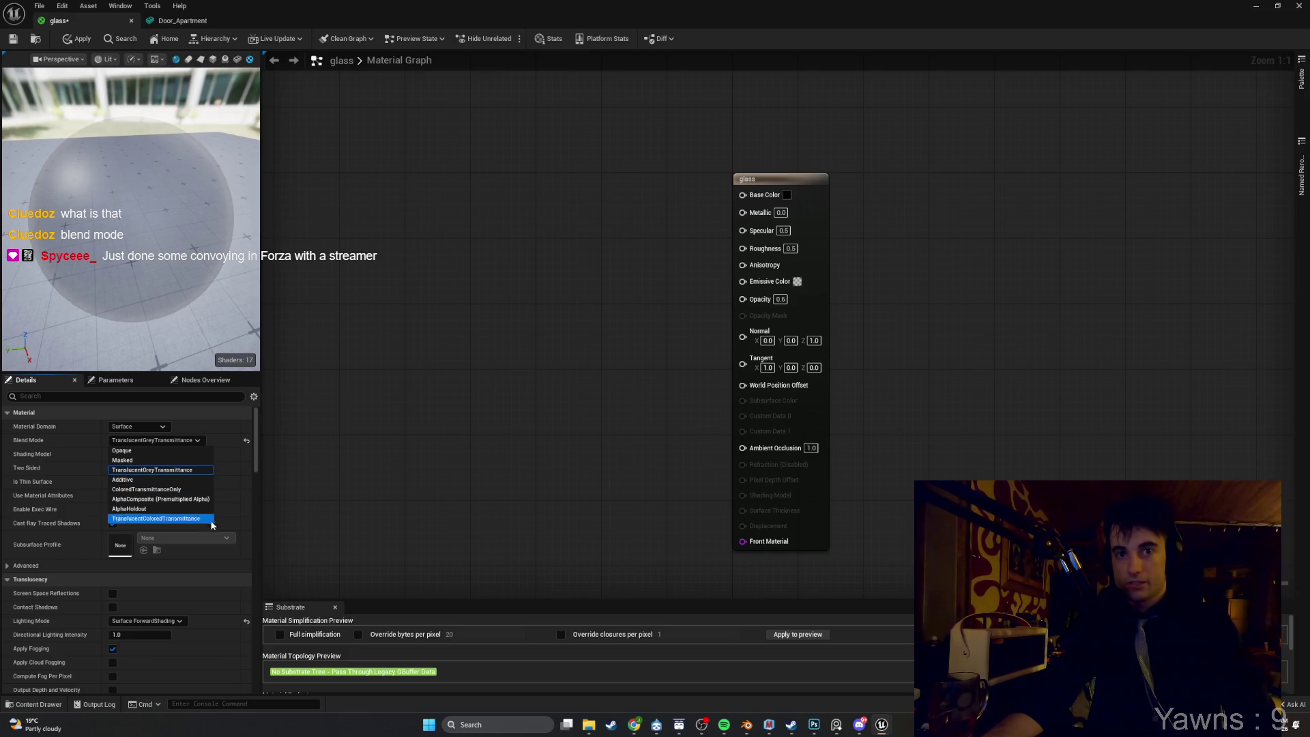
{"action": "mouse_move", "coordinate": [369, 600]}
{"action": "left_mouse_down"}
{"action": "mouse_move", "coordinate": [390, 316]}
{"action": "mouse_move", "coordinate": [395, 404]}
{"action": "left_mouse_up"}
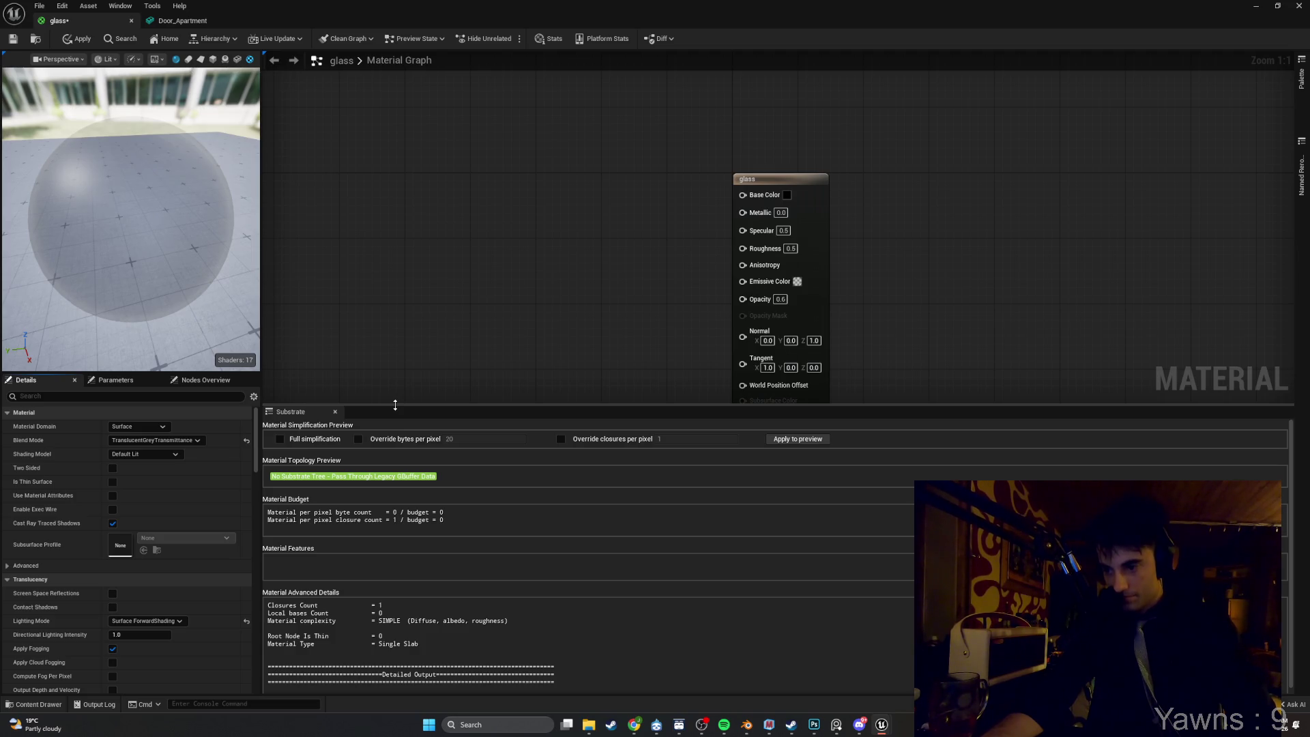
{"action": "left_click", "coordinate": [158, 440]}
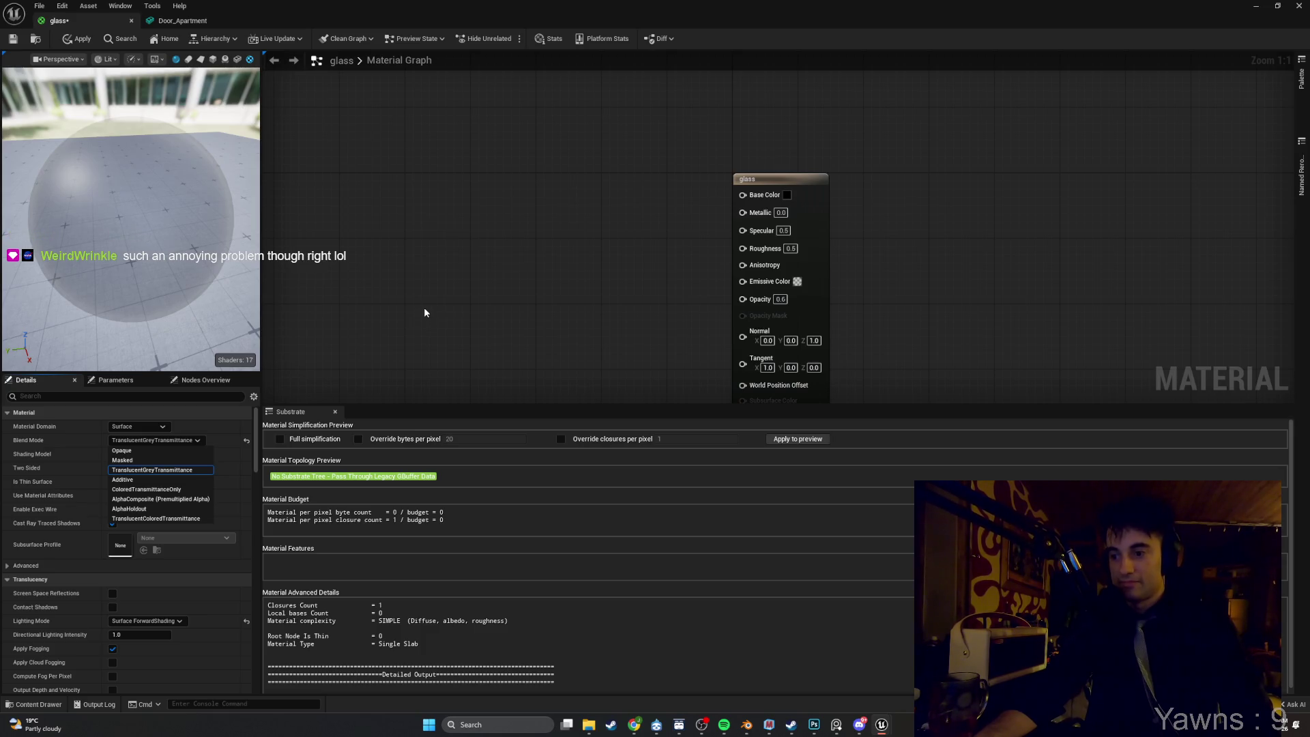
{"action": "left_click", "coordinate": [1255, 12]}
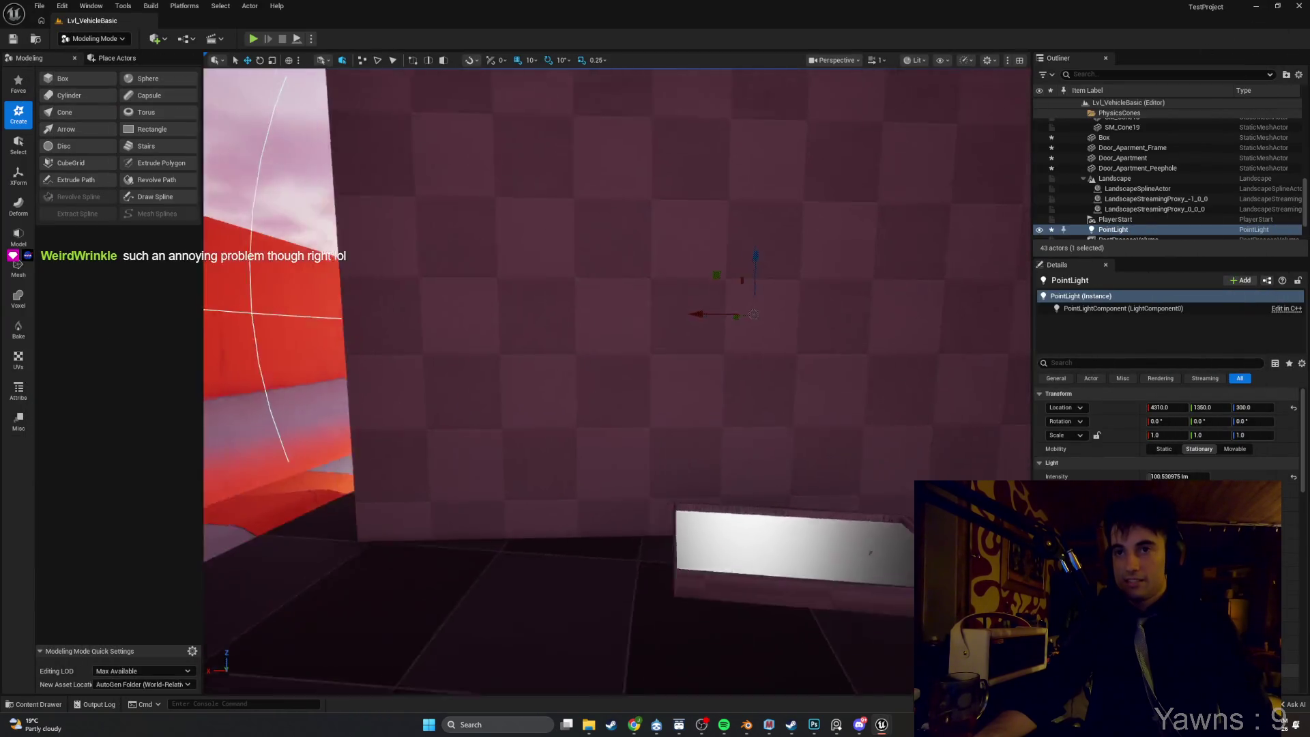
Fly the camera back along the track to bring the box and light into view.
{"action": "key", "text": "s"}
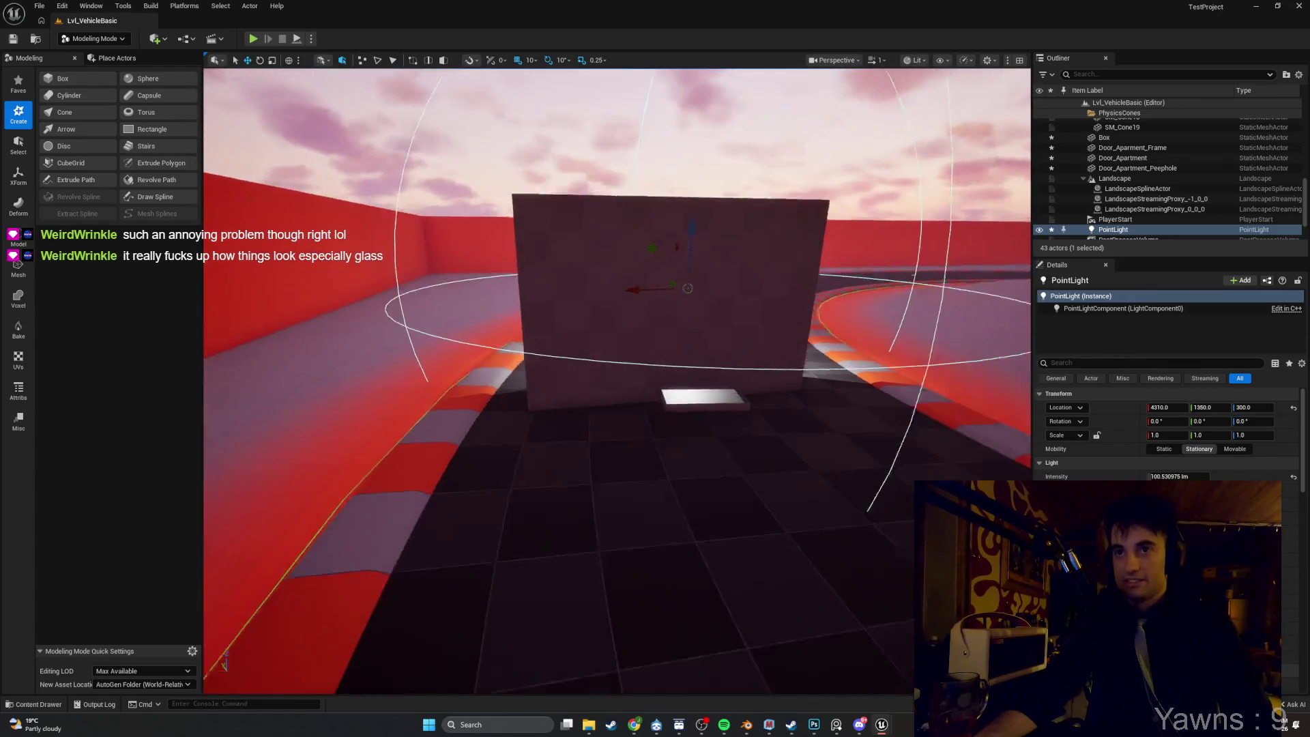
{"action": "key", "text": "a"}
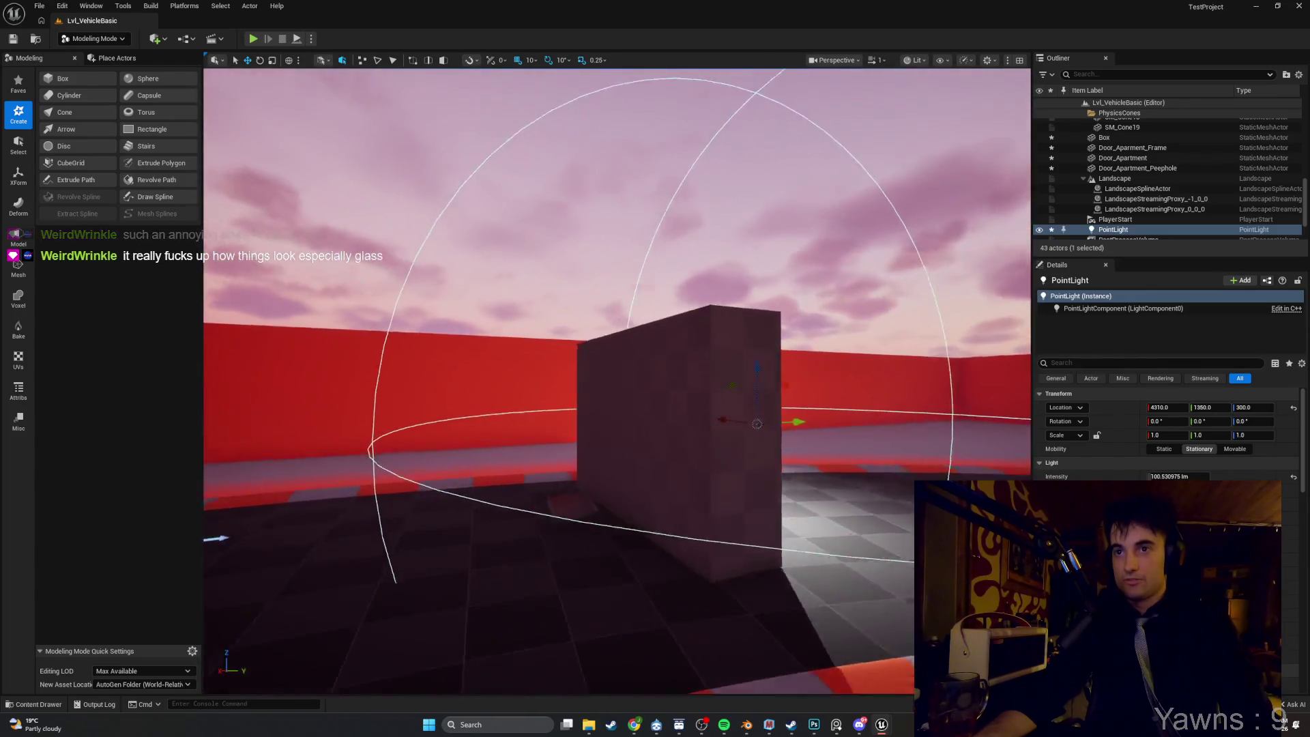
{"action": "key", "text": "w"}
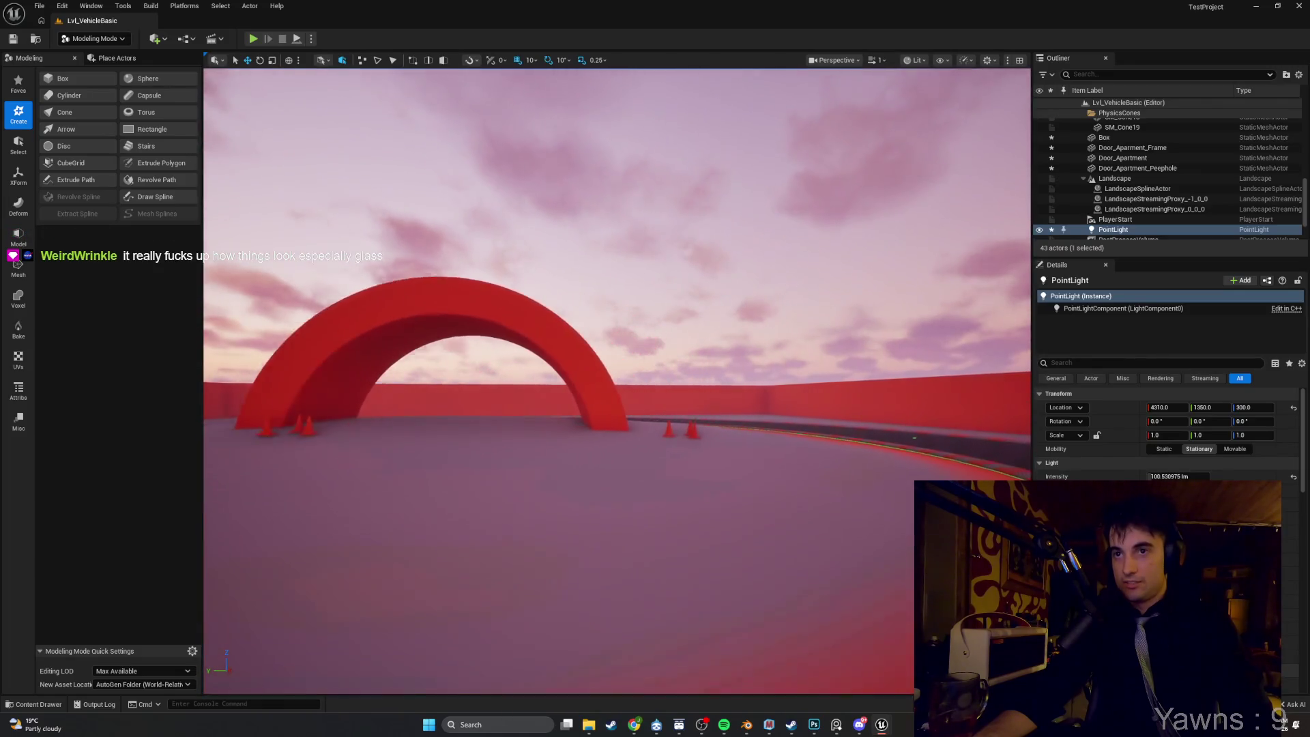
{"action": "key", "text": "w"}
{"action": "scroll", "coordinate": [272, 489], "scroll_direction": "up", "scroll_amount": 8}
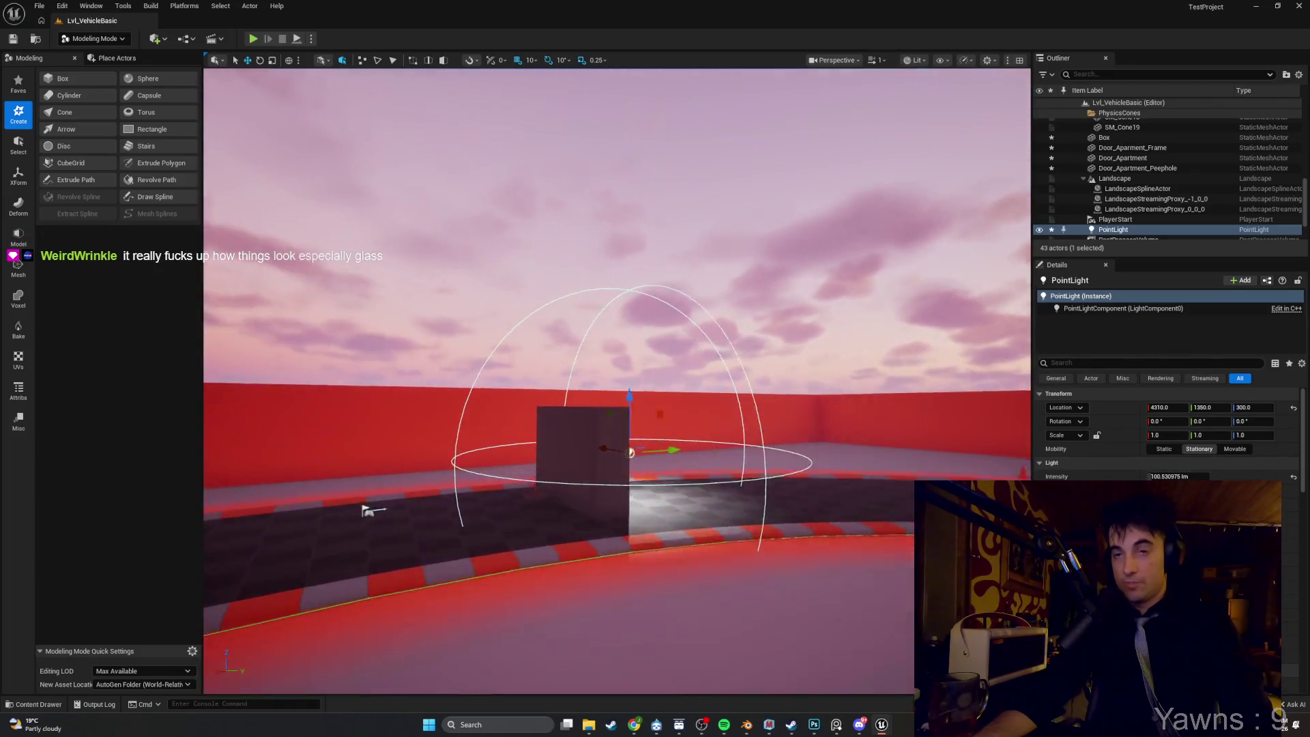
{"action": "mouse_move", "coordinate": [273, 489]}
{"action": "left_mouse_down"}
{"action": "mouse_move", "coordinate": [219, 515]}
{"action": "mouse_move", "coordinate": [259, 532]}
{"action": "mouse_move", "coordinate": [246, 530]}
{"action": "mouse_move", "coordinate": [632, 462]}
{"action": "mouse_move", "coordinate": [679, 434]}
{"action": "mouse_move", "coordinate": [892, 441]}
{"action": "mouse_move", "coordinate": [751, 436]}
{"action": "mouse_move", "coordinate": [682, 450]}
{"action": "mouse_move", "coordinate": [596, 425]}
{"action": "mouse_move", "coordinate": [596, 451]}
{"action": "mouse_move", "coordinate": [642, 457]}
{"action": "mouse_move", "coordinate": [750, 443]}
{"action": "left_mouse_up"}
Select the Door_Apartment slab and PointLight, circle the pillar, and toggle the PointLight's visibility.
{"action": "left_click", "coordinate": [599, 468]}
{"action": "left_click", "coordinate": [649, 374]}
{"action": "mouse_move", "coordinate": [649, 375]}
{"action": "left_mouse_down"}
{"action": "mouse_move", "coordinate": [587, 389]}
{"action": "mouse_move", "coordinate": [635, 382]}
{"action": "left_mouse_up"}
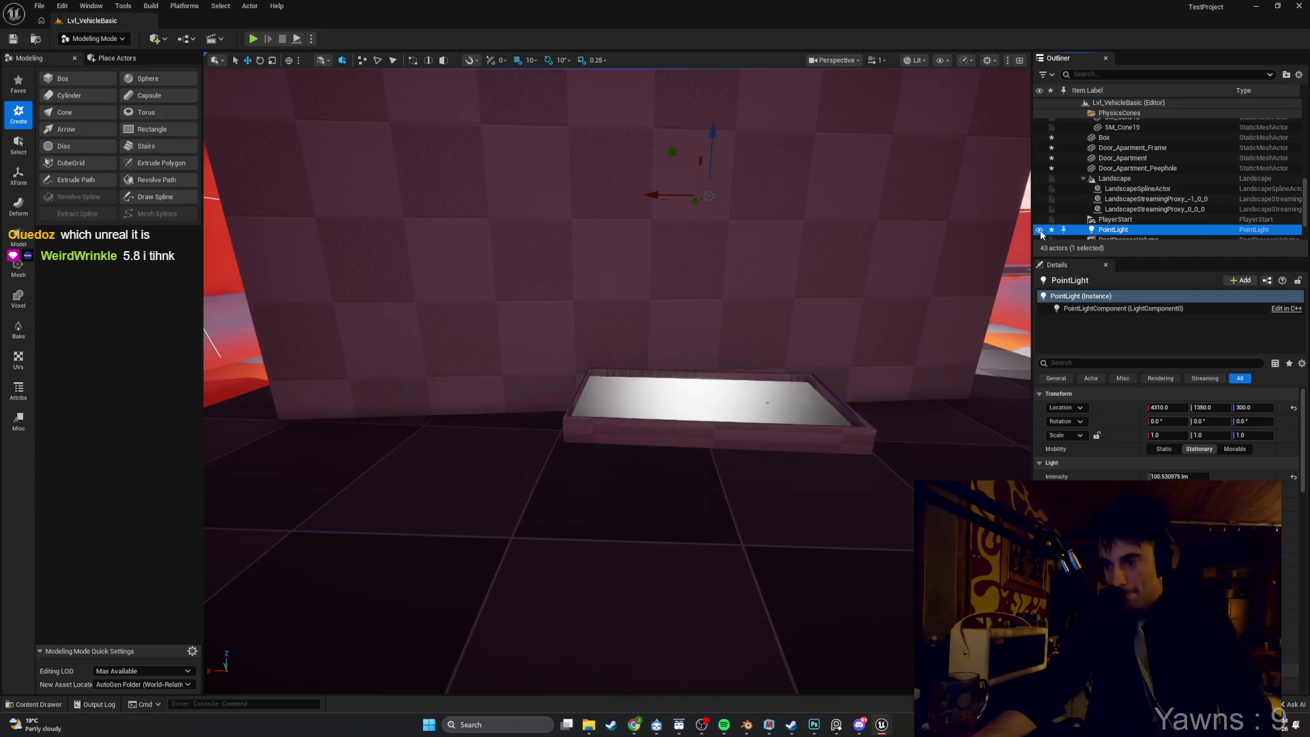
{"action": "mouse_move", "coordinate": [614, 382]}
{"action": "left_mouse_down"}
{"action": "mouse_move", "coordinate": [683, 416]}
{"action": "mouse_move", "coordinate": [723, 402]}
{"action": "mouse_move", "coordinate": [662, 416]}
{"action": "mouse_move", "coordinate": [689, 437]}
{"action": "mouse_move", "coordinate": [662, 436]}
{"action": "mouse_move", "coordinate": [685, 437]}
{"action": "left_mouse_up"}
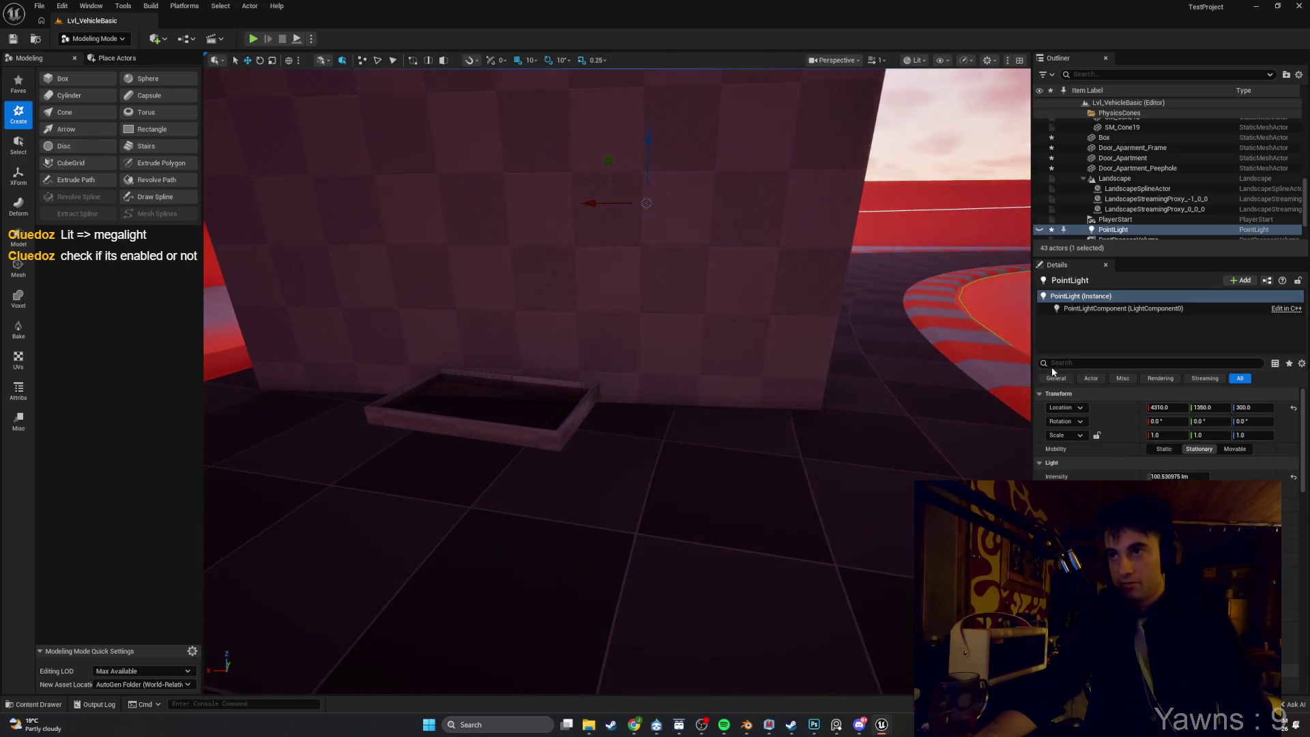
{"action": "left_click_drag", "start_coordinate": [737, 403], "coordinate": [929, 397]}
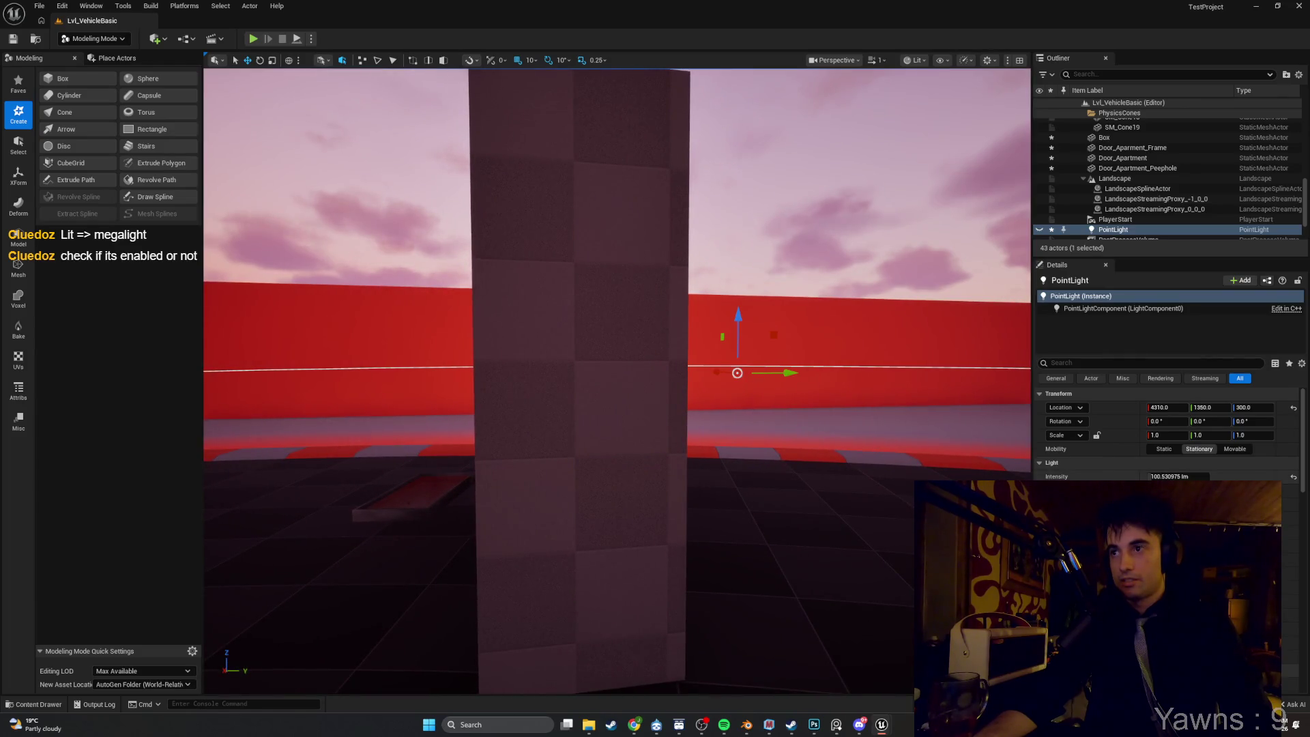
{"action": "key", "text": "Right"}
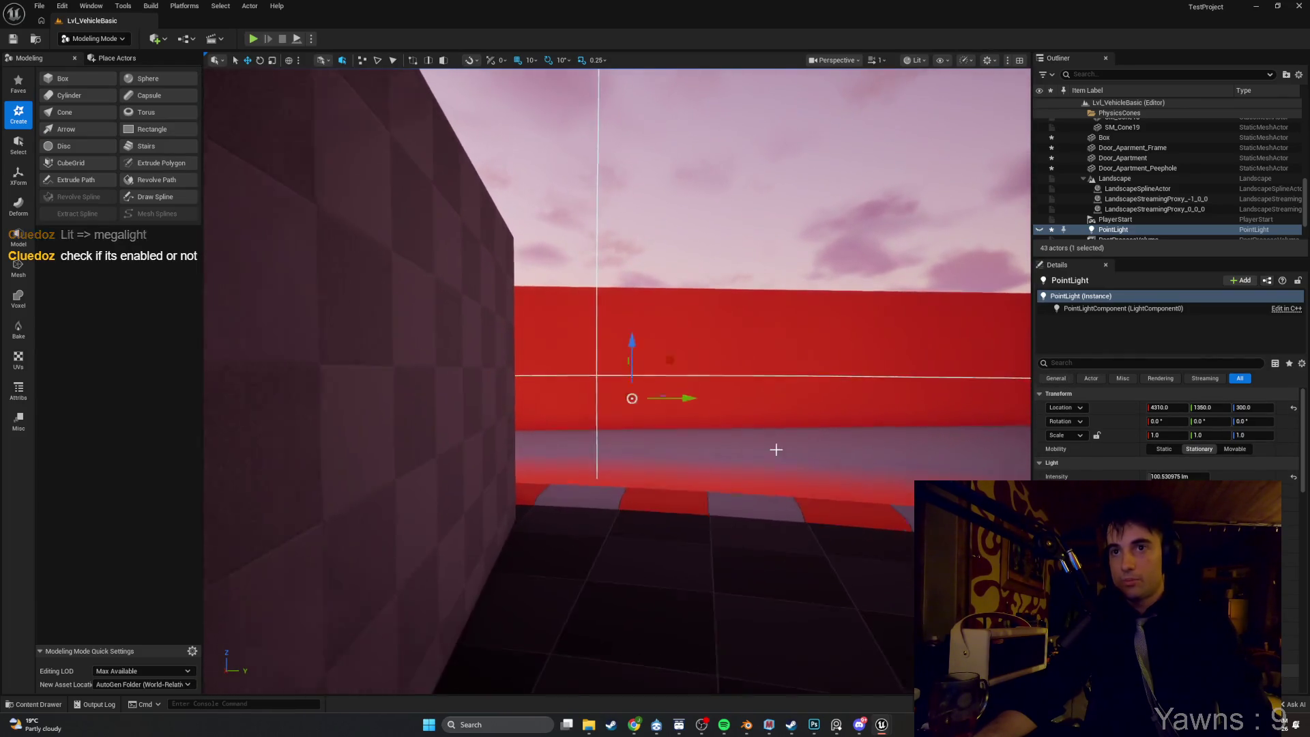
{"action": "left_click", "coordinate": [1039, 230]}
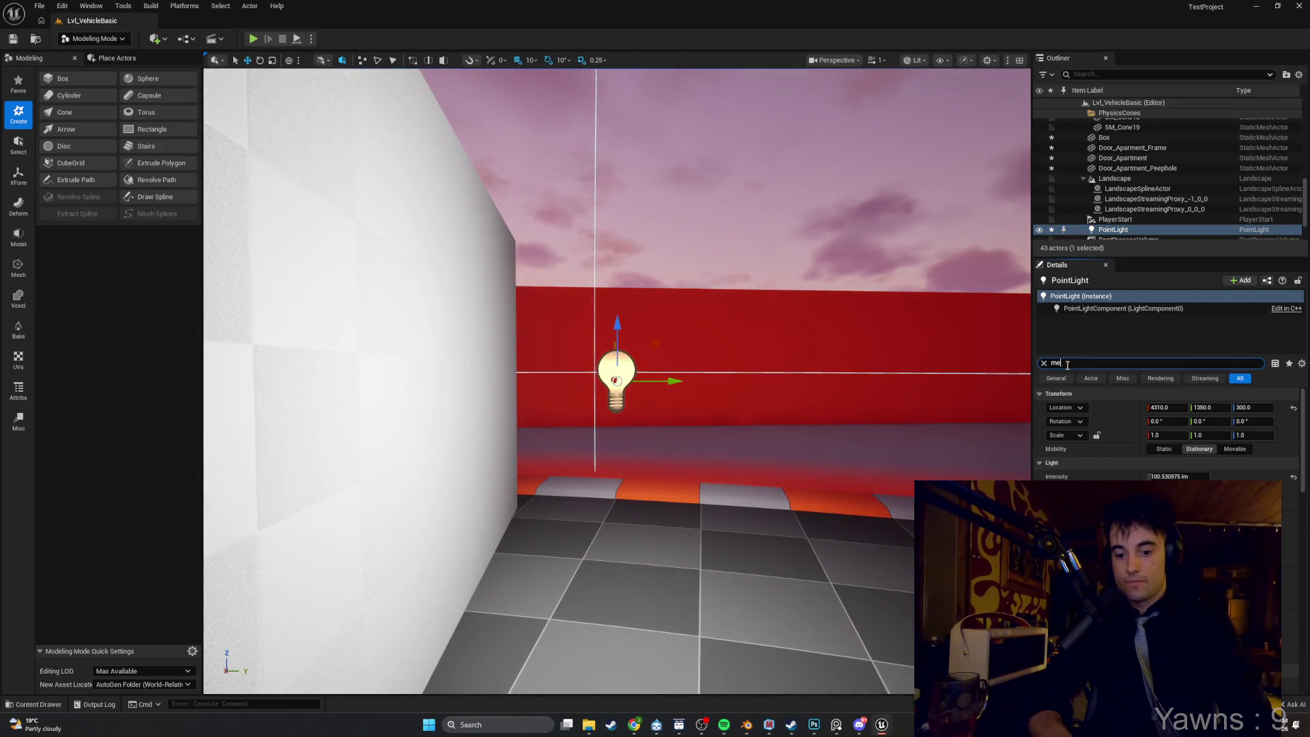
Search Details for 'mega', then enable MegaLights in Project Settings and close them.
{"action": "type", "text": "ga"}
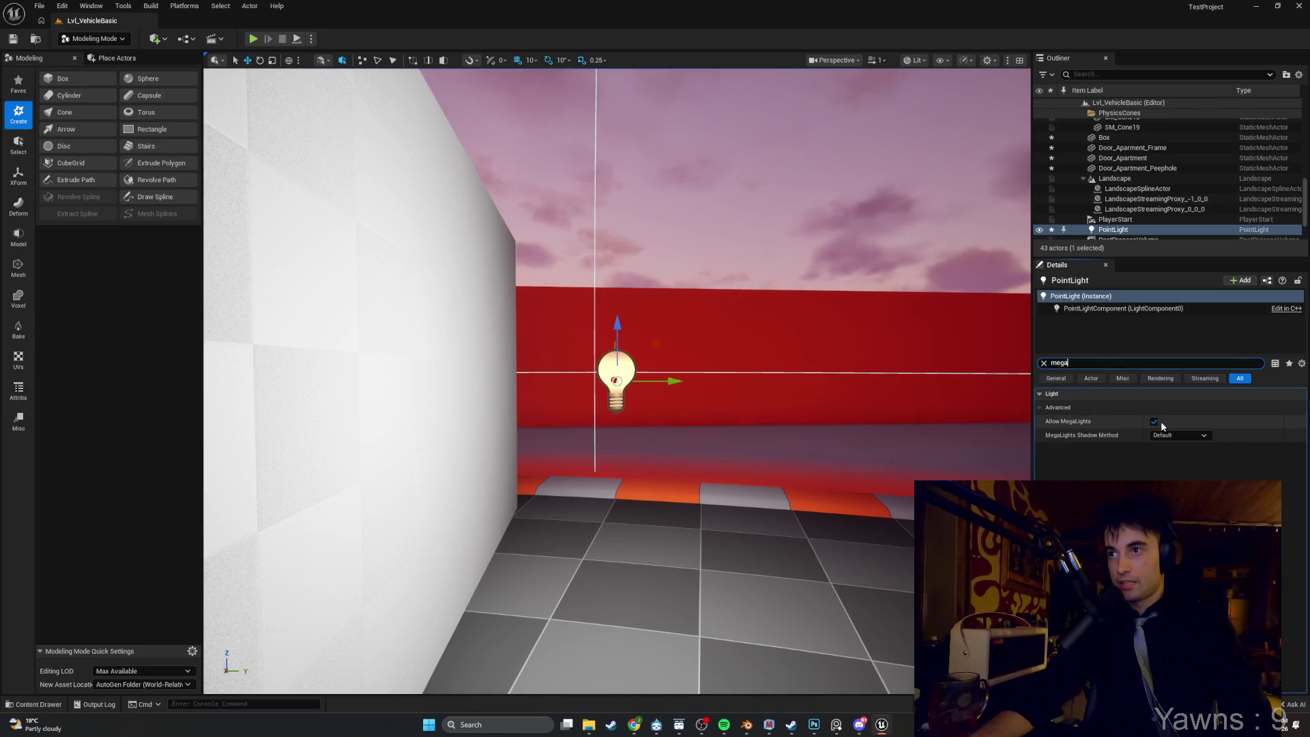
{"action": "left_click", "coordinate": [62, 6]}
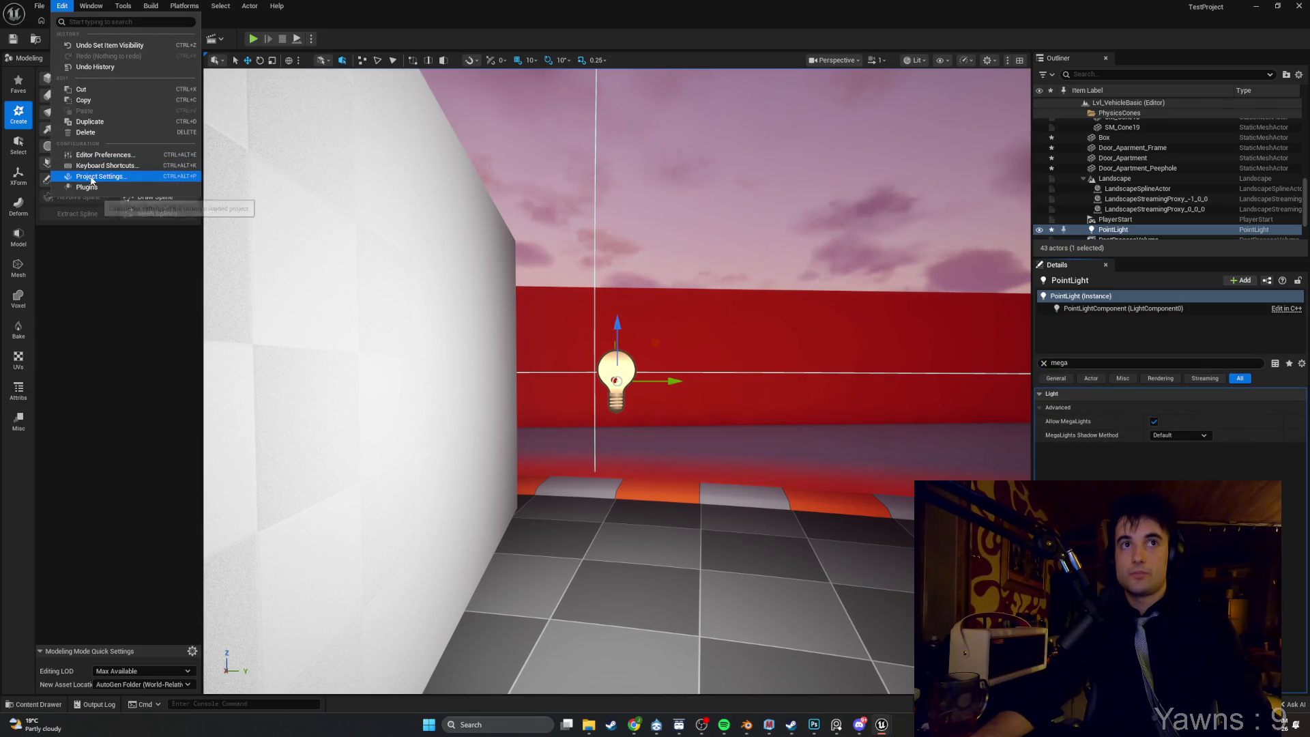
{"action": "left_click", "coordinate": [92, 177]}
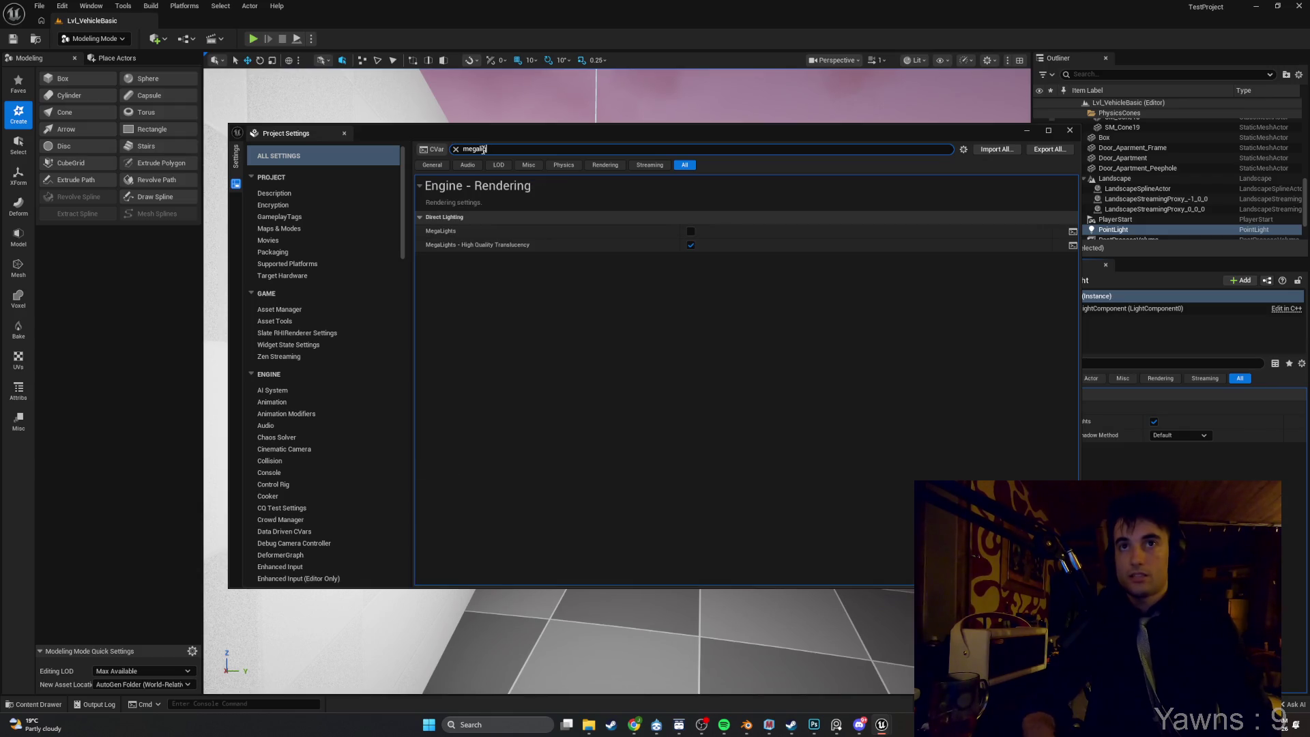
{"action": "type", "text": "g"}
{"action": "left_click", "coordinate": [691, 232]}
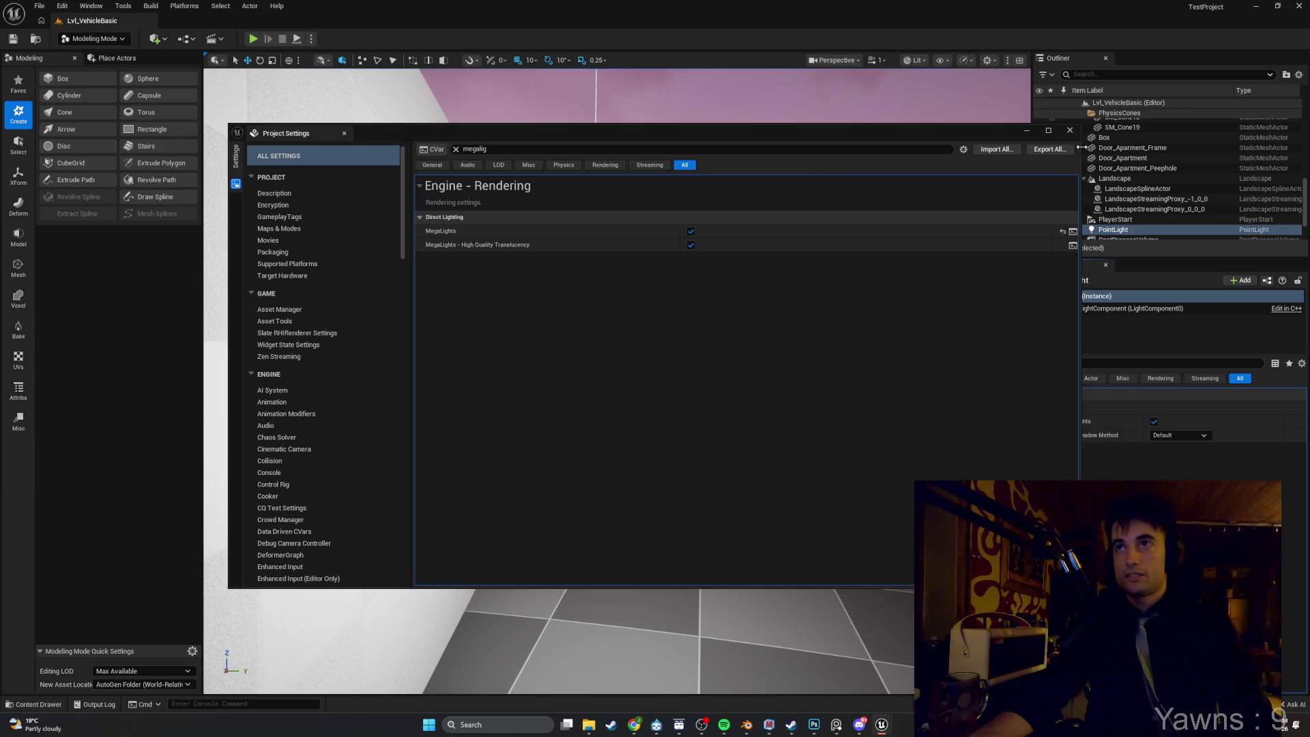
{"action": "left_click", "coordinate": [1069, 130]}
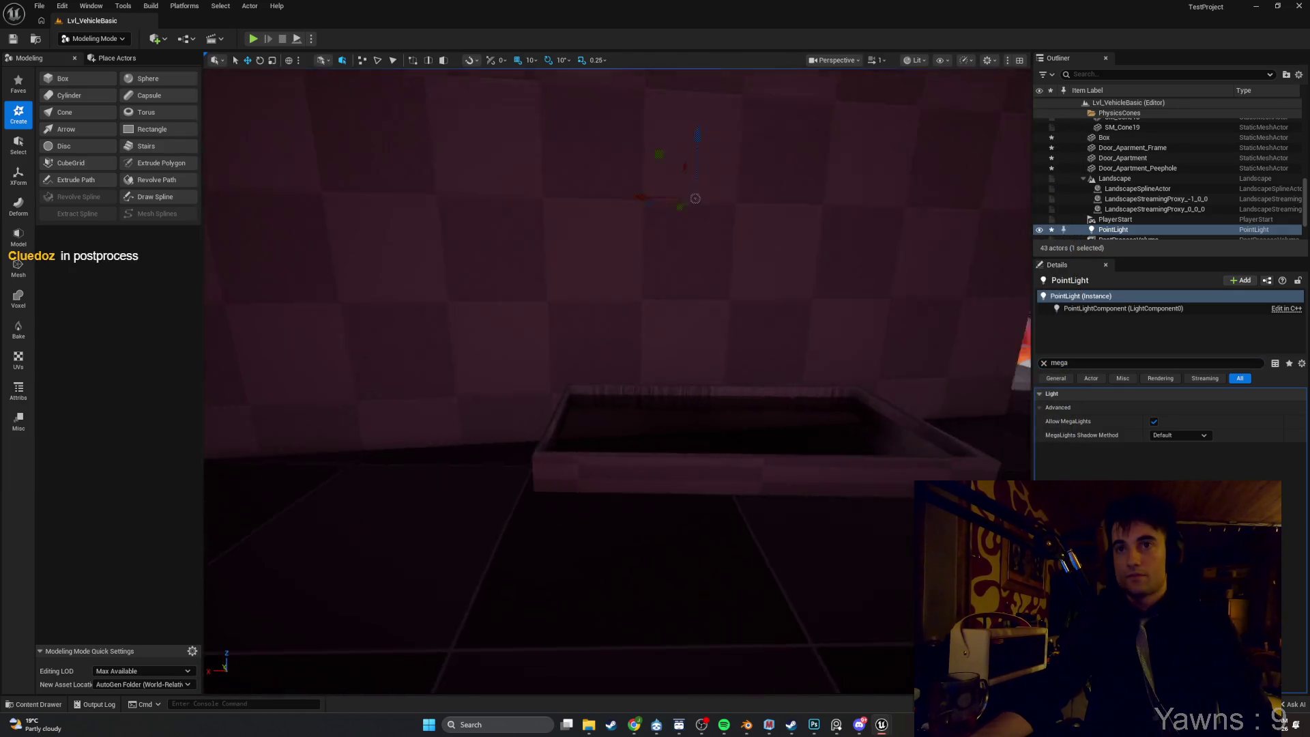
Toggle the PointLight's Allow MegaLights option to compare the lighting.
{"action": "left_click_drag", "start_coordinate": [522, 363], "coordinate": [522, 363]}
{"action": "left_click", "coordinate": [1038, 231]}
{"action": "left_click", "coordinate": [1038, 231]}
{"action": "left_click", "coordinate": [1039, 232]}
{"action": "left_click", "coordinate": [1038, 231]}
{"action": "left_click", "coordinate": [1038, 231]}
{"action": "left_click", "coordinate": [1038, 232]}
{"action": "left_click_drag", "start_coordinate": [614, 375], "coordinate": [614, 375]}
Move Door_Apartment along the Y axis and set it on the floor beside the pillar.
{"action": "left_click", "coordinate": [551, 454]}
{"action": "scroll", "coordinate": [551, 442], "scroll_direction": "down", "scroll_amount": 3}
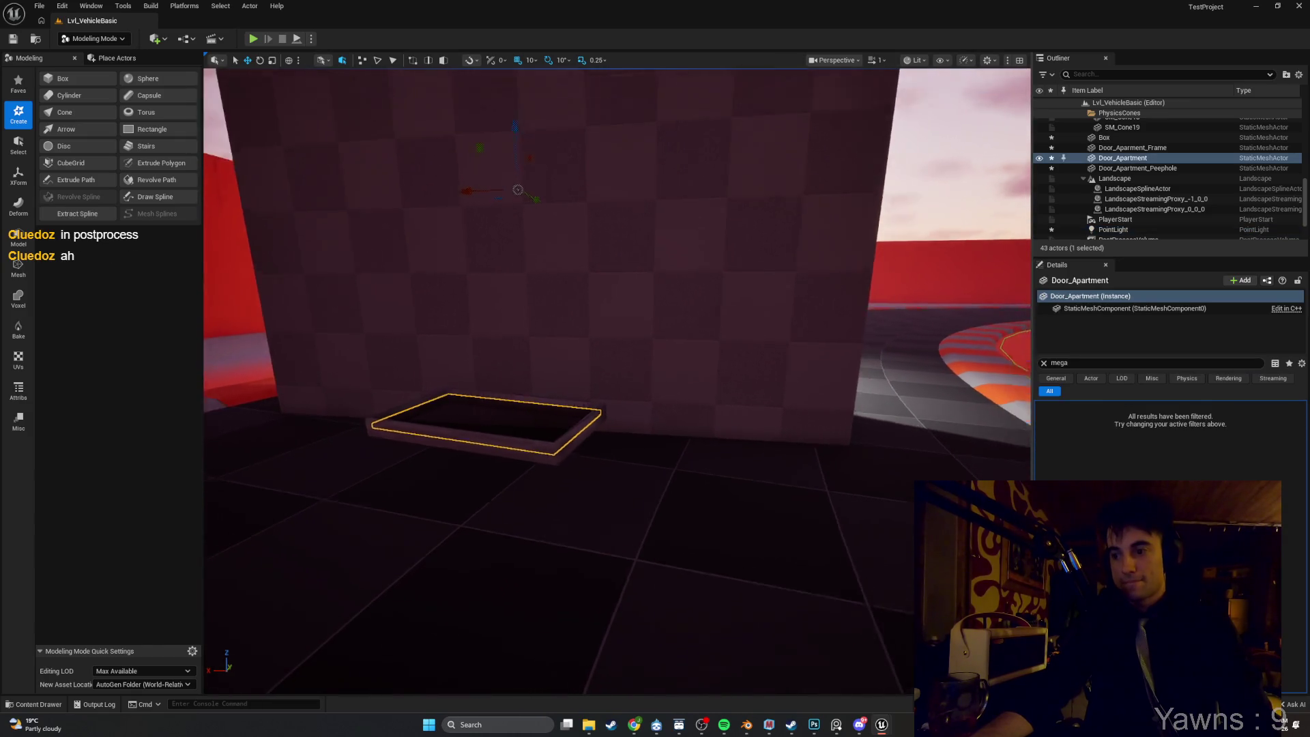
{"action": "mouse_move", "coordinate": [519, 238]}
{"action": "left_mouse_down"}
{"action": "mouse_move", "coordinate": [573, 246]}
{"action": "mouse_move", "coordinate": [543, 262]}
{"action": "mouse_move", "coordinate": [505, 208]}
{"action": "mouse_move", "coordinate": [750, 153]}
{"action": "left_mouse_up"}
{"action": "left_click_drag", "start_coordinate": [907, 154], "coordinate": [825, 160]}
{"action": "mouse_move", "coordinate": [1030, 156]}
{"action": "left_mouse_down"}
{"action": "mouse_move", "coordinate": [984, 154]}
{"action": "mouse_move", "coordinate": [1010, 156]}
{"action": "left_mouse_up"}
{"action": "left_click", "coordinate": [637, 273]}
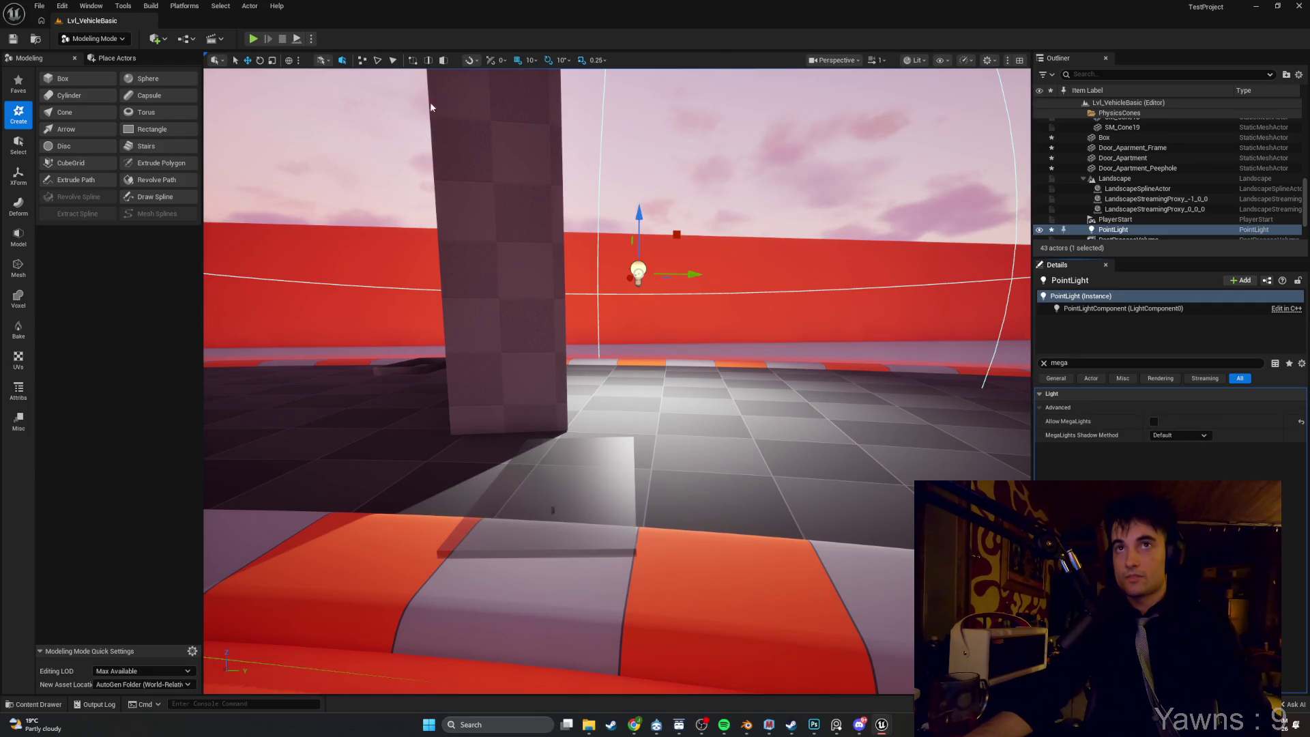
{"action": "left_click", "coordinate": [618, 464]}
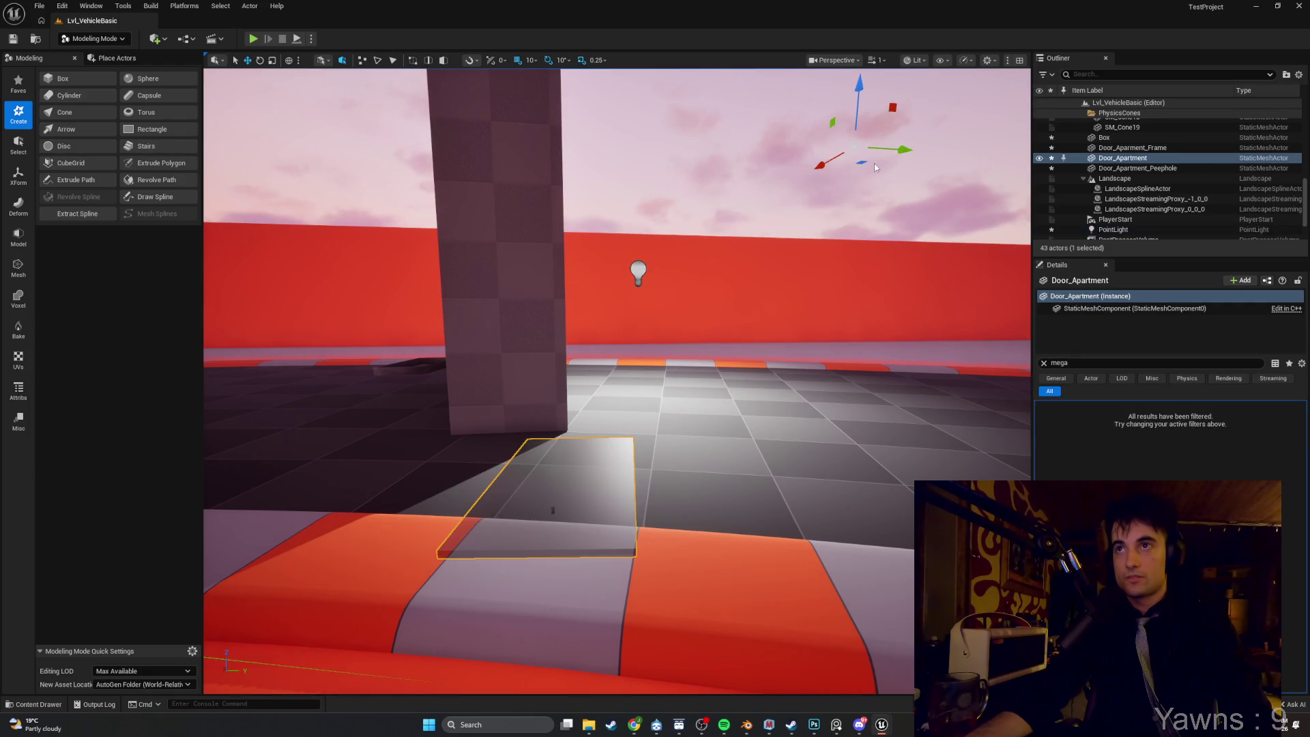
{"action": "left_click_drag", "start_coordinate": [854, 147], "coordinate": [851, 178]}
Select the PointLight, fly around the wall, then close Unreal choosing No and Don't Save.
{"action": "left_click_drag", "start_coordinate": [678, 276], "coordinate": [679, 276]}
{"action": "left_click", "coordinate": [553, 285]}
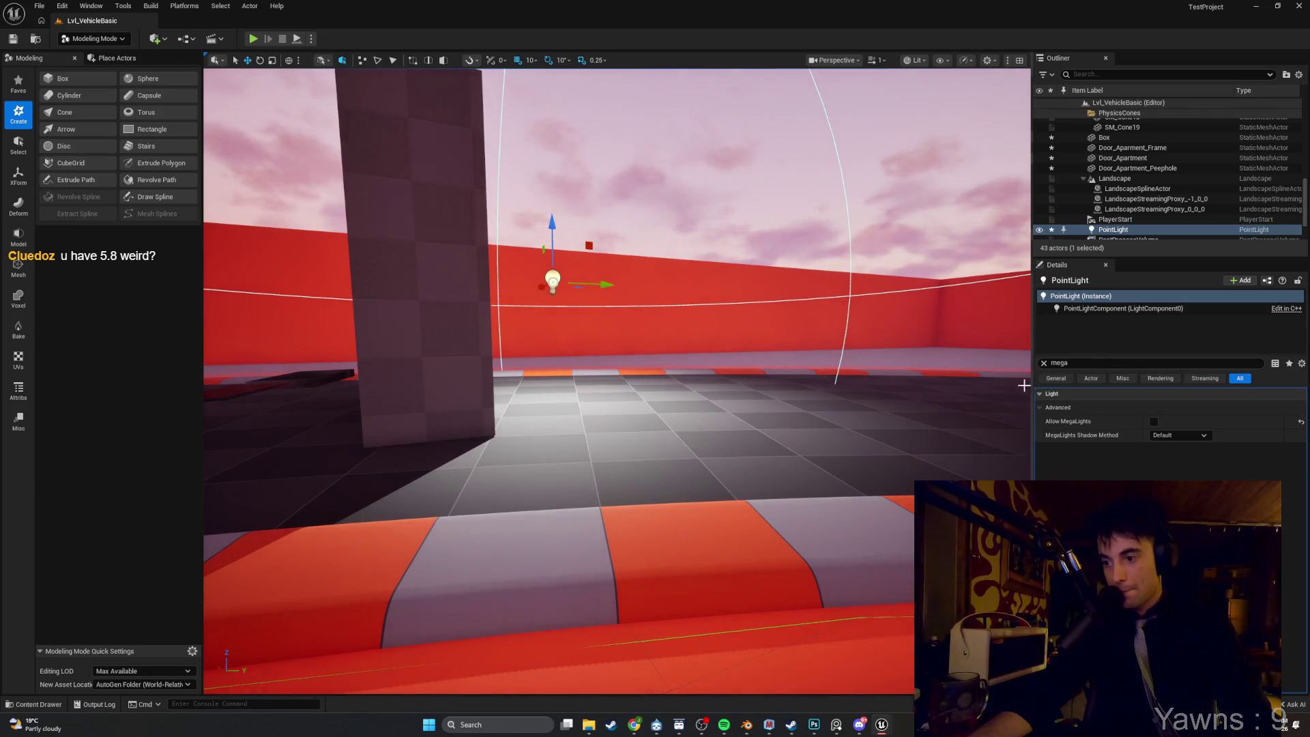
{"action": "left_click_drag", "start_coordinate": [746, 394], "coordinate": [747, 394]}
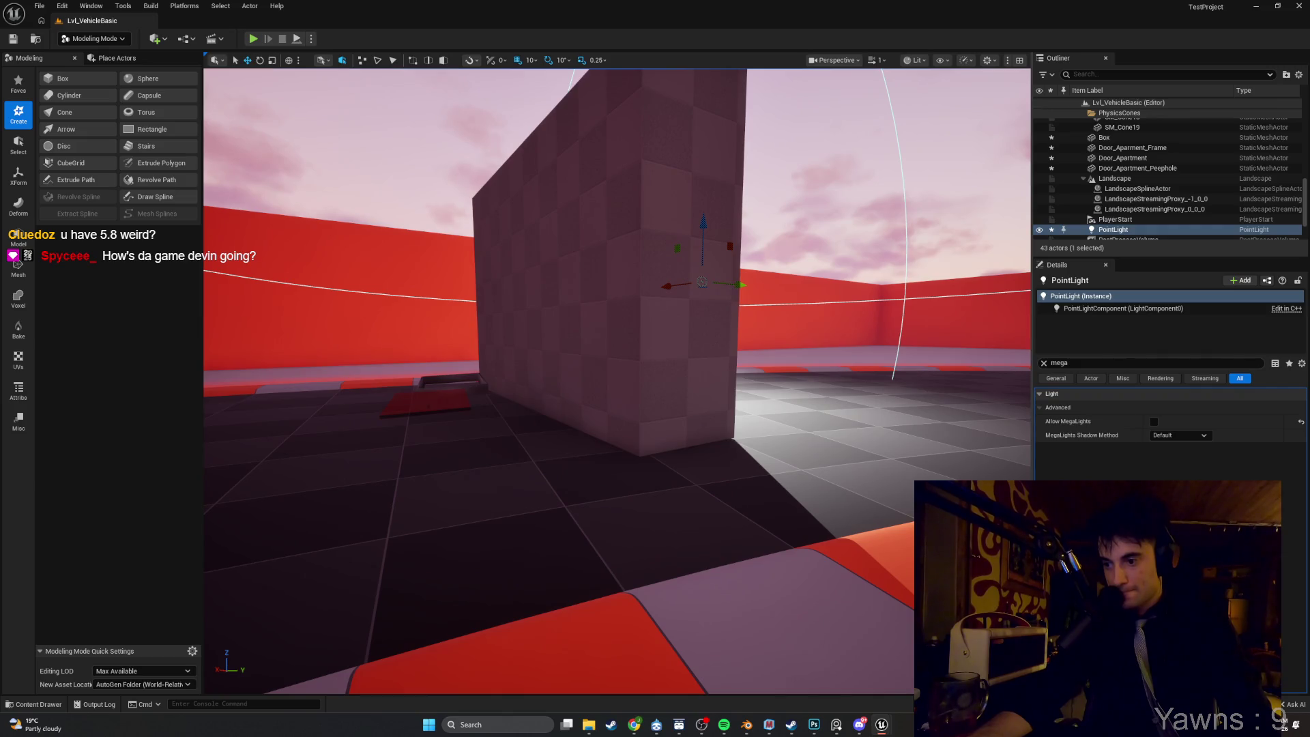
{"action": "left_click_drag", "start_coordinate": [746, 395], "coordinate": [747, 394]}
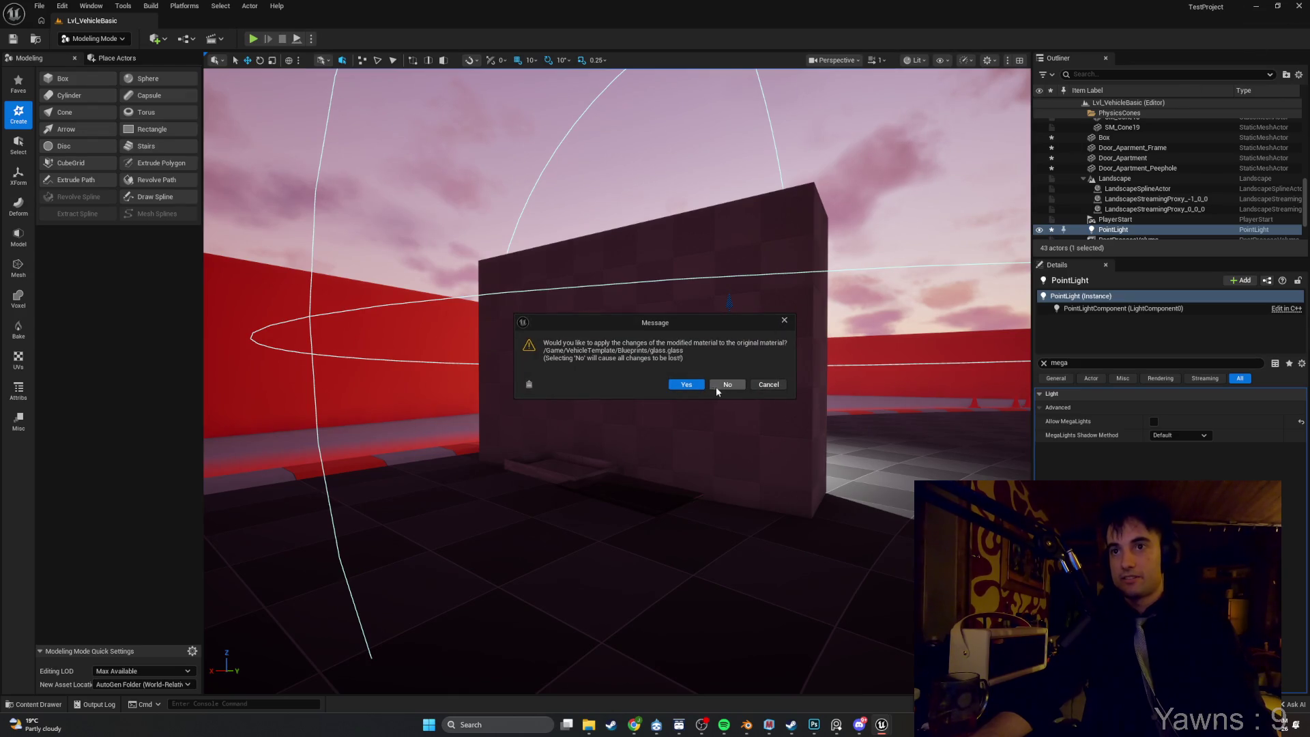
{"action": "left_click", "coordinate": [718, 386]}
{"action": "left_click", "coordinate": [734, 478]}
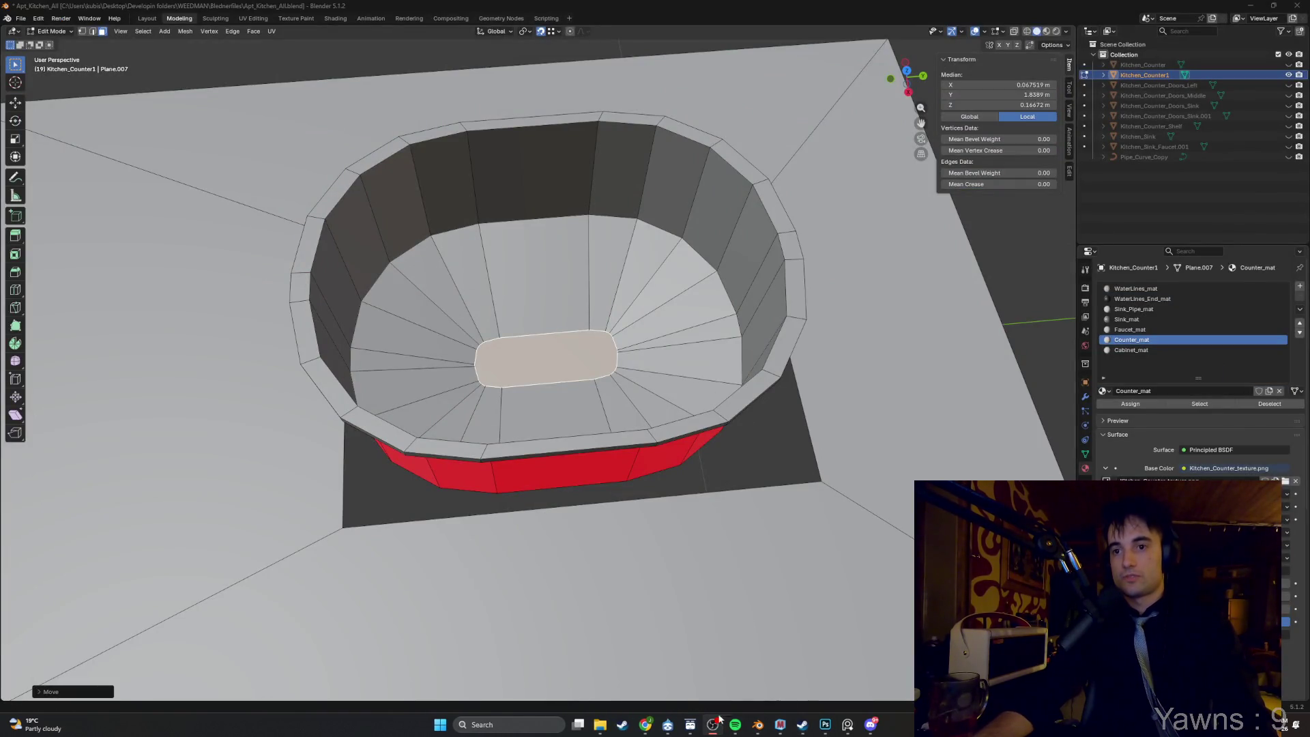
Start the Epic Games Launcher from Windows search and open MyNEWNEWNEWProject from the Library.
{"action": "key", "text": "super"}
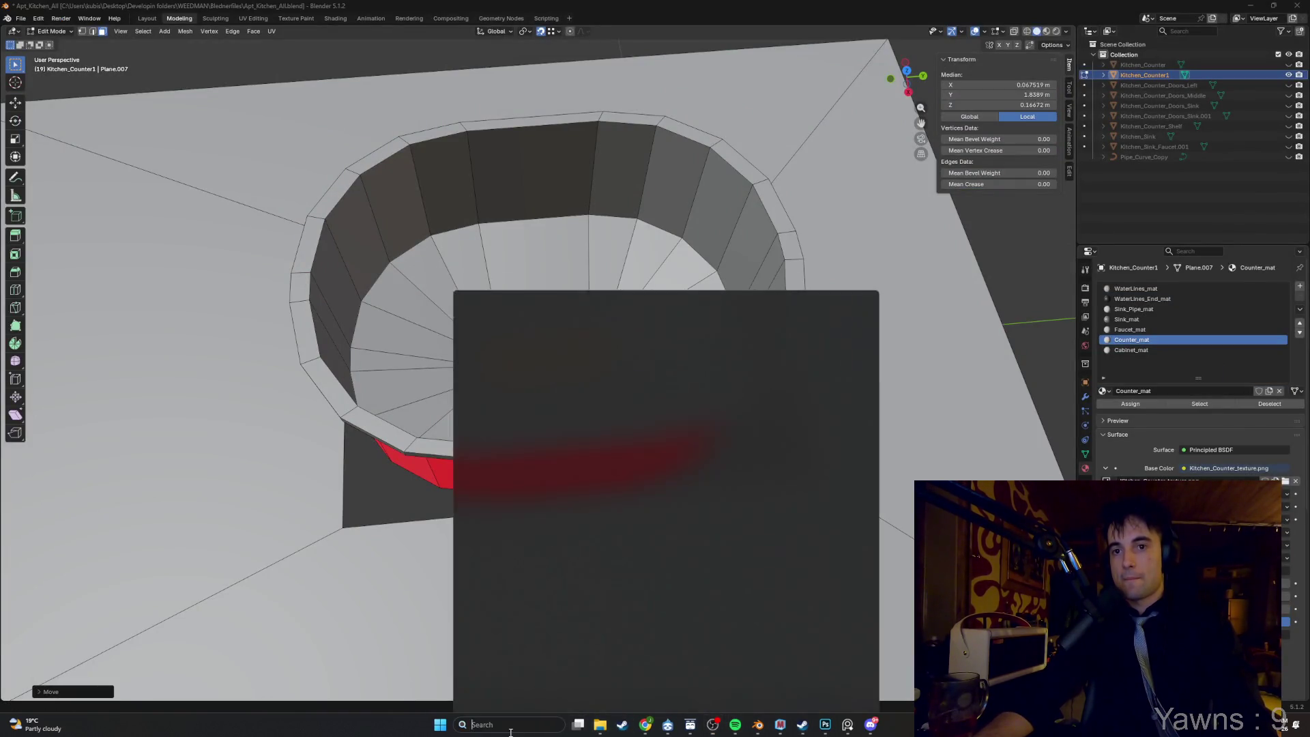
{"action": "type", "text": "epic"}
{"action": "key", "text": "Return"}
{"action": "double_click", "coordinate": [717, 403]}
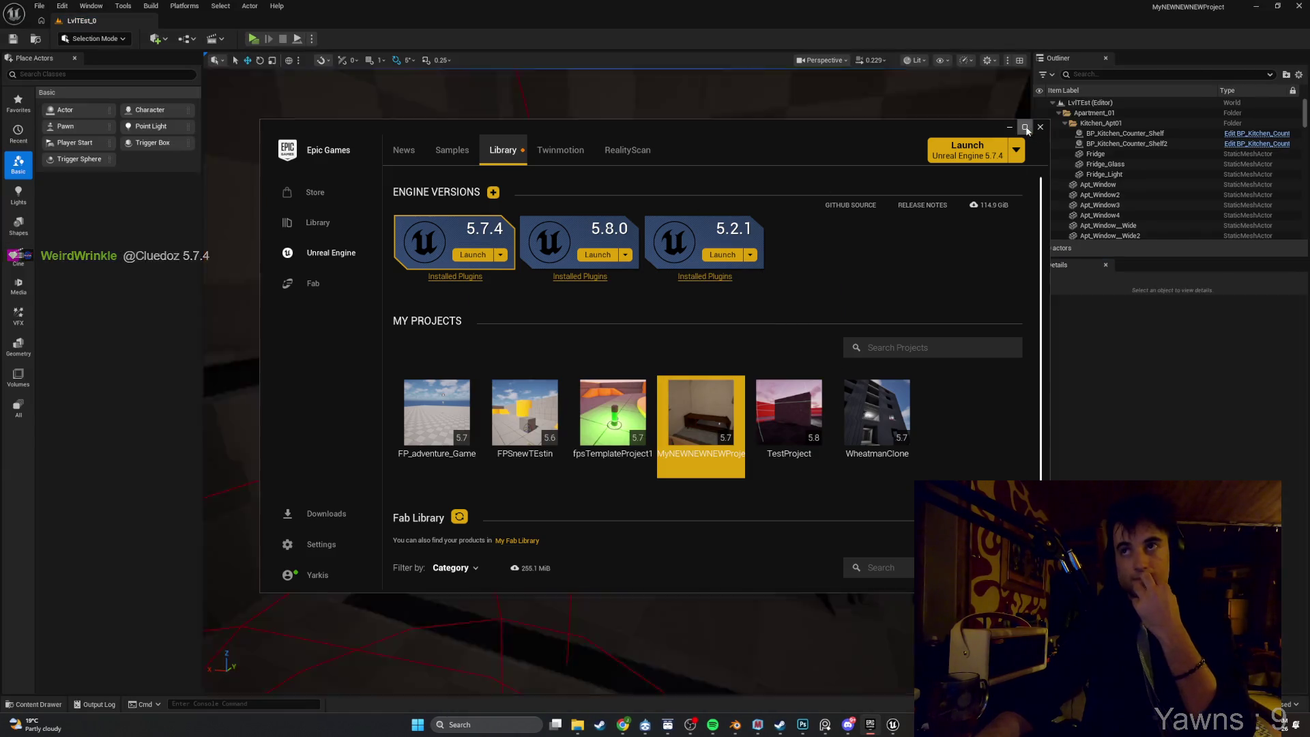
Close the launcher and look up the 'mega' options in Project Settings, then minimize it.
{"action": "left_click", "coordinate": [1039, 127]}
{"action": "left_click_drag", "start_coordinate": [603, 444], "coordinate": [682, 416]}
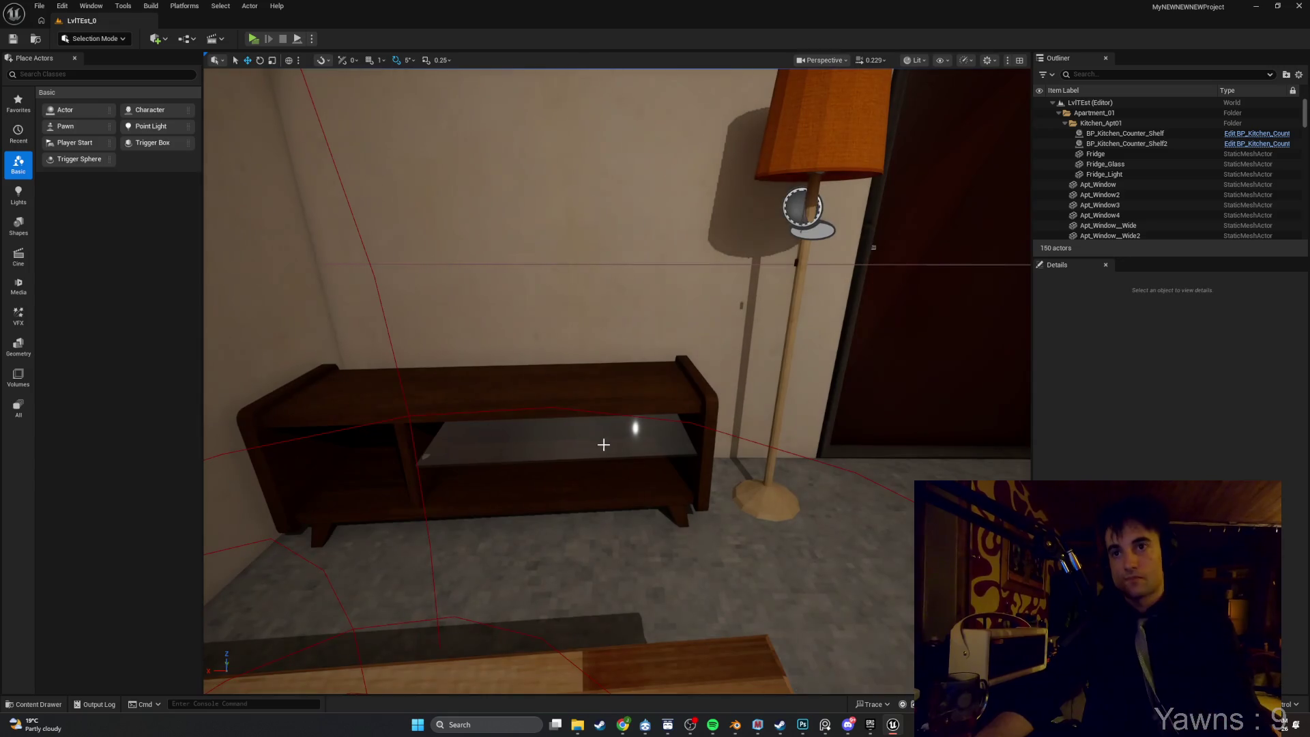
{"action": "left_click", "coordinate": [71, 13]}
{"action": "left_click", "coordinate": [110, 169]}
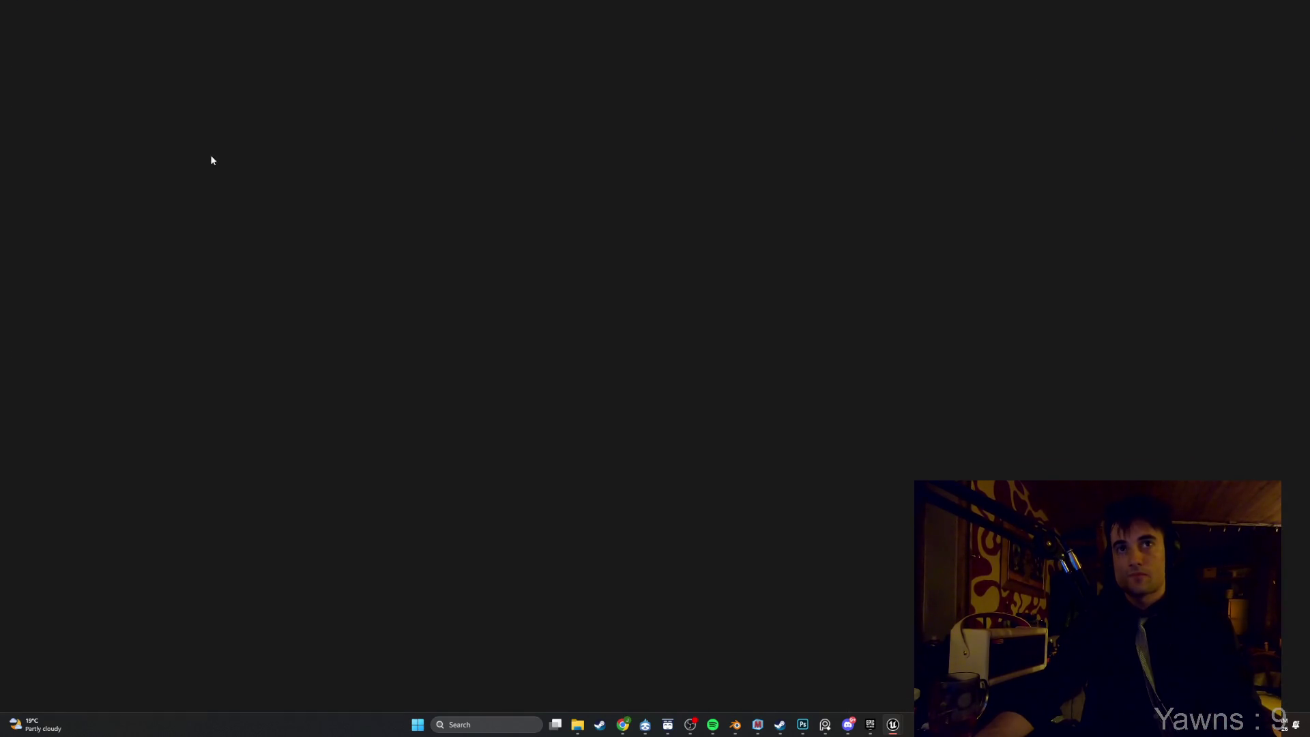
{"action": "type", "text": "me"}
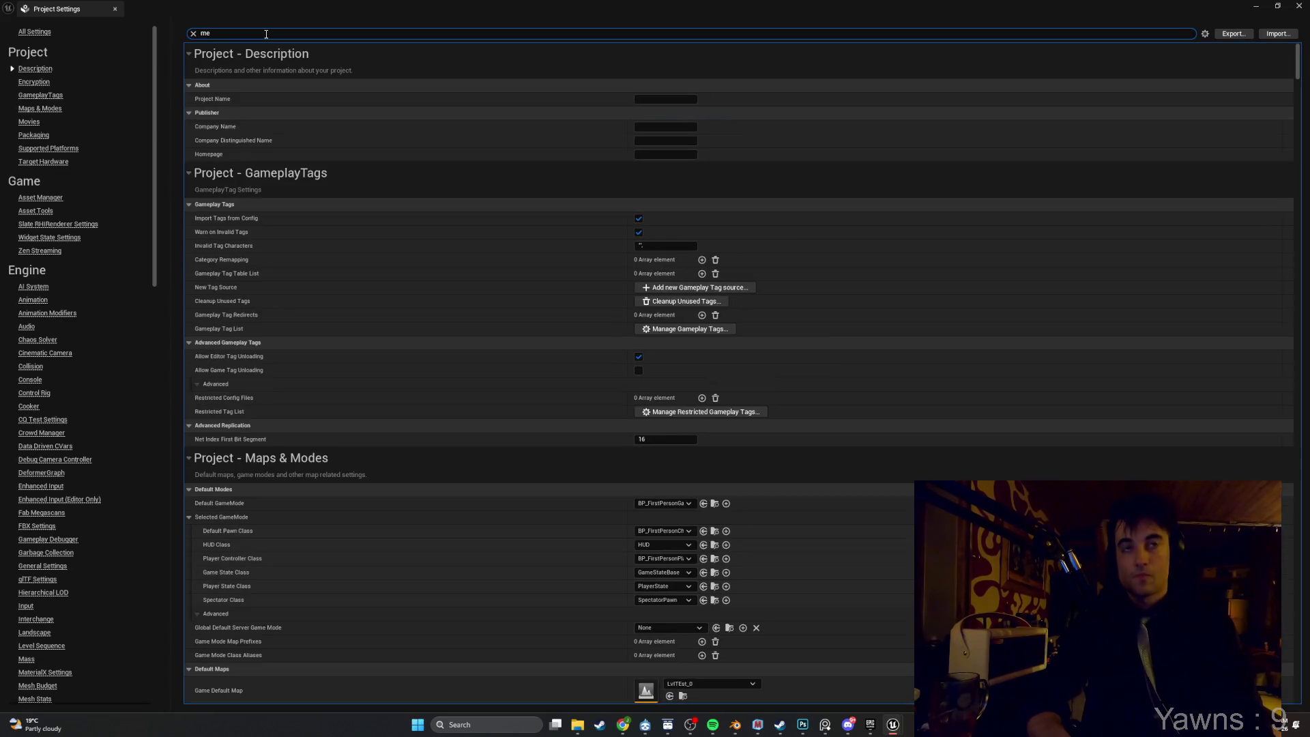
{"action": "type", "text": "ga"}
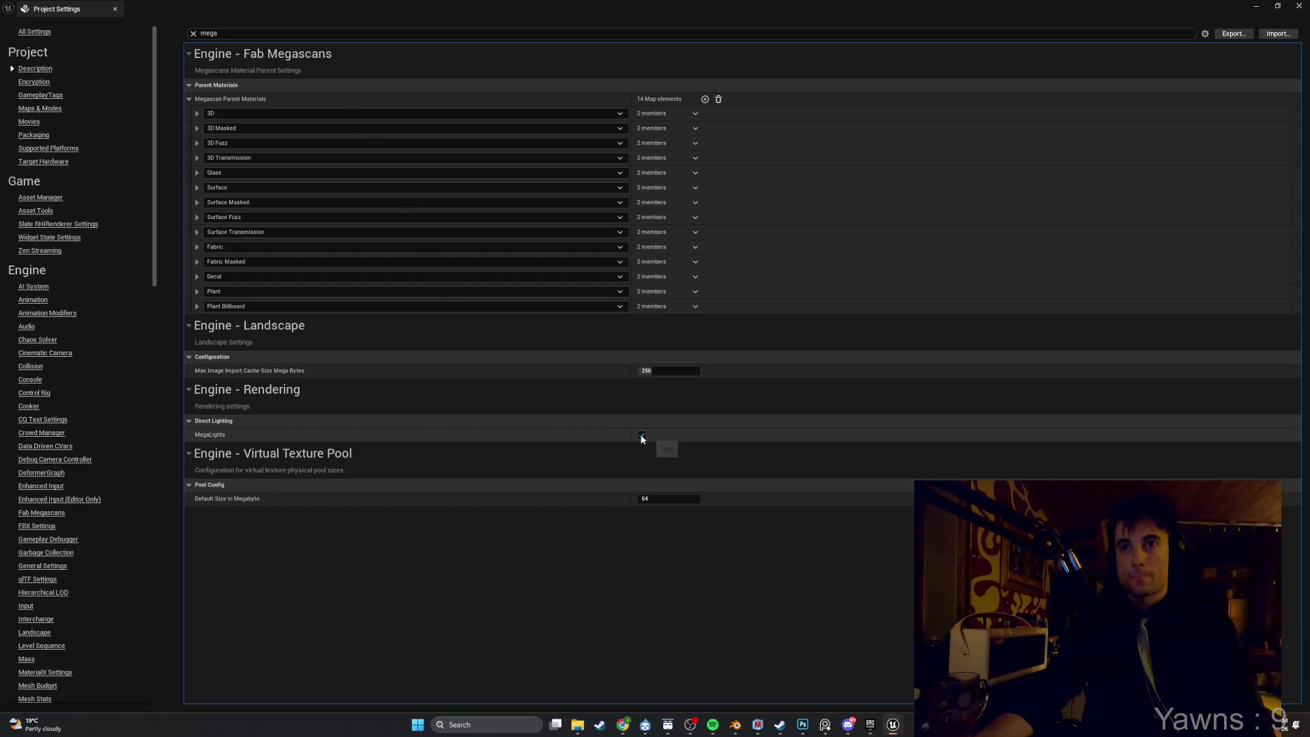
{"action": "left_click", "coordinate": [1255, 9]}
Frame the door, kitchen and window, then start a Standalone Game play test.
{"action": "key", "text": "w"}
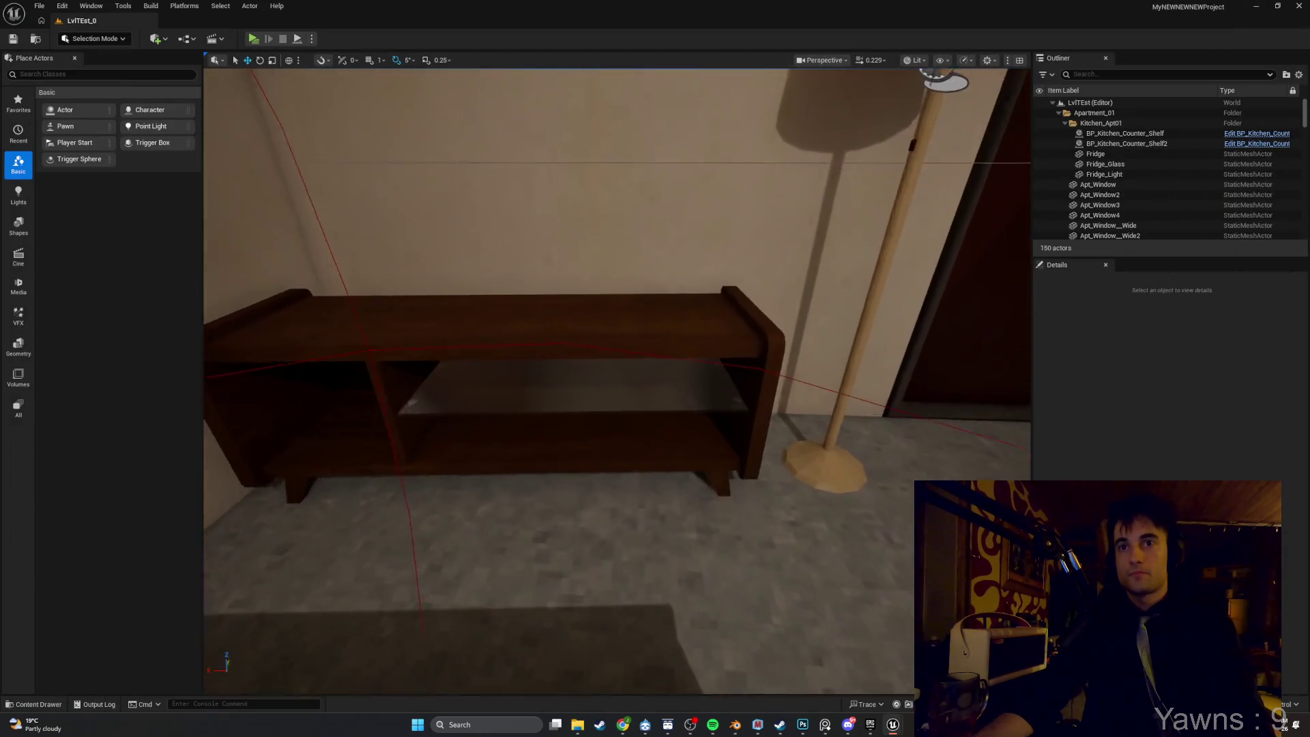
{"action": "key", "text": "s"}
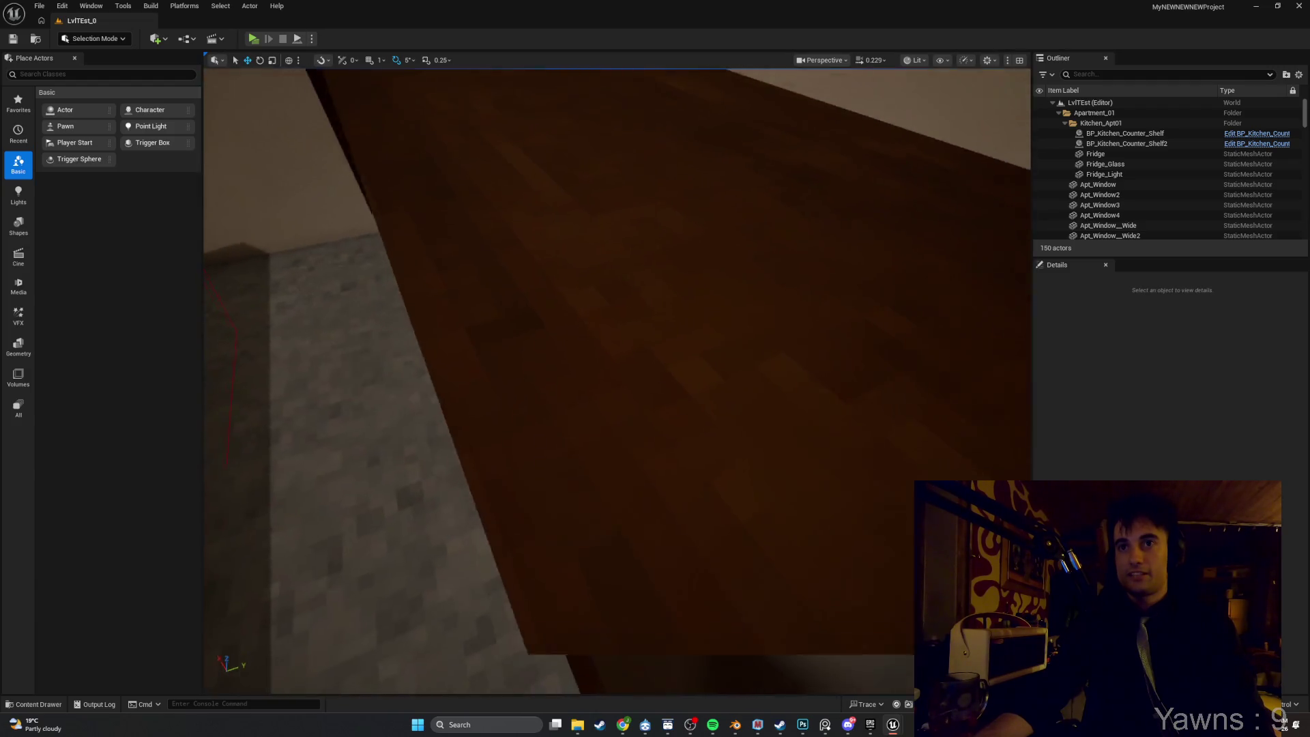
{"action": "key", "text": "s"}
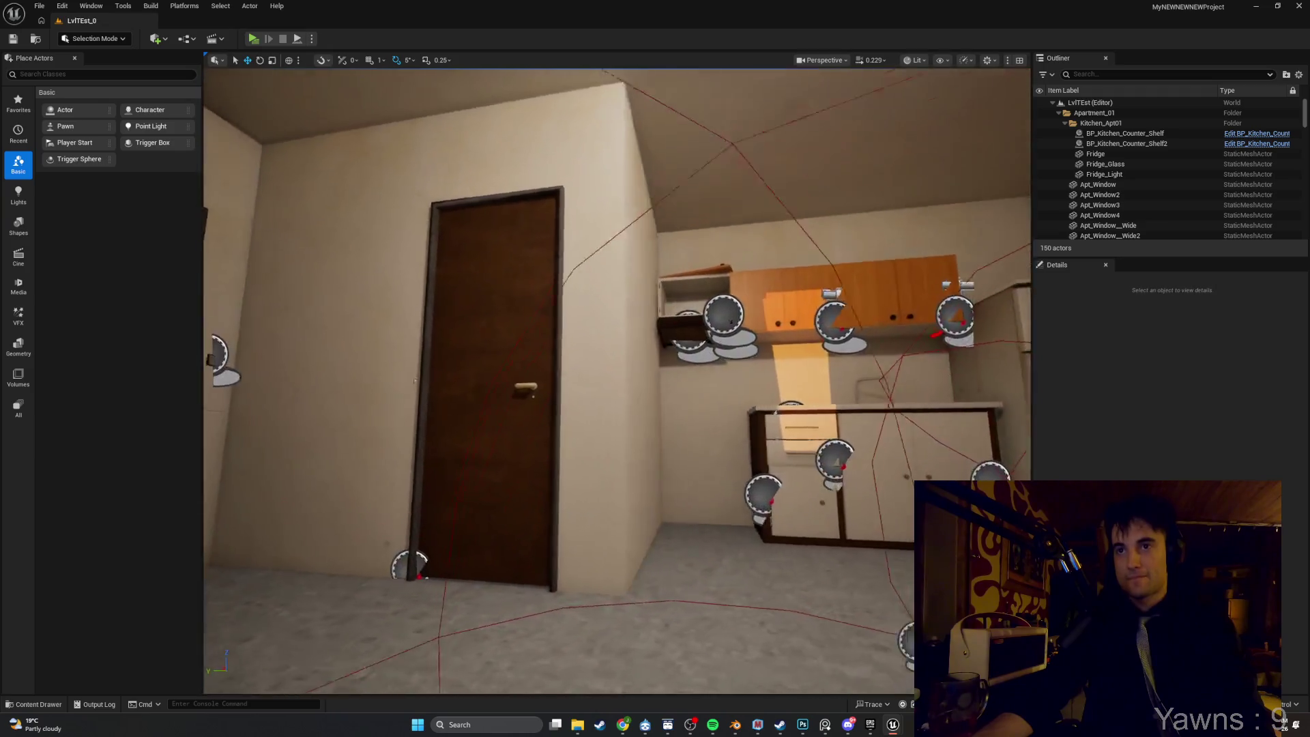
{"action": "left_click_drag", "start_coordinate": [414, 380], "coordinate": [710, 229]}
{"action": "key", "text": "alt+p"}
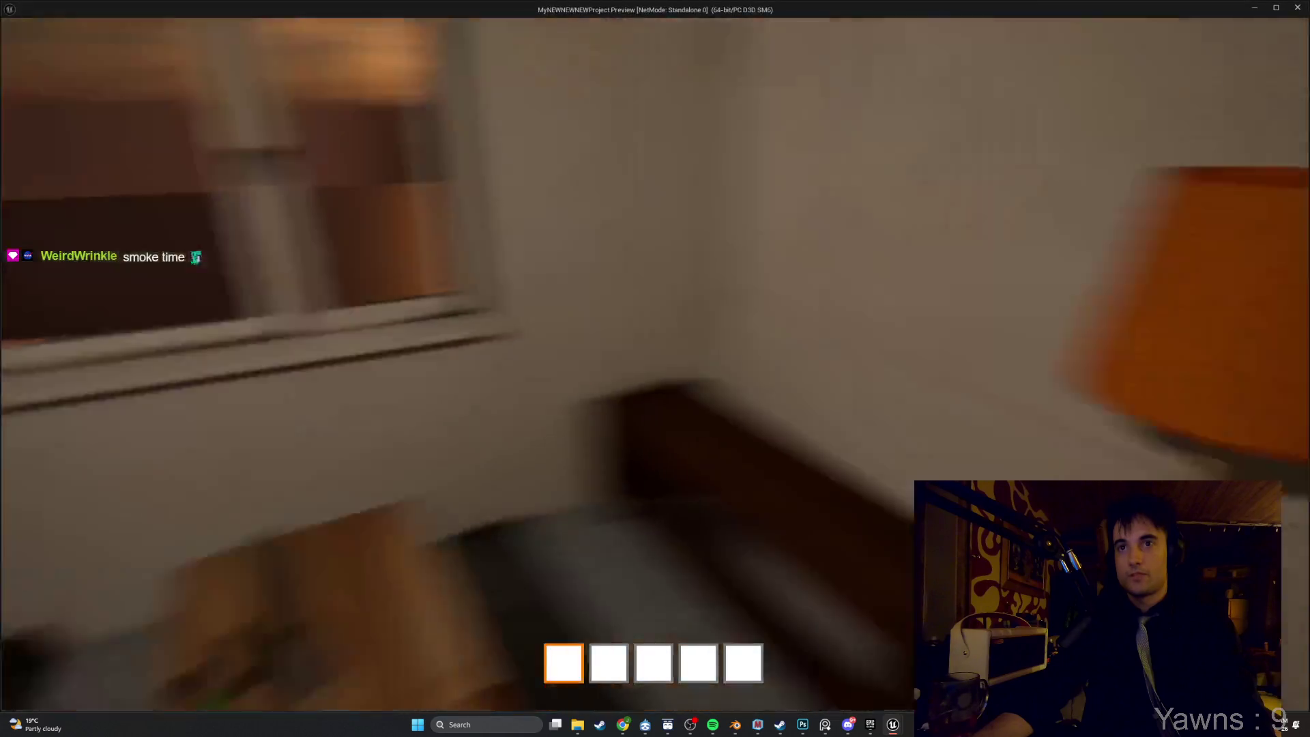